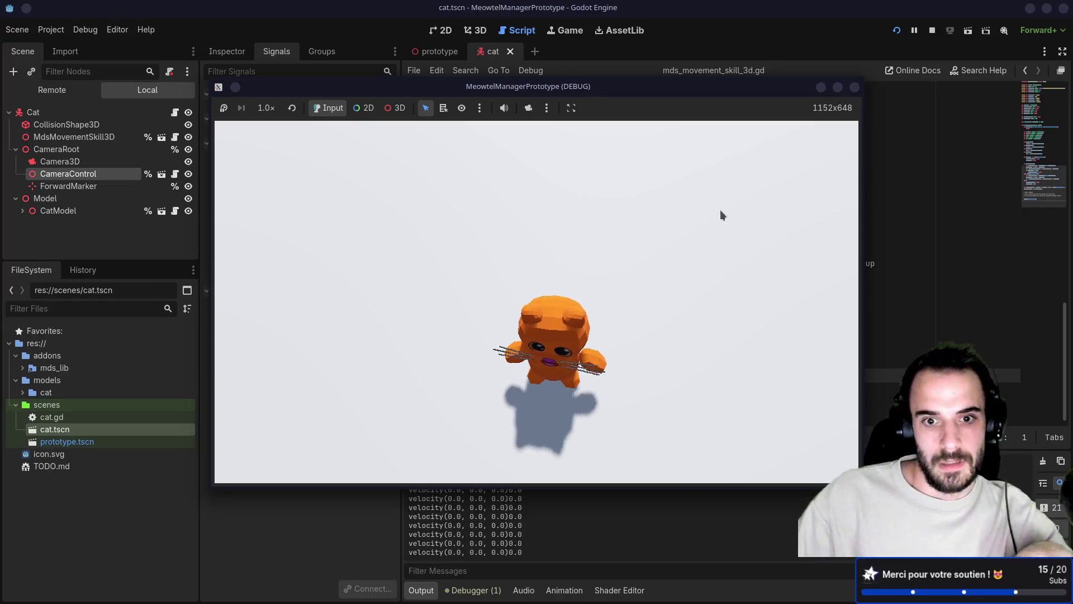
- Watch the cat game test run, then close the game window to stop debugging
key(w)
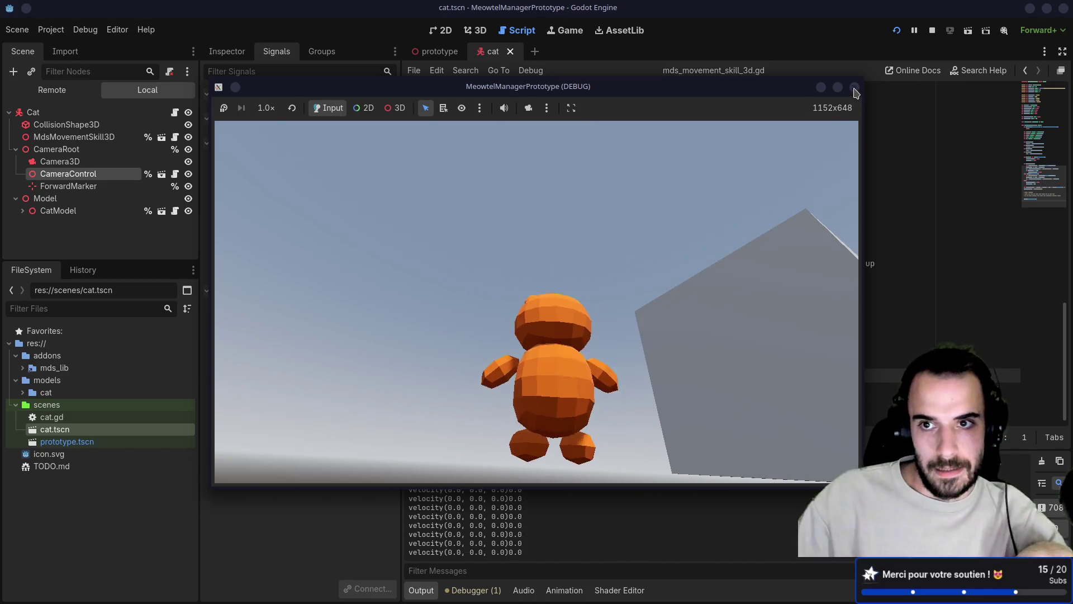
click(855, 89)
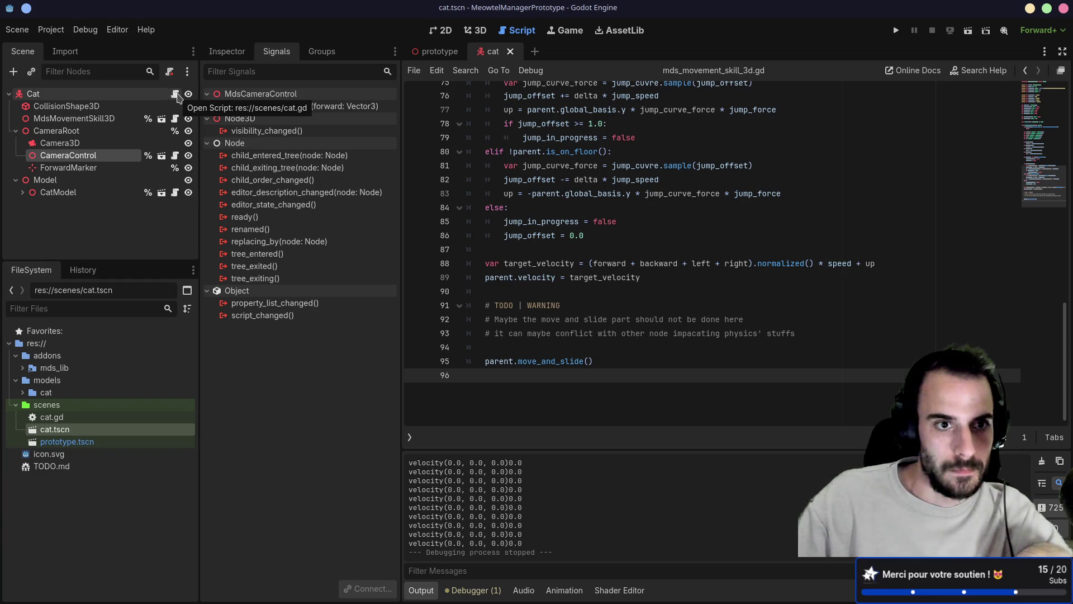
- Open the Cat node's camera_control.gd script and review where current_rot is used
click(176, 94)
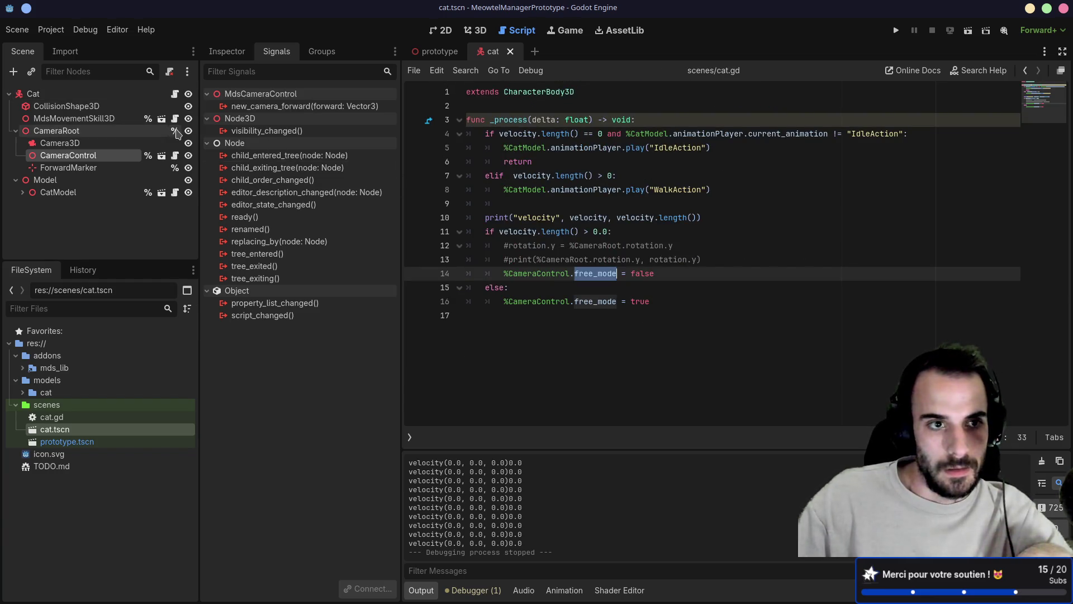
click(175, 156)
scroll(503, 246, up, 4)
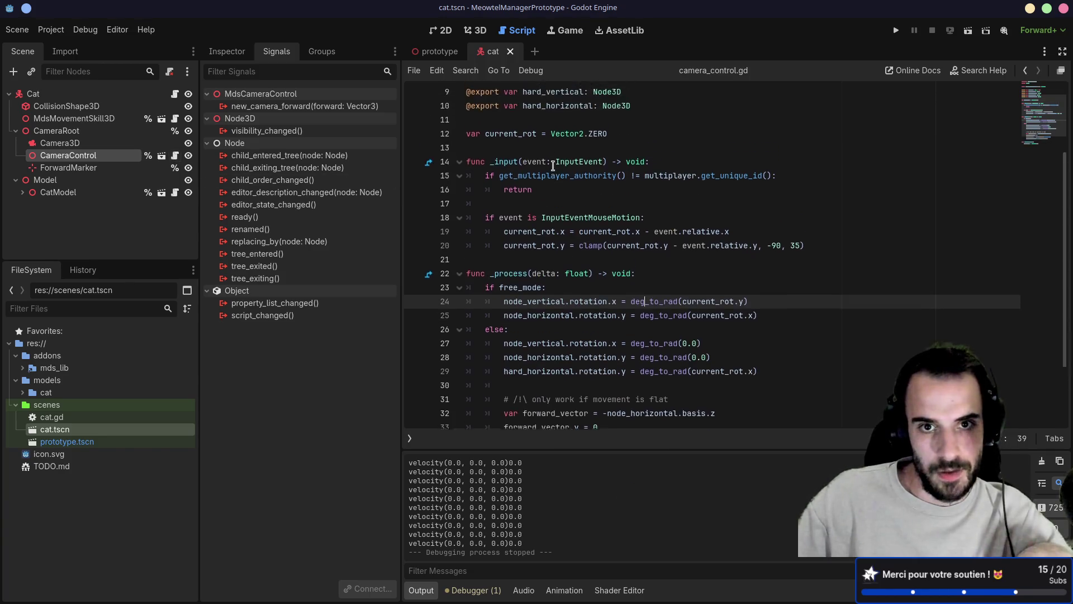
double_click(504, 246)
scroll(539, 209, down, 3)
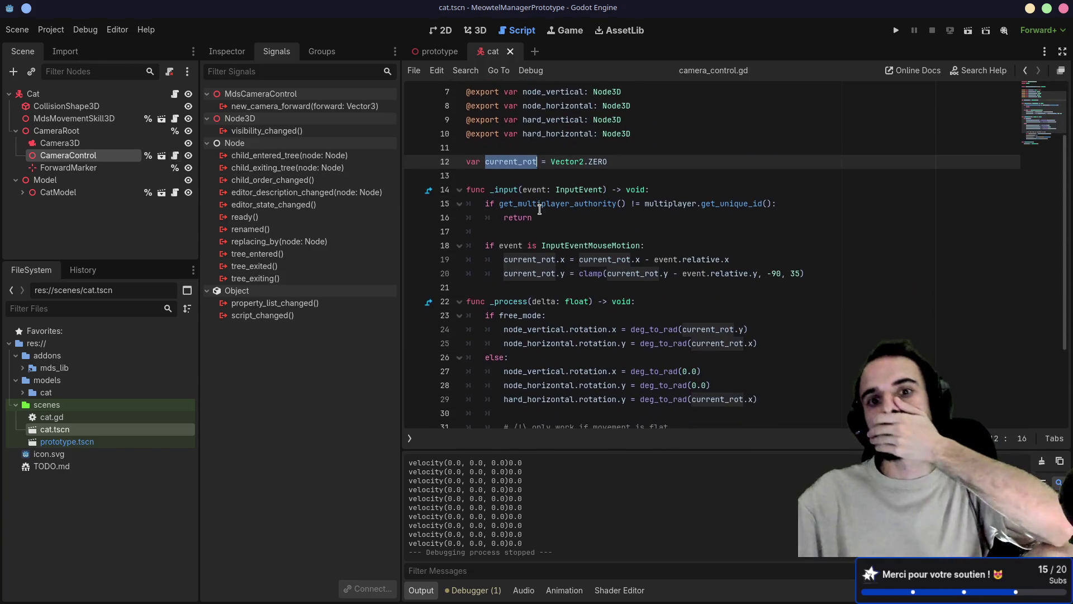
scroll(539, 210, down, 1)
scroll(539, 209, up, 3)
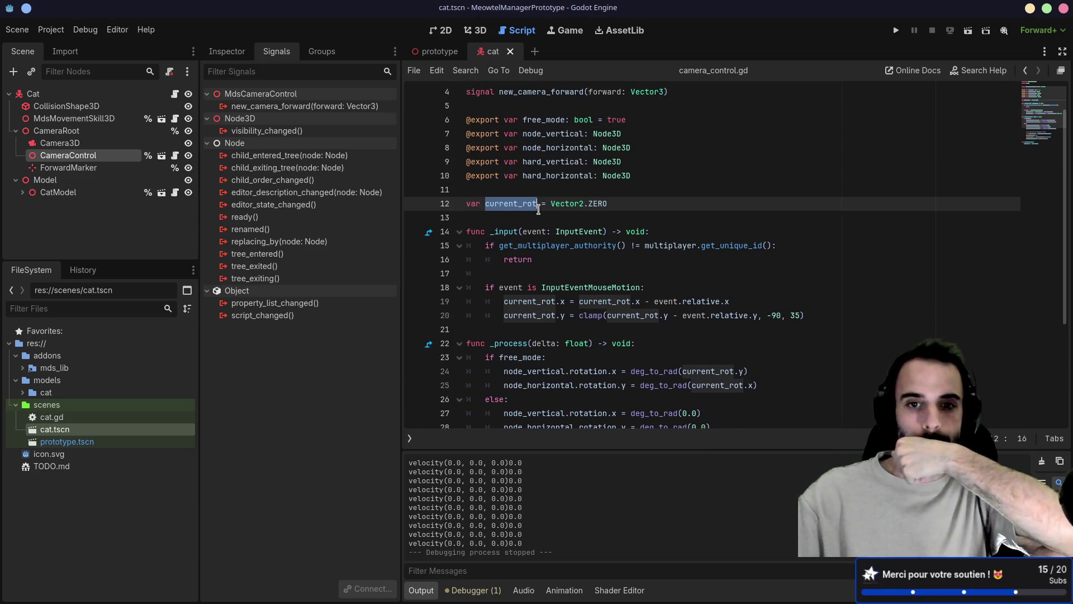
scroll(539, 209, down, 2)
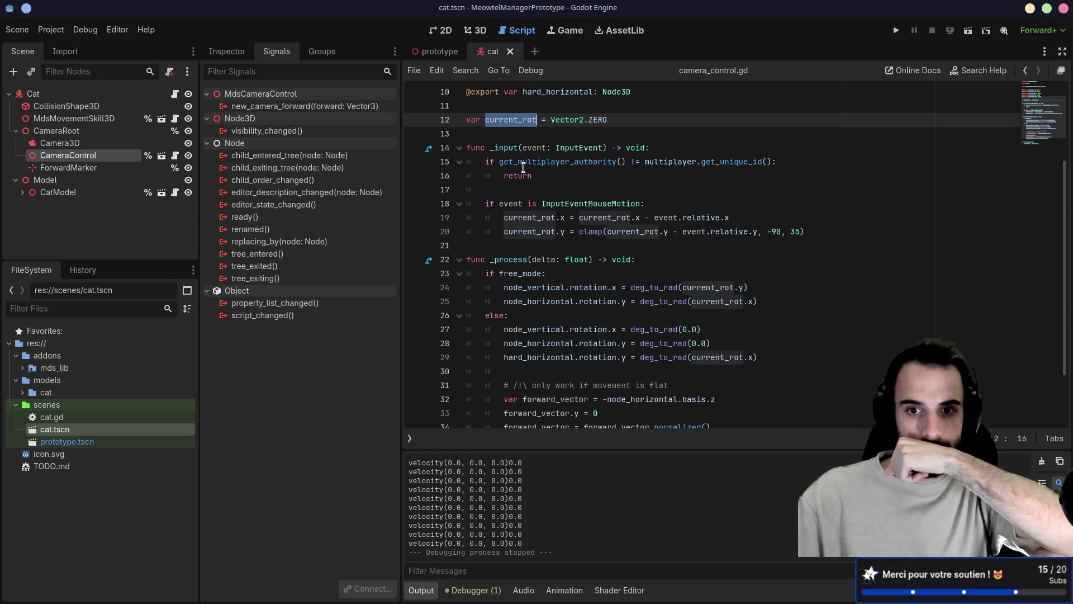
scroll(523, 166, down, 1)
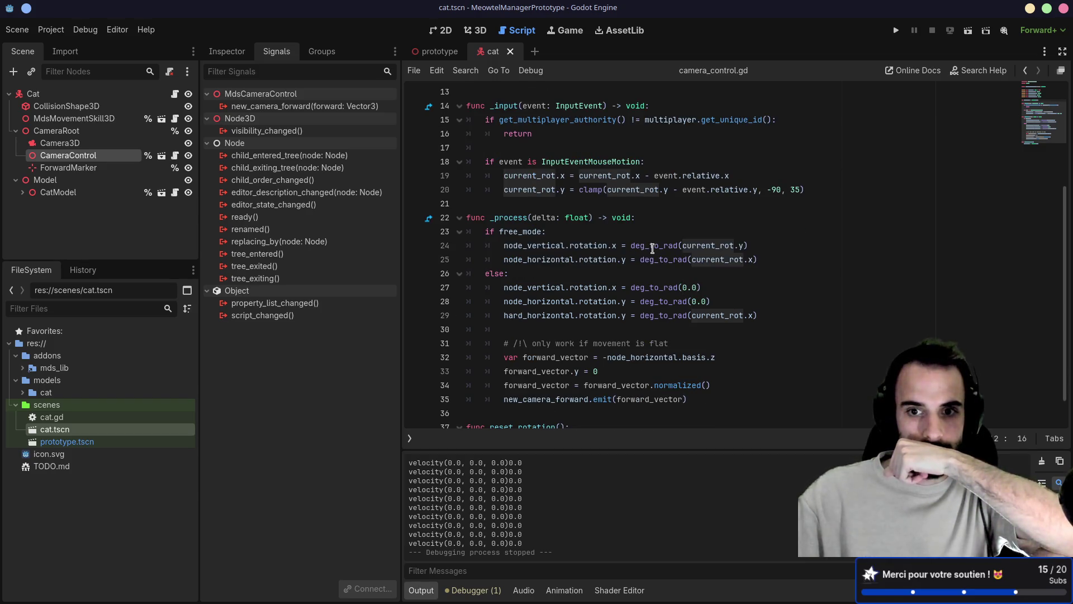
- Inspect the hard_horizontal rotation on line 29 and select the new_camera_forward signal line
mouse_move(653, 249)
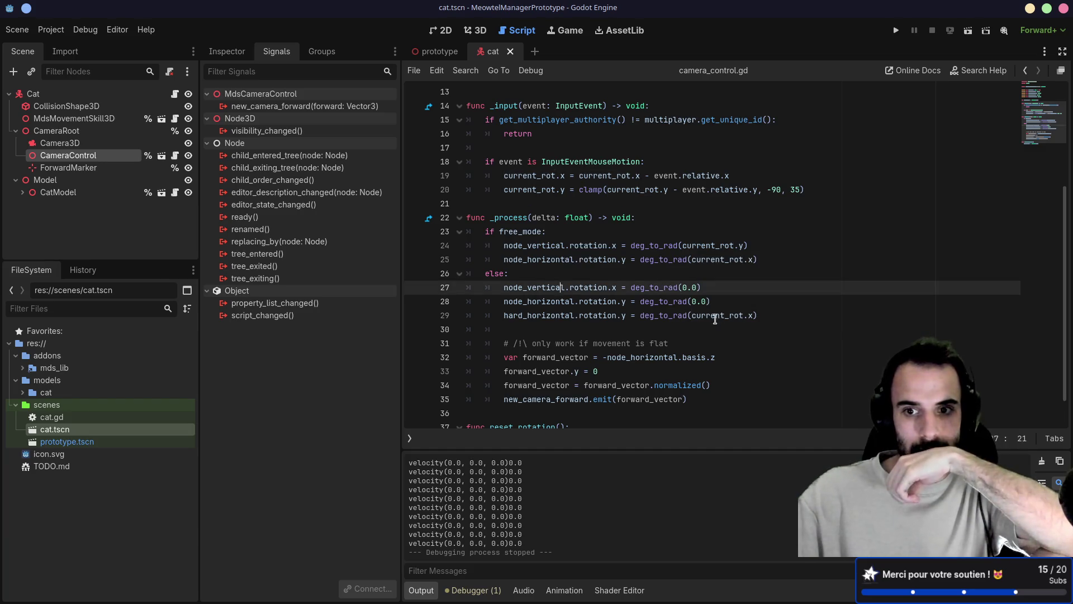
click(749, 315)
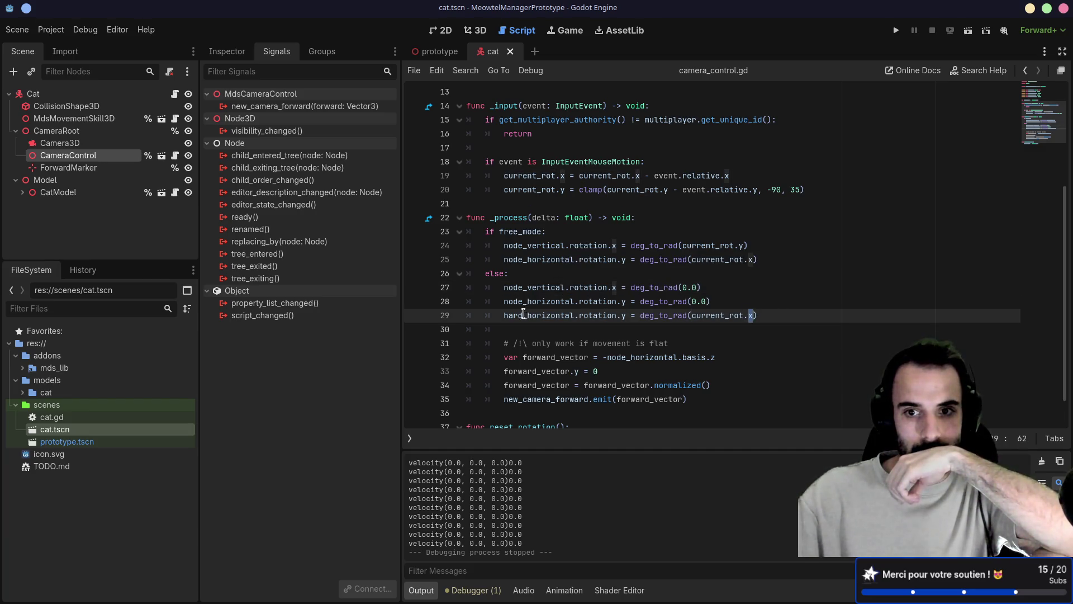
drag(503, 315, 602, 317)
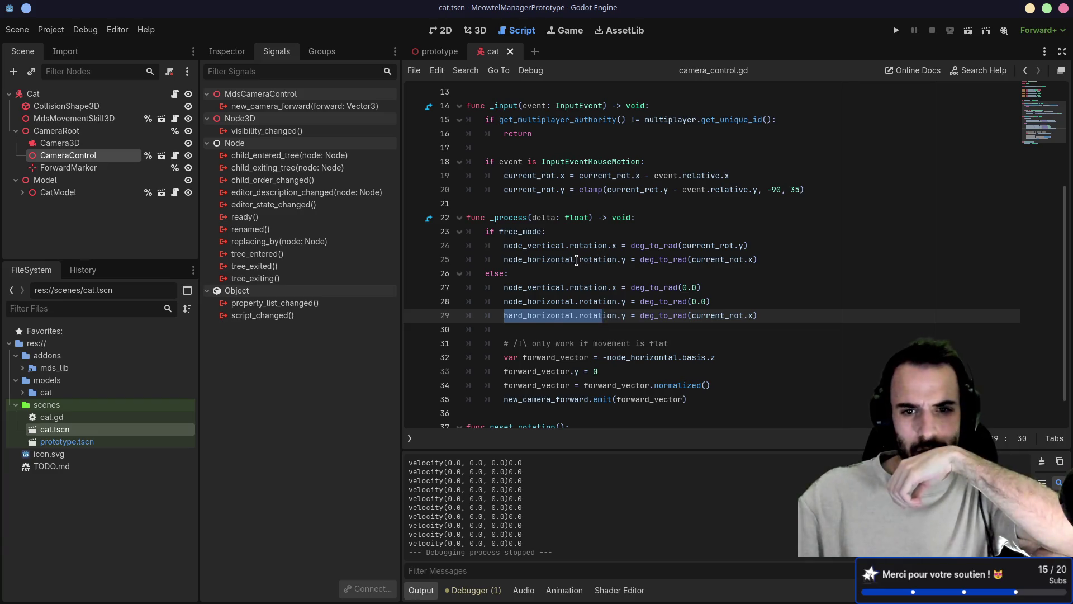
drag(720, 261, 745, 260)
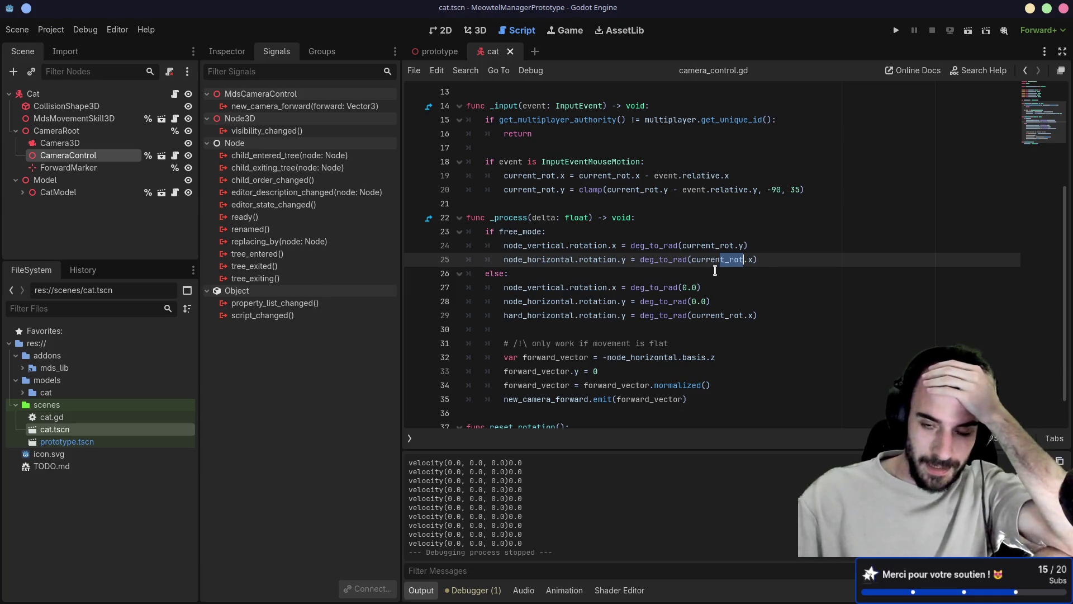
scroll(715, 271, down, 1)
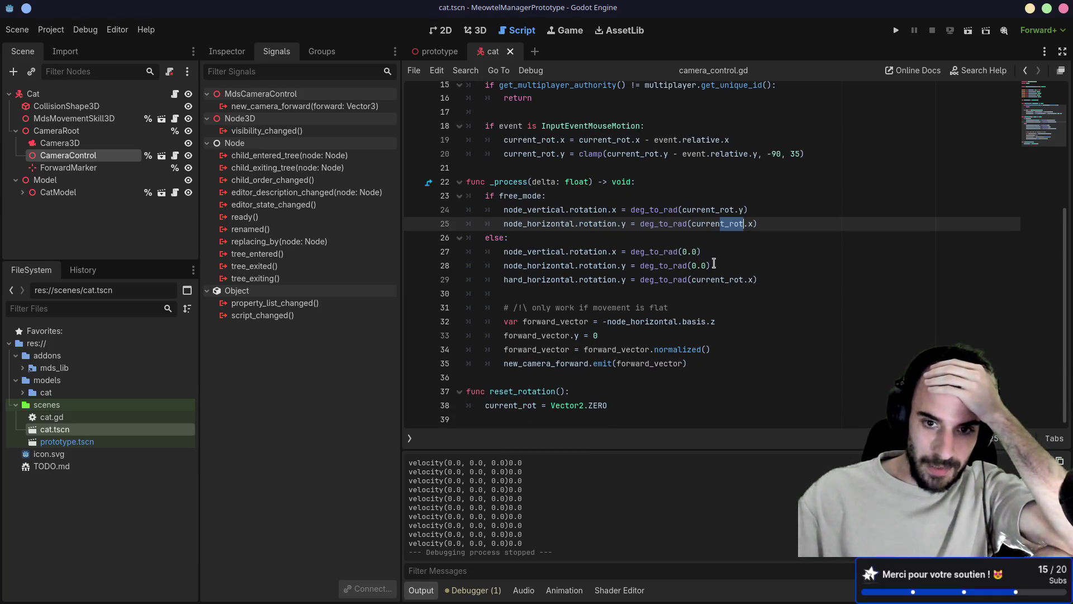
click(668, 308)
scroll(669, 308, up, 5)
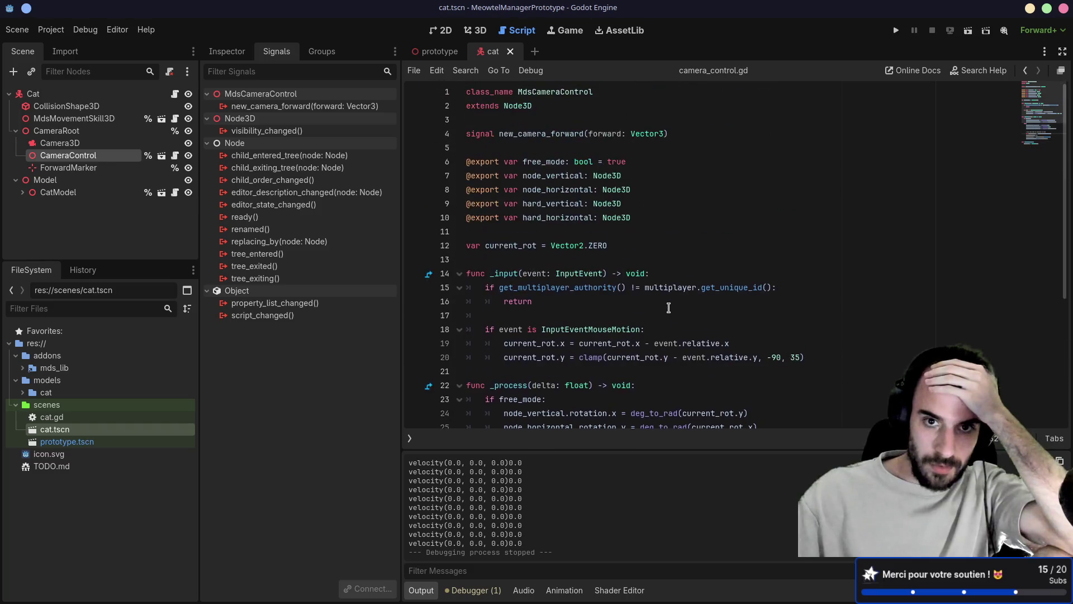
drag(682, 140, 683, 121)
- Delete the new_camera_forward signal and the forward-vector block in _process, then save
key(BackSpace)
key(BackSpace)
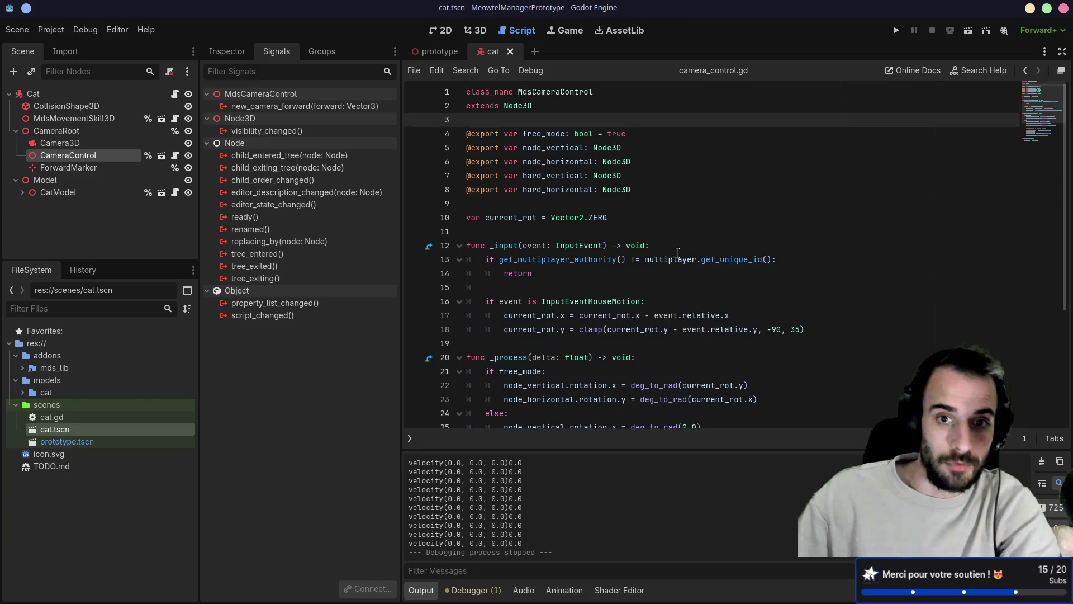
scroll(679, 251, down, 5)
mouse_move(694, 371)
mouse_down()
mouse_move(481, 313)
mouse_move(575, 291)
mouse_up()
key(BackSpace)
key(BackSpace)
scroll(593, 285, up, 2)
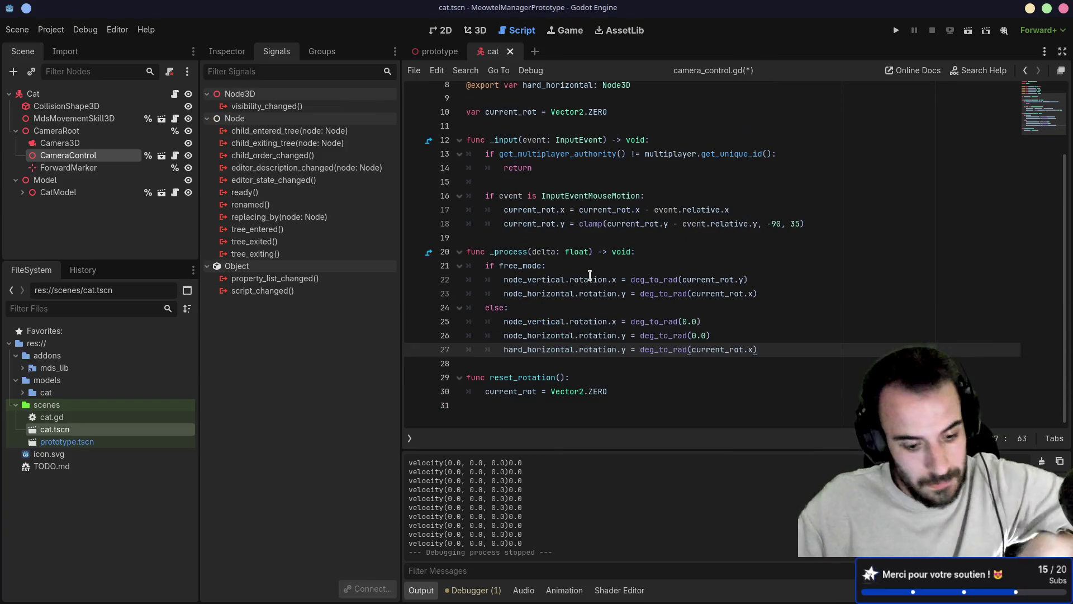
key(ctrl+s)
- Review the free_mode check and current_rot.x usage, then select the current_rot declaration line
click(636, 260)
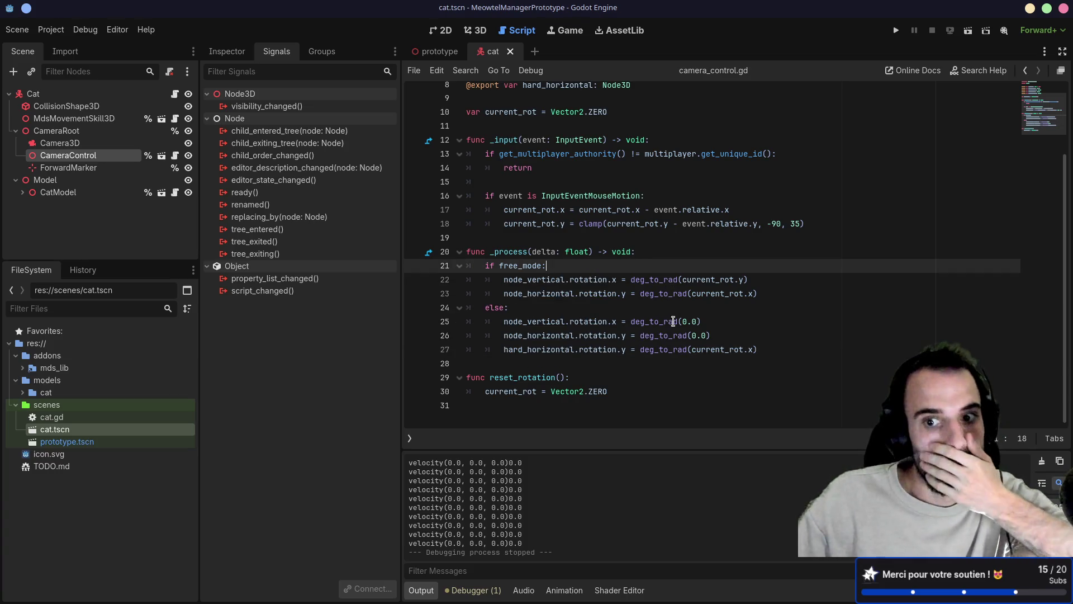
drag(692, 350, 753, 351)
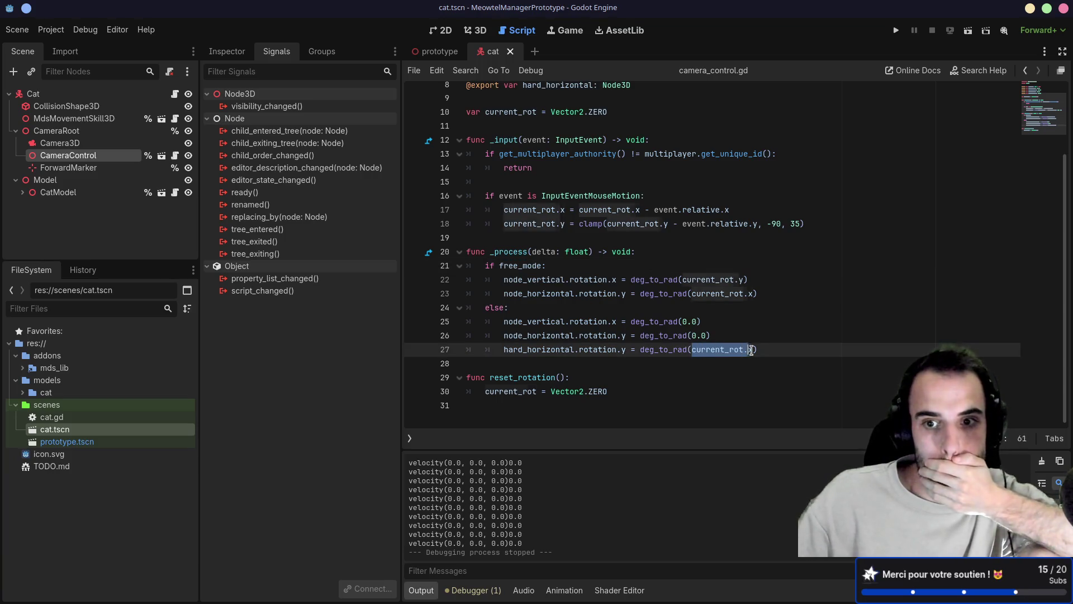
click(615, 310)
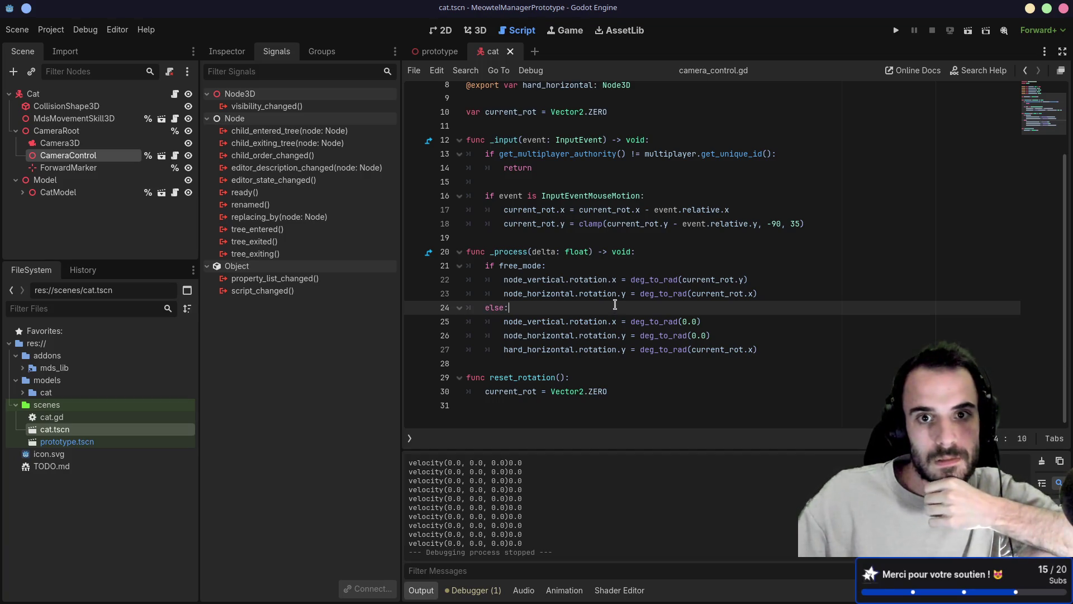
scroll(613, 165, up, 2)
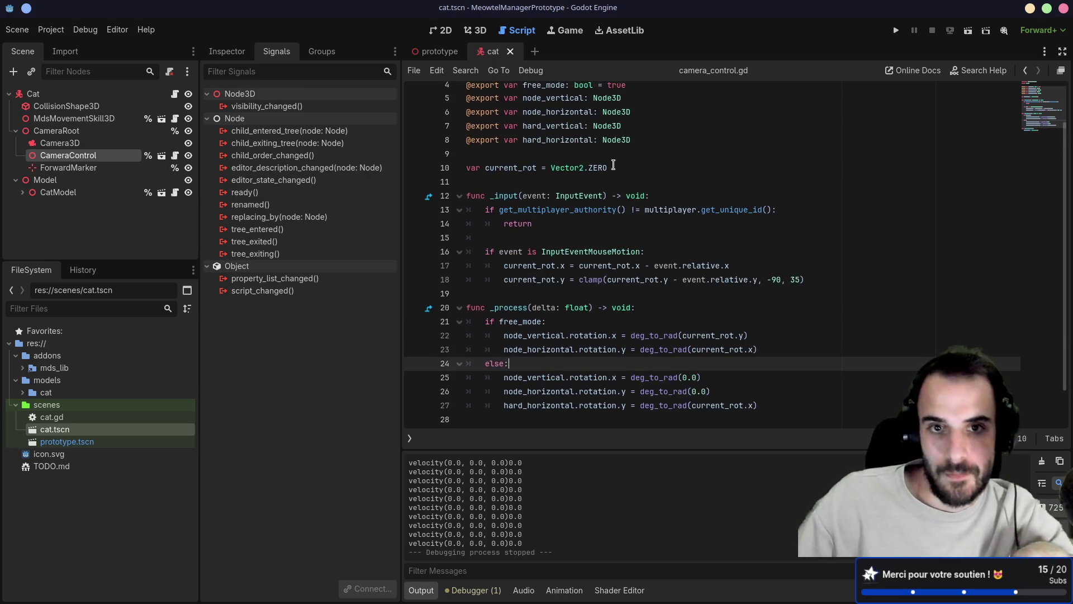
drag(612, 166, 608, 154)
- Duplicate the current_rot declaration and rename the copy to free_mode_rot
key(ctrl+shift+d)
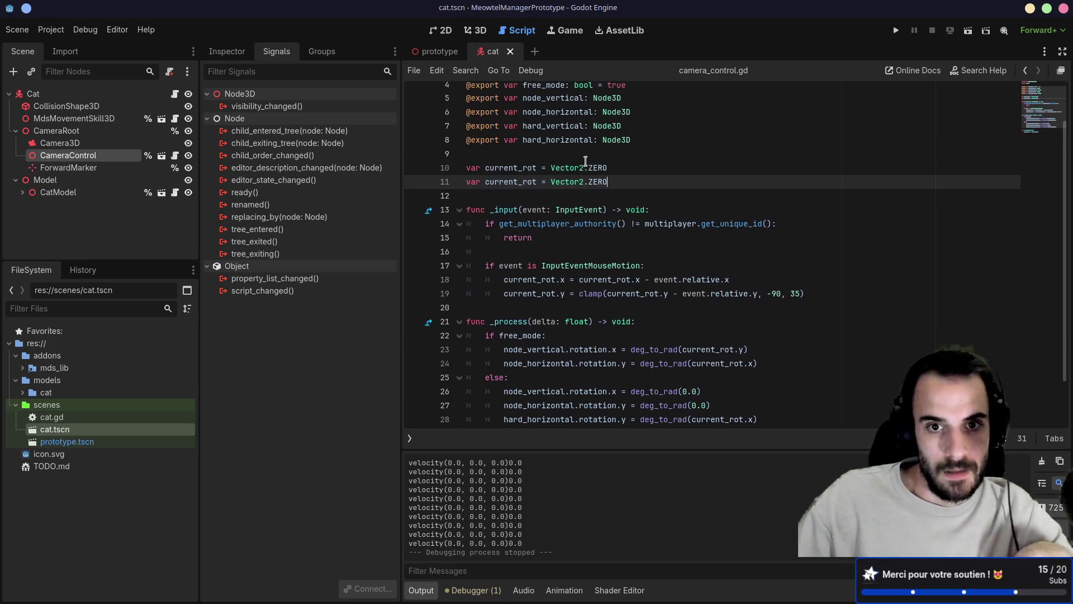
double_click(524, 182)
text(free)
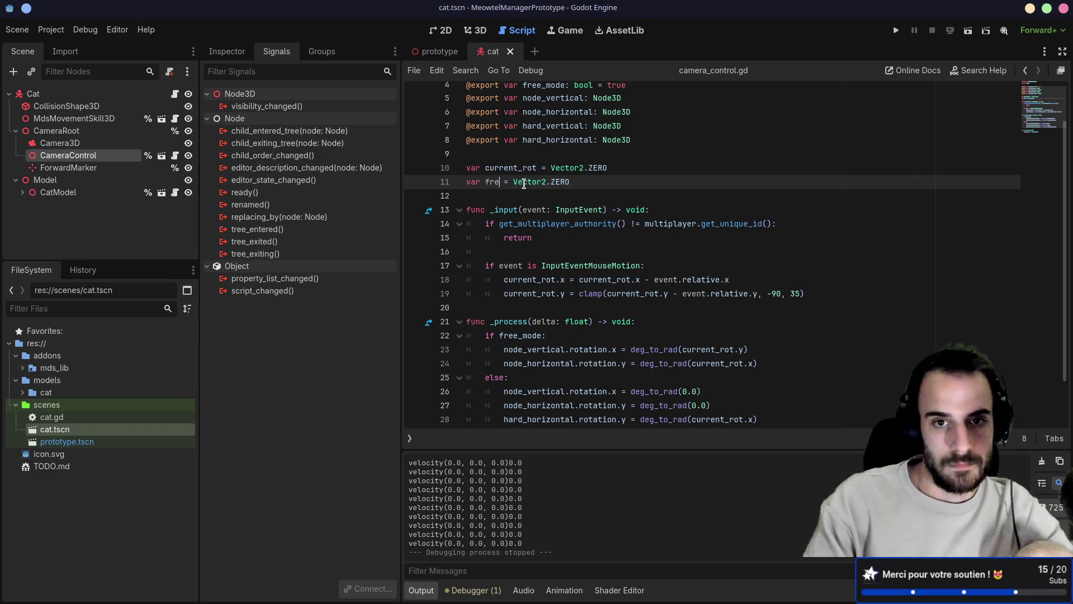
text(_mode_rot)
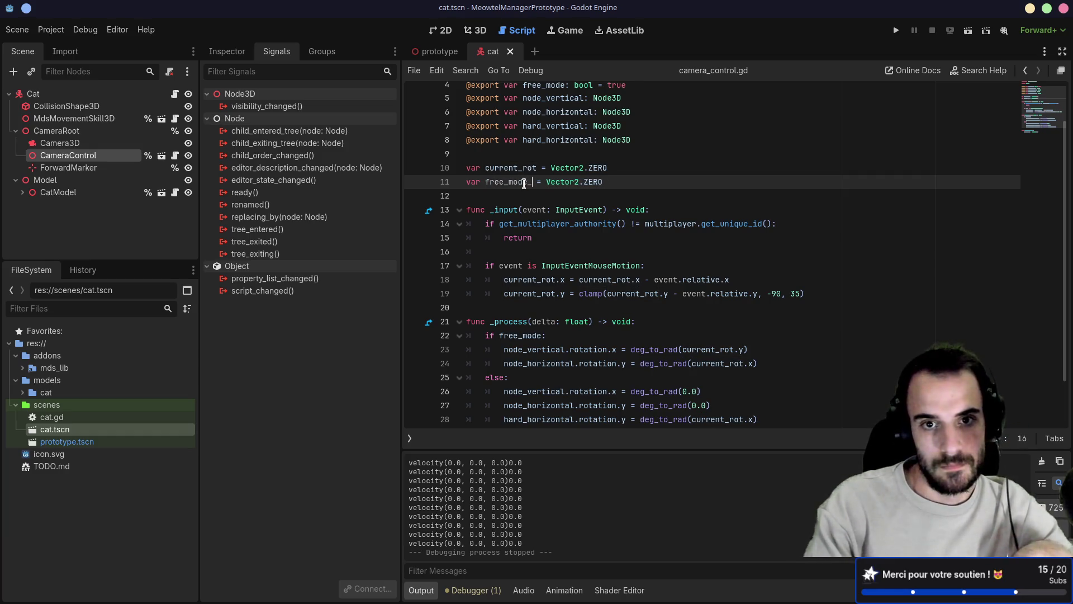
click(729, 279)
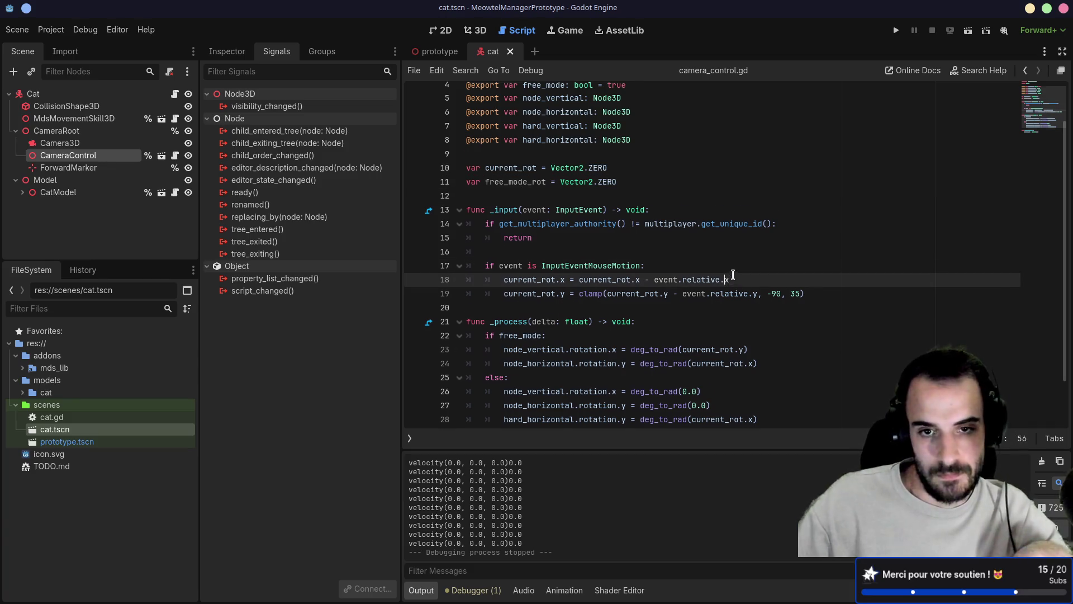
- Add free_mode_rot.x = 0 and free_mode_rot.y resets to the else branch of _process and save
scroll(726, 279, down, 2)
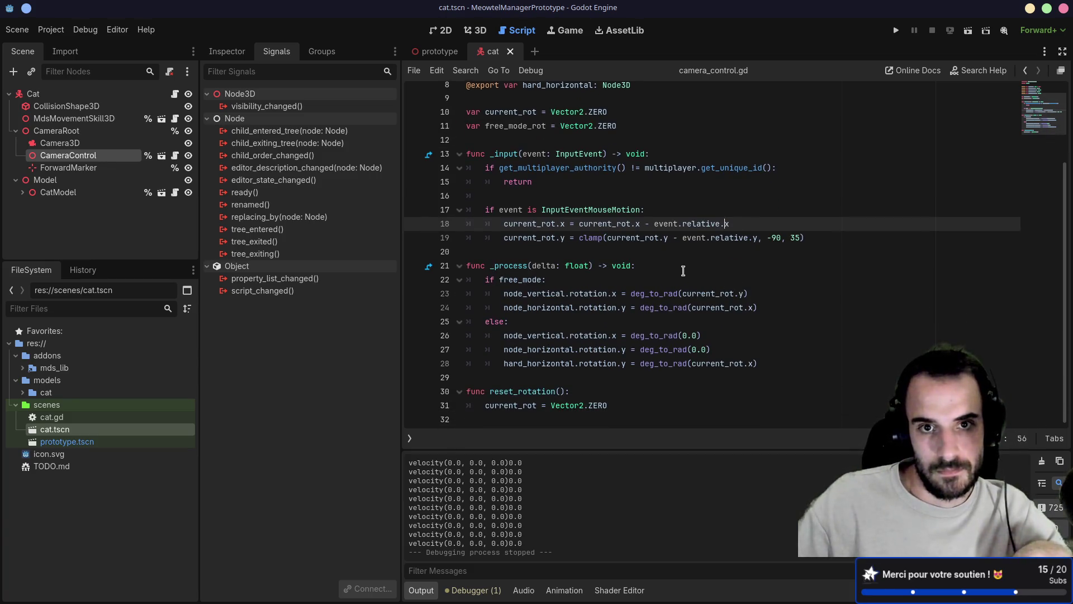
click(735, 344)
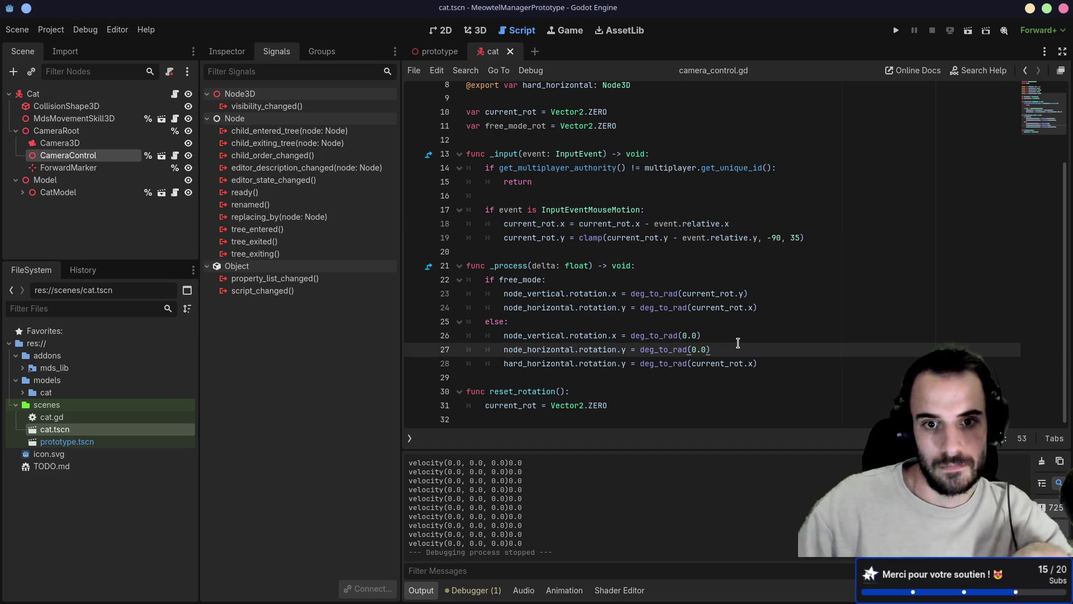
key(Return)
text(free)
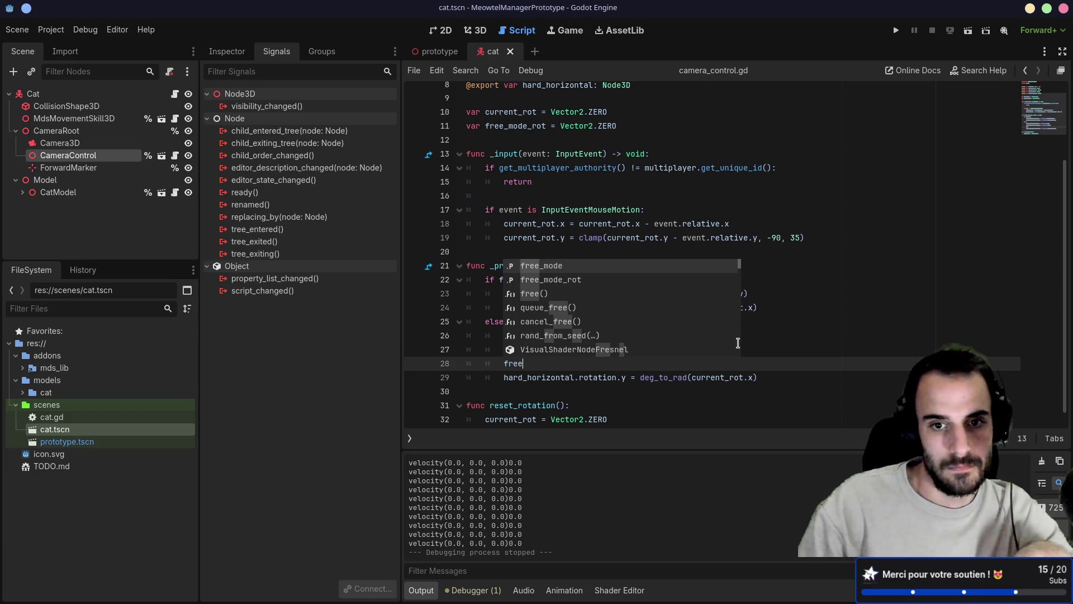
key(Down)
key(Return)
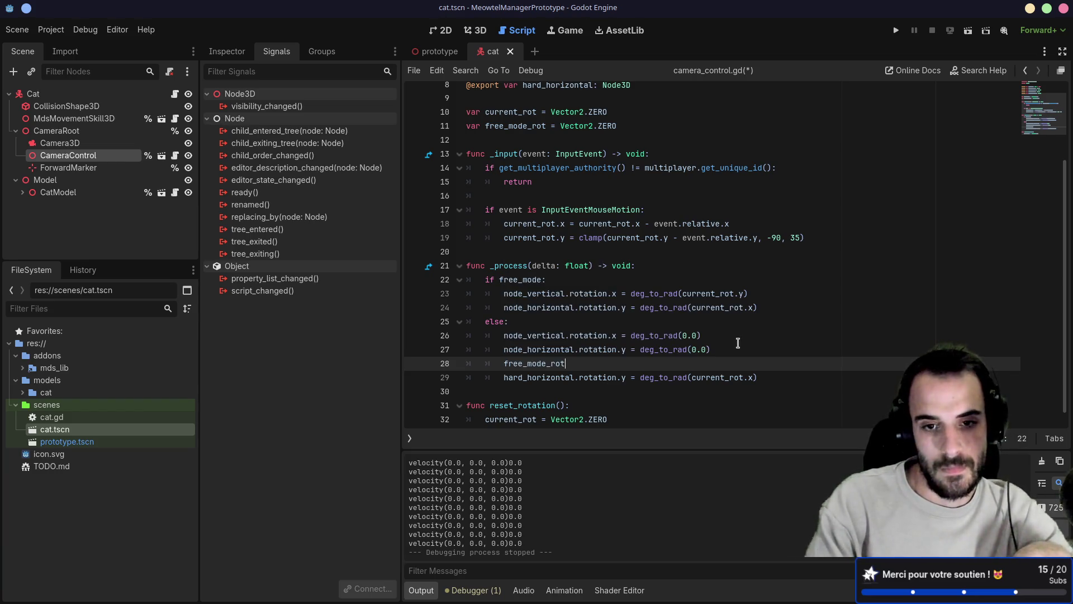
text(.)
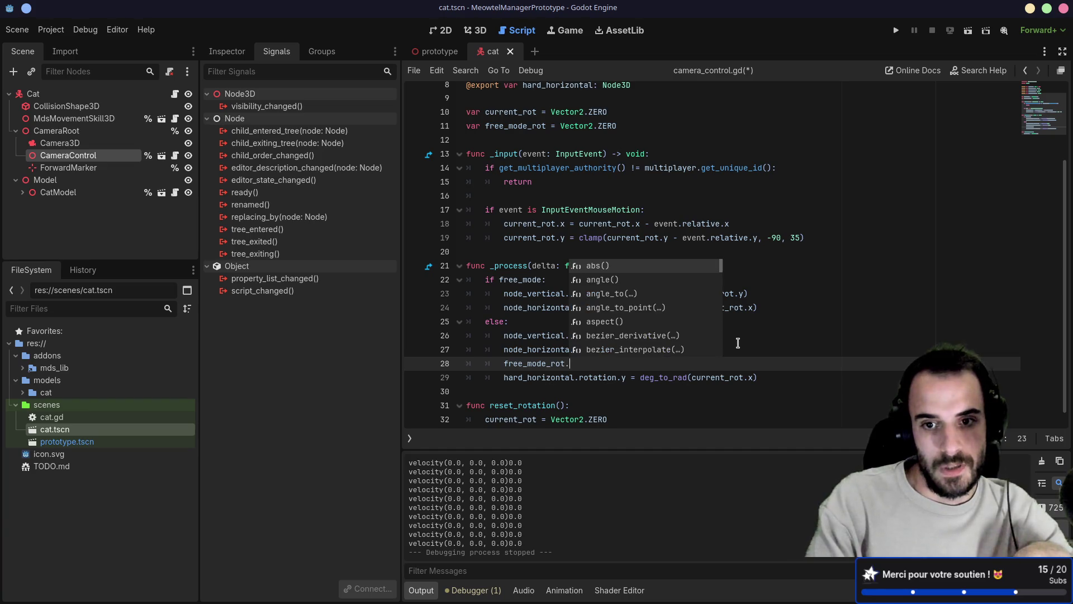
text(x = 0.0)
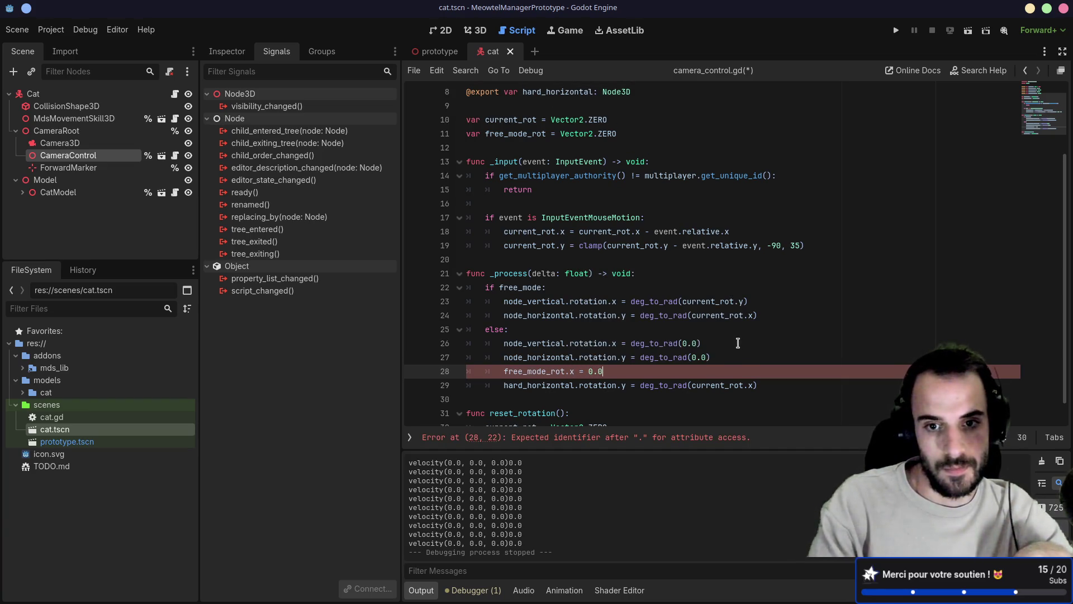
key(Return)
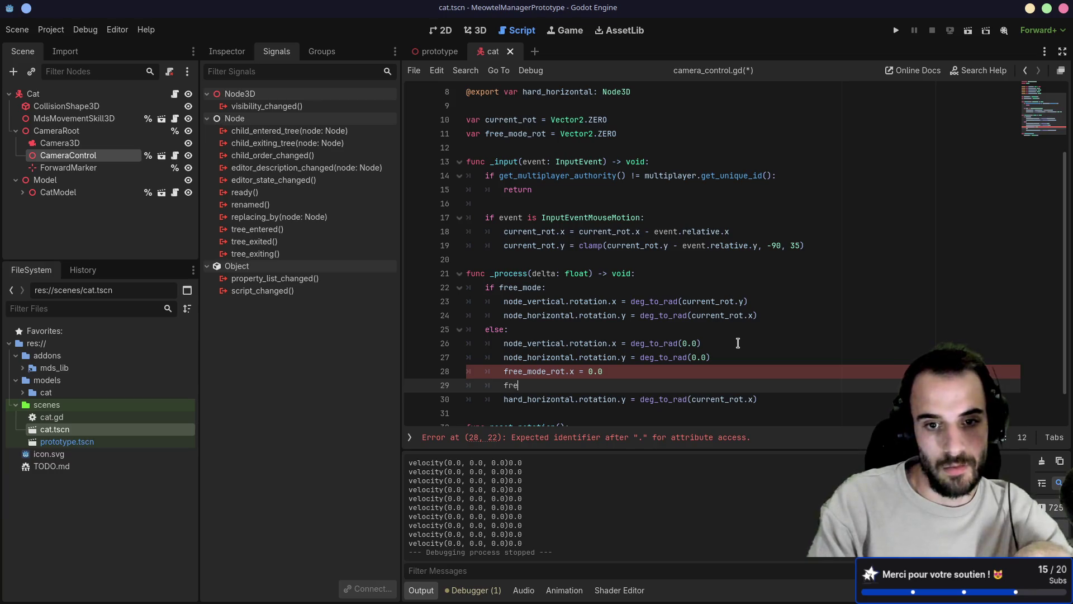
text(e_mo)
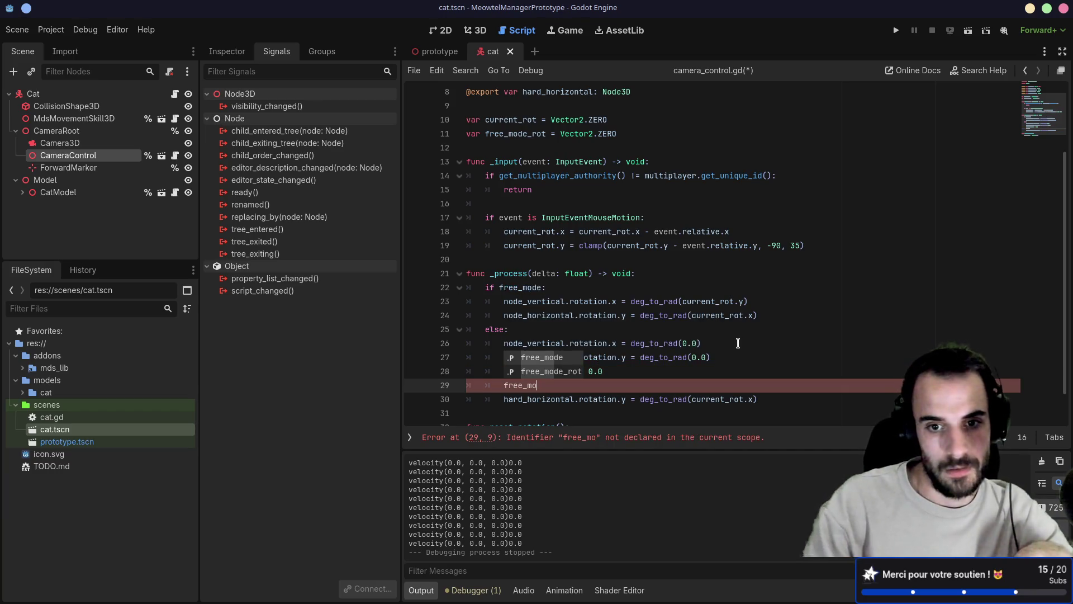
text(de_rot.y = 0.0)
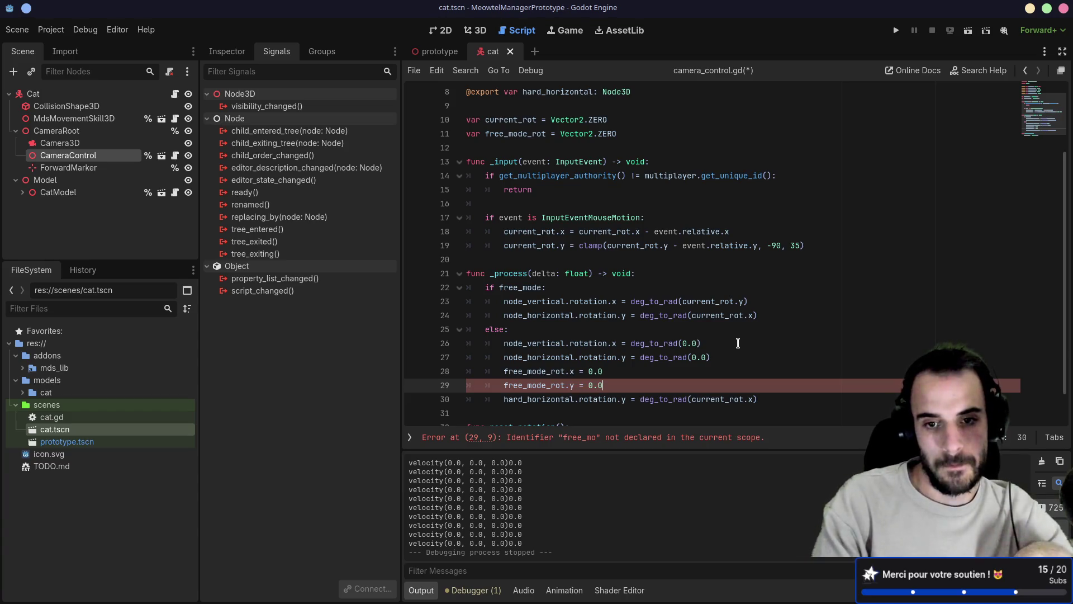
key(ctrl+s)
scroll(738, 343, down, 2)
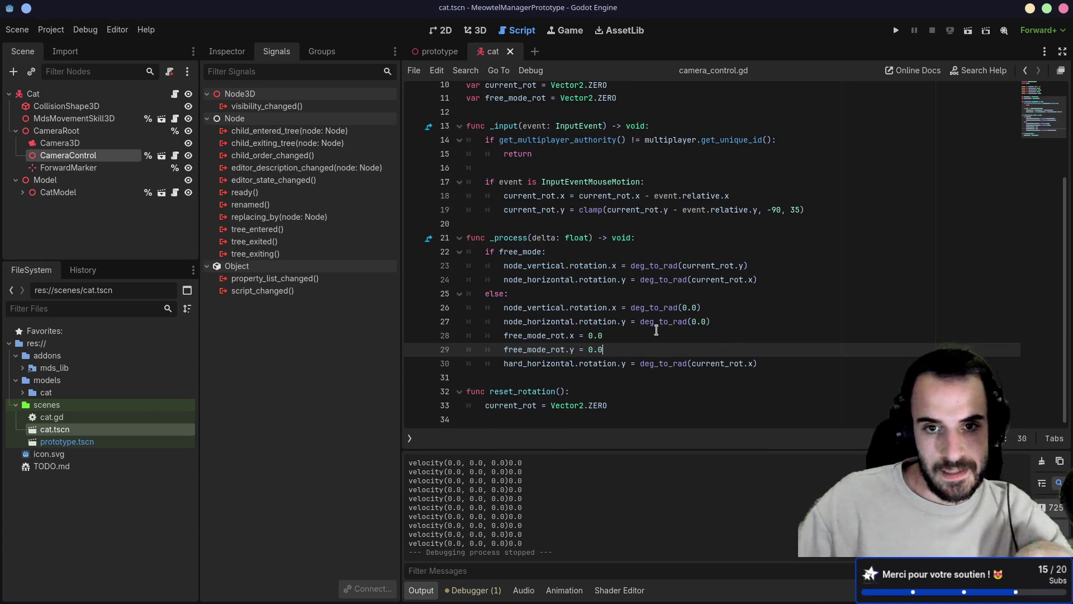
scroll(658, 207, up, 1)
click(565, 231)
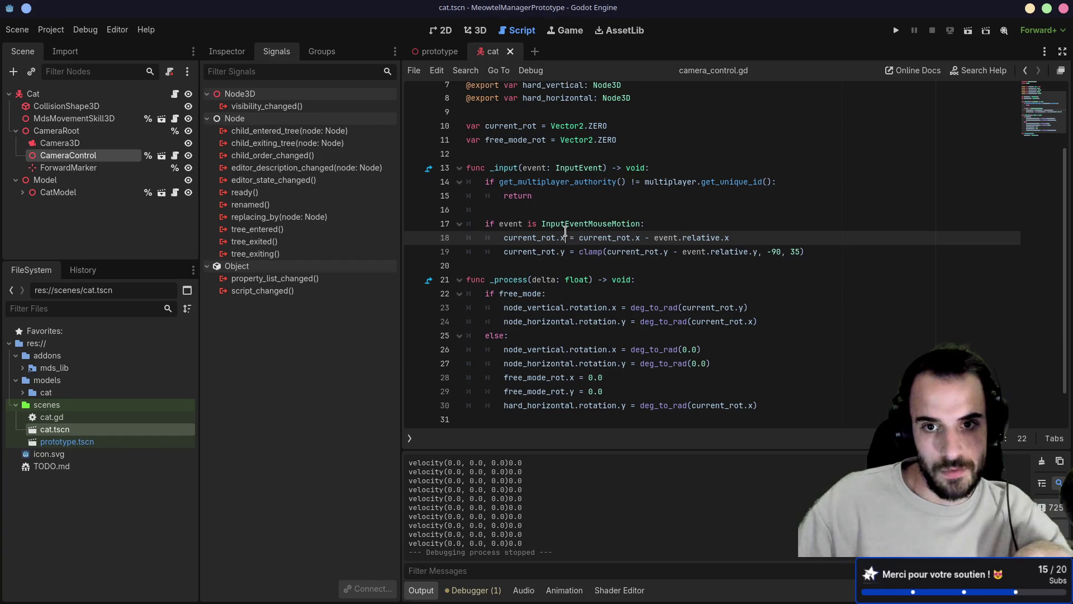
- Add an if free_mode: check under the mouse-motion test and indent the two current_rot updates beneath it
click(662, 223)
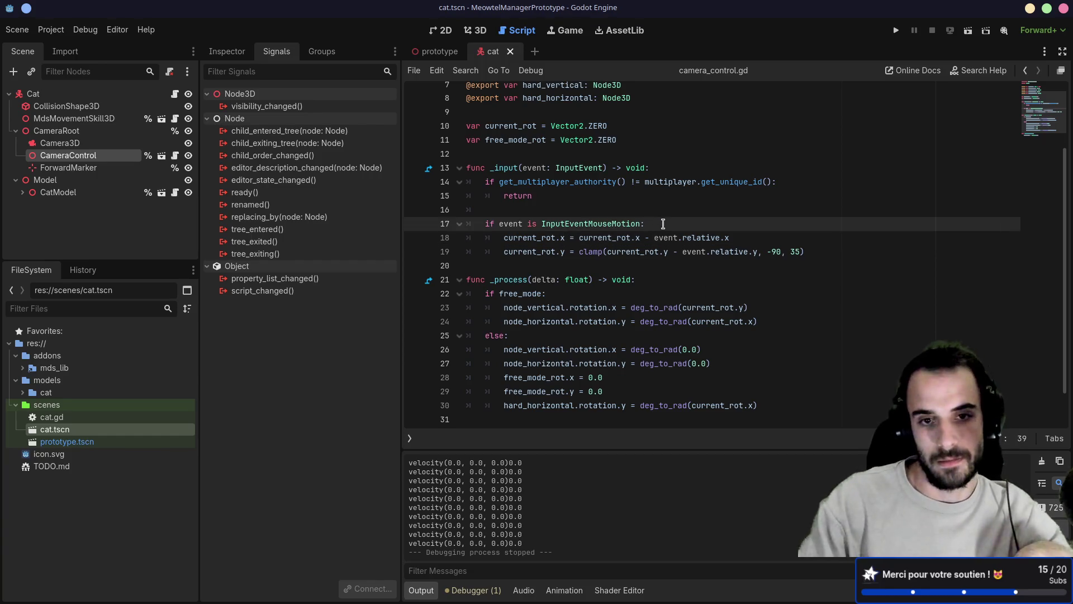
key(Return)
text(if f)
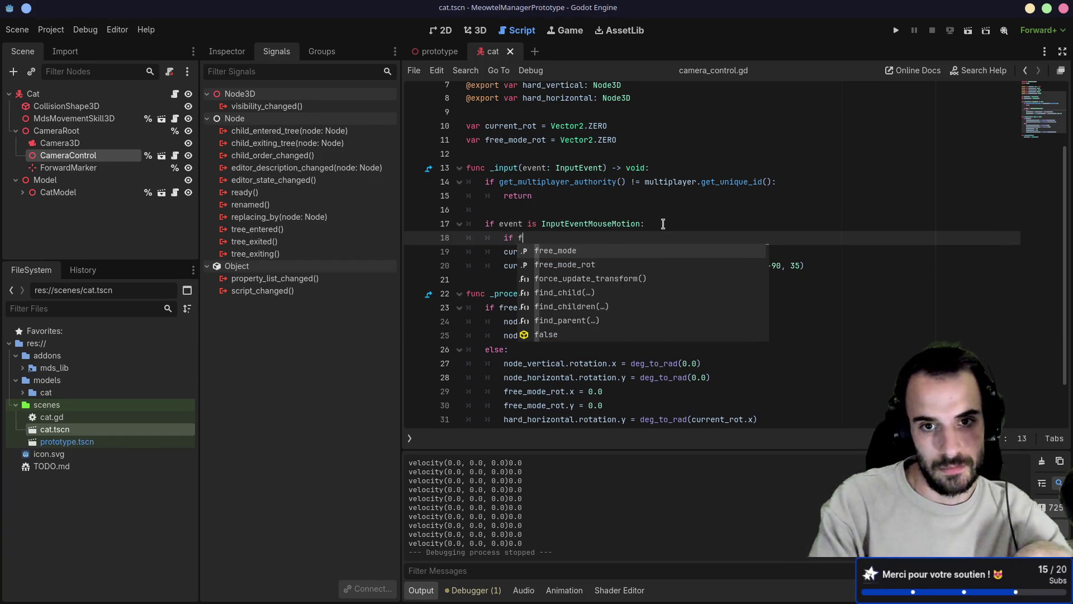
key(Return)
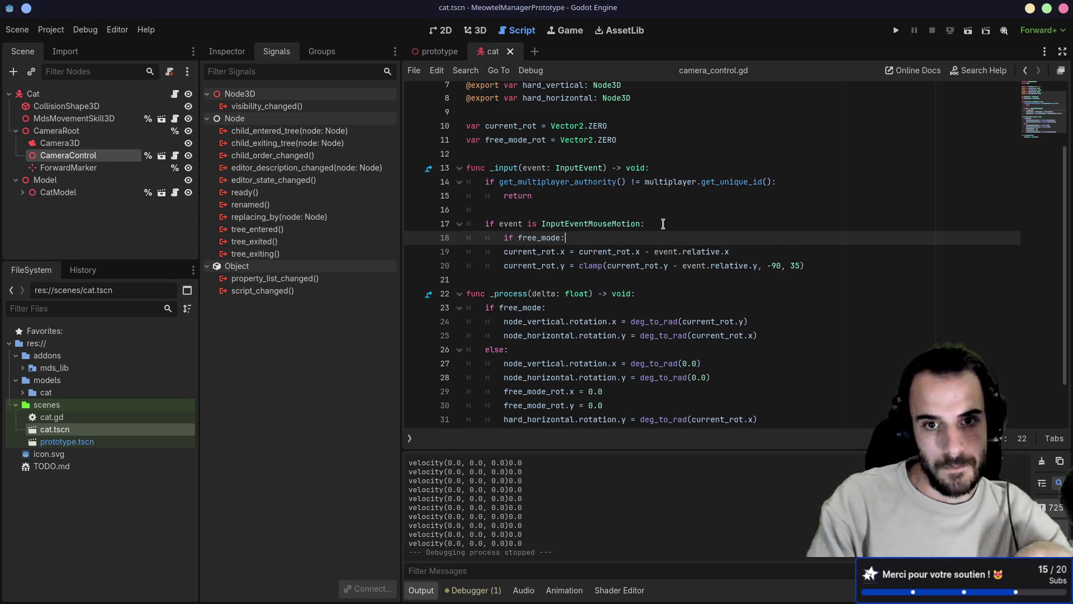
drag(518, 251, 517, 266)
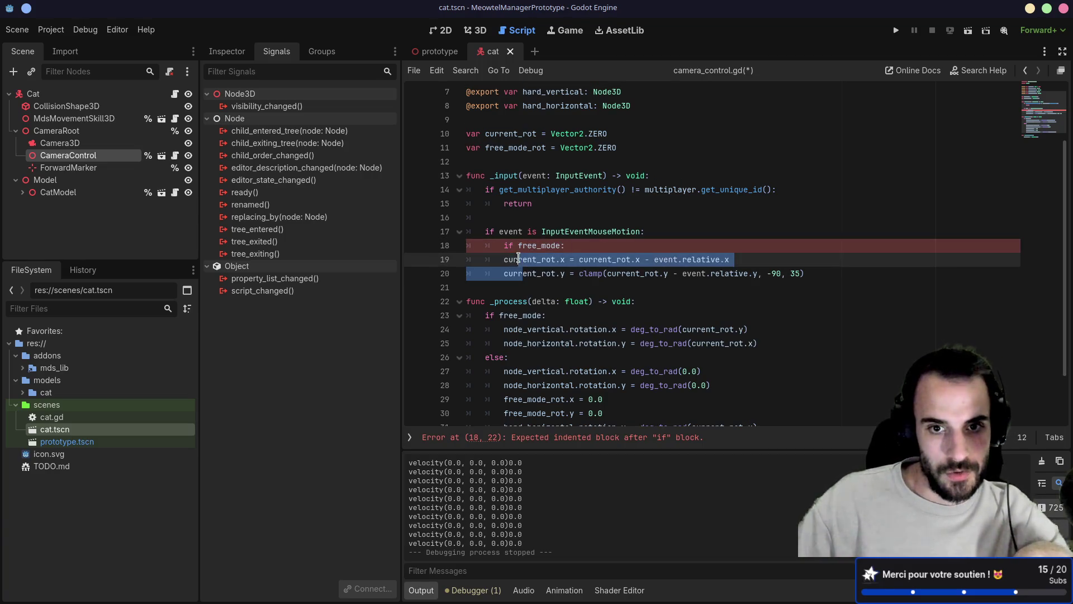
key(Tab)
click(830, 277)
- Add an else branch containing a pasted copy of the two current_rot update lines
key(Return)
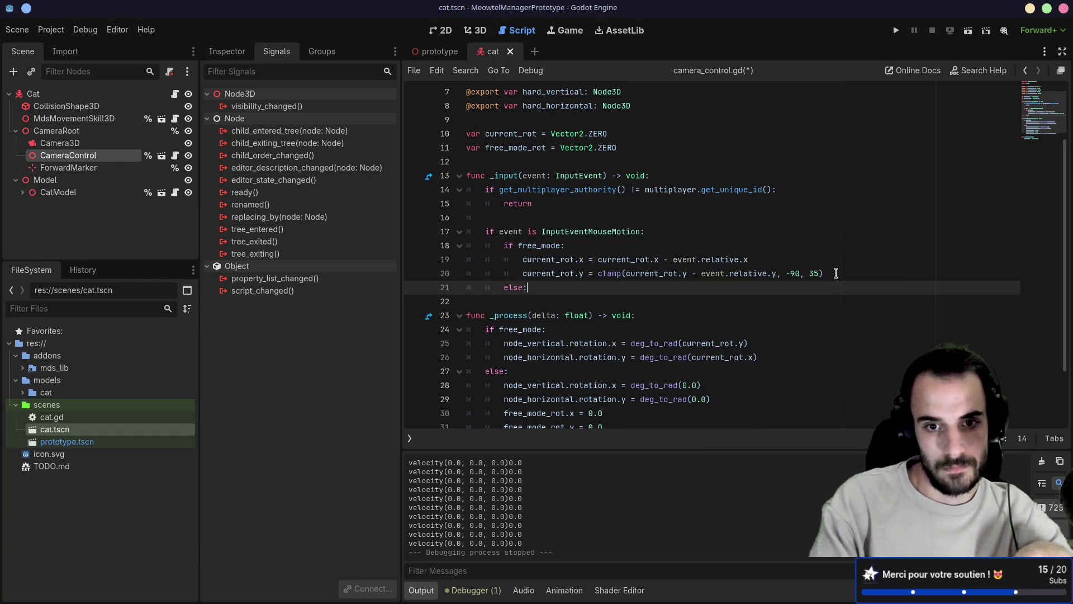
key(Return)
scroll(817, 293, down, 1)
drag(822, 232, 833, 206)
key(ctrl+c)
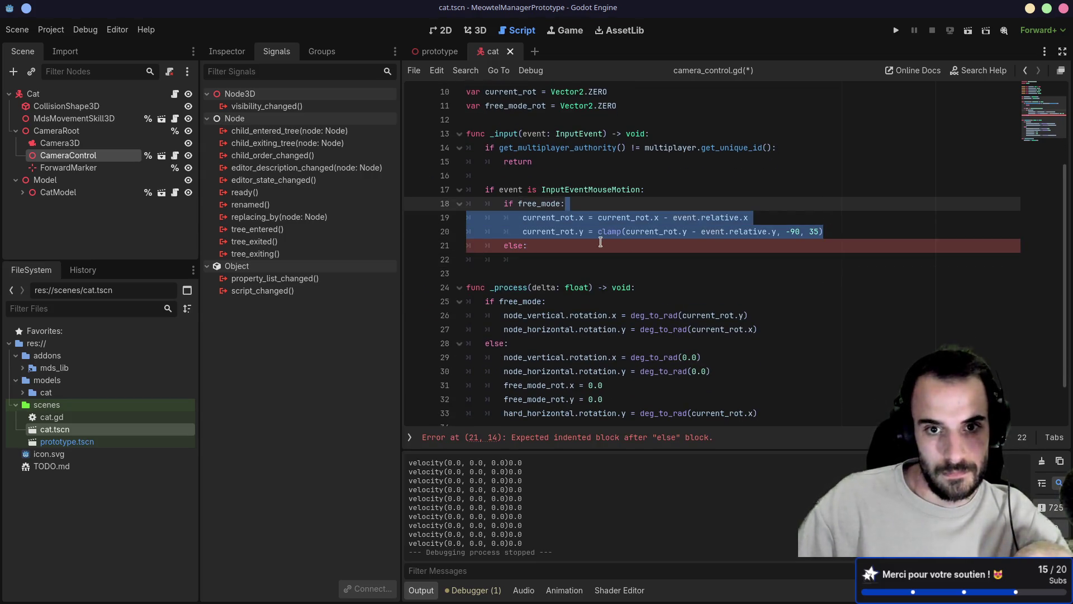
click(552, 257)
key(ctrl+v)
click(547, 260)
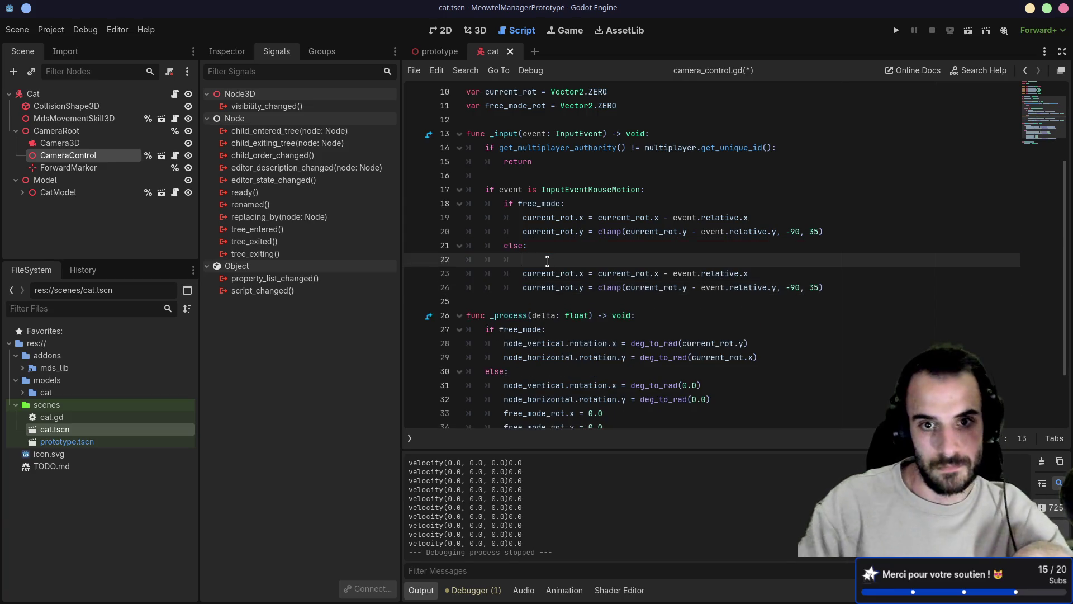
key(BackSpace)
key(BackSpace)
- Replace current_rot with free_mode_rot on lines 19 and 20 of the free-mode branch and save
double_click(523, 106)
key(ctrl+c)
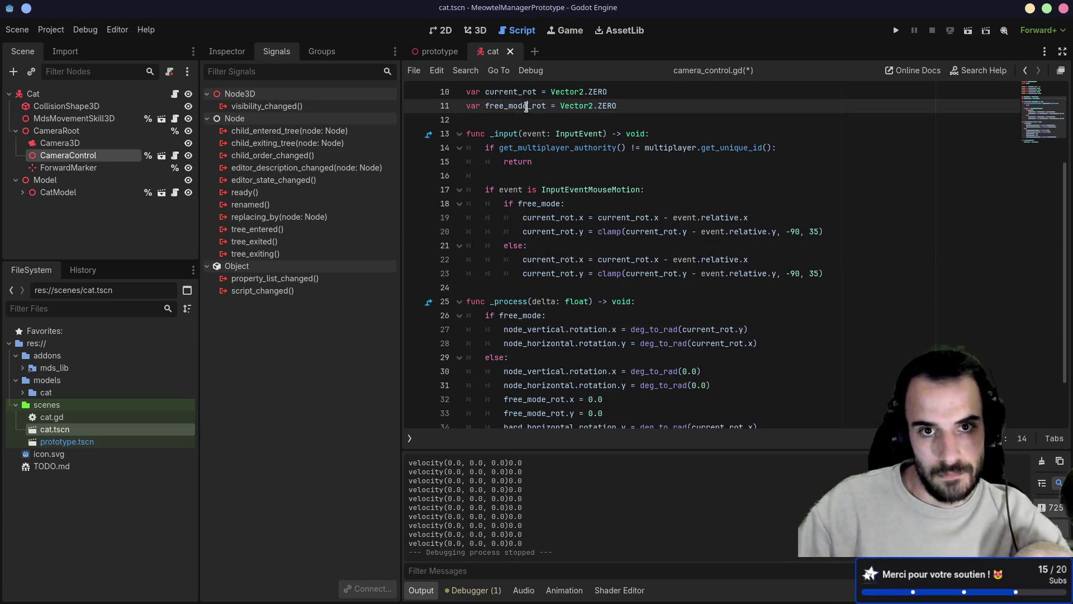
click(557, 216)
double_click(557, 216)
key(ctrl+v)
double_click(540, 232)
key(ctrl+v)
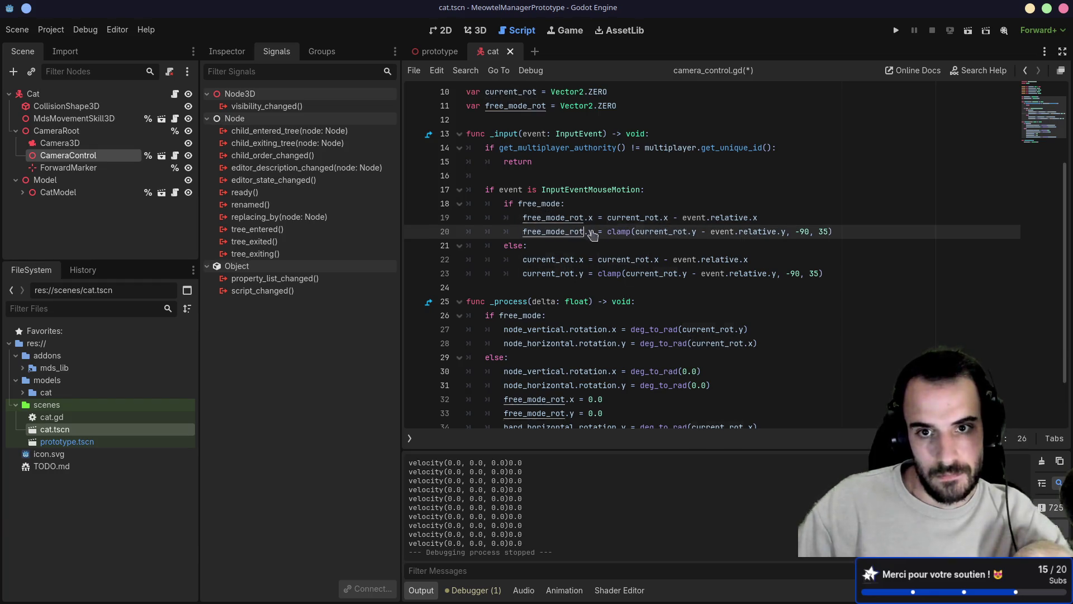
double_click(630, 218)
key(ctrl+v)
double_click(657, 232)
key(ctrl+v)
double_click(739, 217)
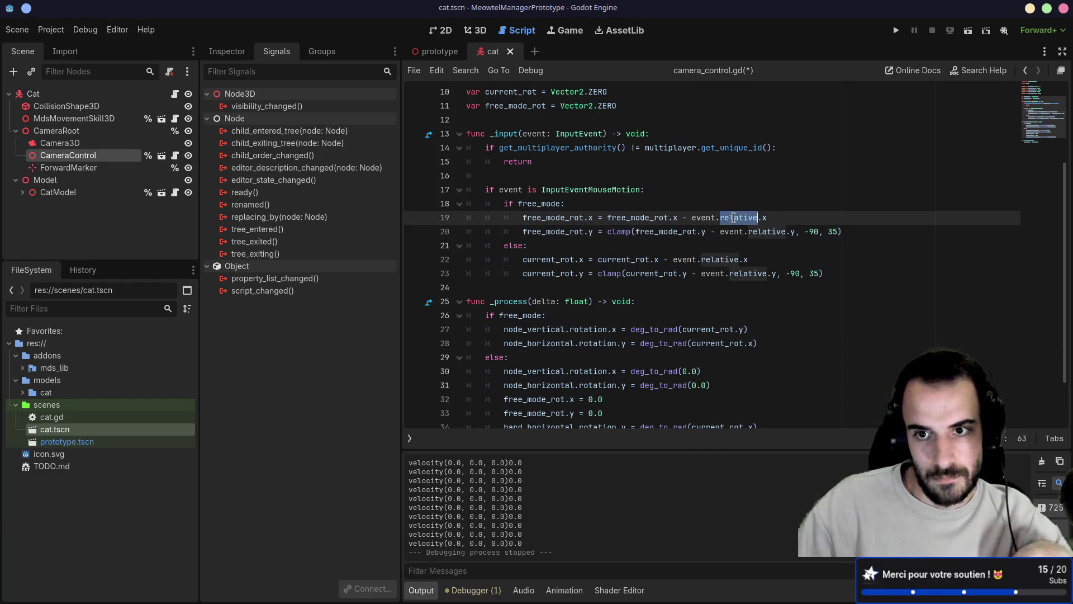
click(714, 217)
click(741, 231)
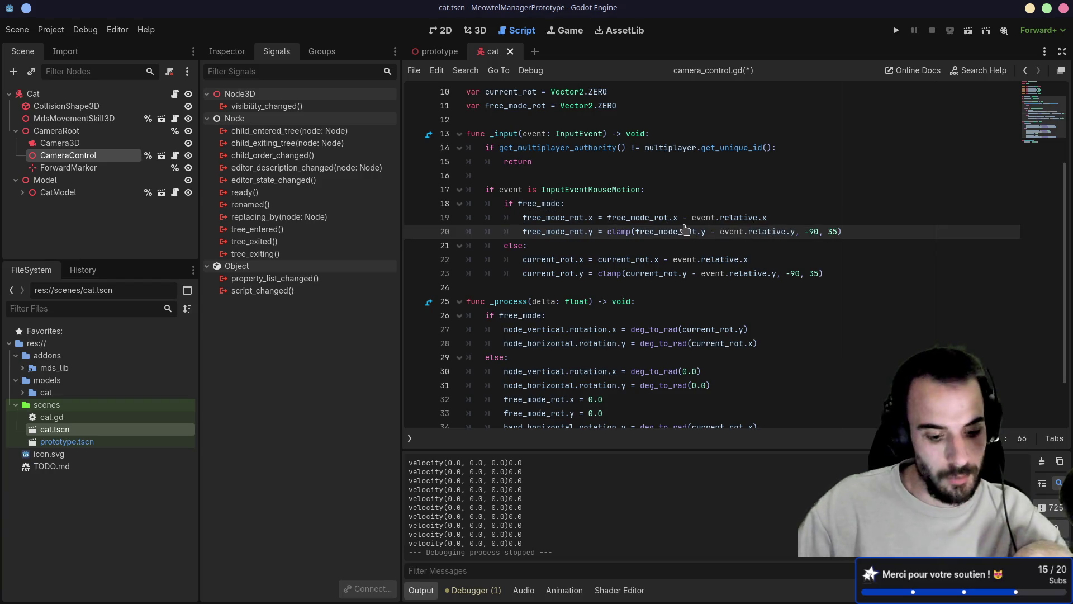
key(ctrl+s)
- Review the hard_horizontal rotation line, then test-run the game and stop it
scroll(662, 222, down, 2)
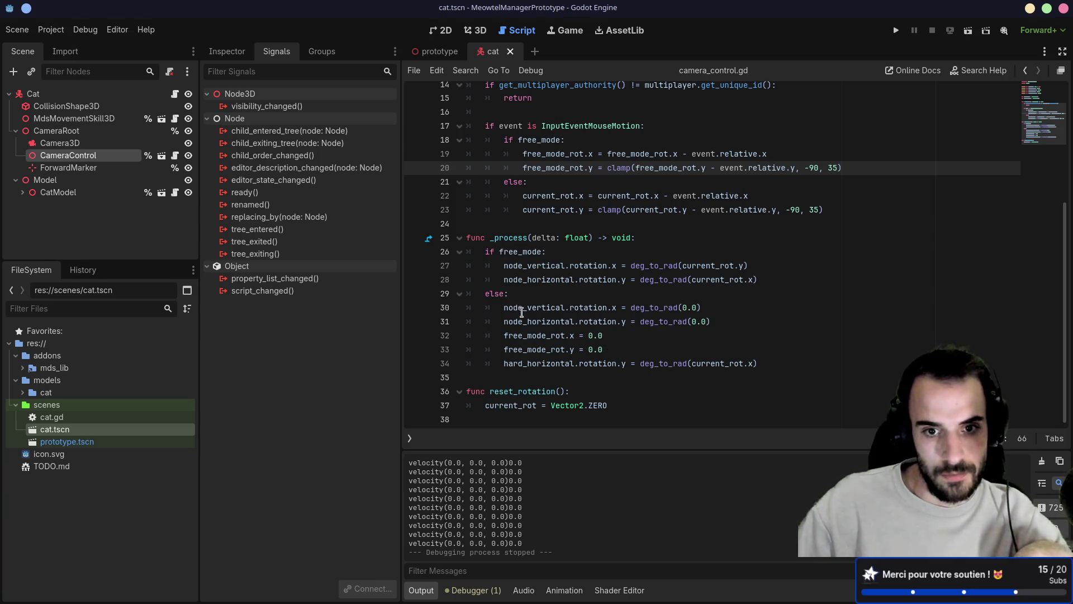
drag(504, 364, 763, 368)
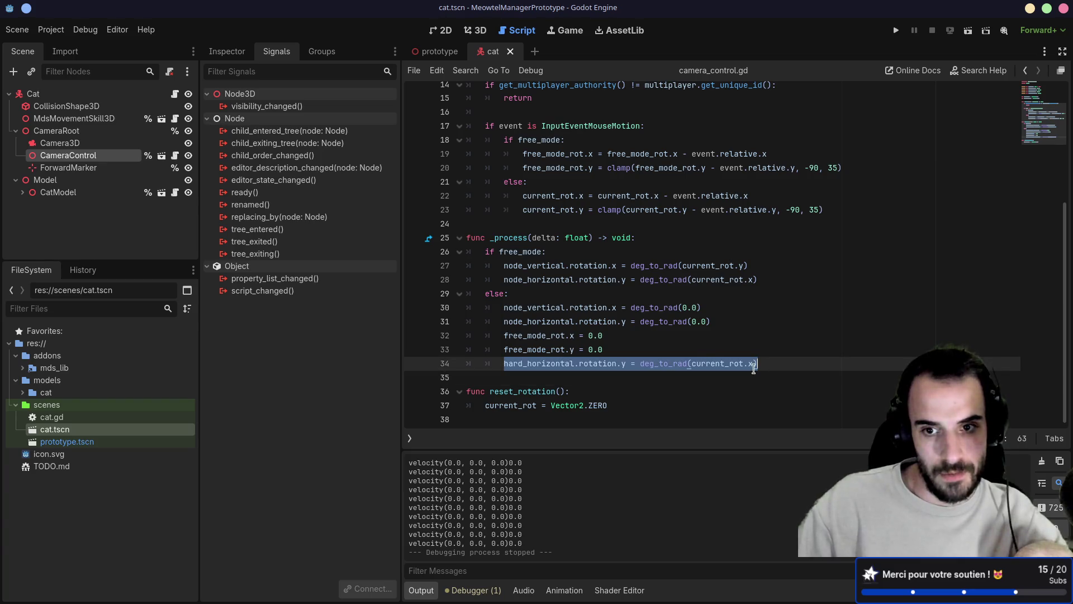
click(754, 368)
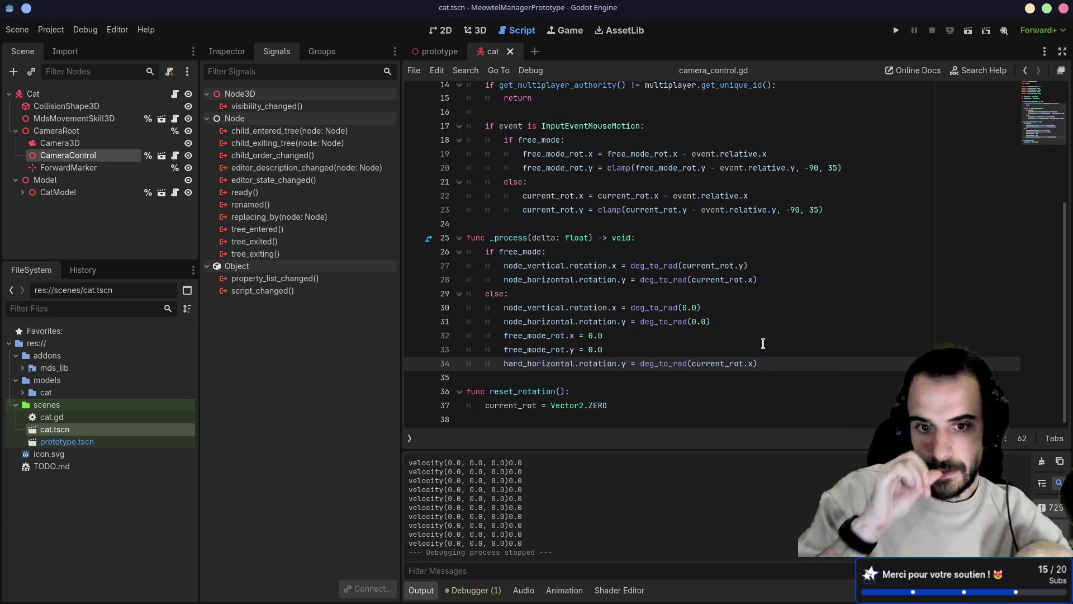
scroll(703, 329, up, 5)
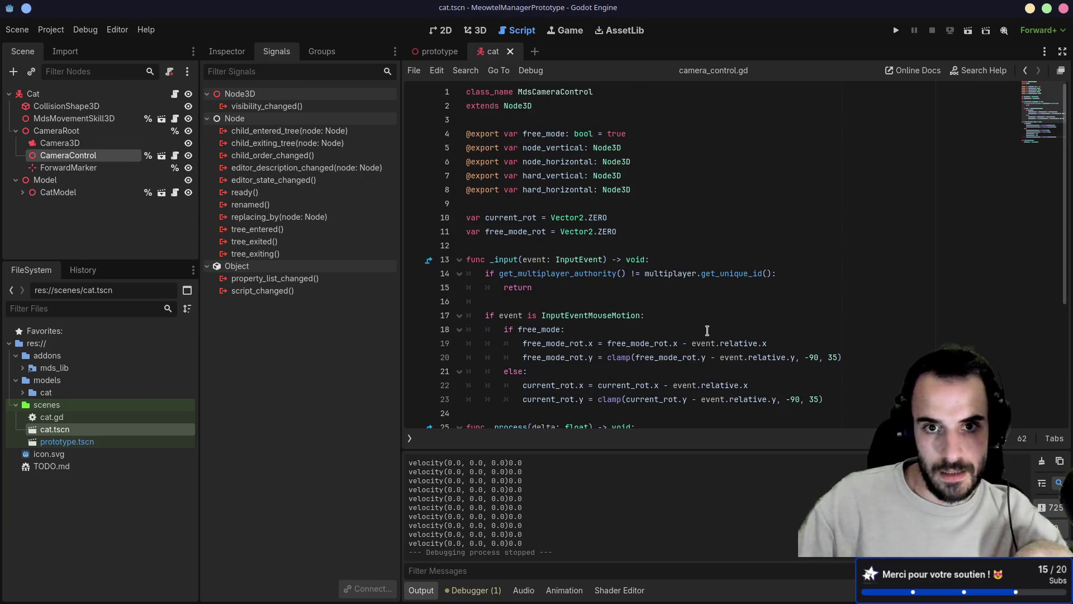
scroll(710, 331, down, 5)
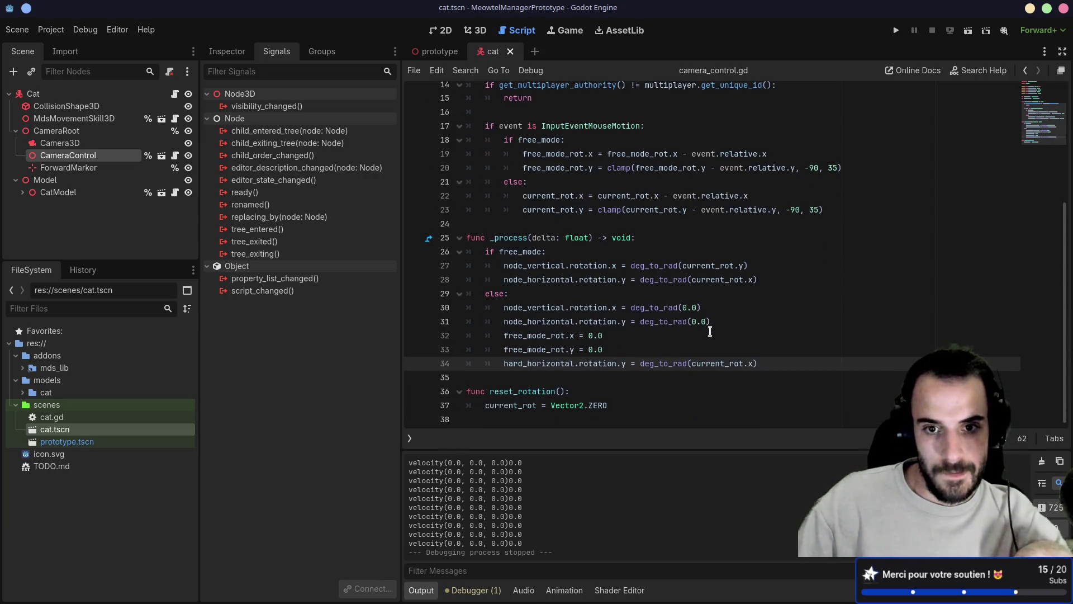
click(896, 32)
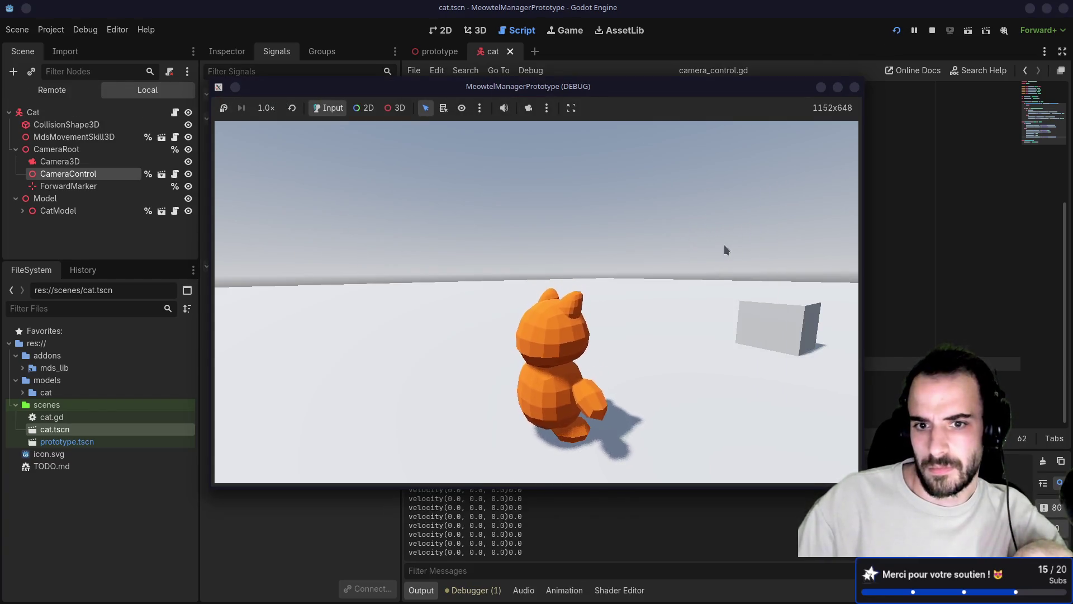
click(854, 87)
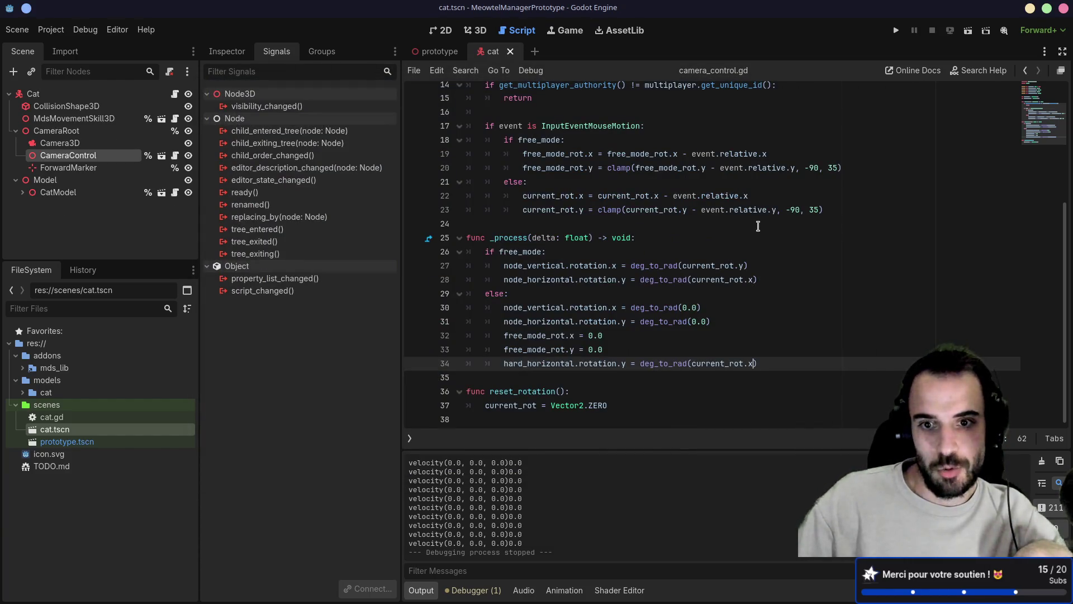
- Swap current_rot for free_mode_rot on lines 27 and 28 of the _process free-mode branch
click(697, 271)
double_click(709, 280)
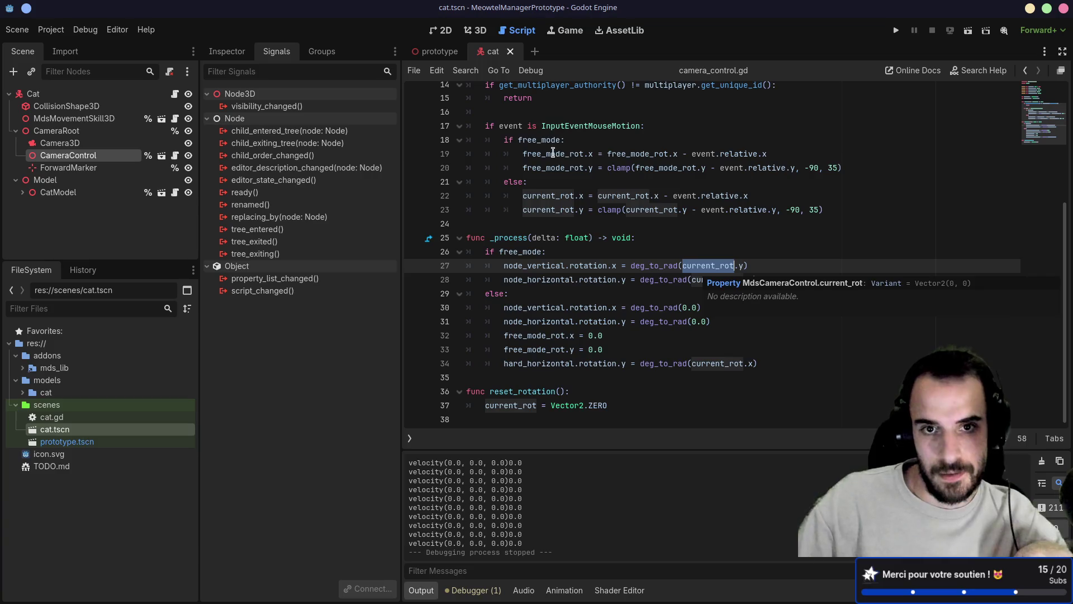
double_click(552, 153)
double_click(706, 266)
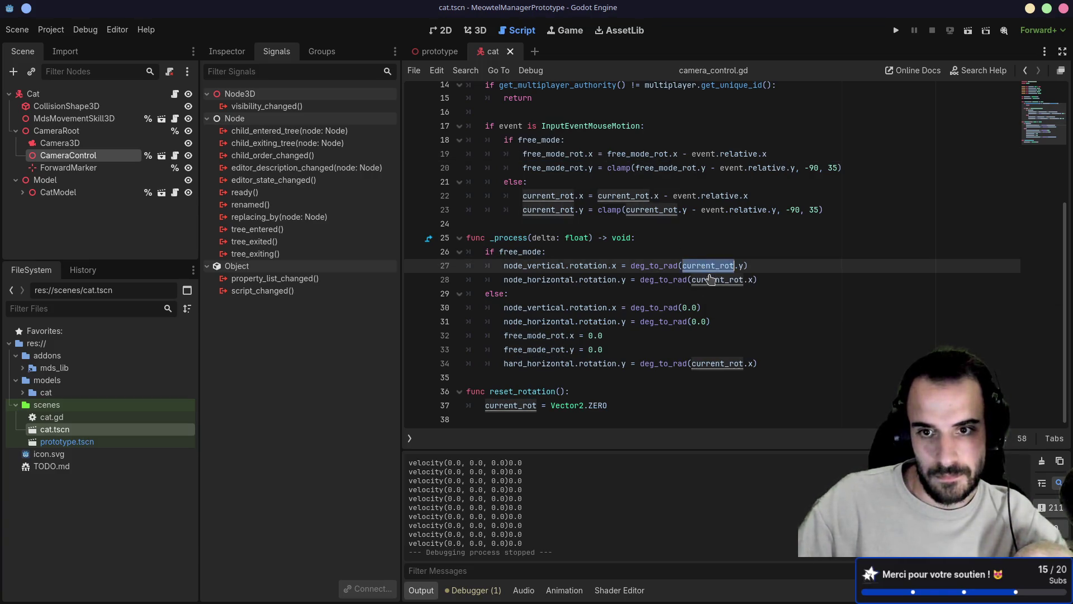
key(ctrl+v)
double_click(710, 280)
key(ctrl+v)
- Run the game, walk the cat with W and S, orbit the camera, then return to the script
click(898, 31)
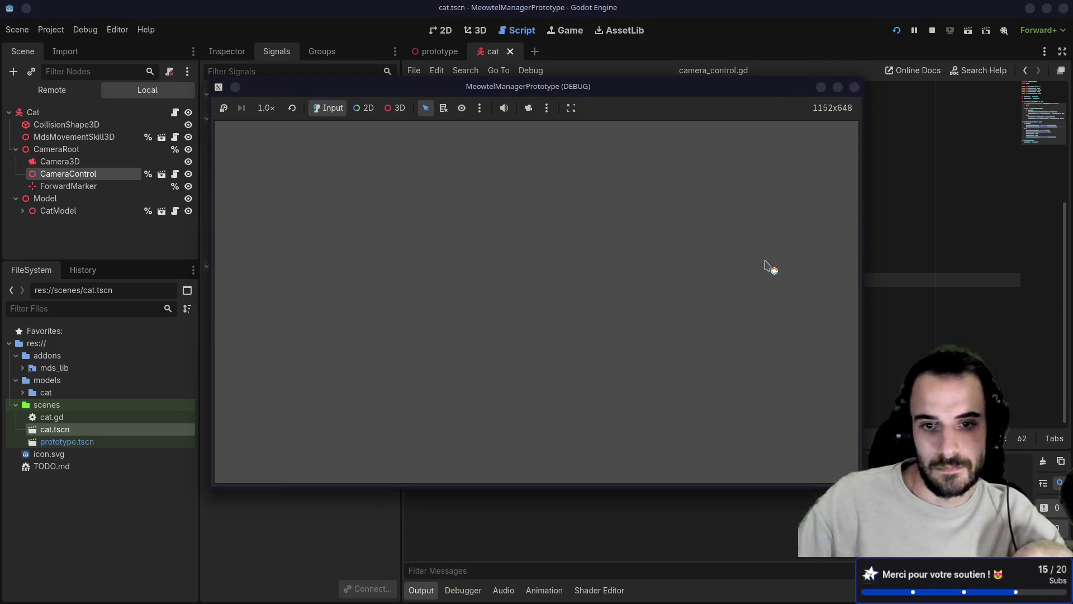
key(w)
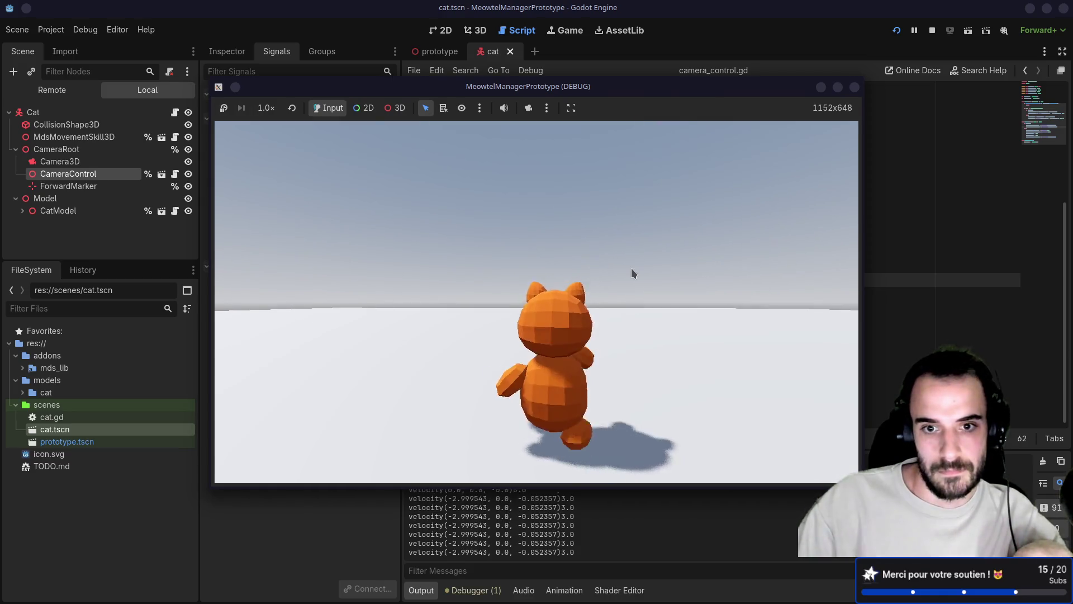
key(s)
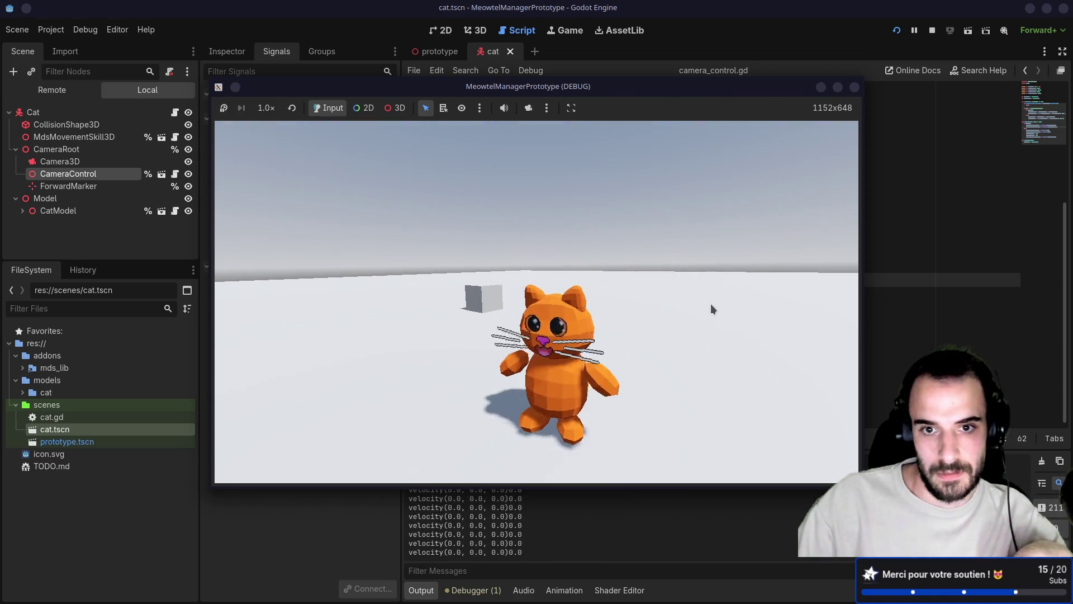
key(w)
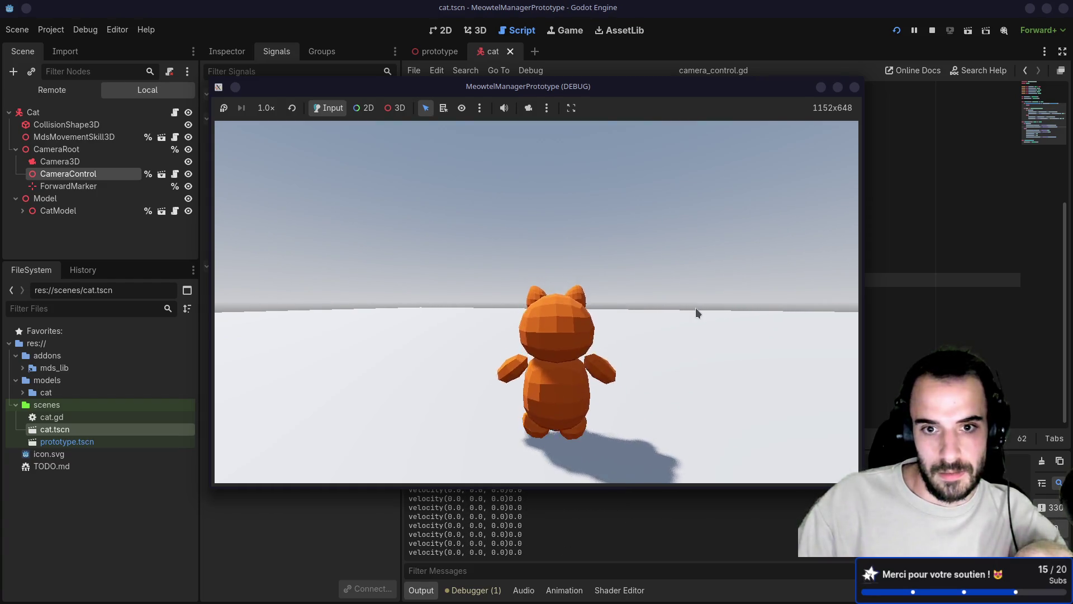
mouse_move(695, 308)
mouse_down()
mouse_move(579, 320)
mouse_move(696, 331)
mouse_move(609, 337)
mouse_move(660, 354)
mouse_move(652, 337)
mouse_move(607, 340)
mouse_move(652, 347)
mouse_move(670, 337)
mouse_move(743, 361)
mouse_up()
key(w)
key(w)
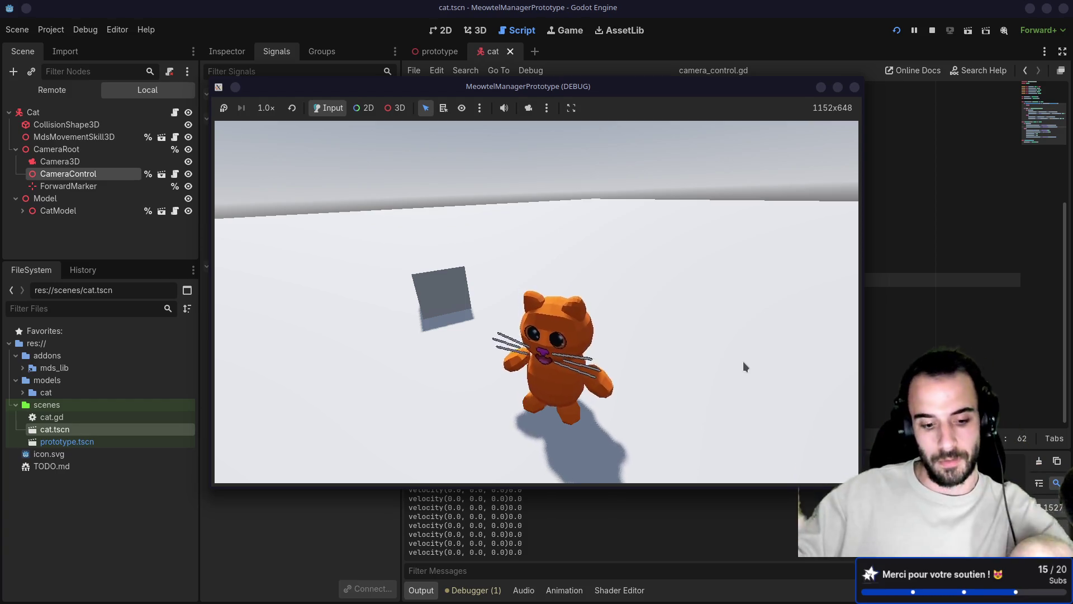
key(w)
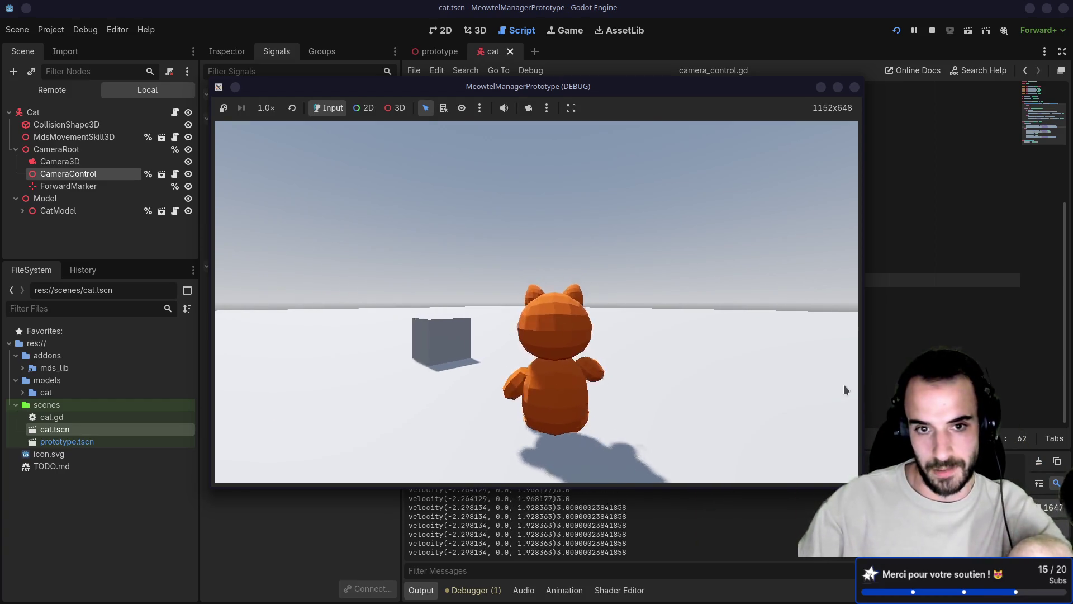
click(848, 374)
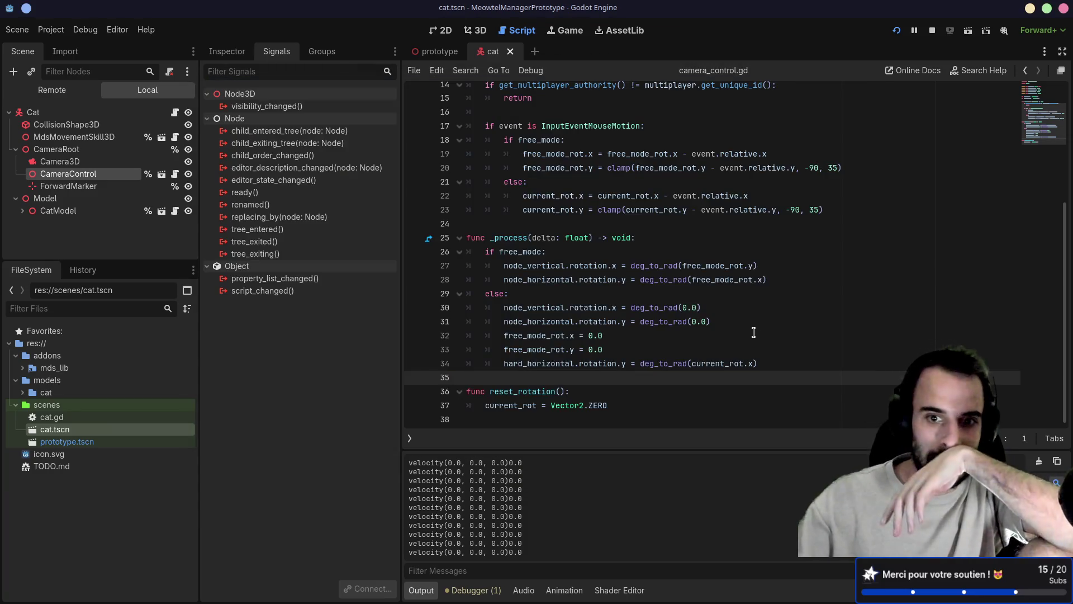
- Remove the if free_mode:/else: lines from the mouse-motion block, fix indentation, and run with F5
drag(501, 266, 799, 281)
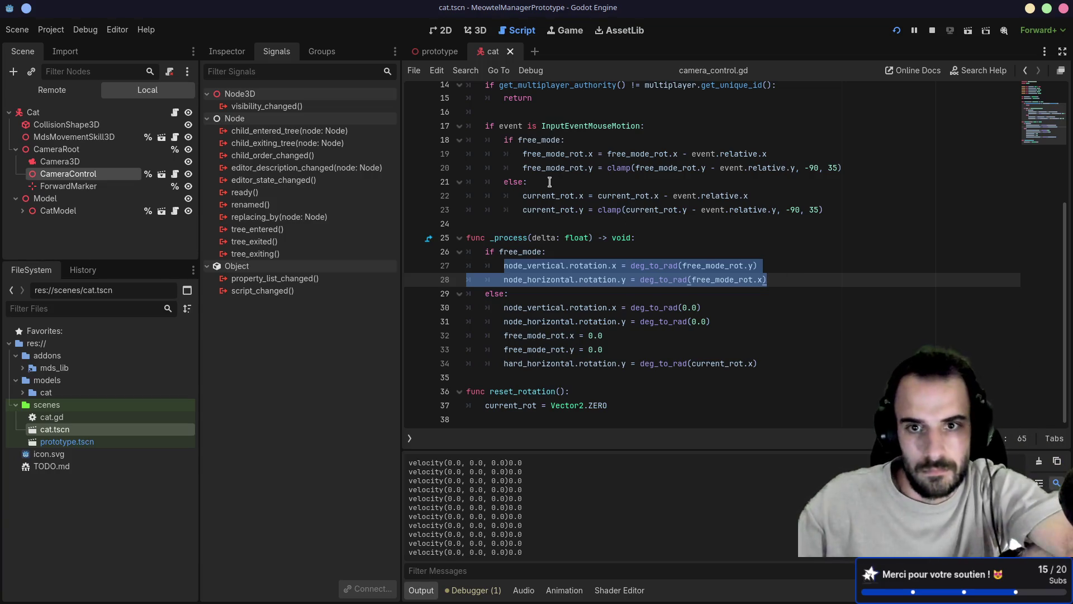
drag(550, 182, 435, 176)
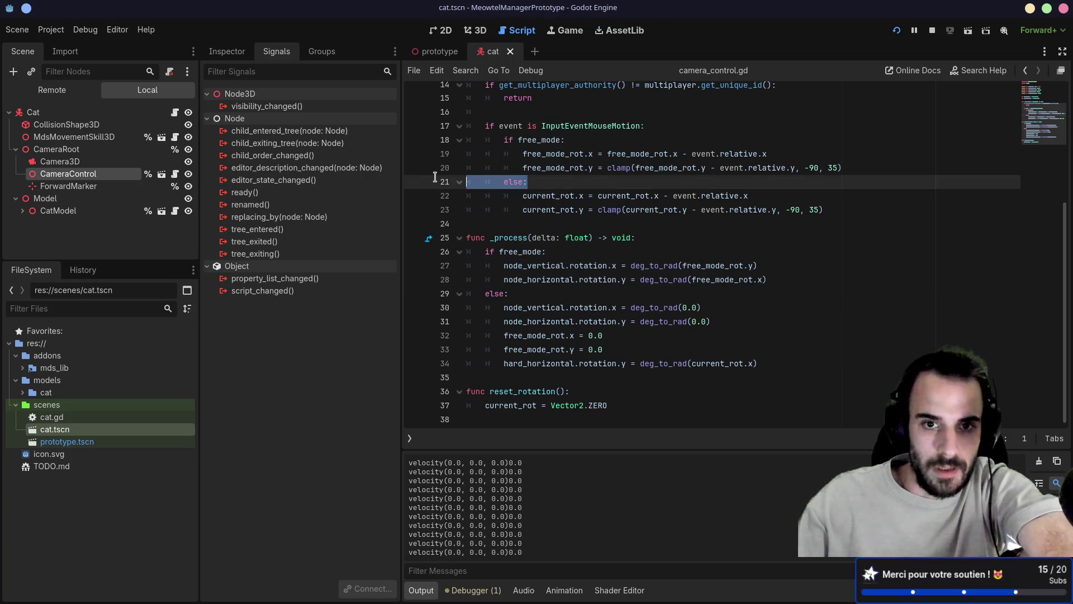
key(BackSpace)
click(576, 140)
key(shift+Home)
key(BackSpace)
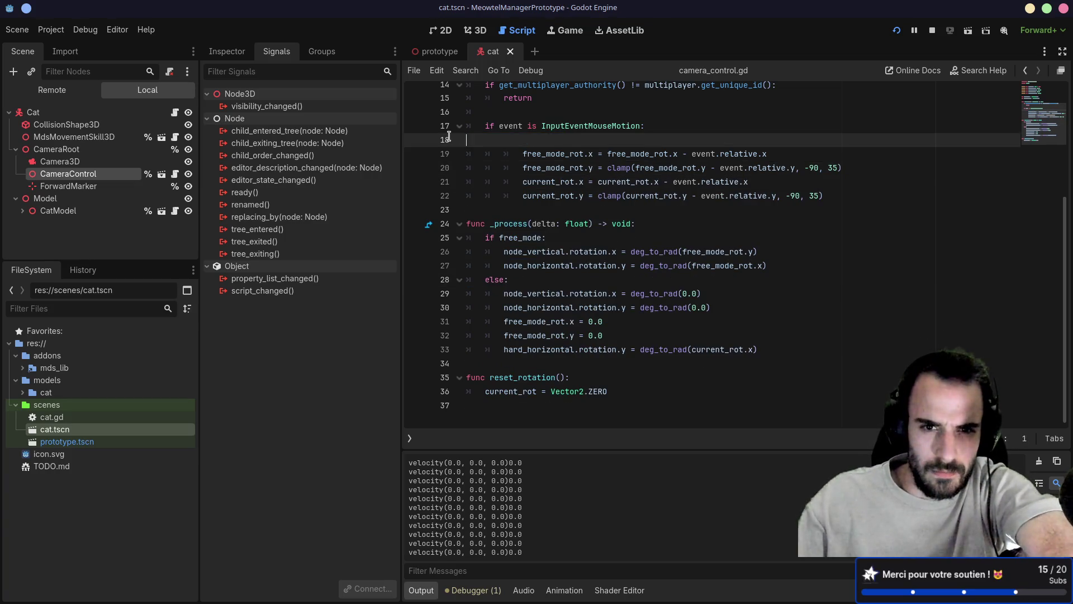
key(BackSpace)
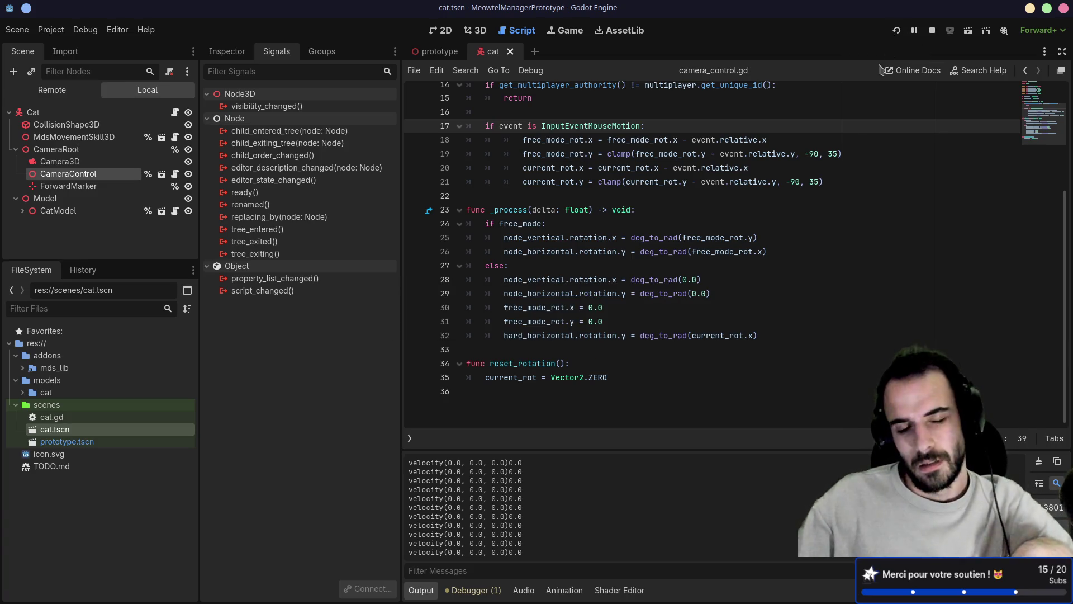
key(F5)
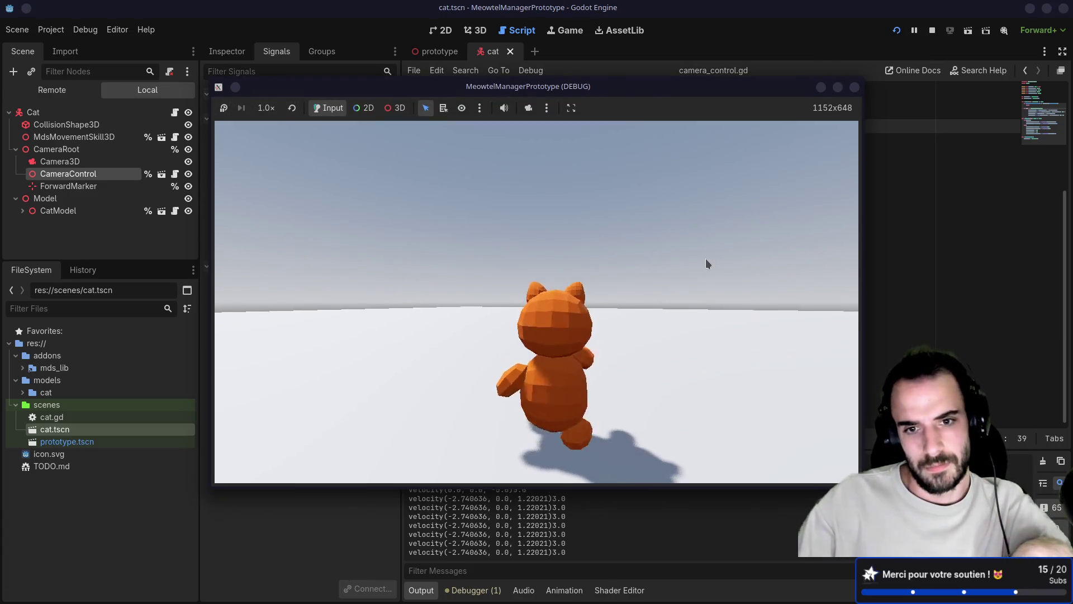
- Swing and tilt the camera while walking the cat with W, then stop the game with F8
mouse_move(706, 260)
mouse_down()
mouse_move(776, 270)
mouse_move(786, 307)
mouse_move(678, 310)
mouse_move(646, 341)
mouse_move(540, 348)
mouse_move(644, 376)
mouse_up()
key(w)
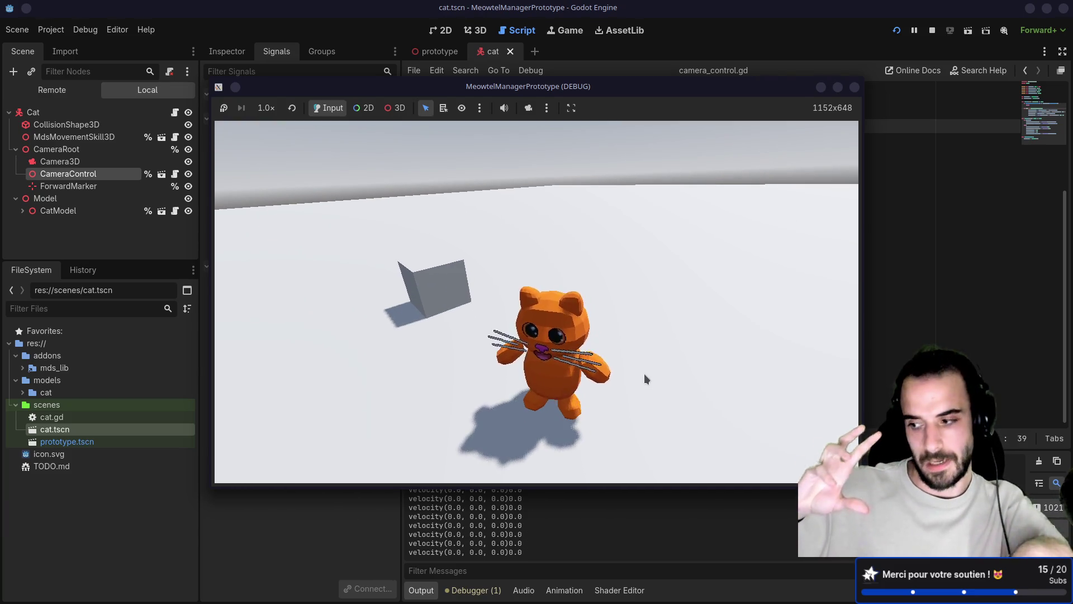
key(w)
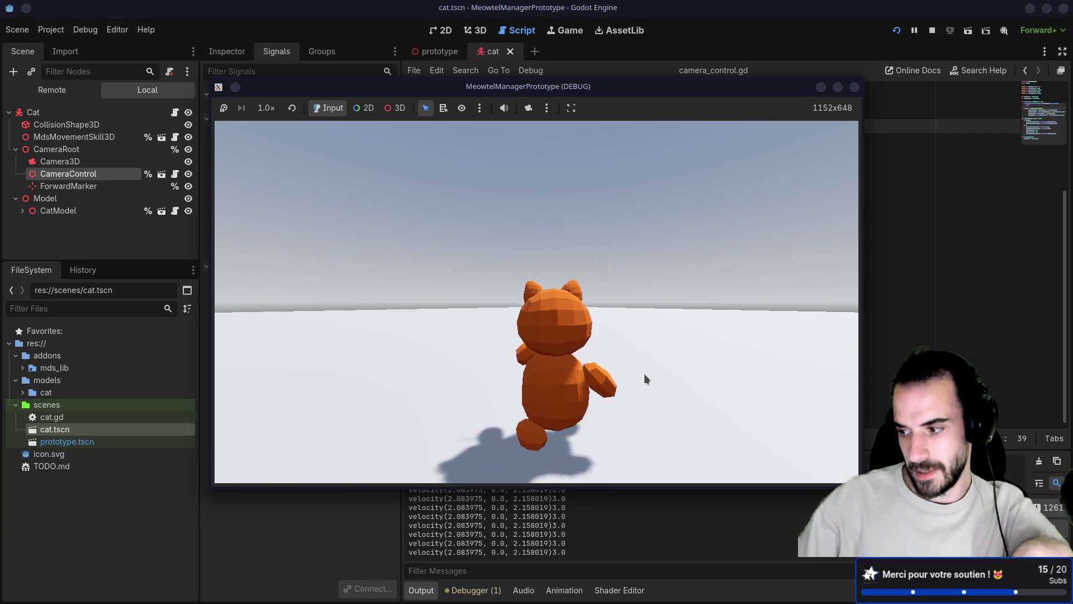
mouse_move(645, 379)
mouse_down()
mouse_move(524, 410)
mouse_move(519, 440)
mouse_move(633, 441)
mouse_move(634, 477)
mouse_up()
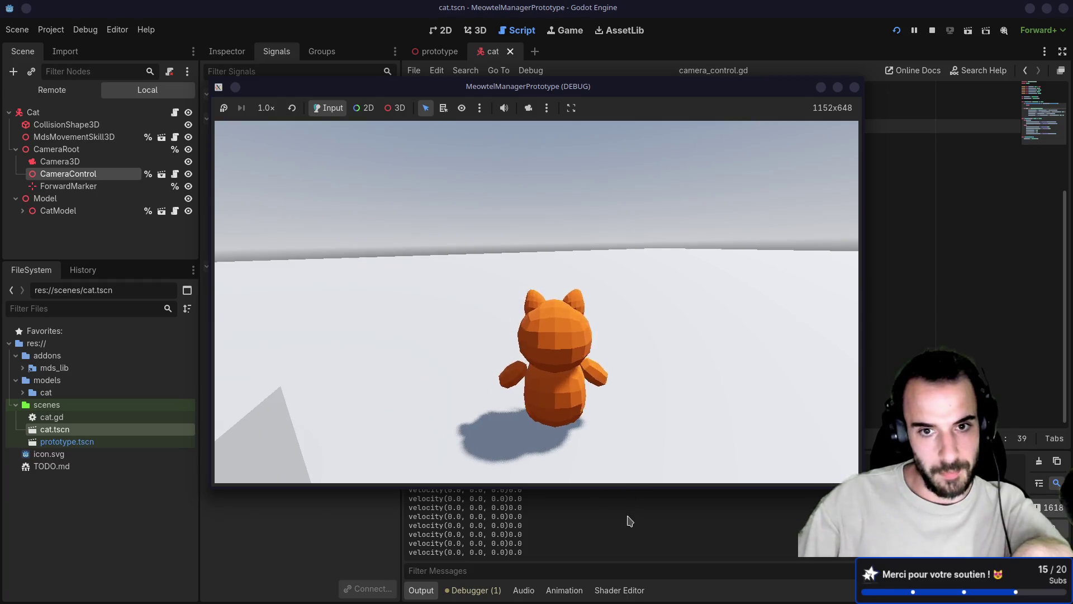
mouse_move(630, 521)
mouse_down()
mouse_move(636, 362)
mouse_move(623, 397)
mouse_up()
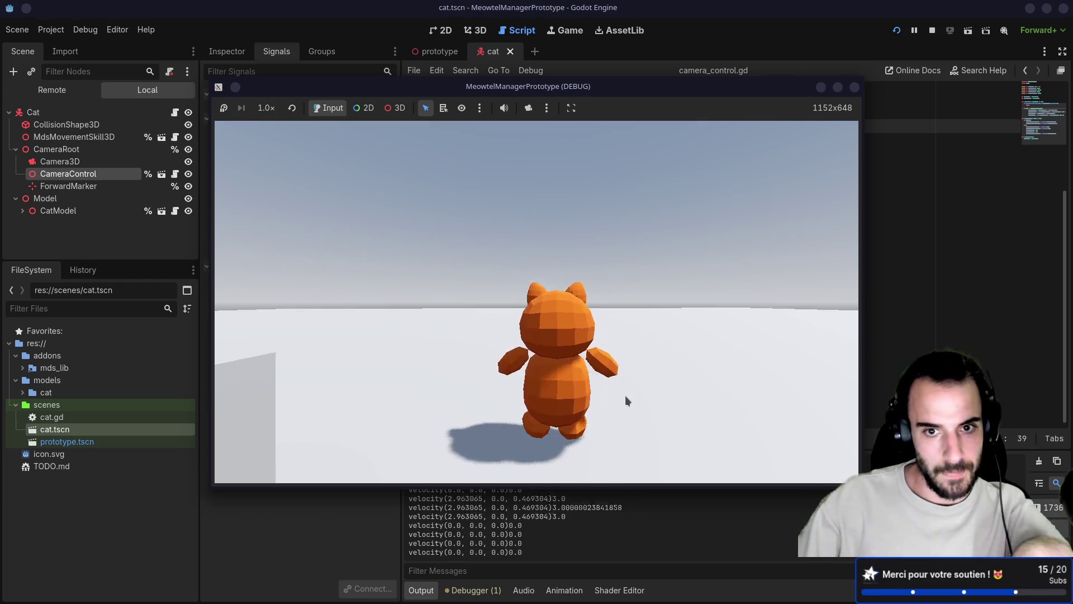
key(F8)
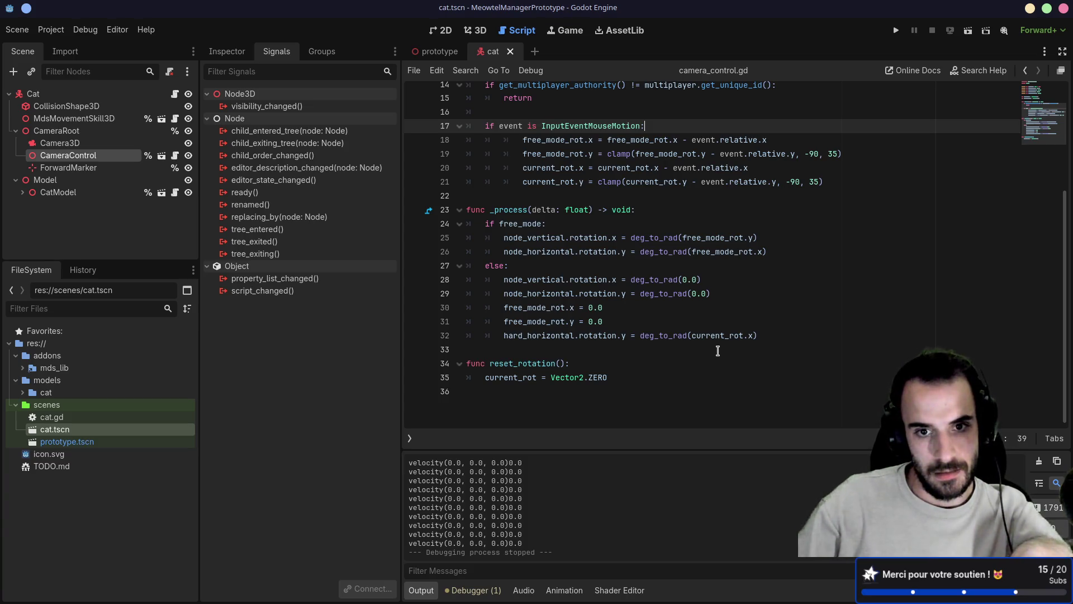
- Inspect node_horizontal, node_vertical, rotation, deg_to_rad and free_mode_rot uses in _process
double_click(561, 294)
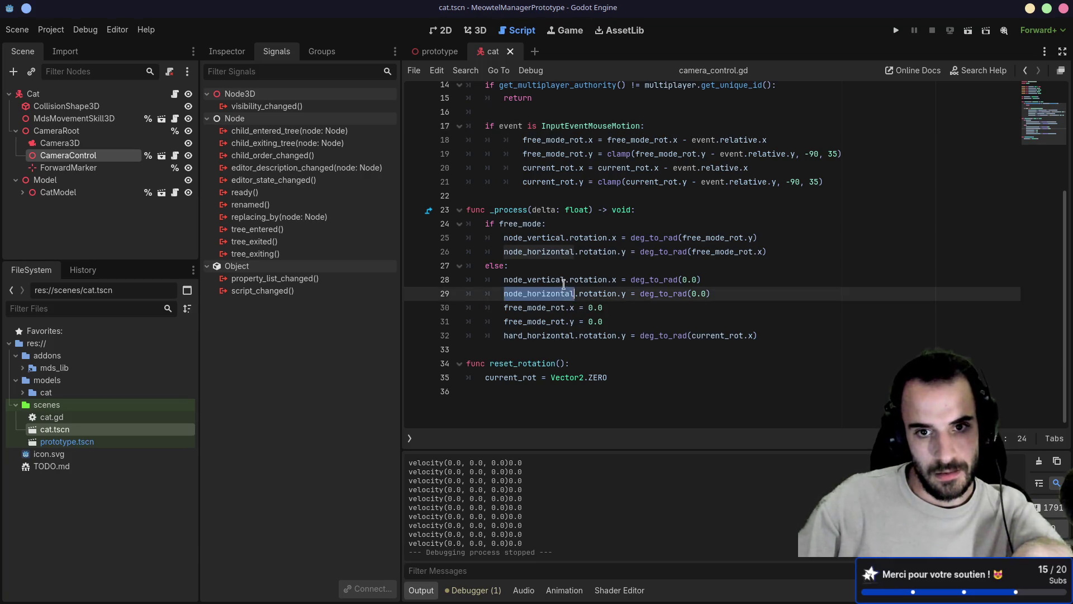
double_click(534, 279)
double_click(602, 280)
click(736, 272)
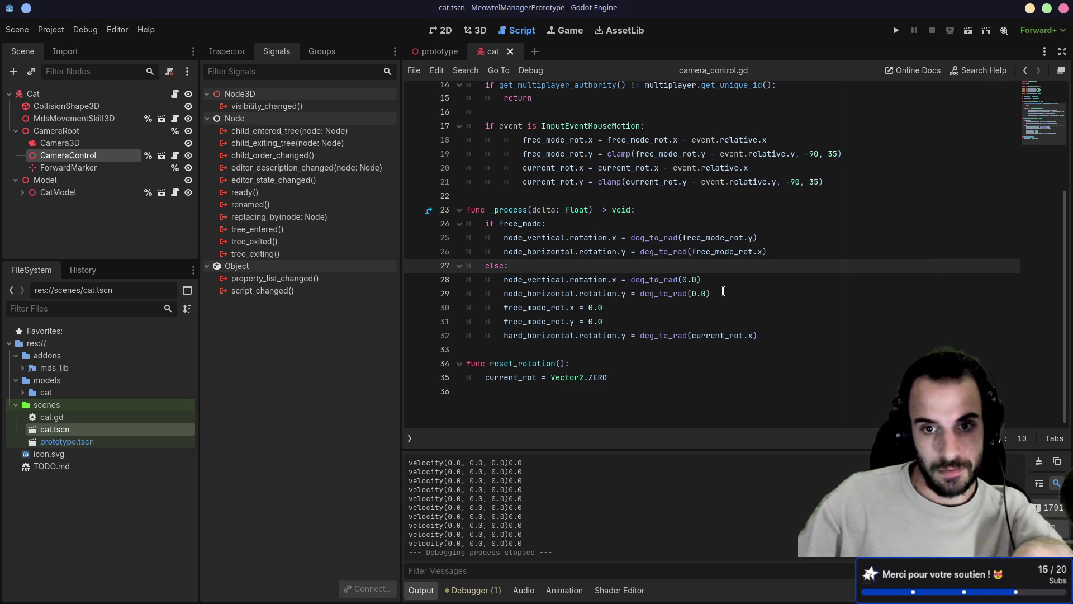
double_click(601, 335)
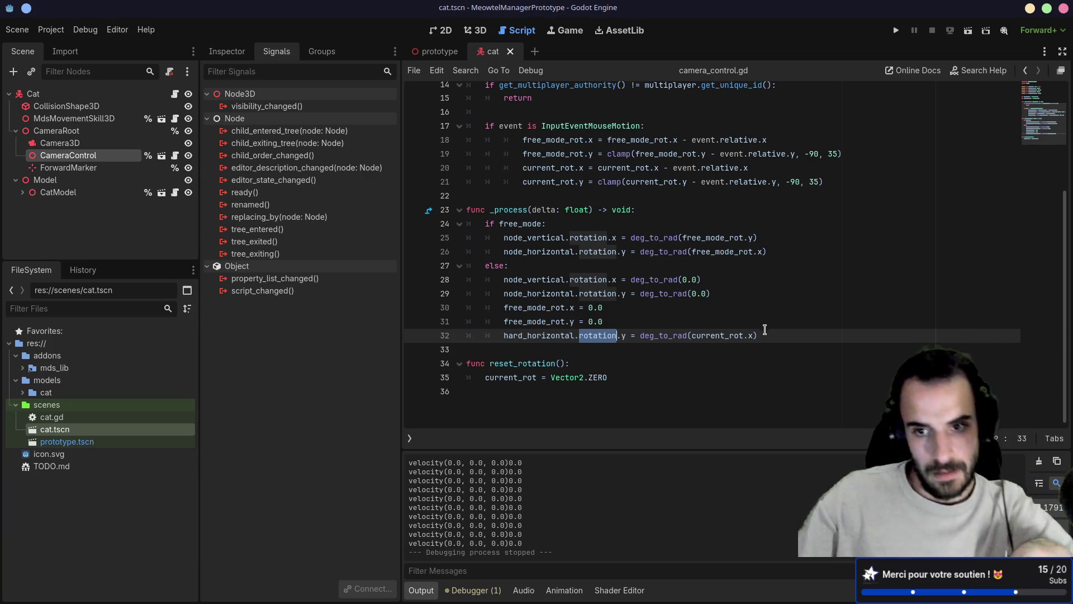
drag(646, 335, 683, 335)
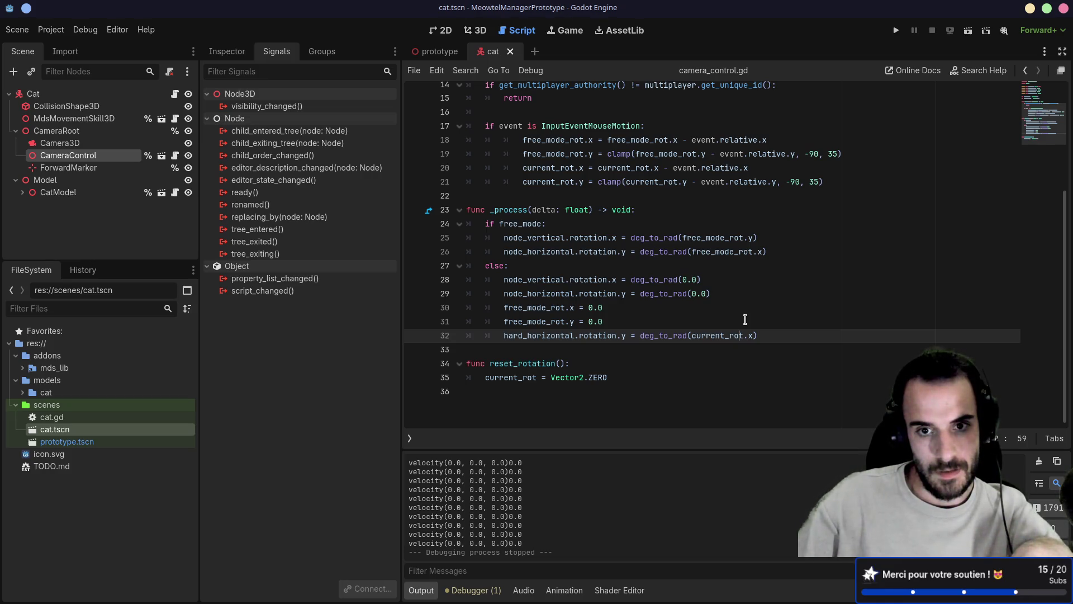
double_click(545, 308)
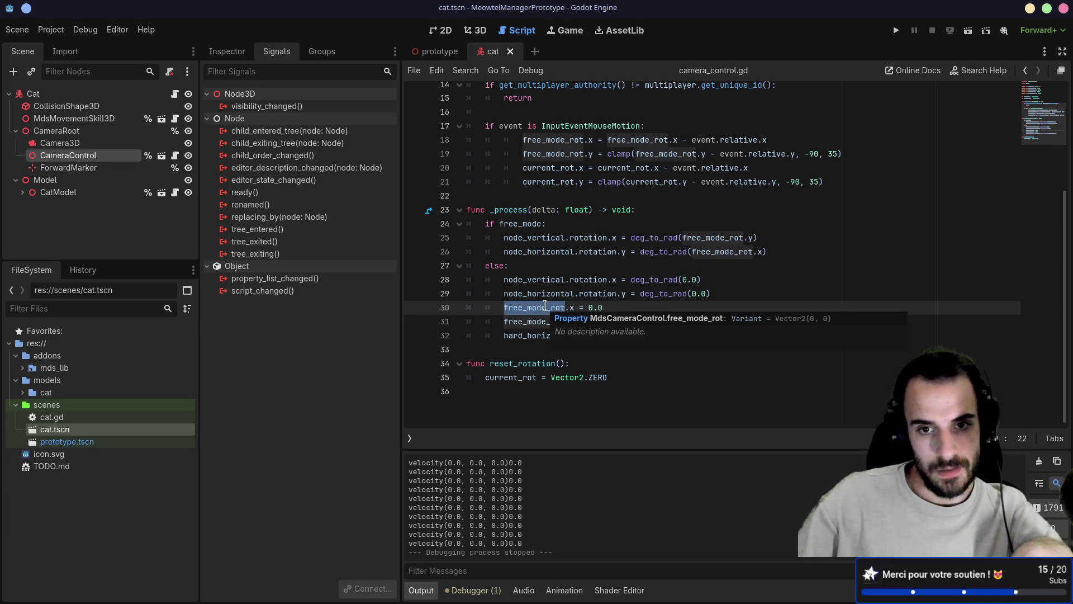
click(603, 305)
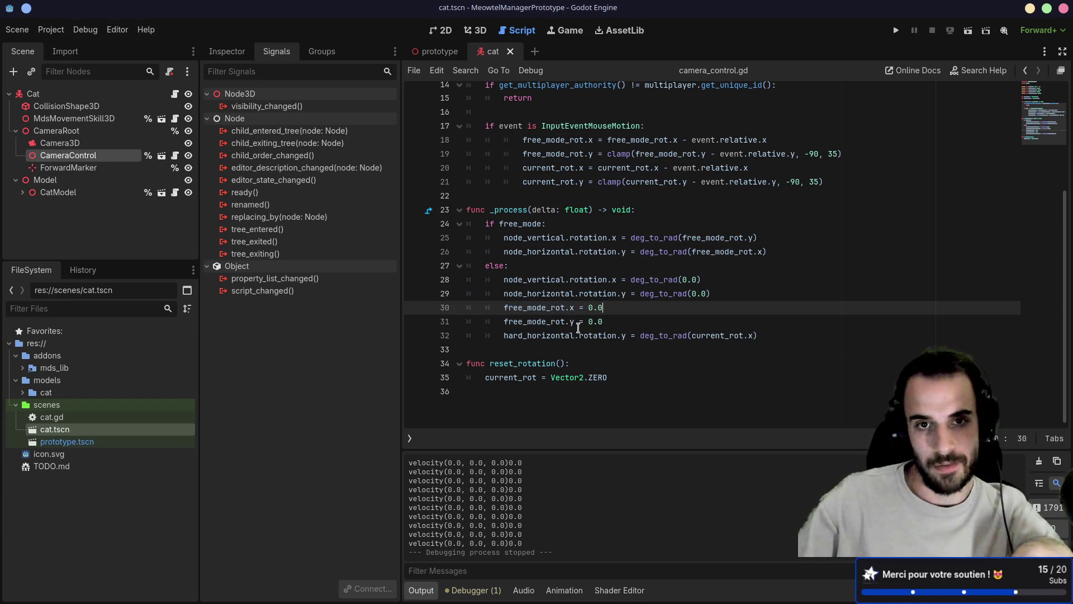
scroll(582, 327, up, 5)
scroll(594, 319, down, 4)
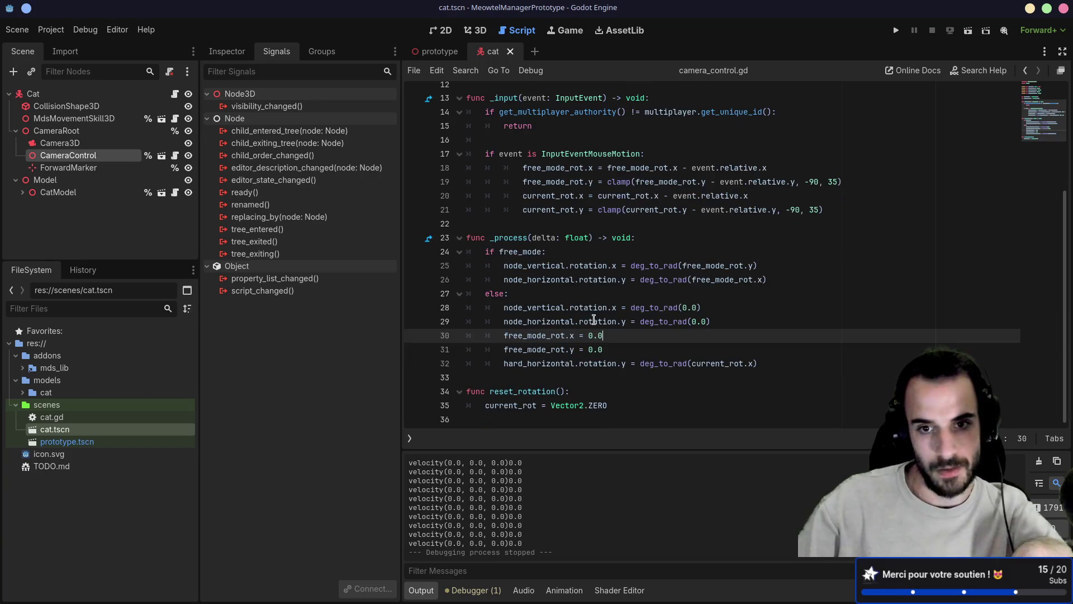
- Comment out the free_mode_rot.x = 0.0 and node_vertical rotation resets in the else branch
drag(622, 336, 445, 332)
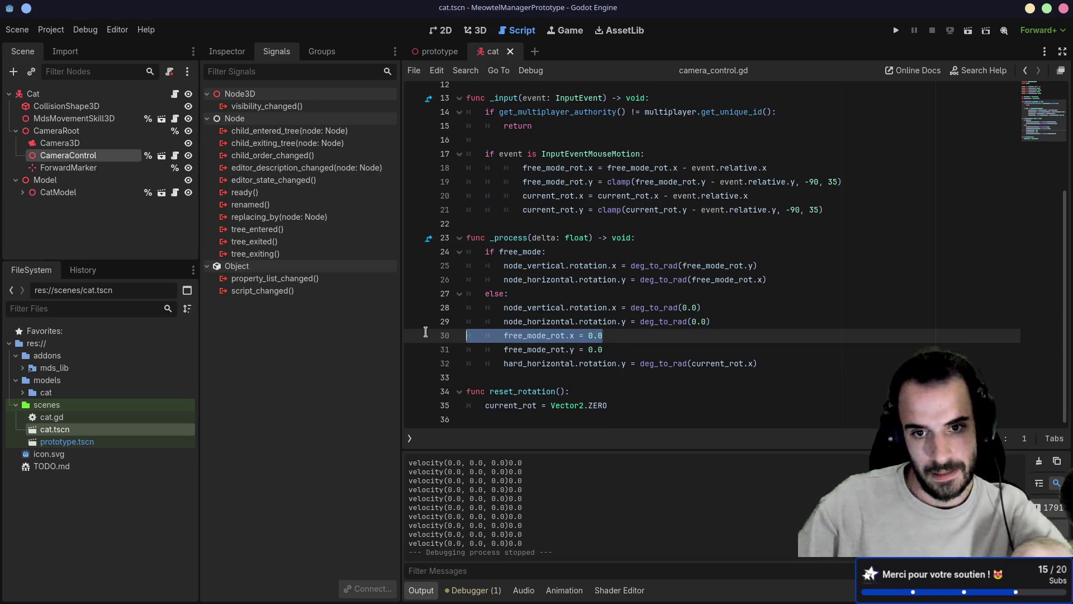
key(BackSpace)
key(BackSpace)
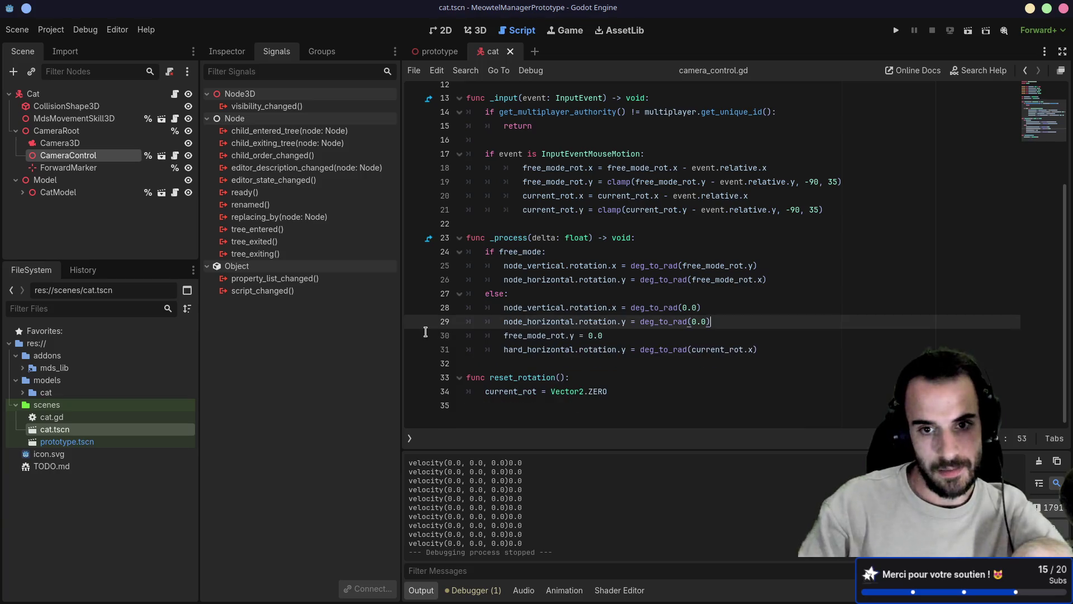
key(ctrl+z)
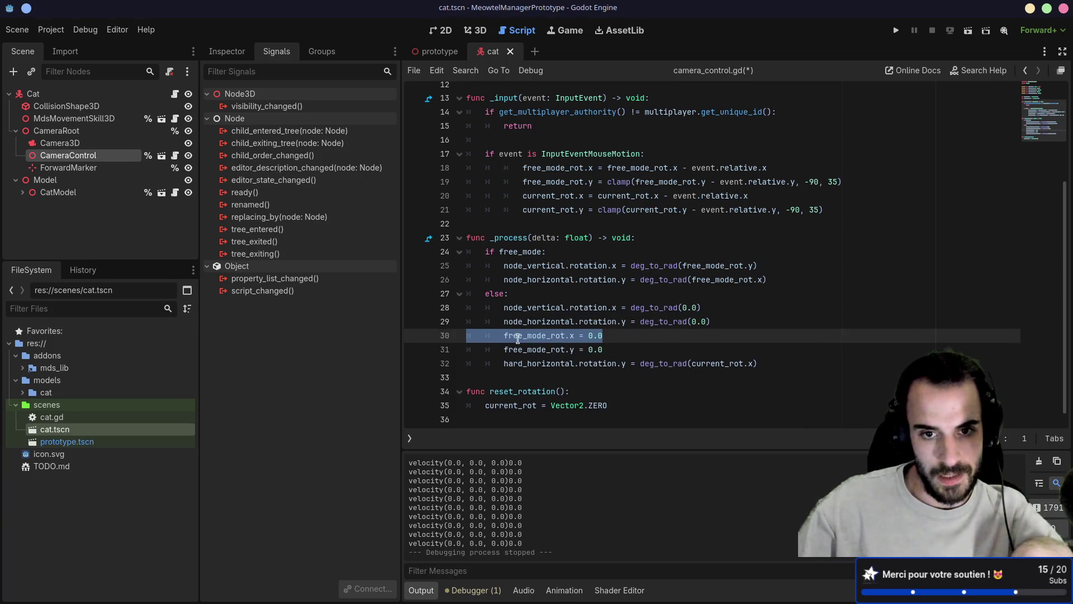
click(503, 335)
key(ctrl+z)
key(Up)
key(Up)
key(Up)
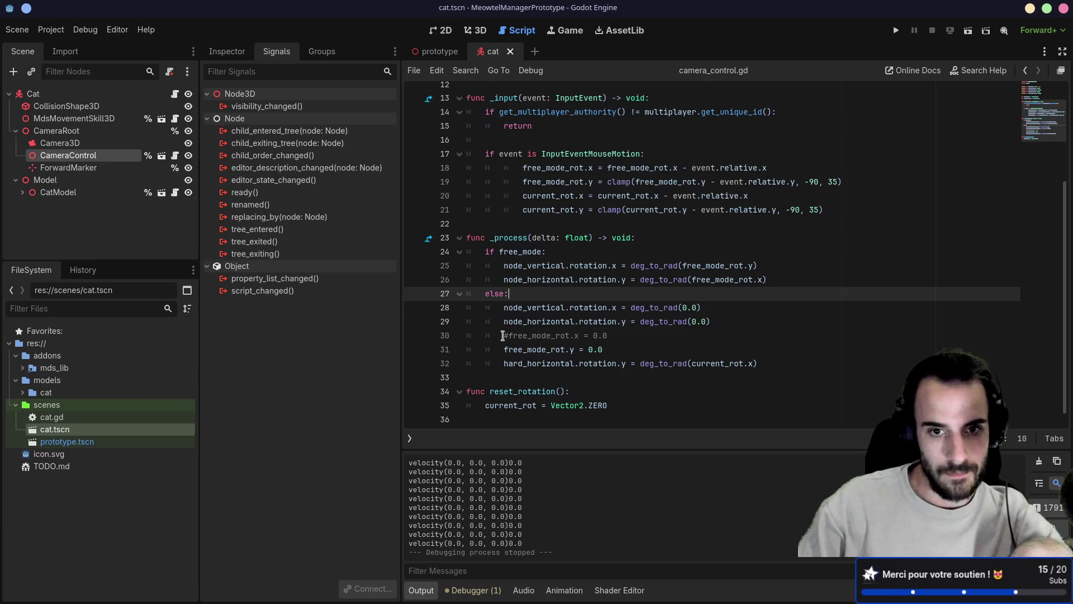
key(Down)
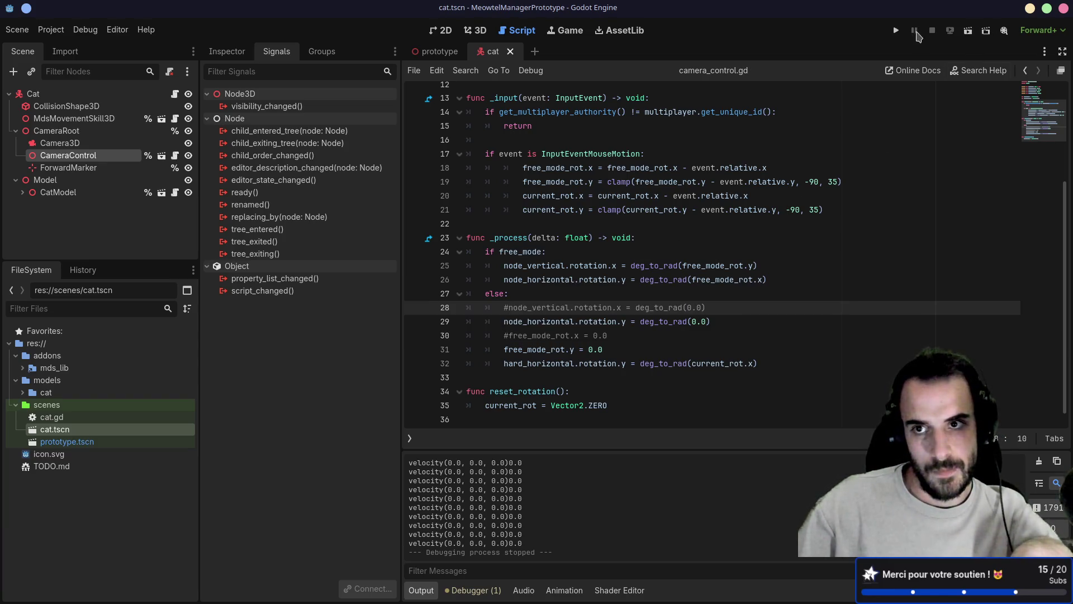
- Run the cat scene, walk the cat forward with W, then stop the game
click(967, 34)
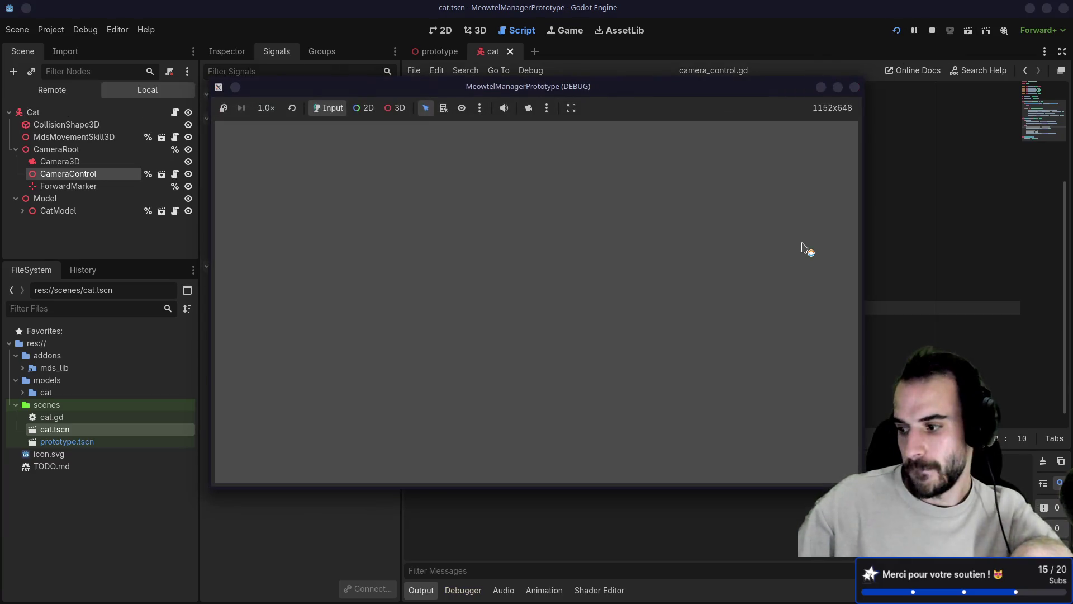
key(w)
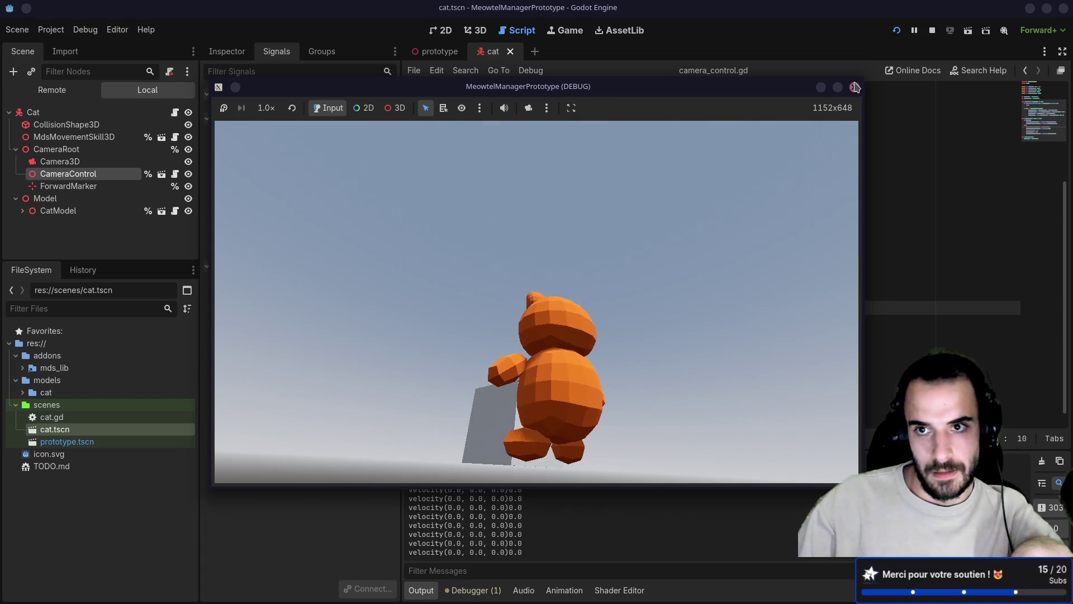
click(855, 87)
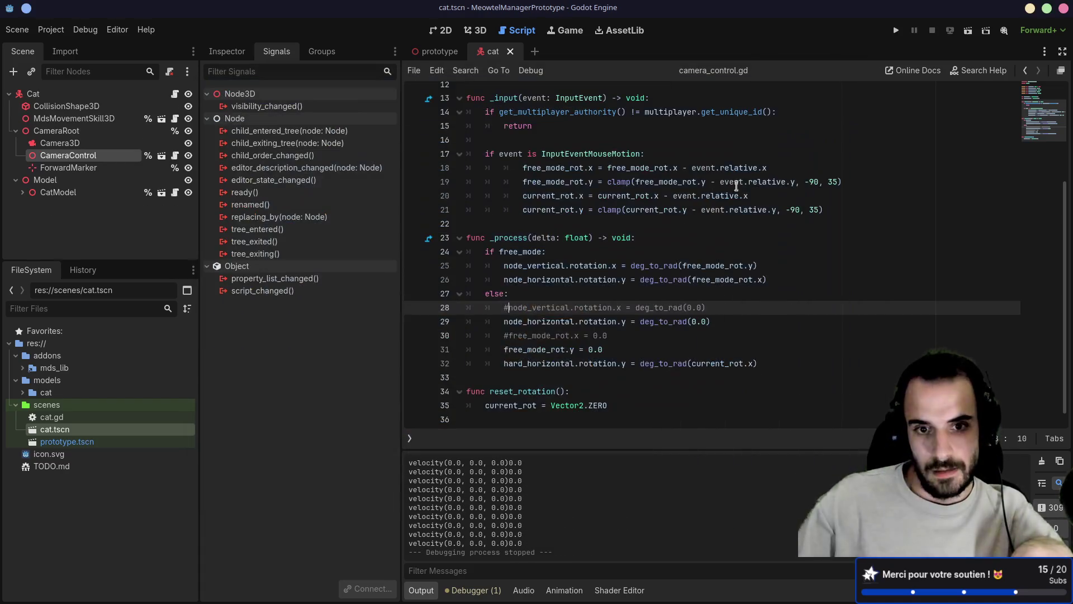
scroll(688, 238, up, 3)
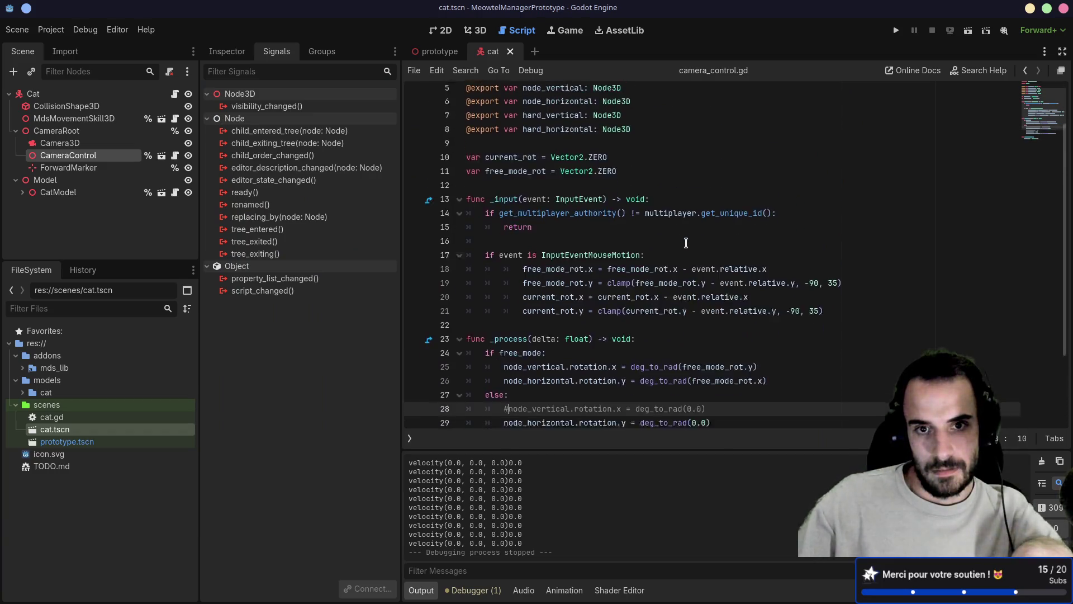
scroll(686, 240, down, 3)
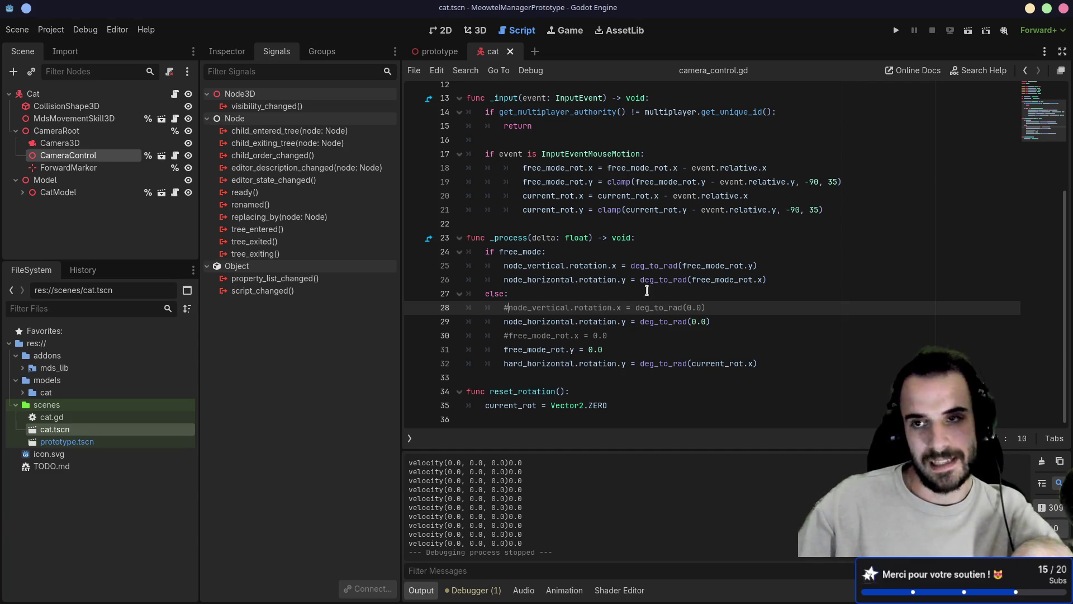
- Rerun the game, orbiting the camera while walking the cat with W, S and D, then stop
click(896, 30)
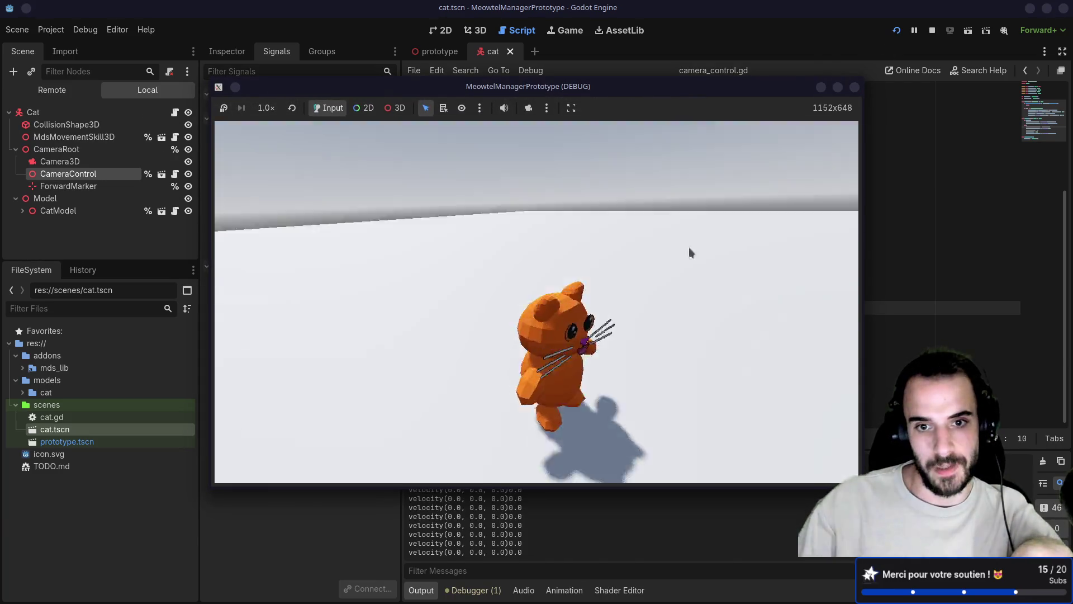
mouse_move(689, 247)
mouse_down()
mouse_move(646, 212)
mouse_move(601, 230)
mouse_move(616, 217)
mouse_move(726, 224)
mouse_move(669, 295)
mouse_move(704, 246)
mouse_move(750, 290)
mouse_move(714, 280)
mouse_up()
key(w)
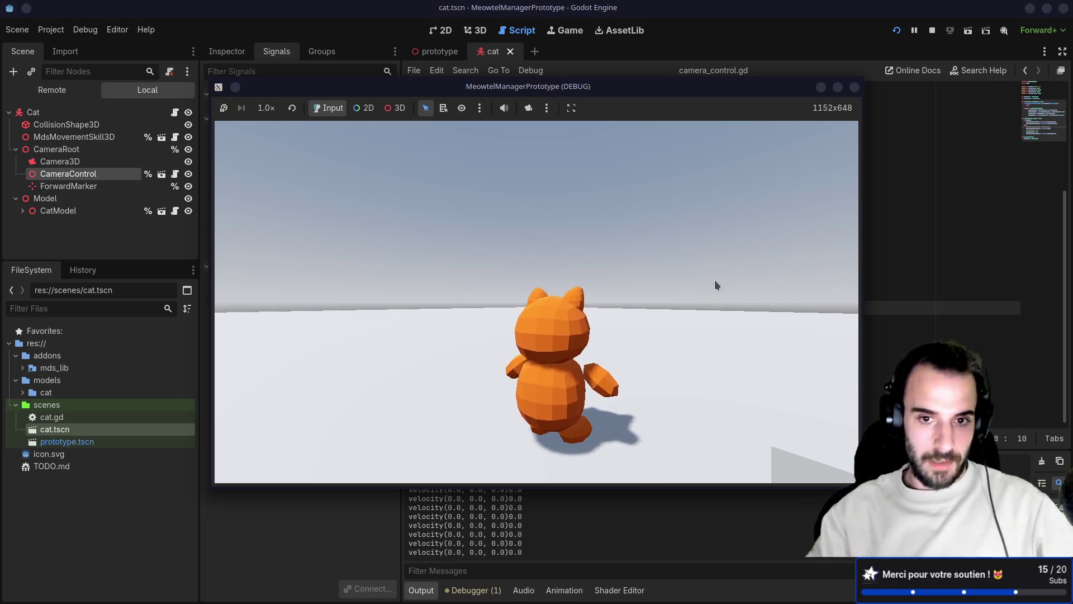
mouse_move(715, 280)
mouse_down()
mouse_move(619, 292)
mouse_move(666, 302)
mouse_move(592, 283)
mouse_move(511, 293)
mouse_move(531, 303)
mouse_up()
key(w)
key(s)
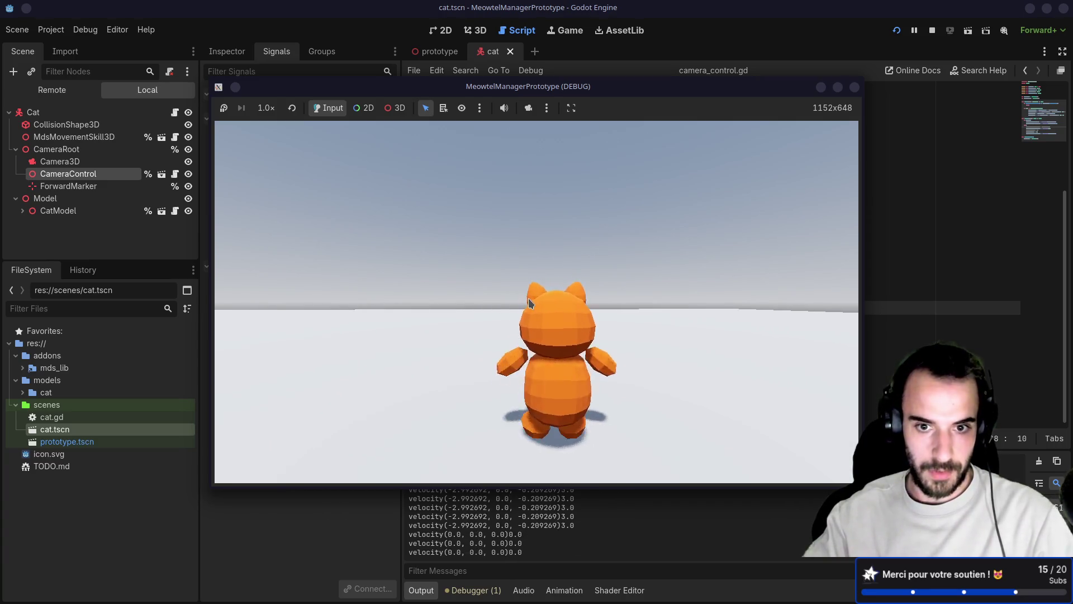
key(d)
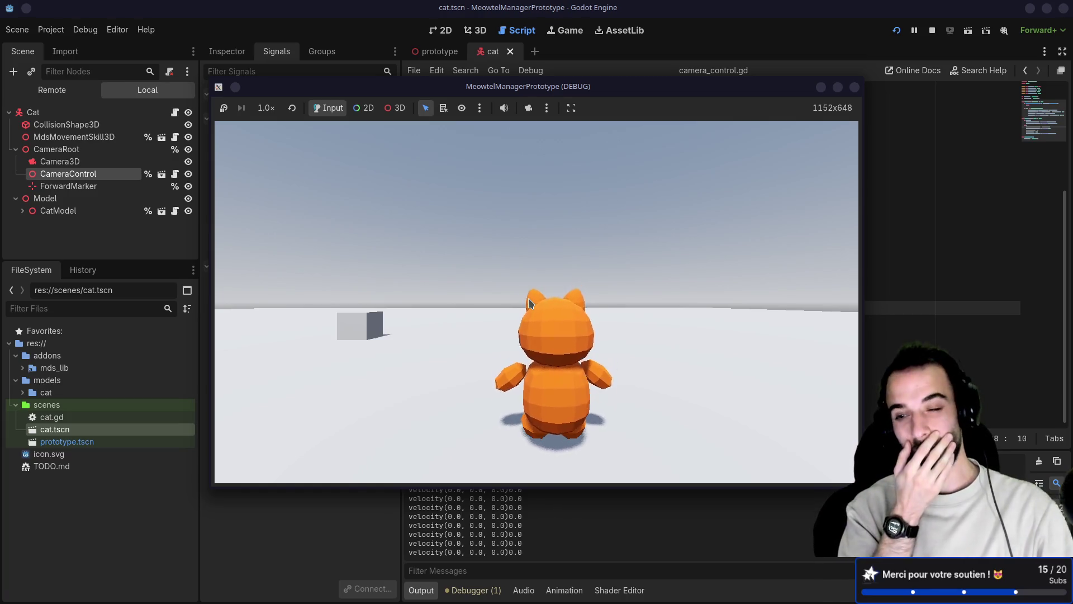
key(w)
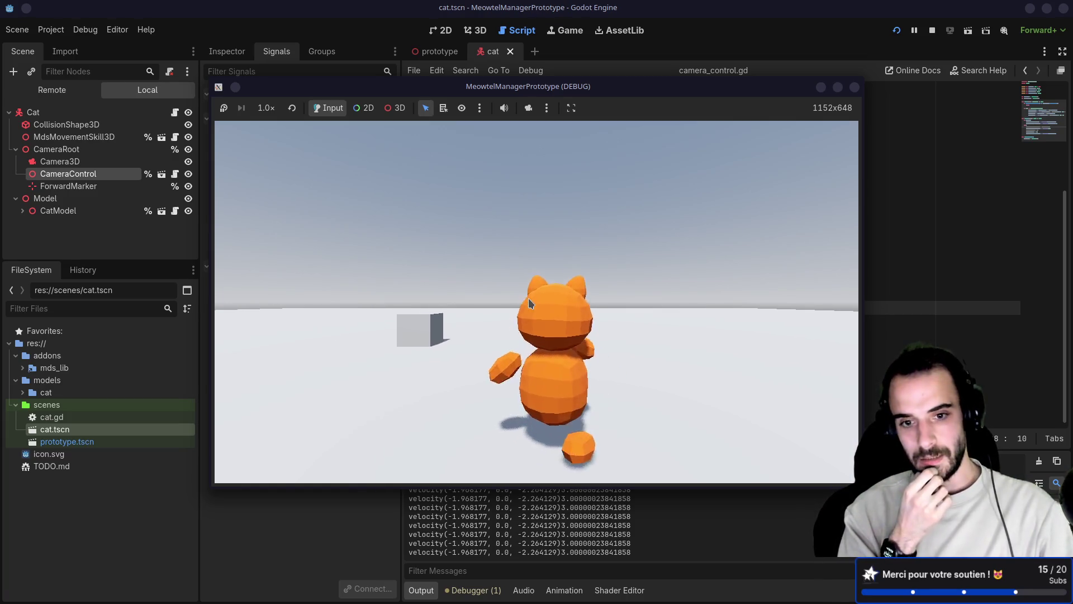
mouse_move(531, 303)
mouse_down()
mouse_move(469, 325)
mouse_move(858, 91)
mouse_up()
click(855, 88)
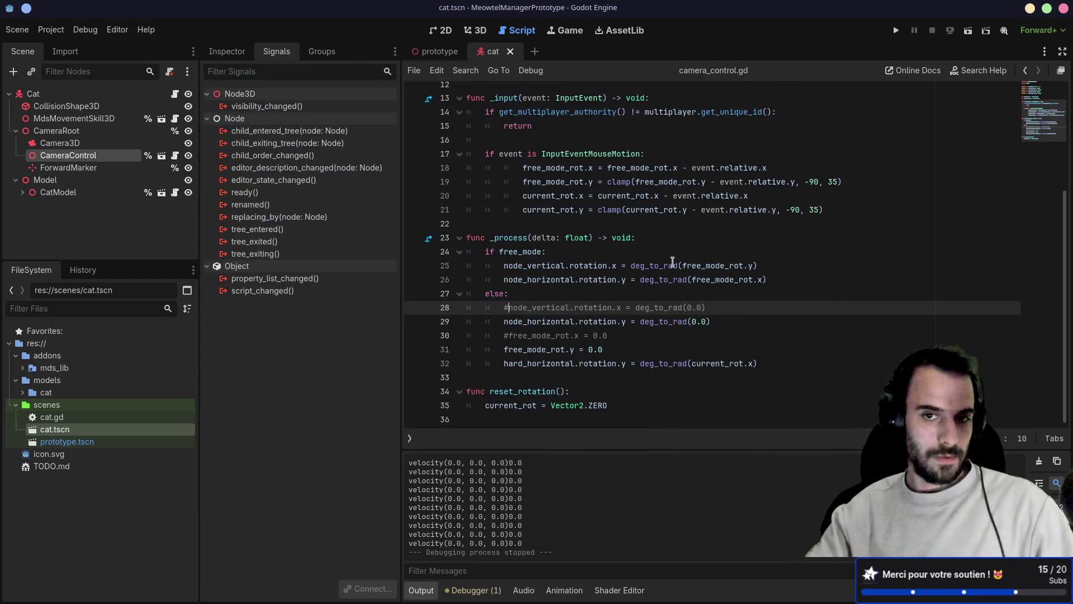
drag(569, 209, 566, 170)
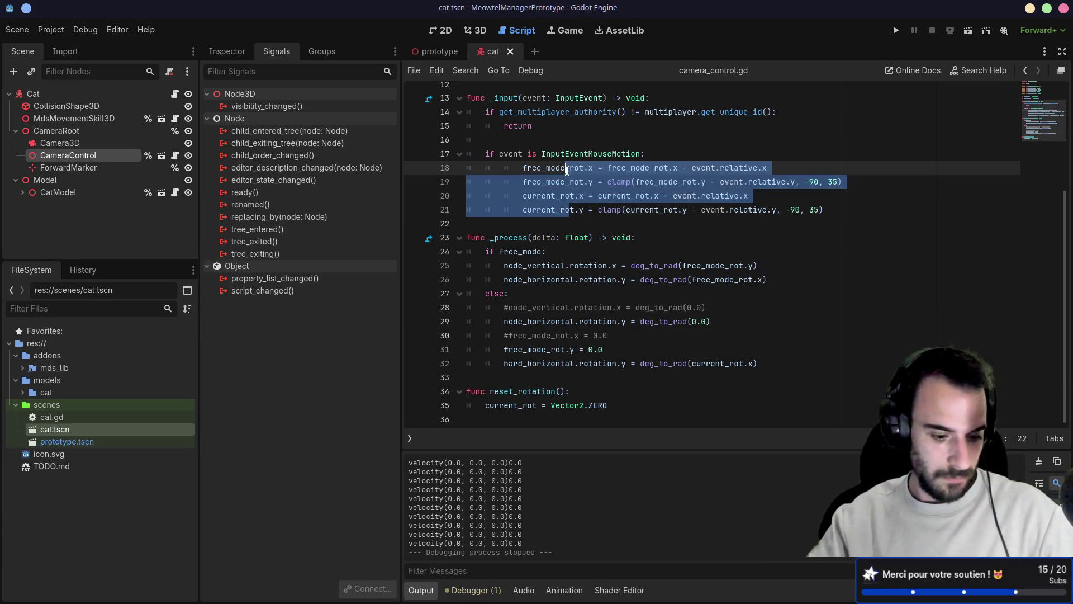
- Dedent the mouse-motion rotation lines 18–21 with Shift+Tab and relaunch the game
key(shift+Tab)
click(549, 251)
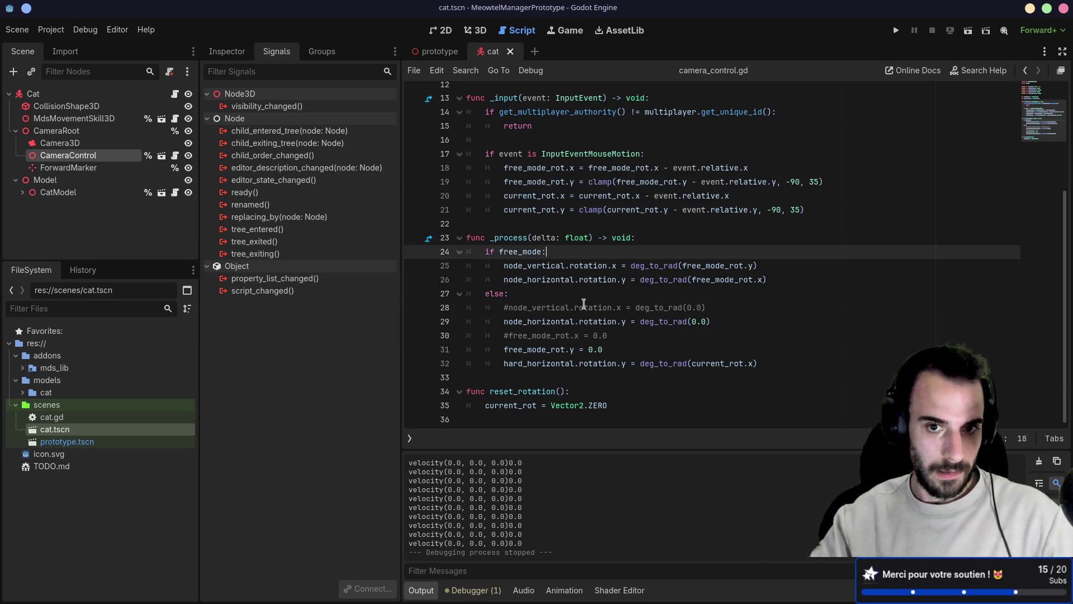
scroll(586, 301, up, 4)
scroll(587, 301, down, 1)
scroll(587, 302, down, 2)
scroll(607, 240, up, 1)
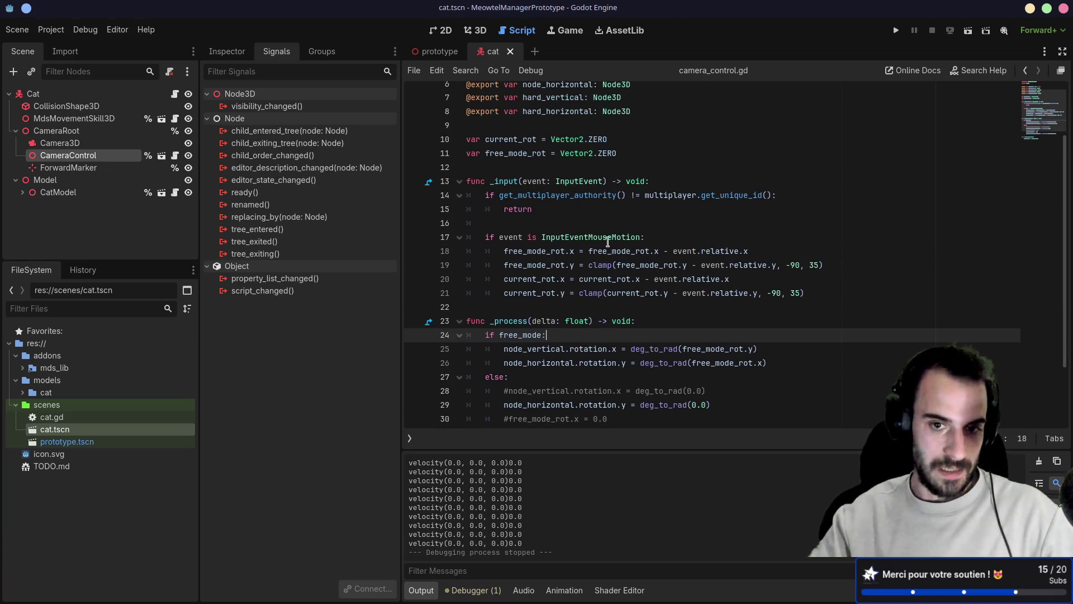
scroll(607, 239, down, 2)
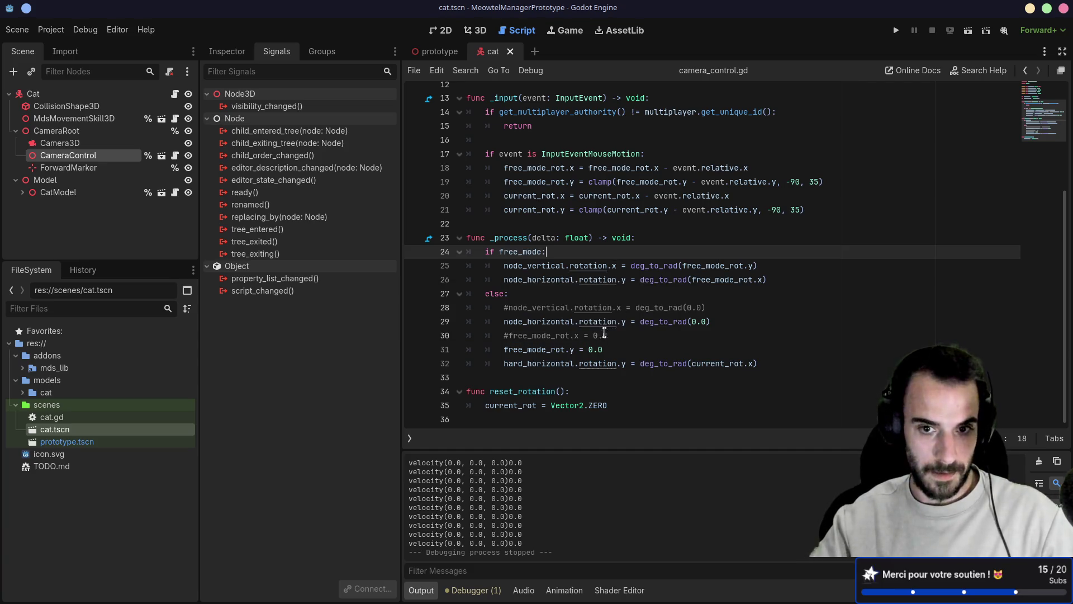
click(637, 347)
click(896, 30)
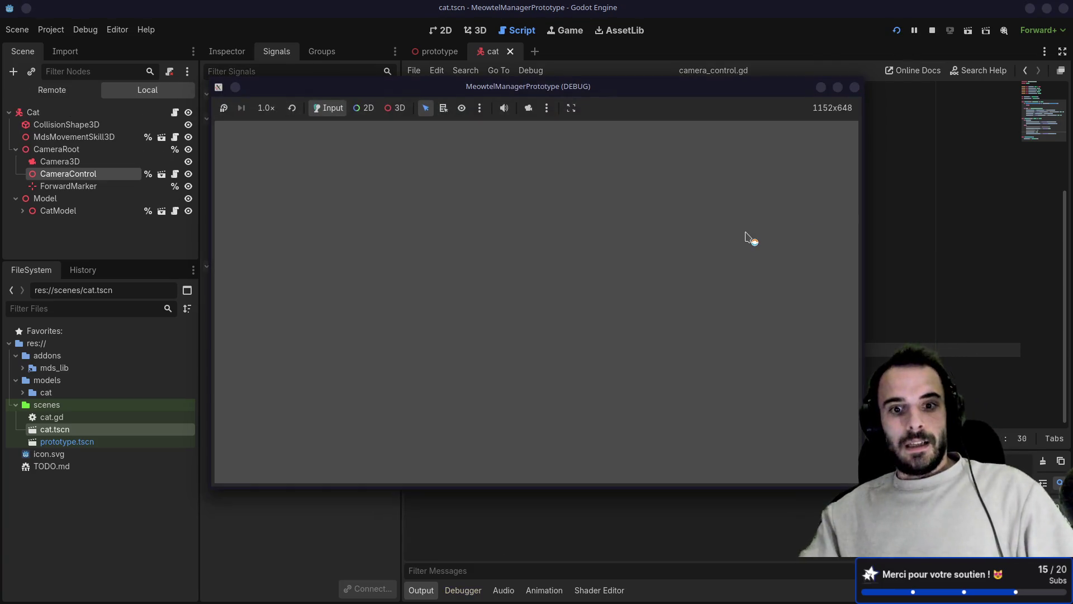
- Walk the cat back and forth with W and S, orbit the camera top-down, then stop with F8
key(w)
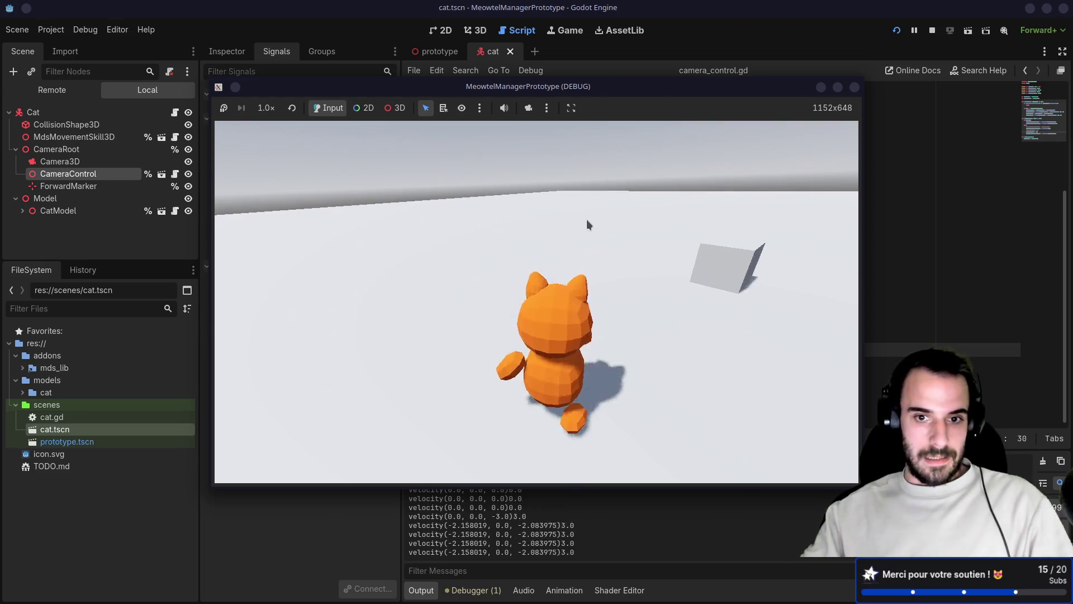
key(s)
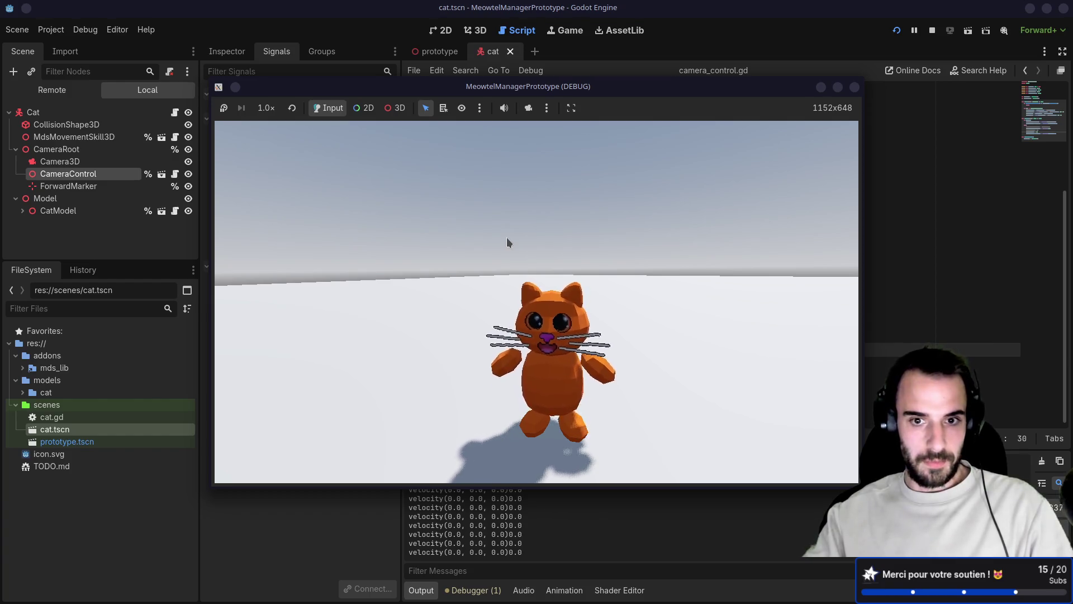
key(w)
key(s)
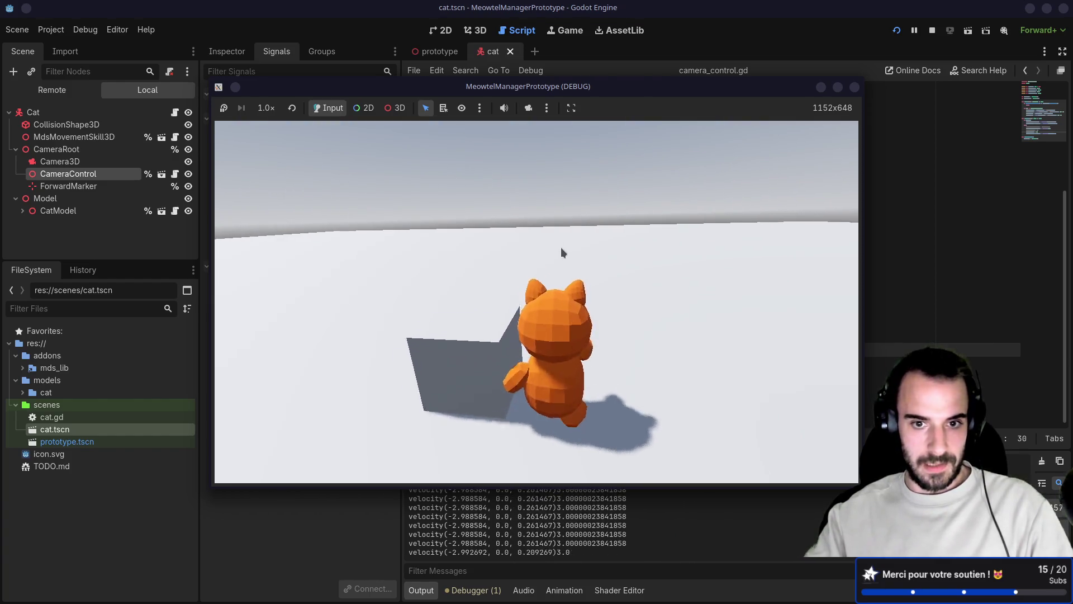
key(w)
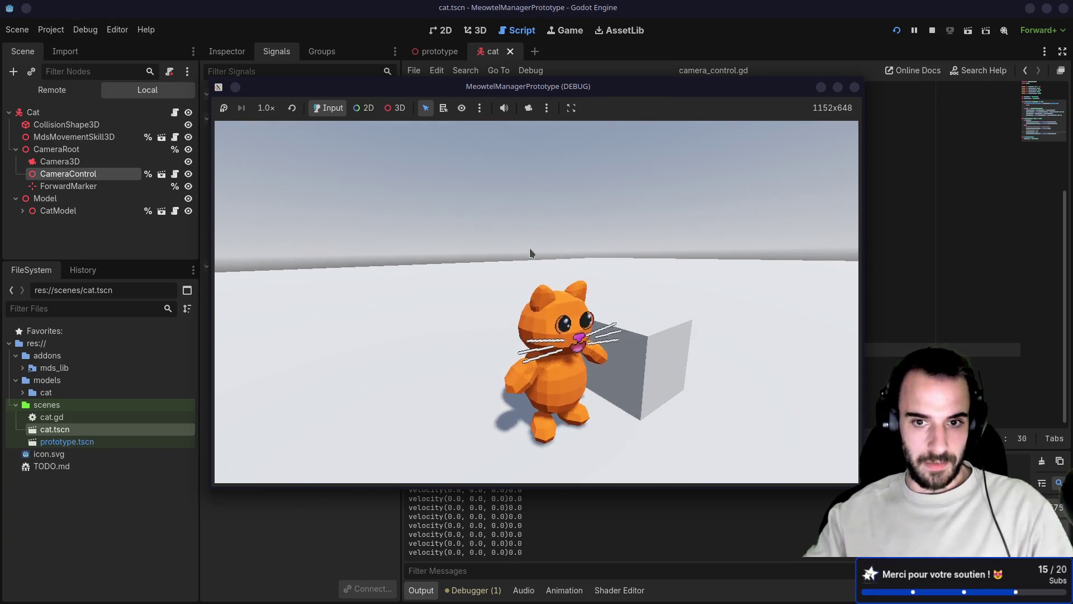
key(s)
key(w)
key(s)
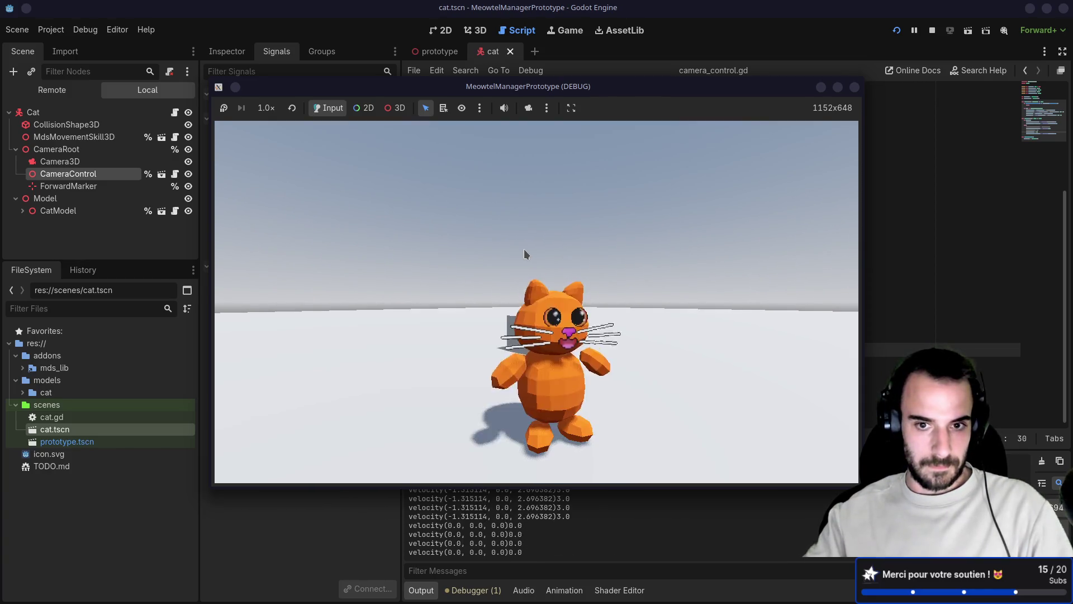
drag(510, 249, 483, 249)
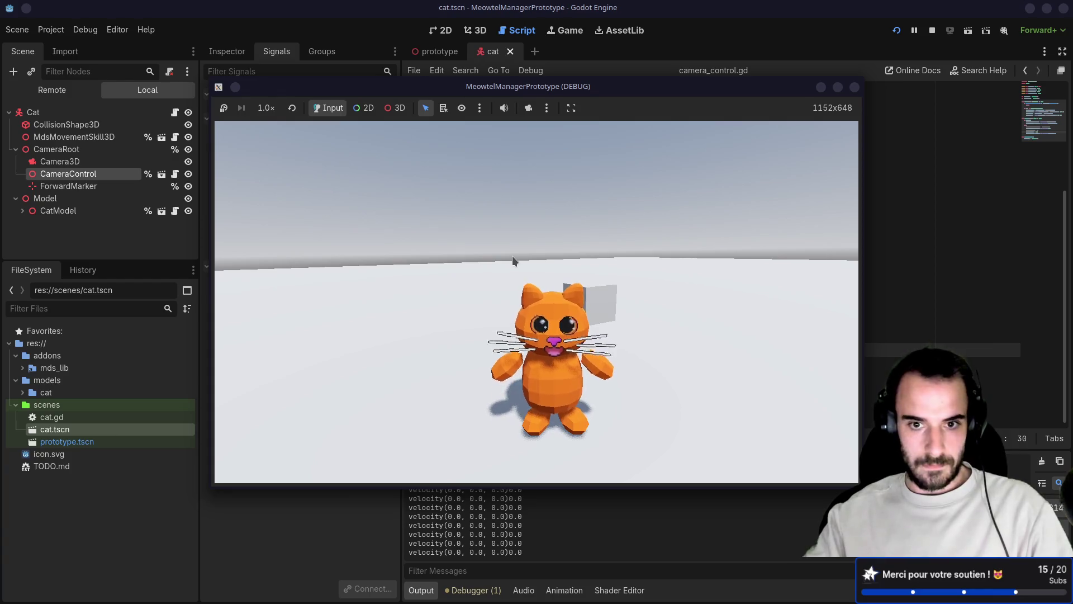
mouse_move(512, 256)
mouse_down()
mouse_move(647, 233)
mouse_move(713, 250)
mouse_move(665, 250)
mouse_move(739, 236)
mouse_move(752, 168)
mouse_up()
key(F8)
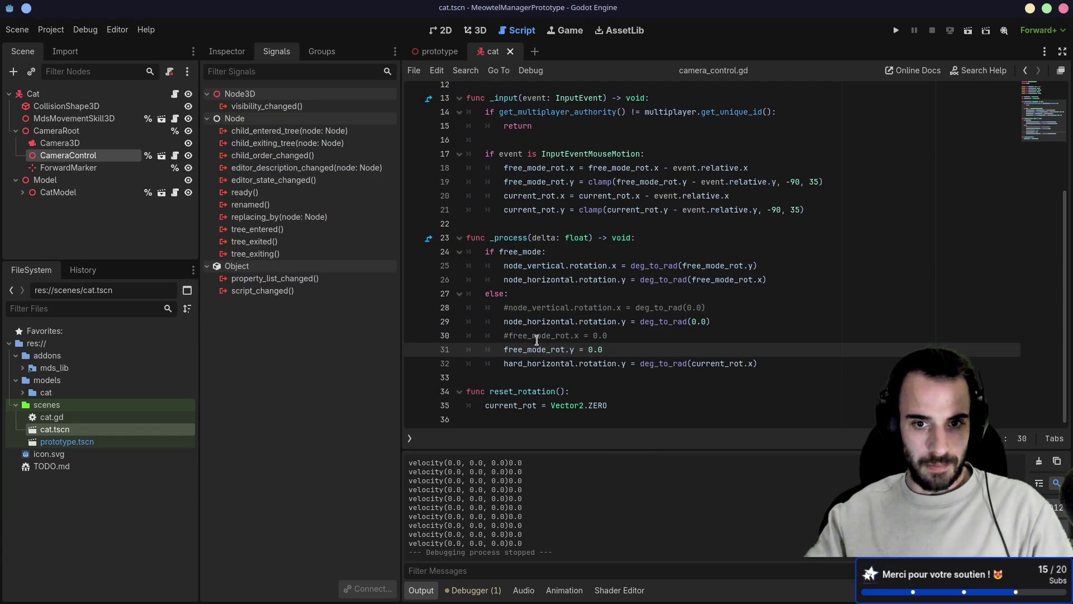
- Remove the # from lines 30 and 28 in camera_control.gd and run again with F5
click(508, 336)
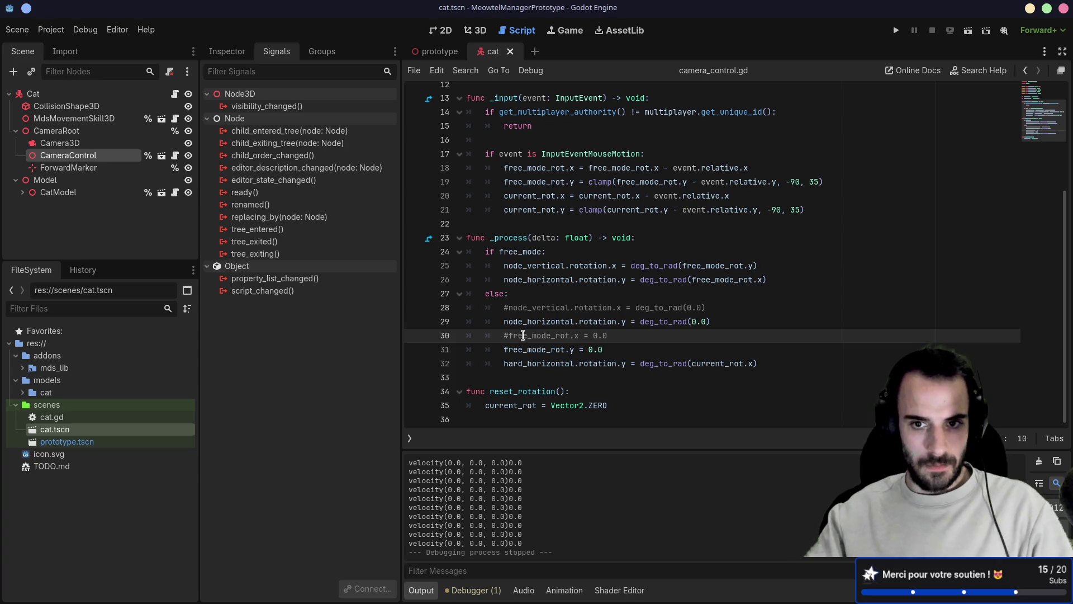
key(BackSpace)
key(Up)
key(Up)
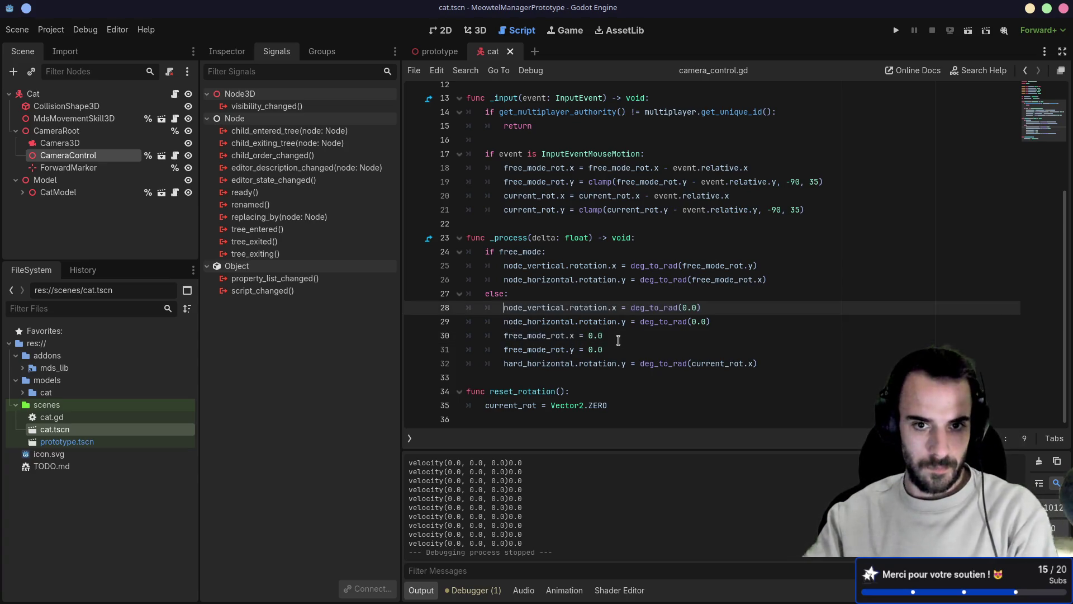
key(Delete)
key(F5)
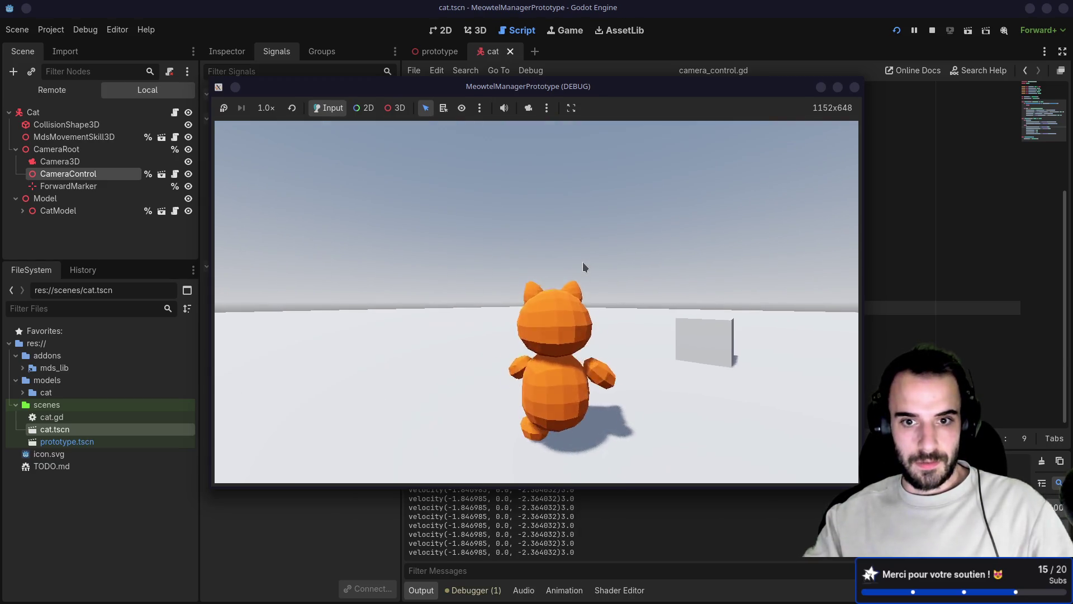
- Orbit the camera to high-side and low-behind views while walking the cat, then stop with F8
drag(583, 261, 417, 273)
key(w)
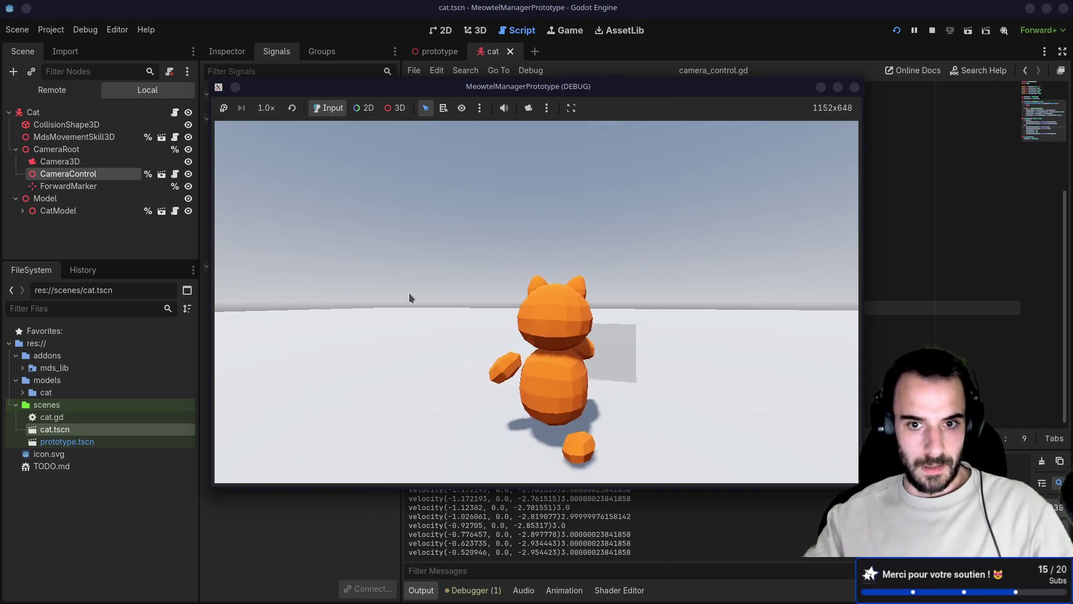
drag(376, 310, 484, 326)
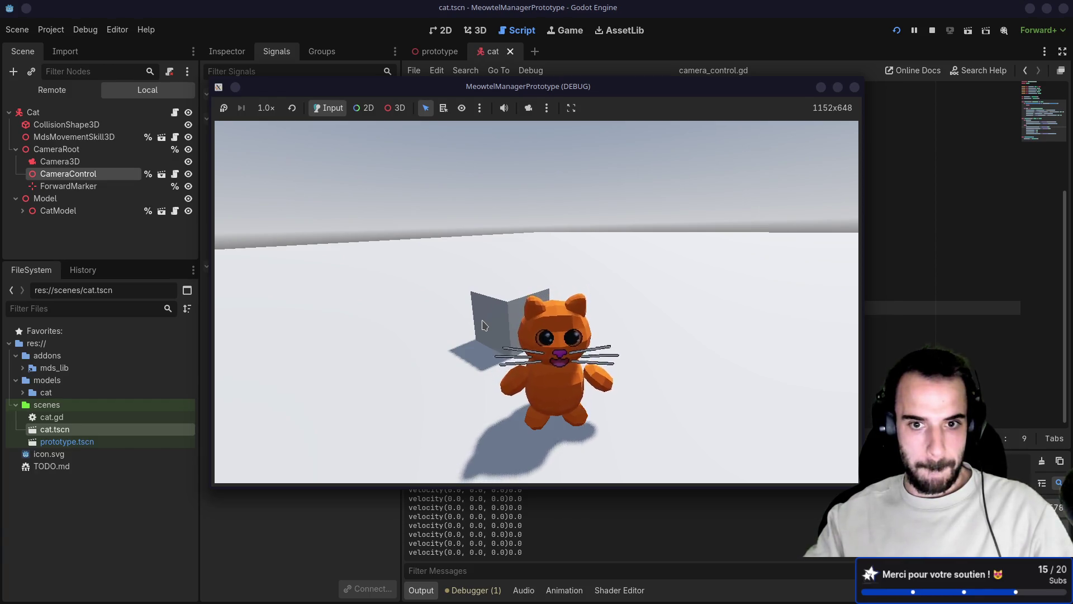
mouse_move(484, 325)
mouse_down()
mouse_move(345, 319)
mouse_move(489, 326)
mouse_move(472, 309)
mouse_move(489, 310)
mouse_move(579, 330)
mouse_move(594, 351)
mouse_up()
key(w)
key(F8)
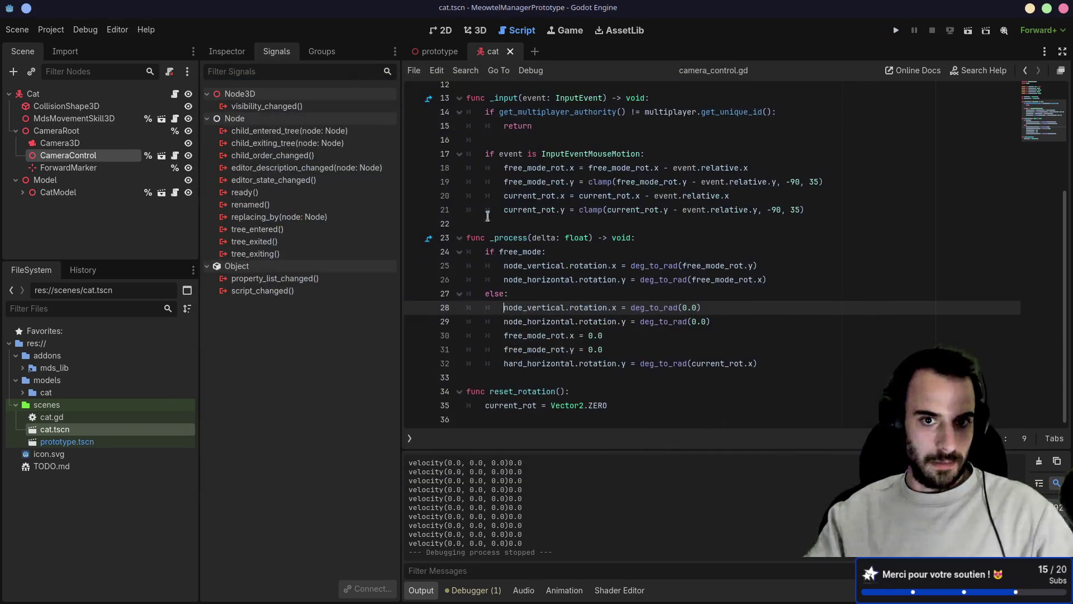
- In cat.gd, delete the commented-out rotation lines and the velocity print line, then save
click(175, 94)
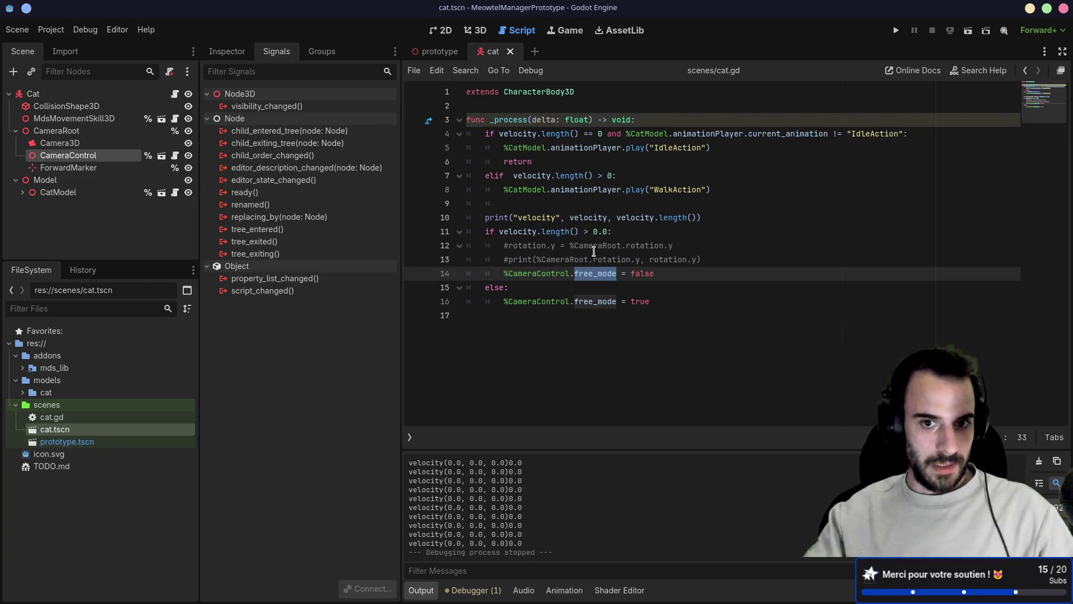
drag(707, 259, 714, 203)
key(Delete)
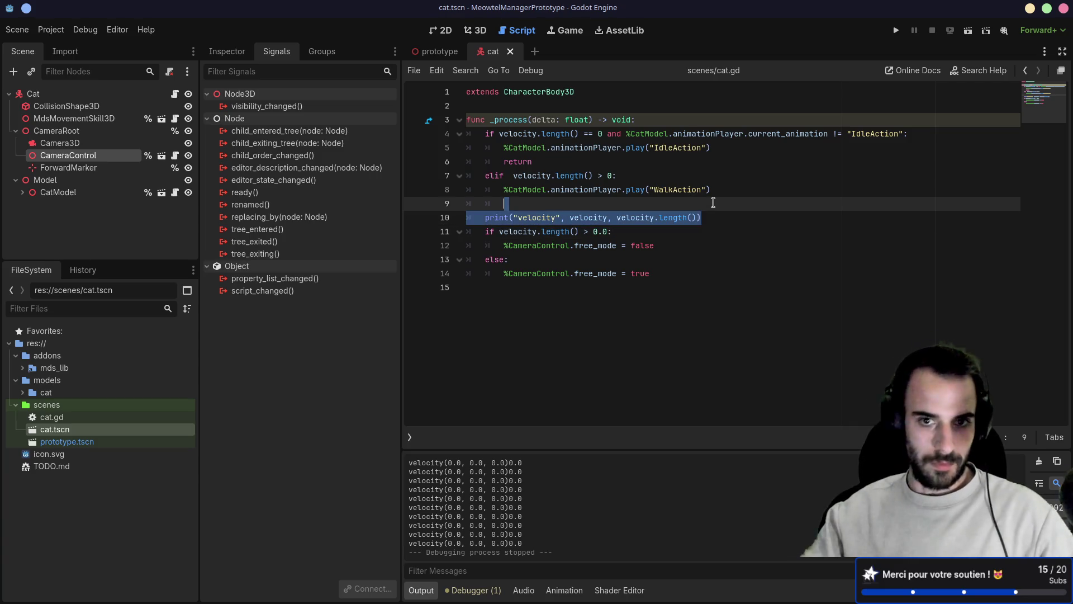
key(Delete)
key(ctrl+s)
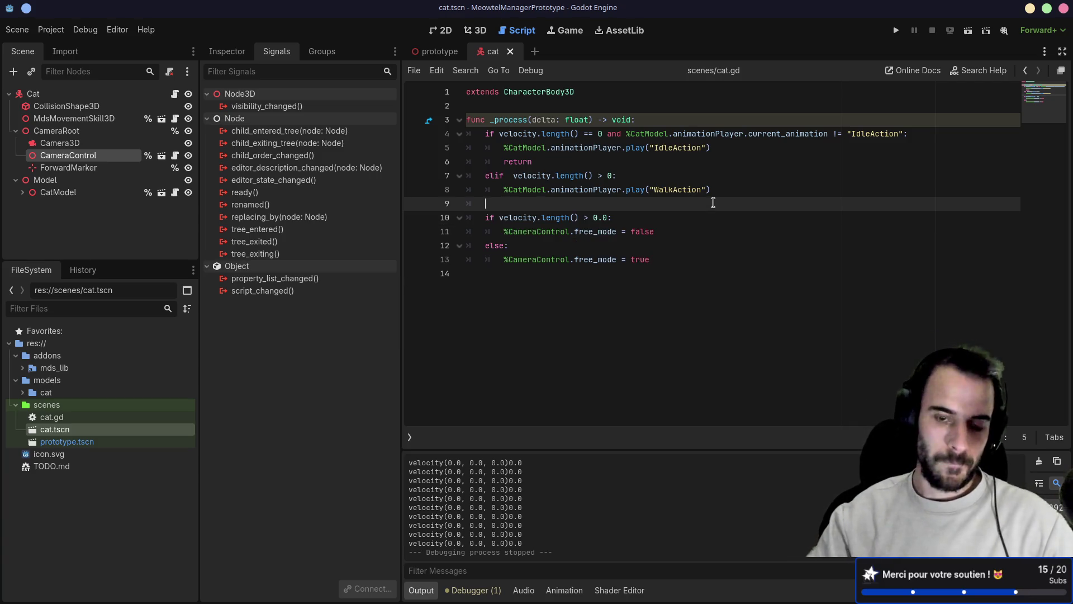
- Select and review the free_mode if/else block on lines 10–13 of cat.gd's _process
click(592, 259)
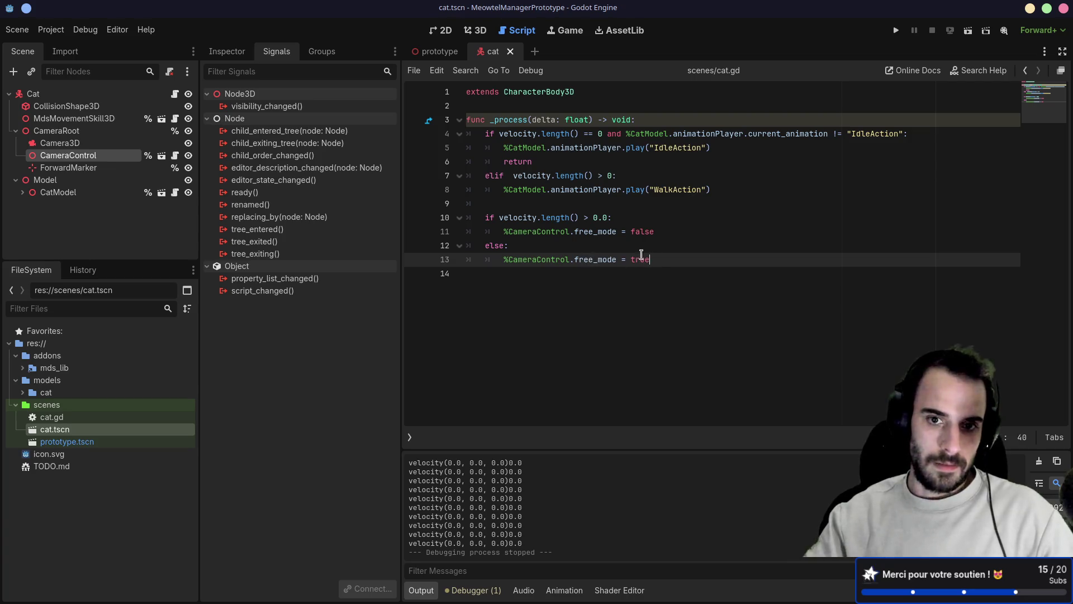
mouse_move(642, 255)
mouse_down()
mouse_move(534, 217)
mouse_move(482, 212)
mouse_up()
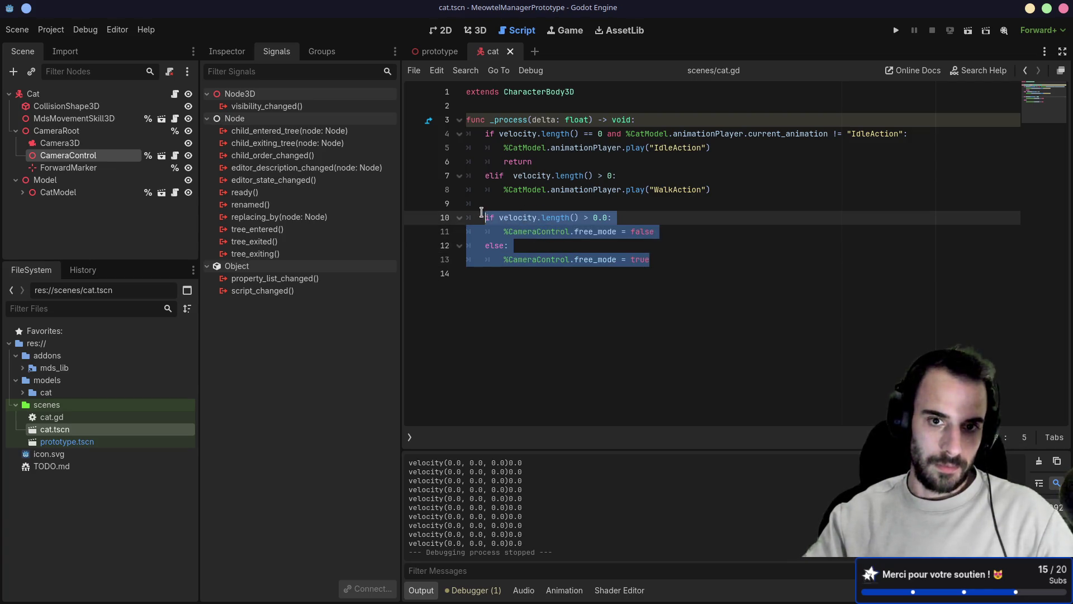
click(515, 203)
drag(657, 261, 446, 211)
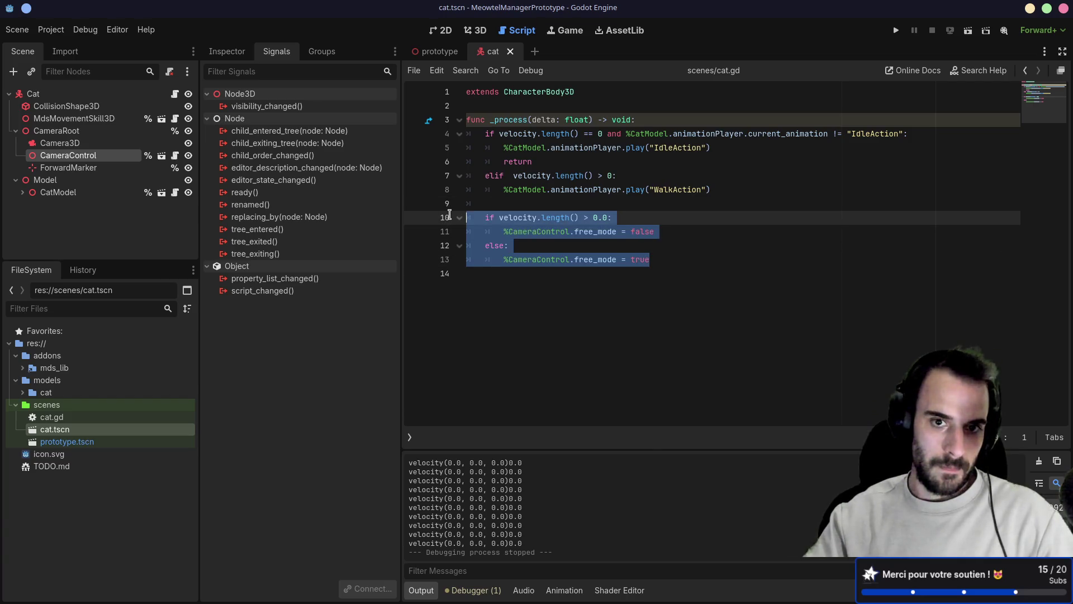
mouse_move(652, 259)
mouse_down()
mouse_move(455, 208)
mouse_move(673, 263)
mouse_move(469, 221)
mouse_move(489, 220)
mouse_up()
click(633, 247)
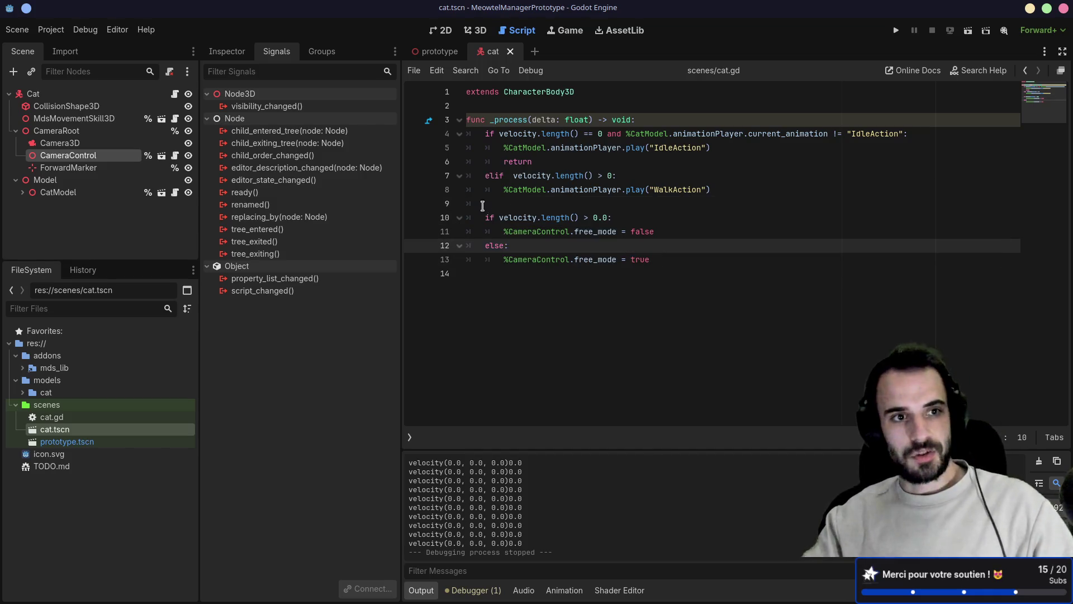
click(97, 116)
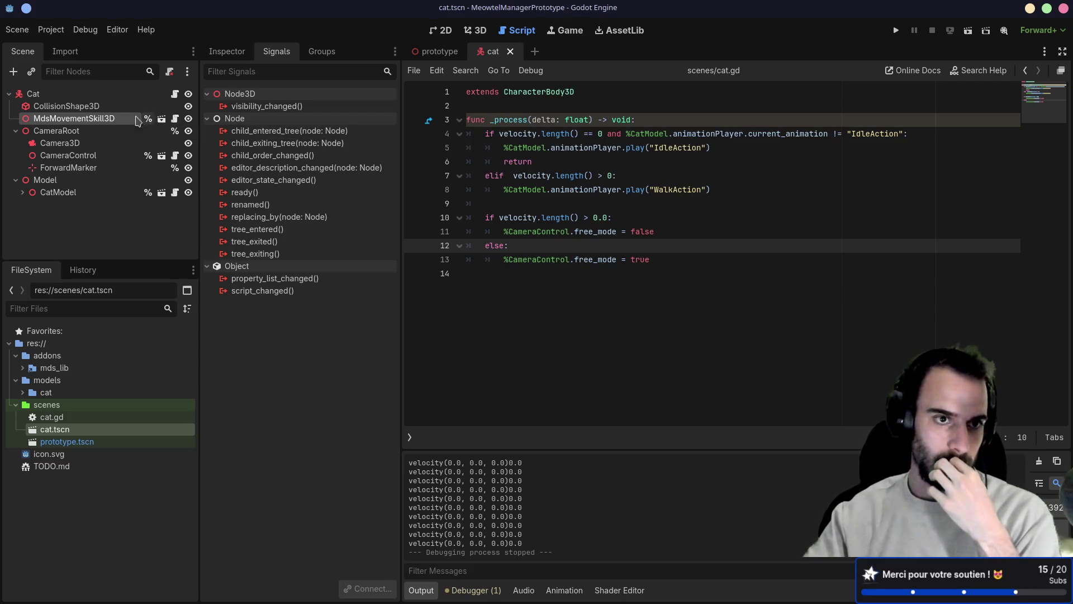
- Delete the reset_rotation function from camera_control.gd and save the script
click(175, 118)
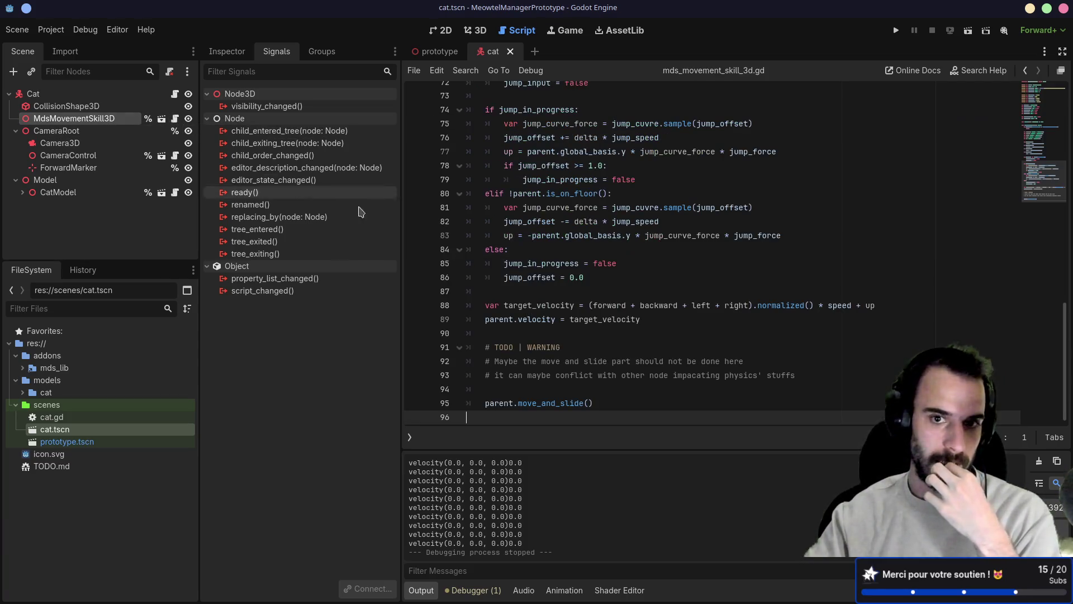
scroll(657, 305, up, 4)
scroll(657, 305, up, 15)
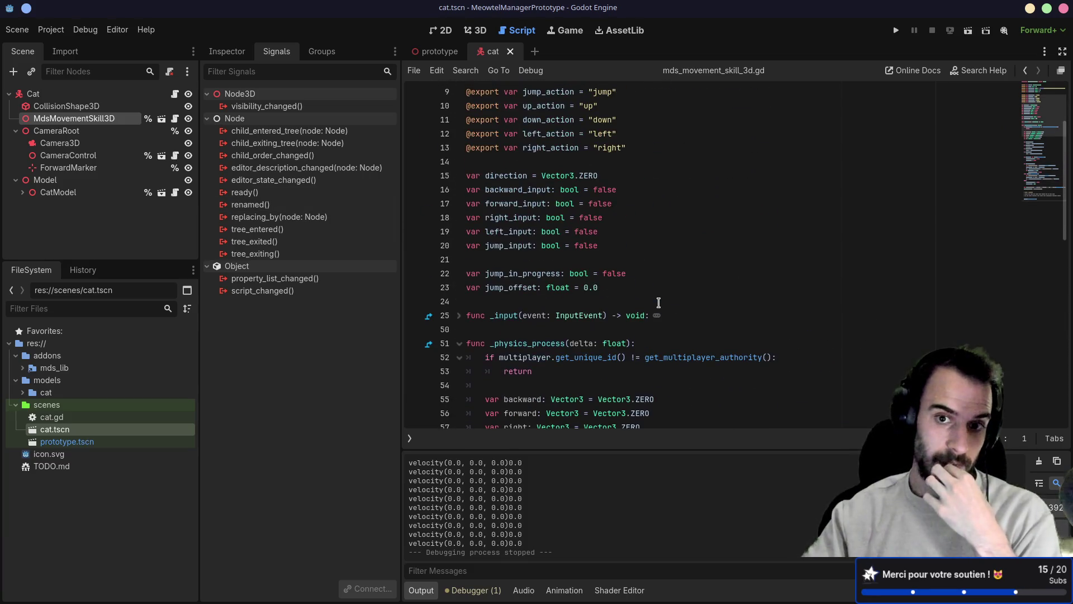
click(98, 158)
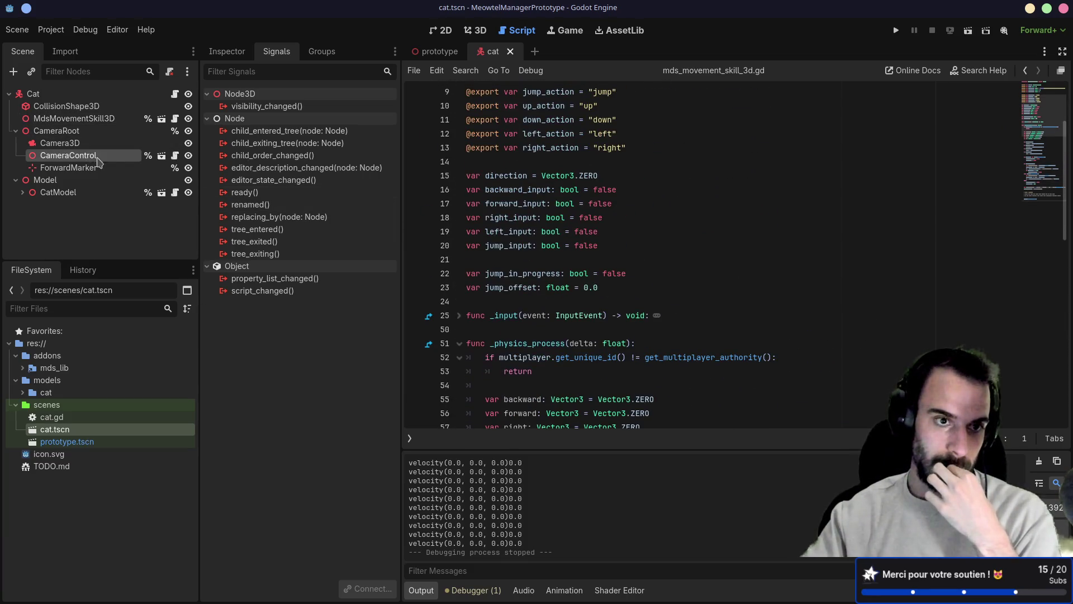
click(175, 156)
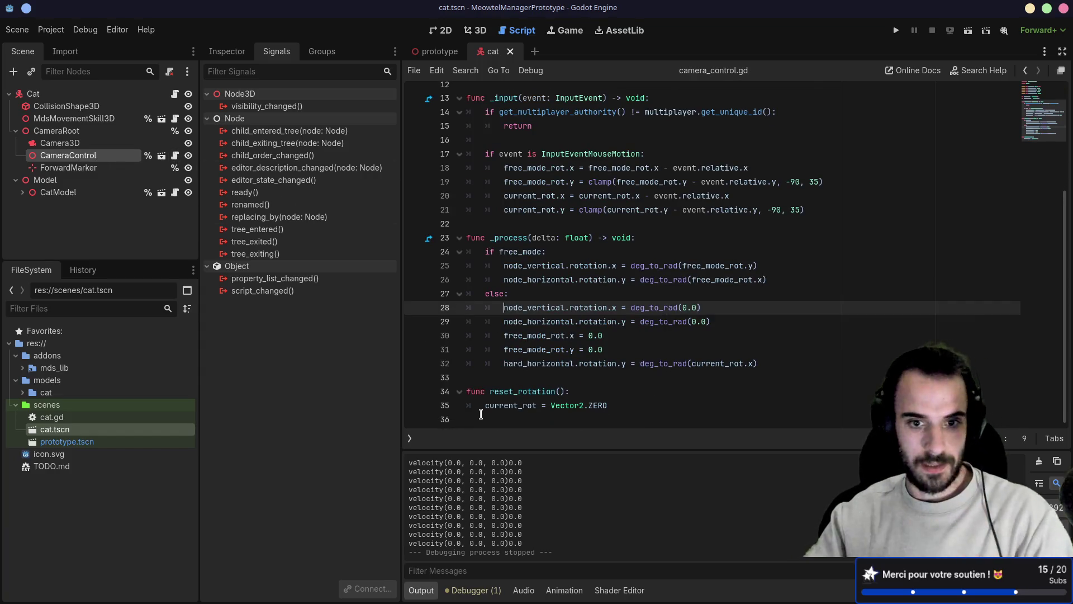
drag(481, 414, 462, 391)
key(BackSpace)
key(BackSpace)
scroll(548, 347, up, 5)
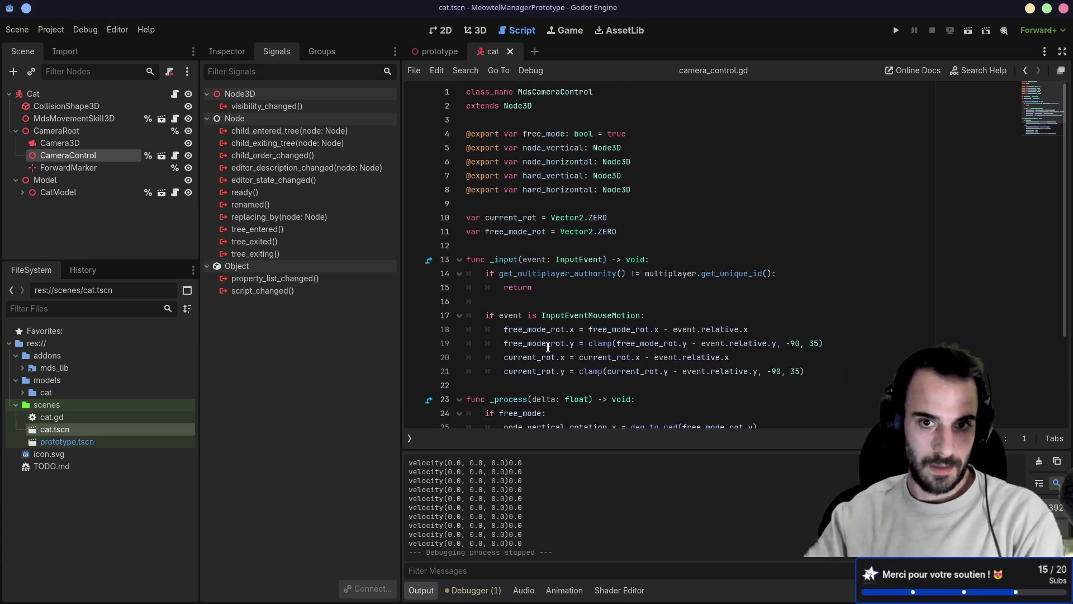
click(534, 204)
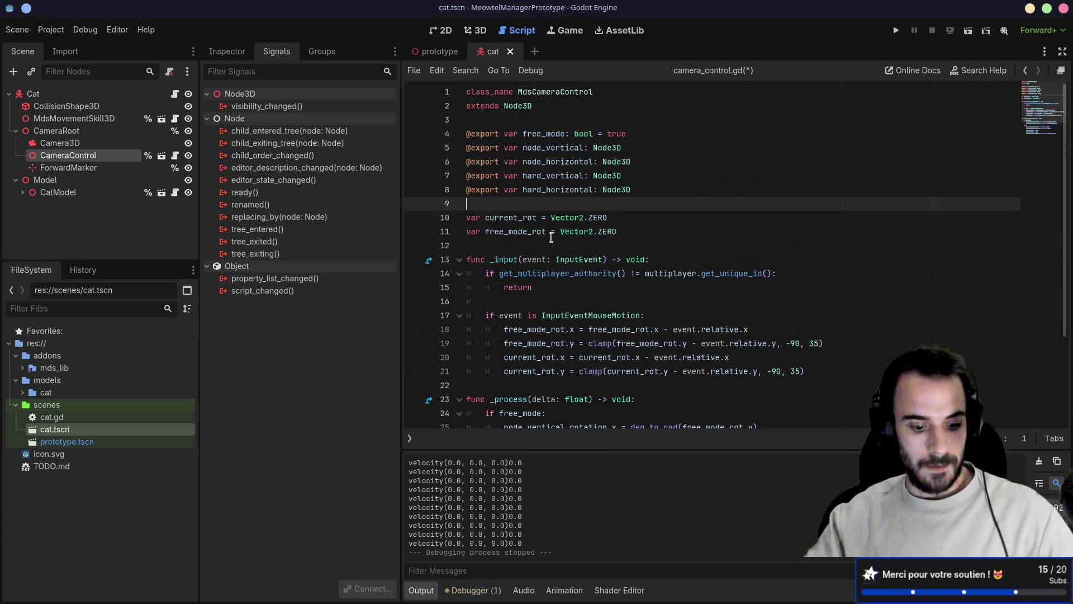
key(ctrl+s)
- Fold _input and _physics_process in mds_movement_skill_3d.gd, expand CatModel, and run the game
scroll(552, 237, down, 3)
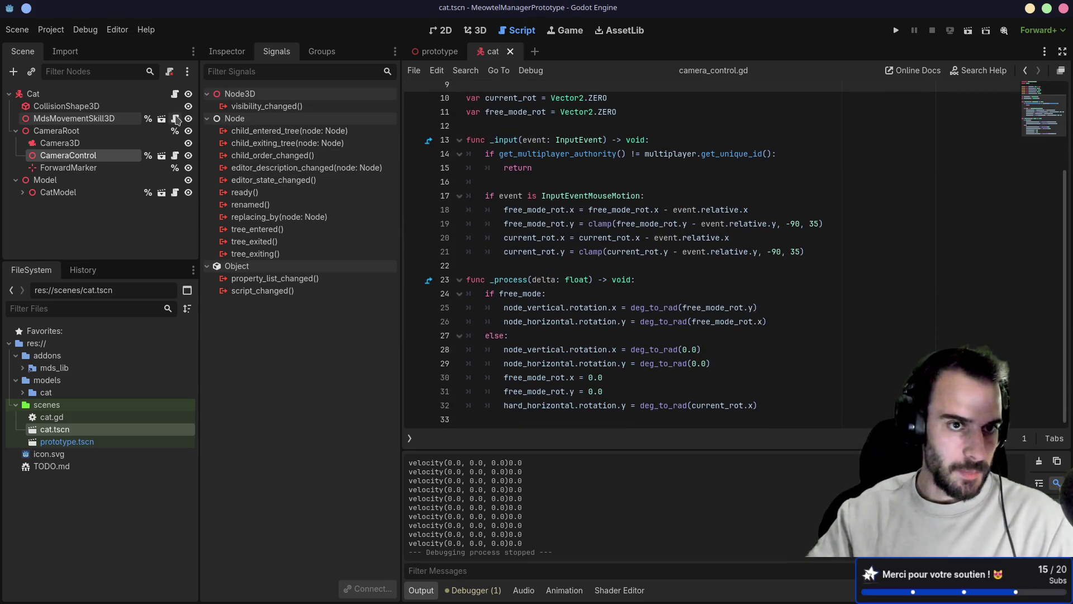
click(175, 118)
scroll(719, 263, down, 1)
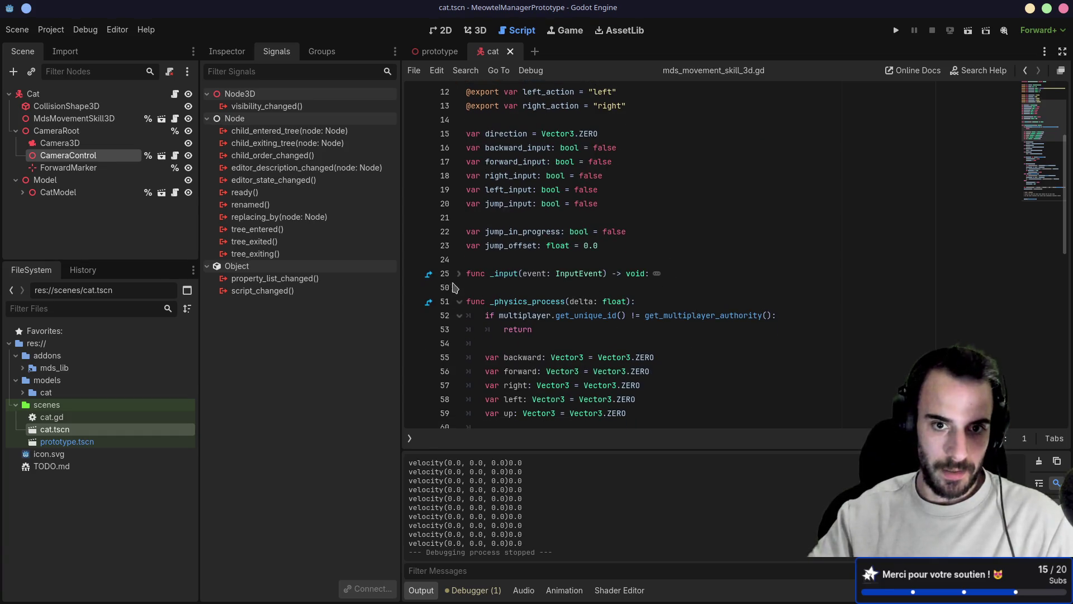
click(459, 274)
scroll(576, 274, down, 10)
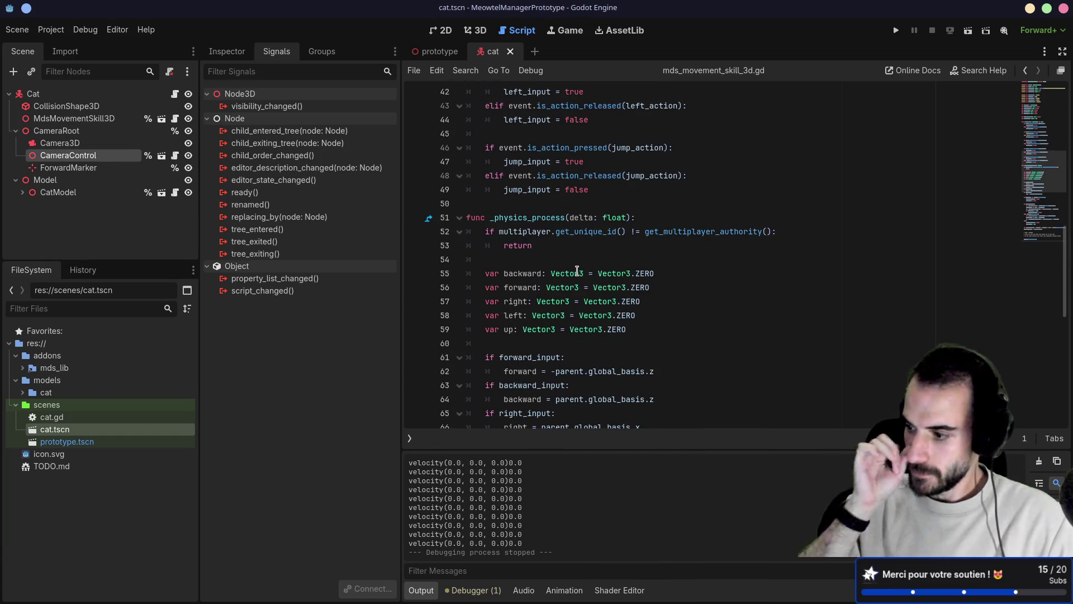
scroll(582, 290, down, 4)
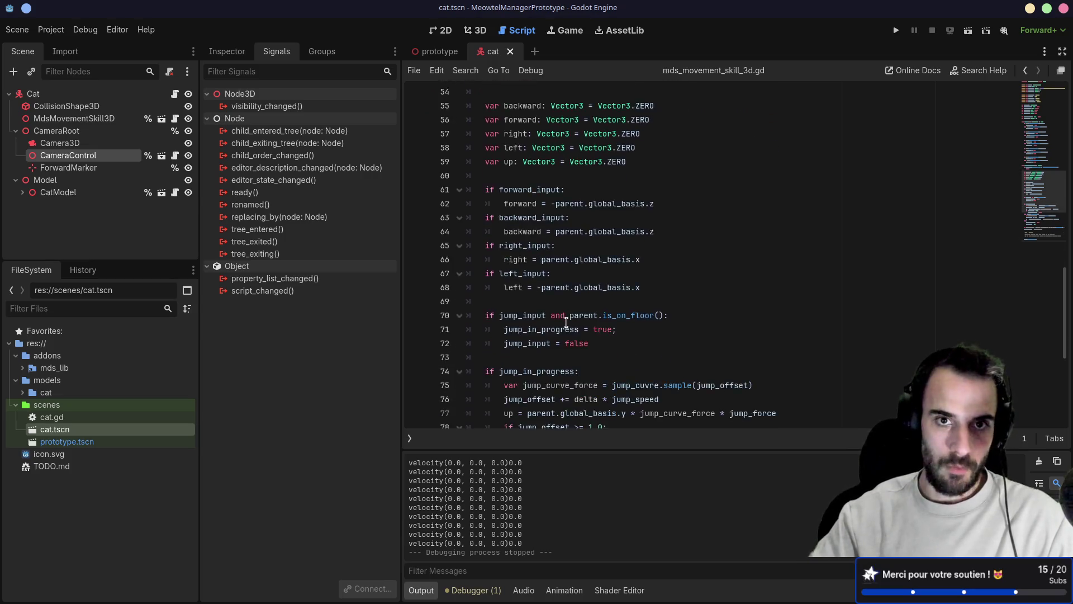
scroll(570, 322, up, 7)
scroll(539, 233, up, 7)
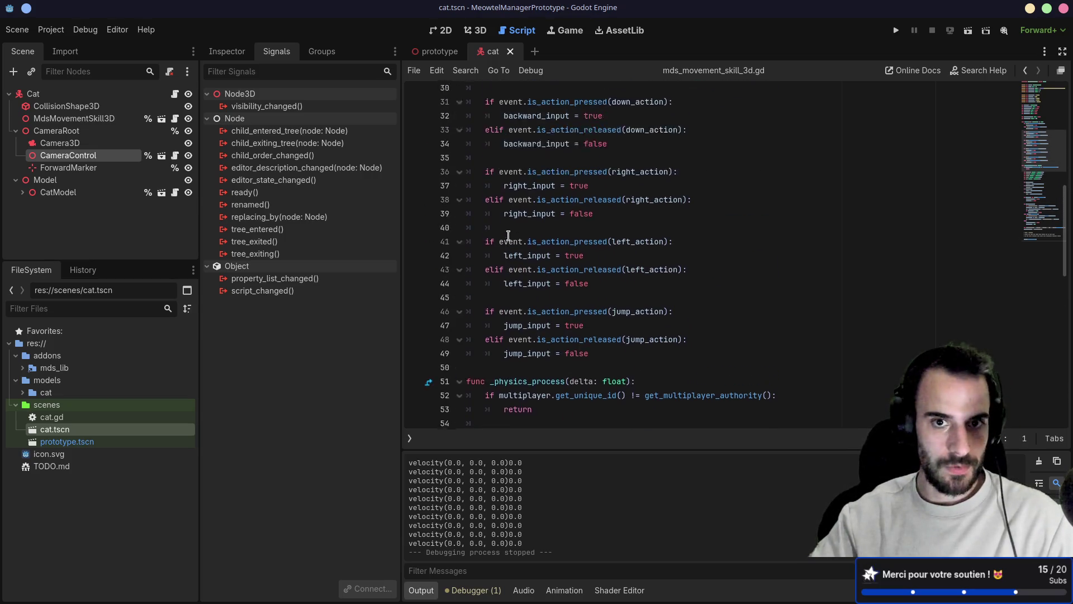
click(458, 274)
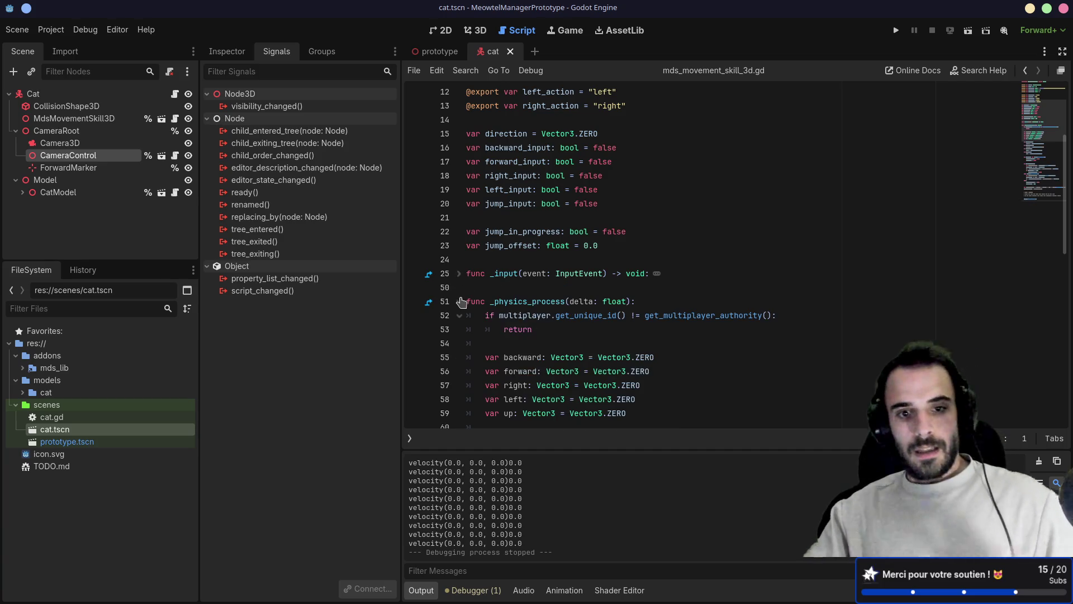
click(459, 301)
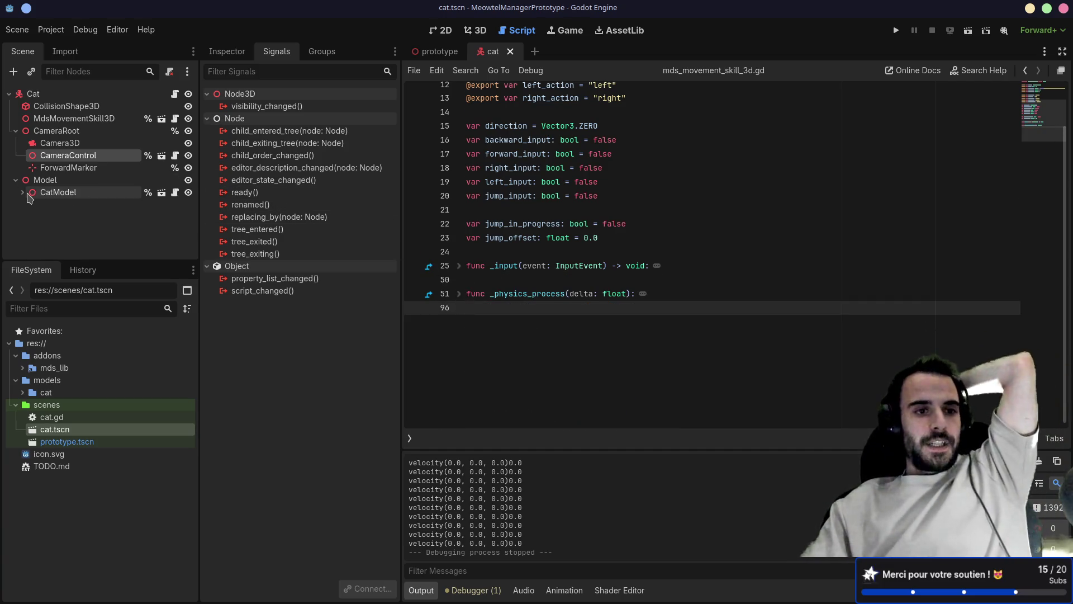
click(23, 192)
click(896, 30)
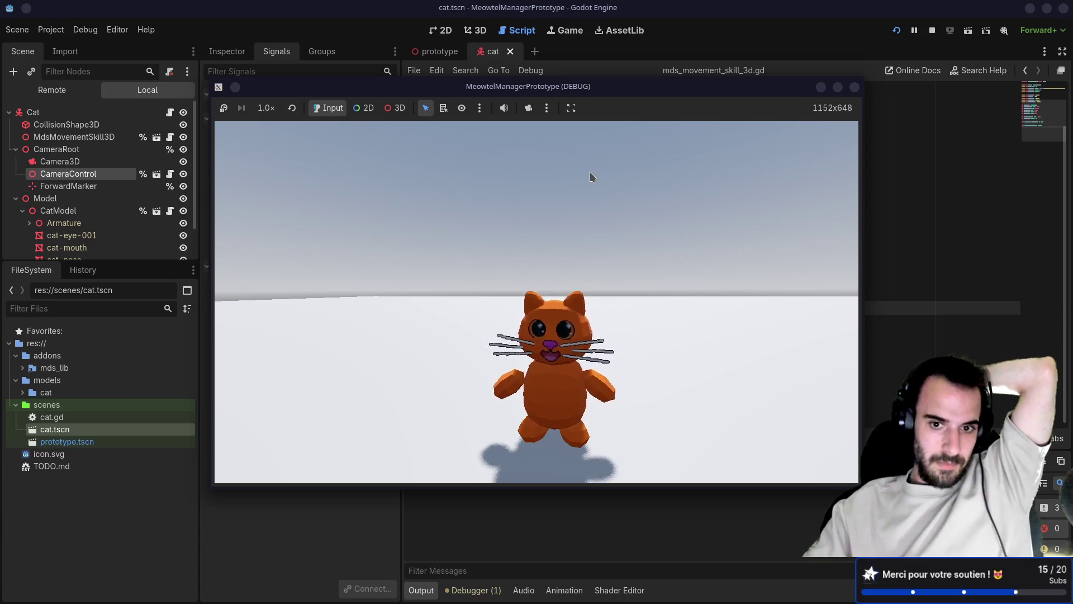
- Walk the cat toward the cube with W while turning and tilting the game camera
key(w)
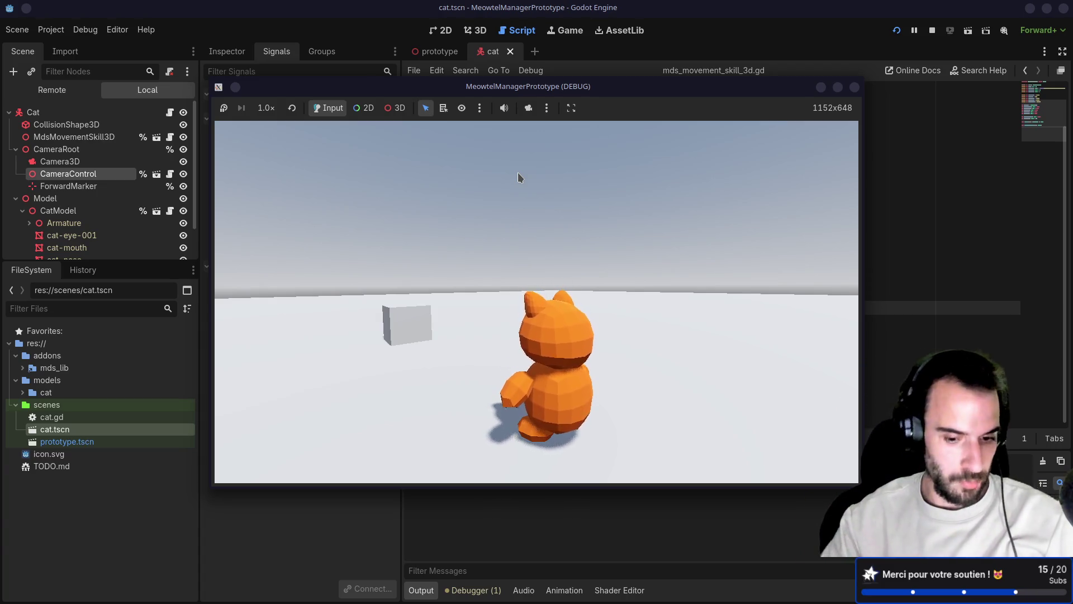
mouse_move(518, 178)
mouse_down()
mouse_move(528, 206)
mouse_move(592, 202)
mouse_move(532, 177)
mouse_move(614, 178)
mouse_move(511, 186)
mouse_move(544, 185)
mouse_move(486, 201)
mouse_move(486, 233)
mouse_up()
key(w)
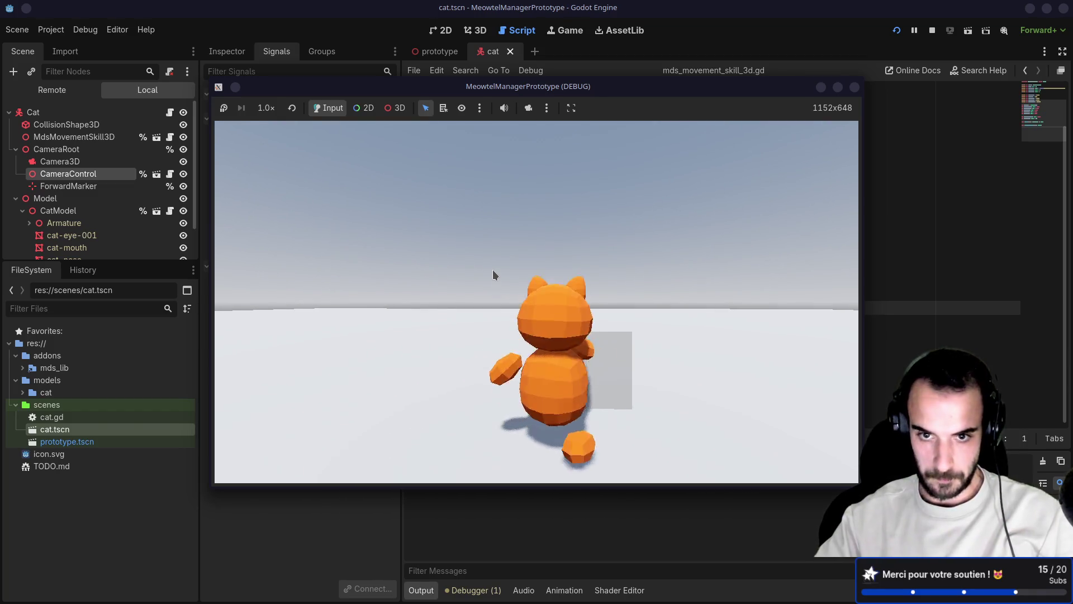
mouse_move(492, 269)
mouse_down()
mouse_move(511, 278)
mouse_move(737, 210)
mouse_move(701, 252)
mouse_up()
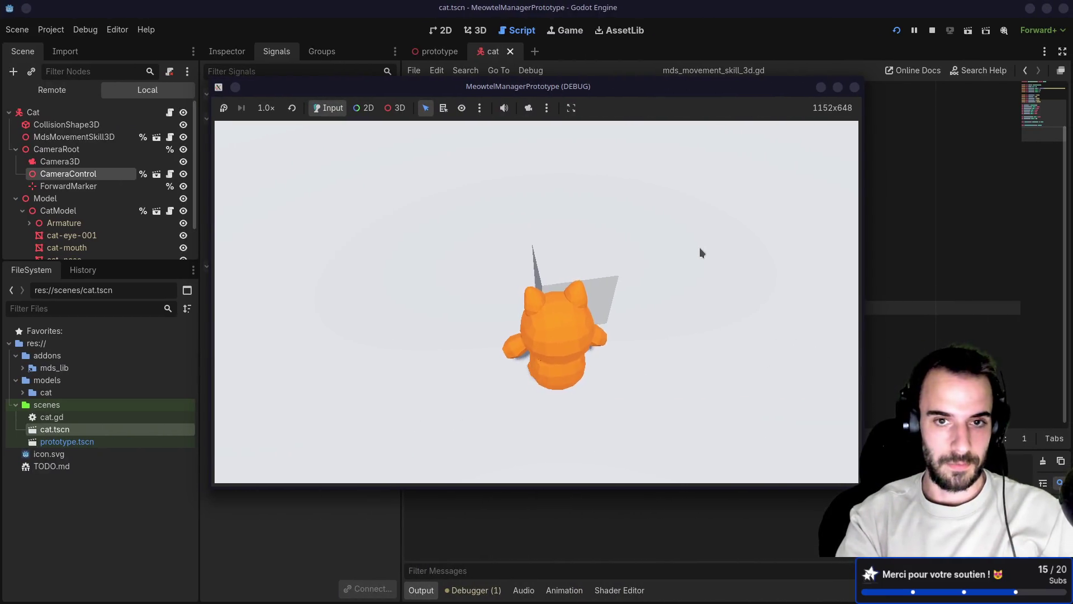
key(alt+Tab)
- Close the GMTK Game Jam, GUT Simulate and GLTF forum tabs and show the Meowtel Manager board
click(643, 12)
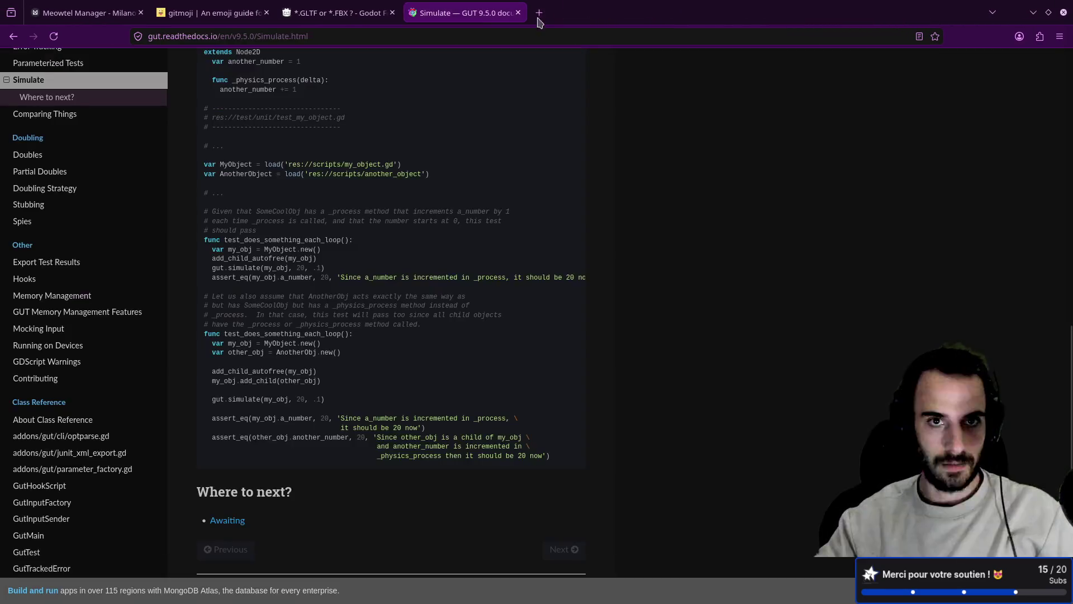
click(524, 12)
middle_click(344, 10)
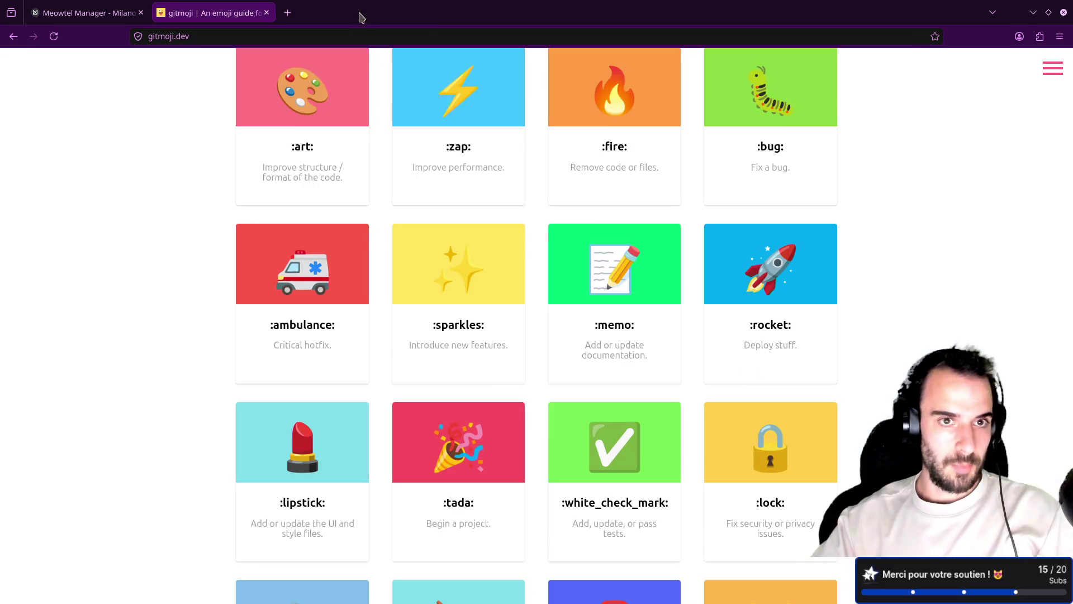
click(84, 11)
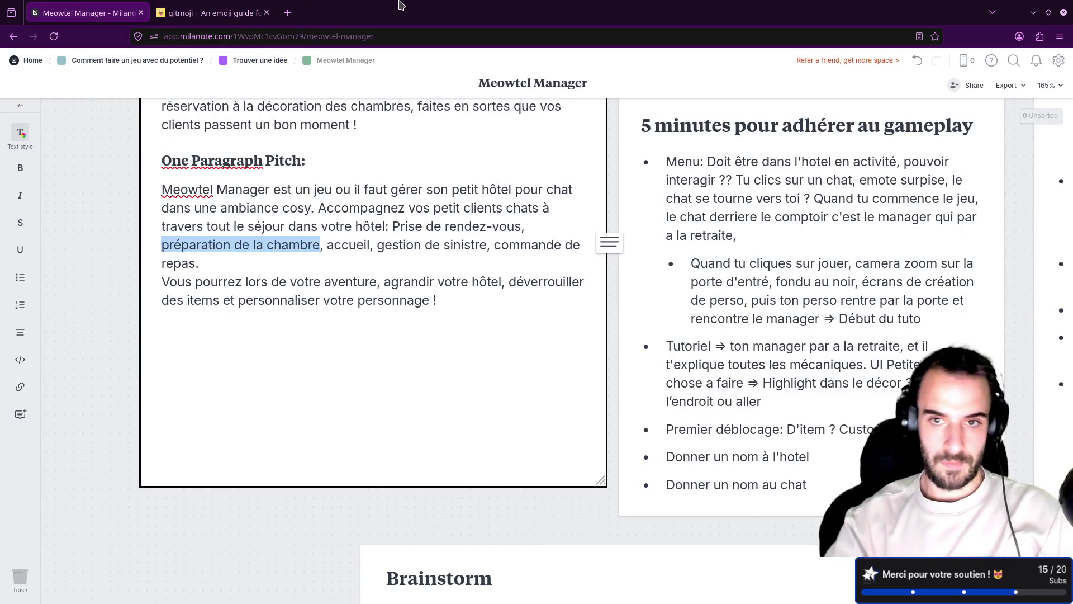
key(super+Right)
key(super+Right)
key(super+Left)
key(super+Left)
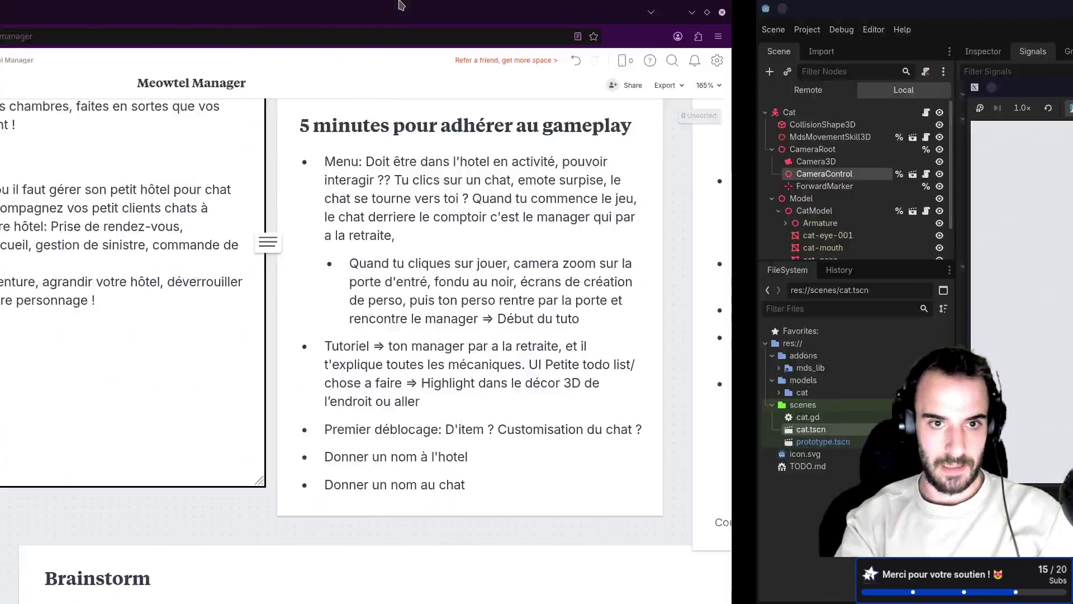
key(super+Left)
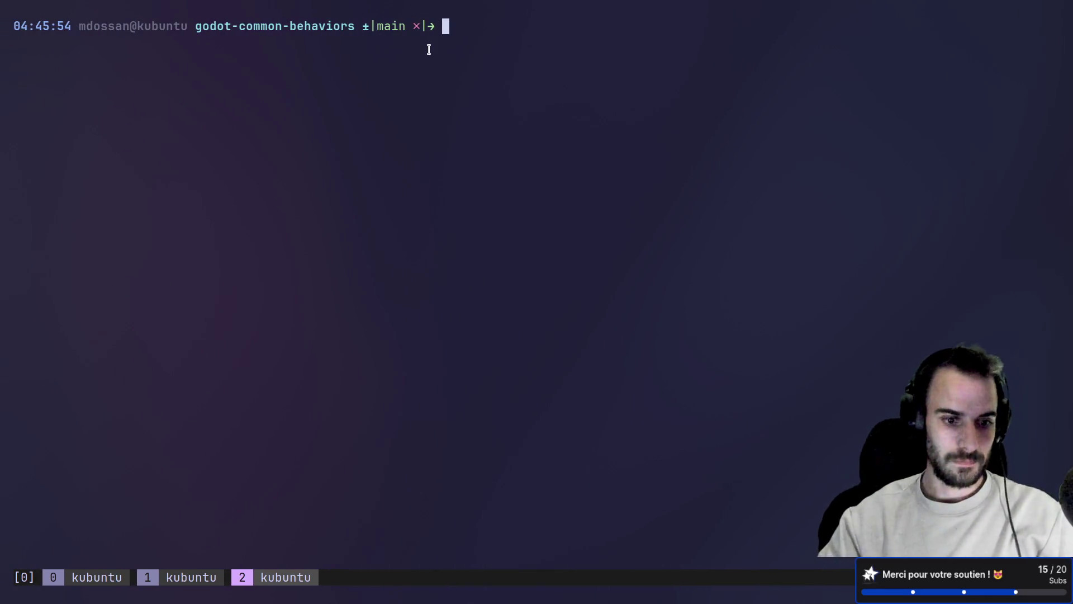
- Switch to tmux window 2 and cd into the meowtel-manager-prototype folder
key(ctrl+b)
key(w)
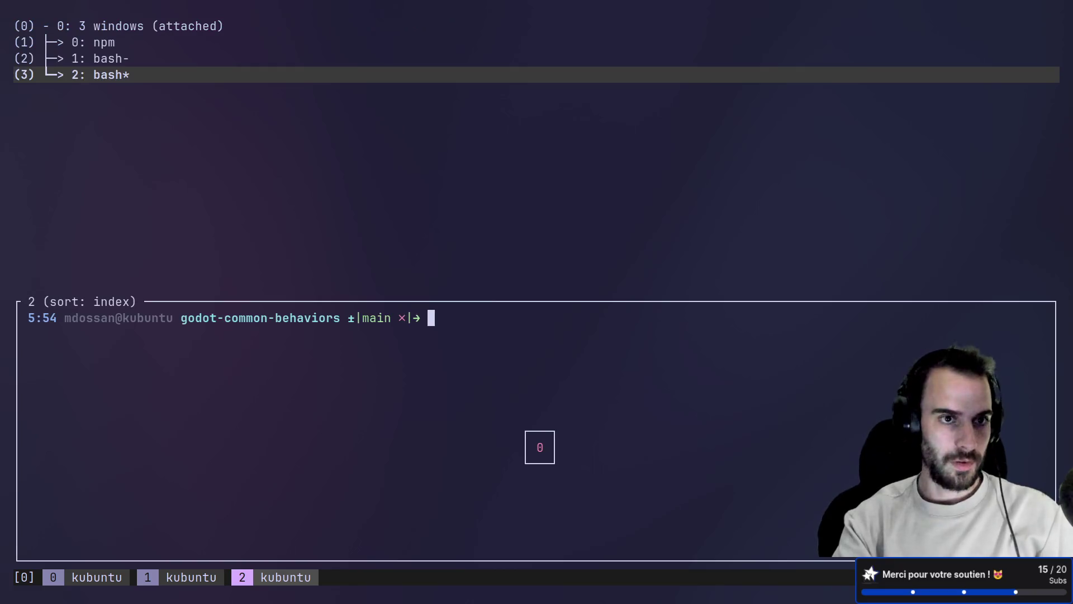
key(Up)
key(Down)
key(Return)
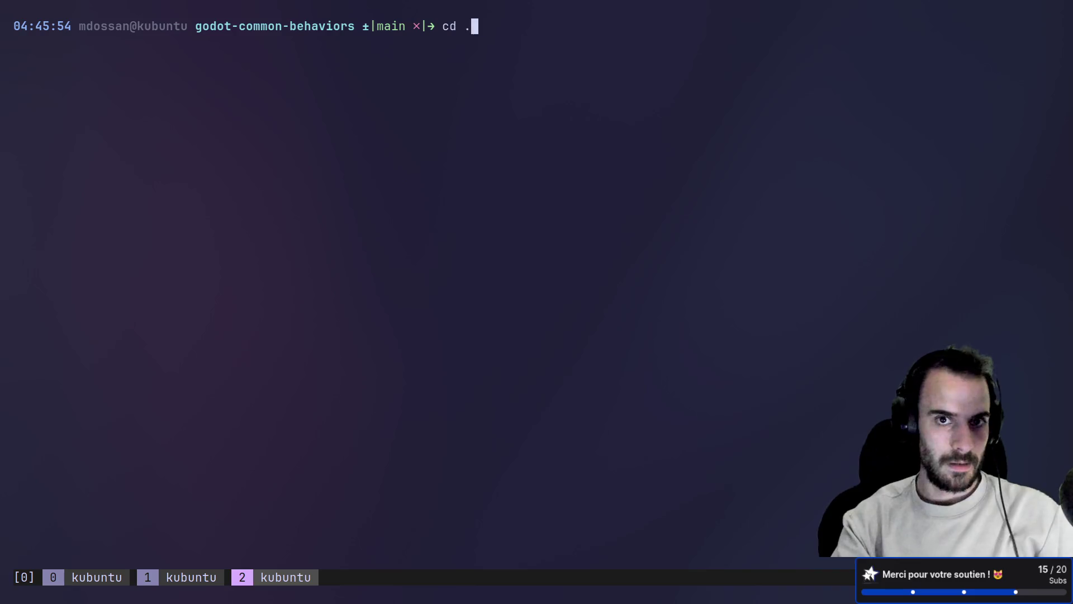
text(mew)
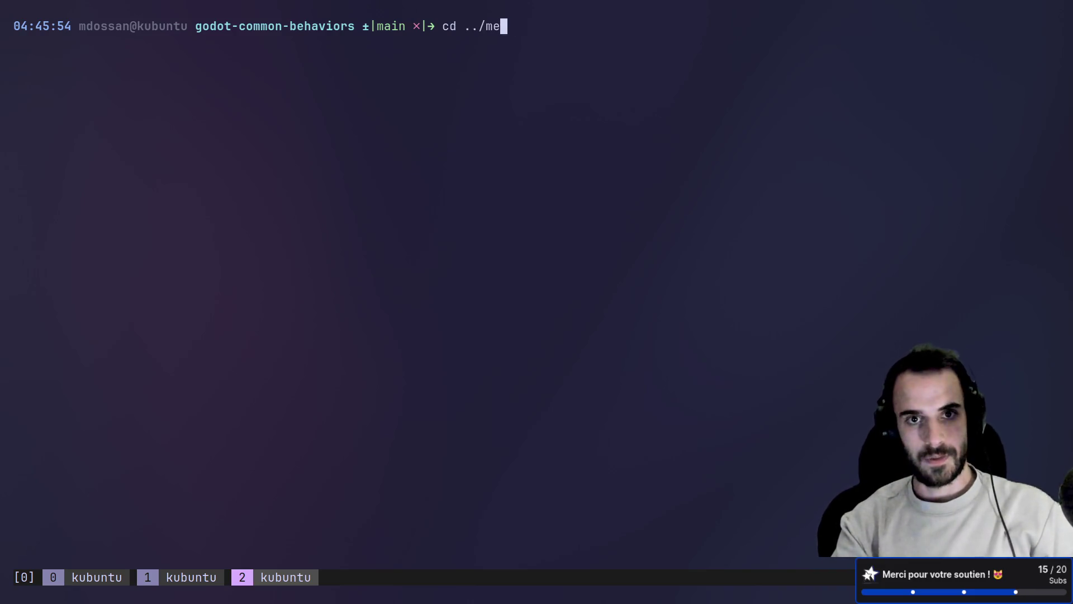
key(Tab)
key(Return)
- Run ls and git status, then open lazygit on the changed cat files
text(ls)
key(Return)
text(git s)
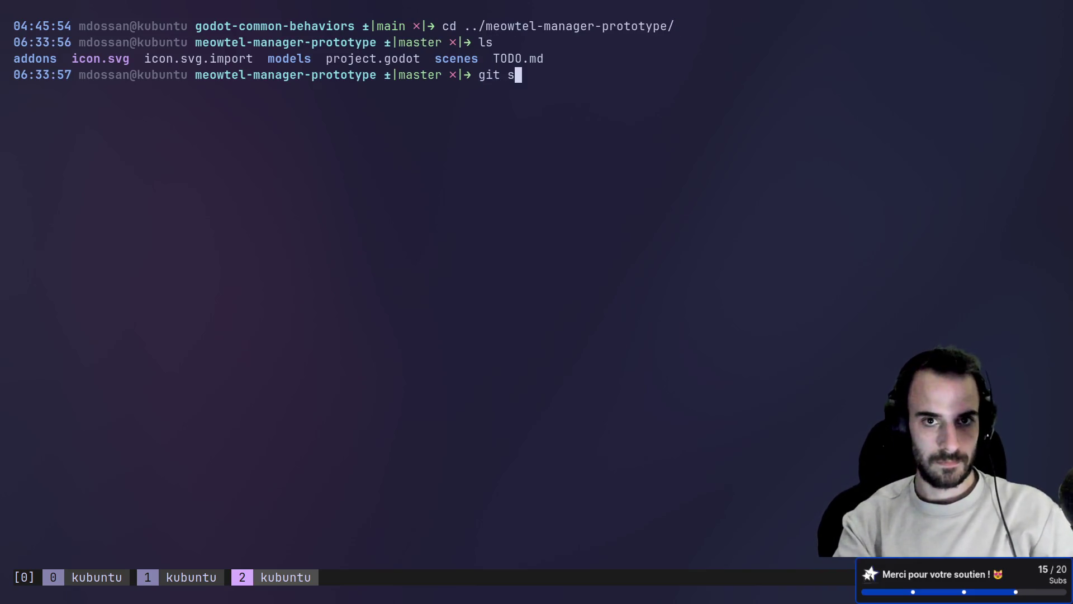
text(tatus)
key(Return)
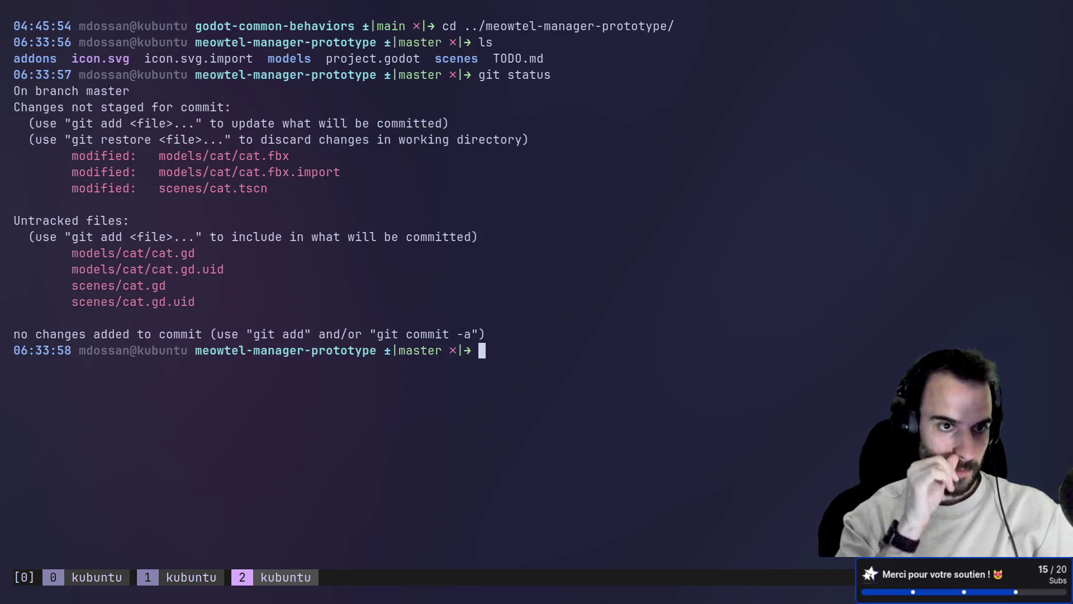
text(lazygit)
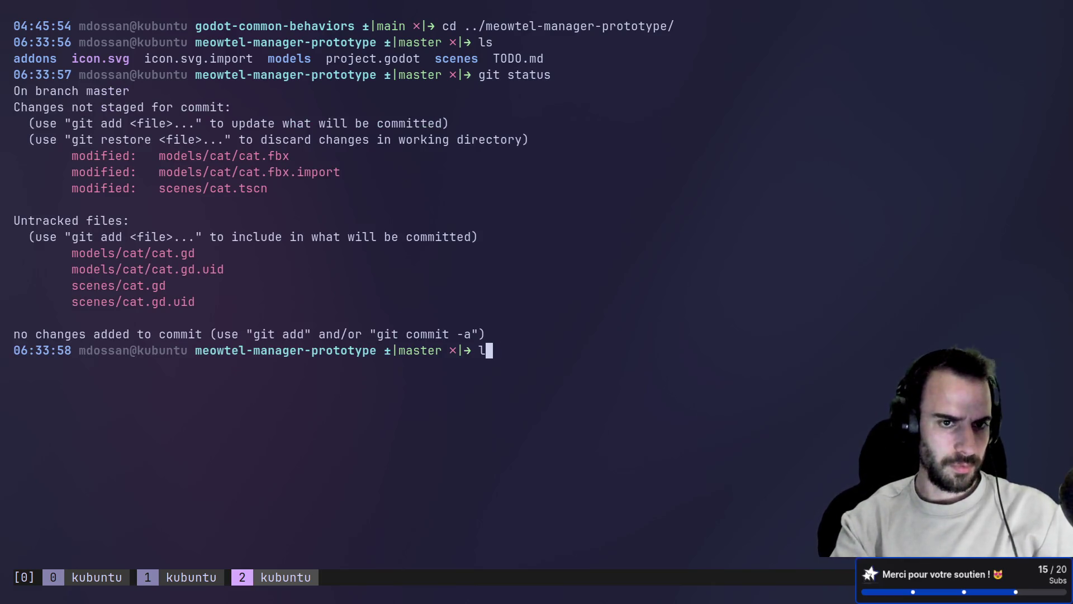
key(Return)
key(Down)
key(Down)
key(Down)
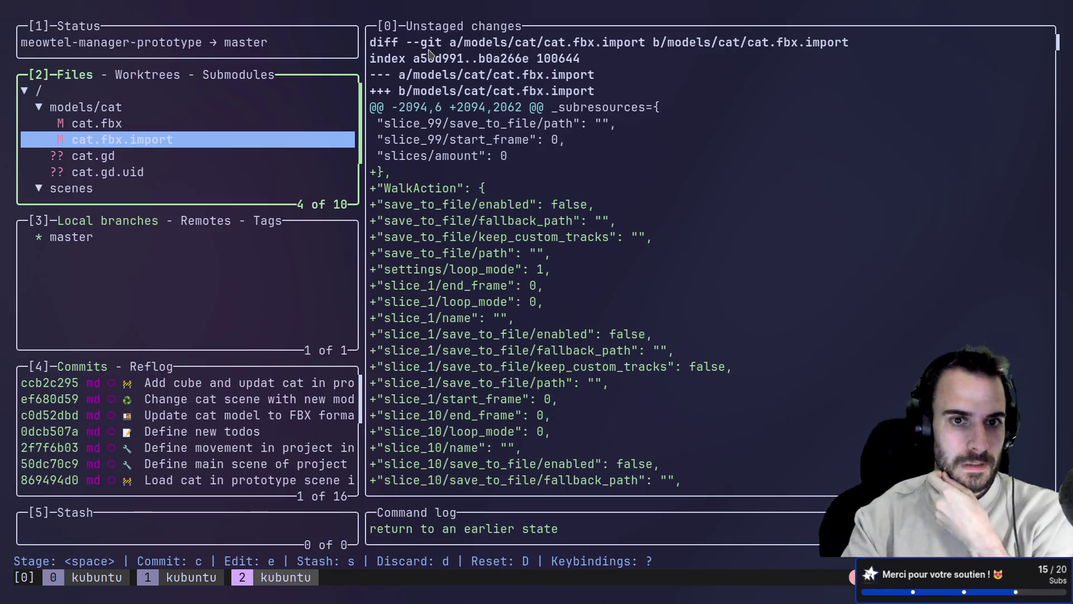
- Review the cat.fbx, cat.gd and cat.gd.uid changes, then stage the whole models/cat folder
key(Down)
key(Up)
key(Up)
key(Up)
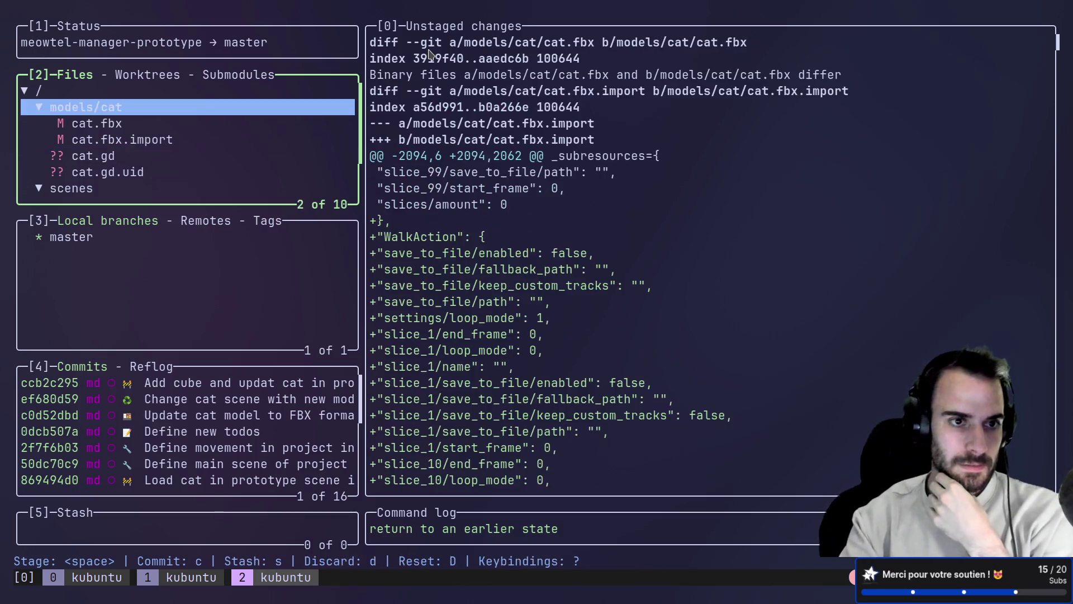
key(Return)
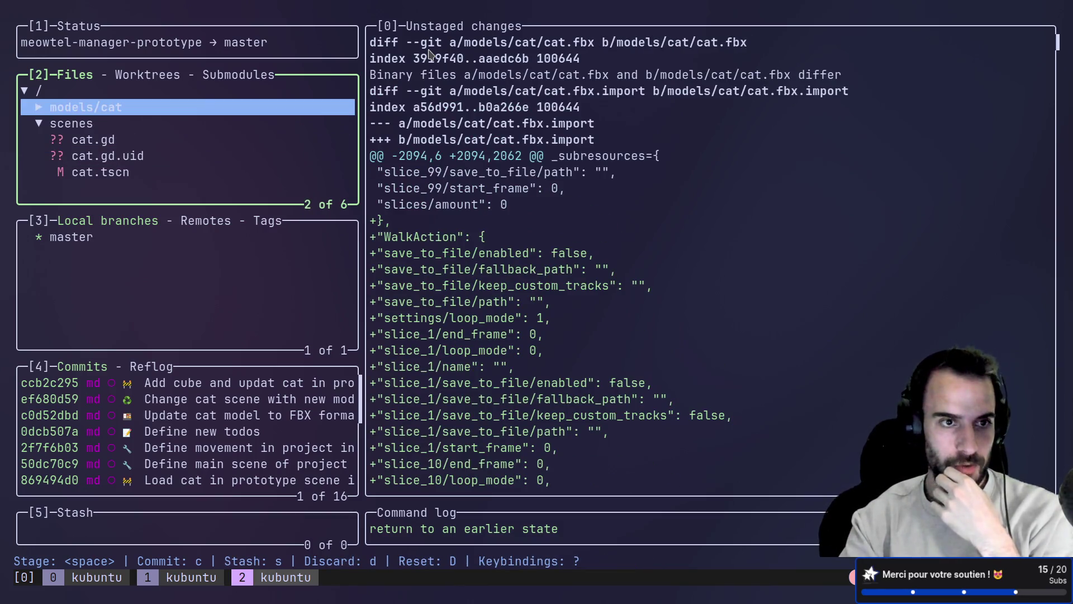
key(Return)
key(Down)
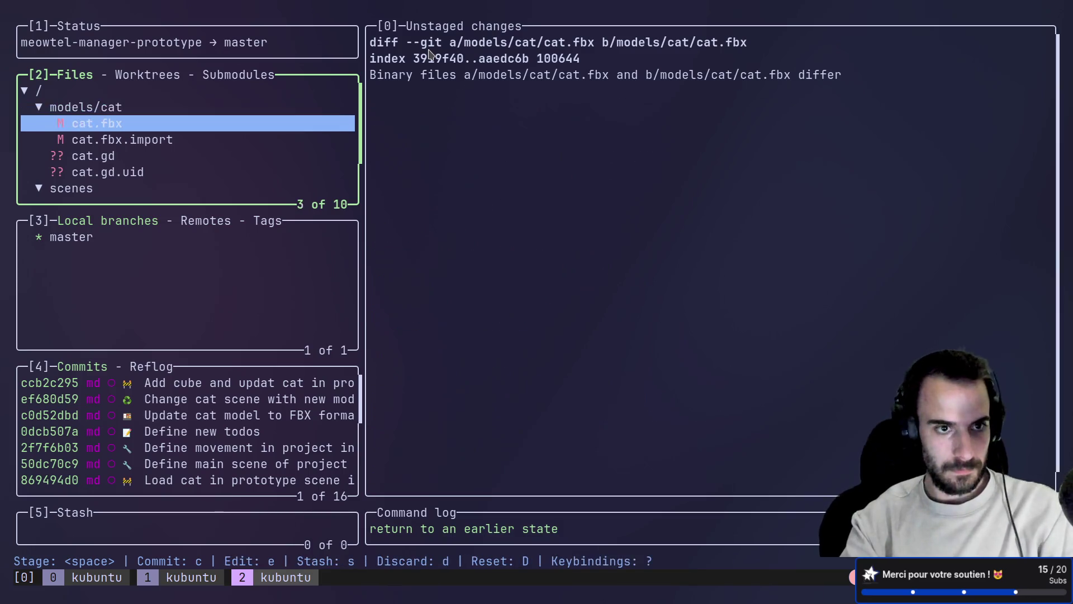
key(Down)
key(Down)
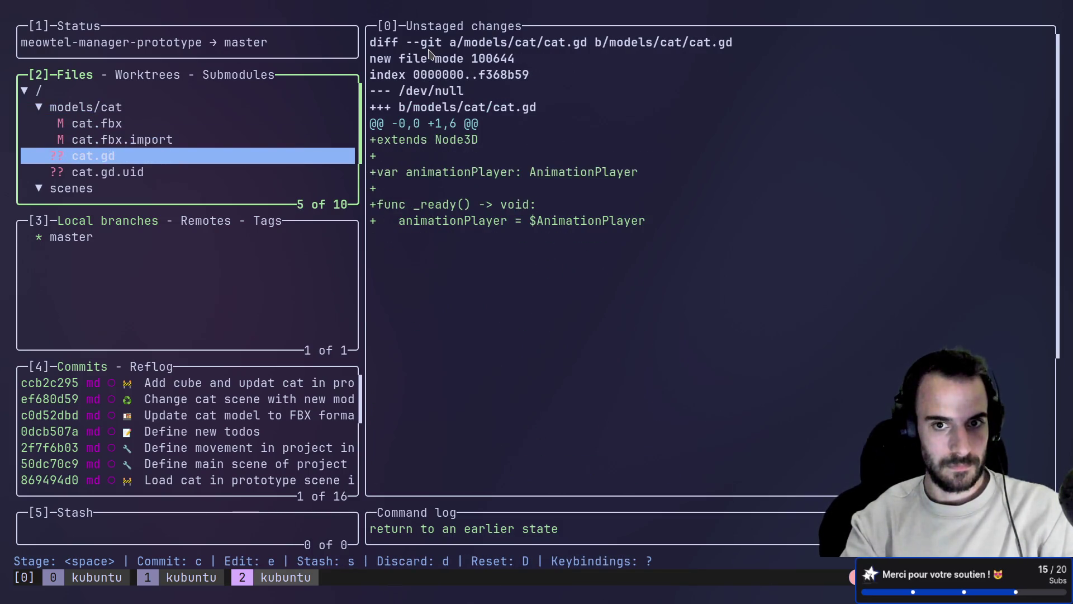
key(Down)
key(Up)
key(Up)
key(Up)
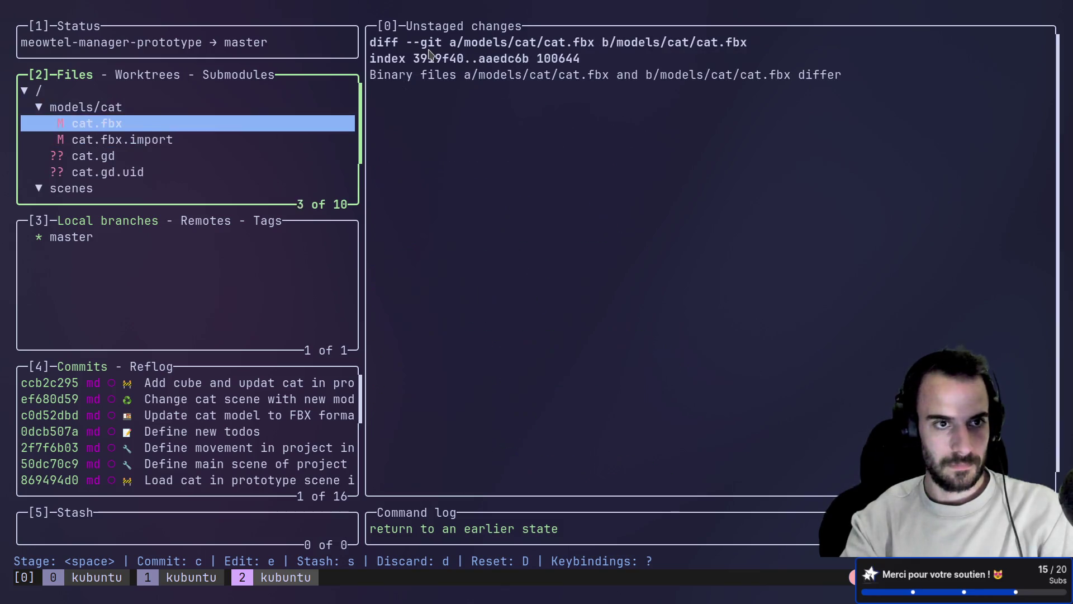
key(Up)
key(space)
- Start a commit and copy the :bento: emoji from the gitmoji reference page
key(c)
key(alt+Tab)
key(ctrl+Tab)
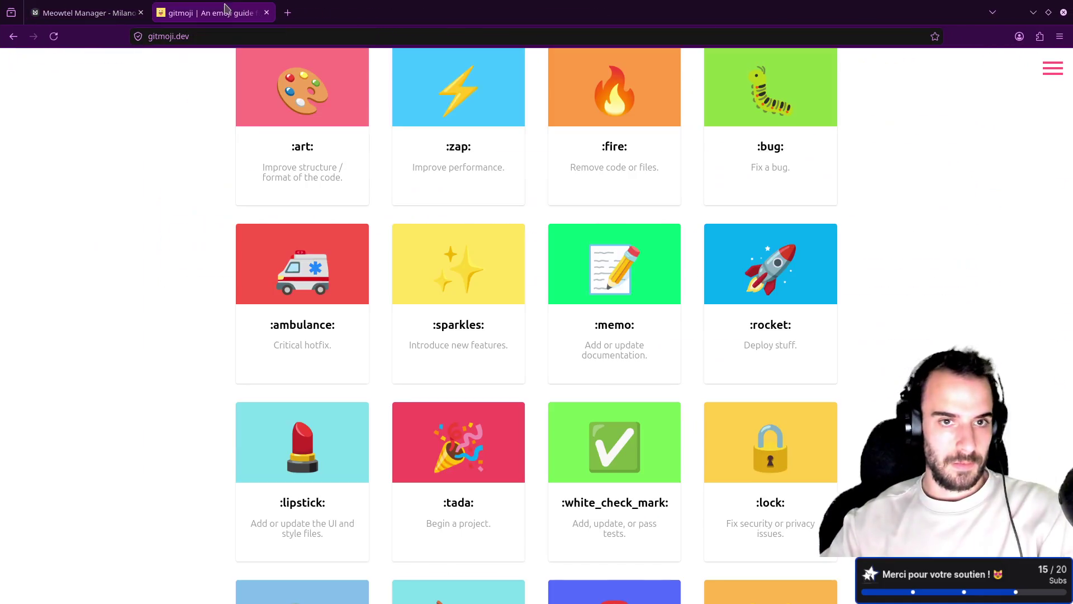
scroll(397, 223, up, 5)
key(ctrl+k)
text(ben)
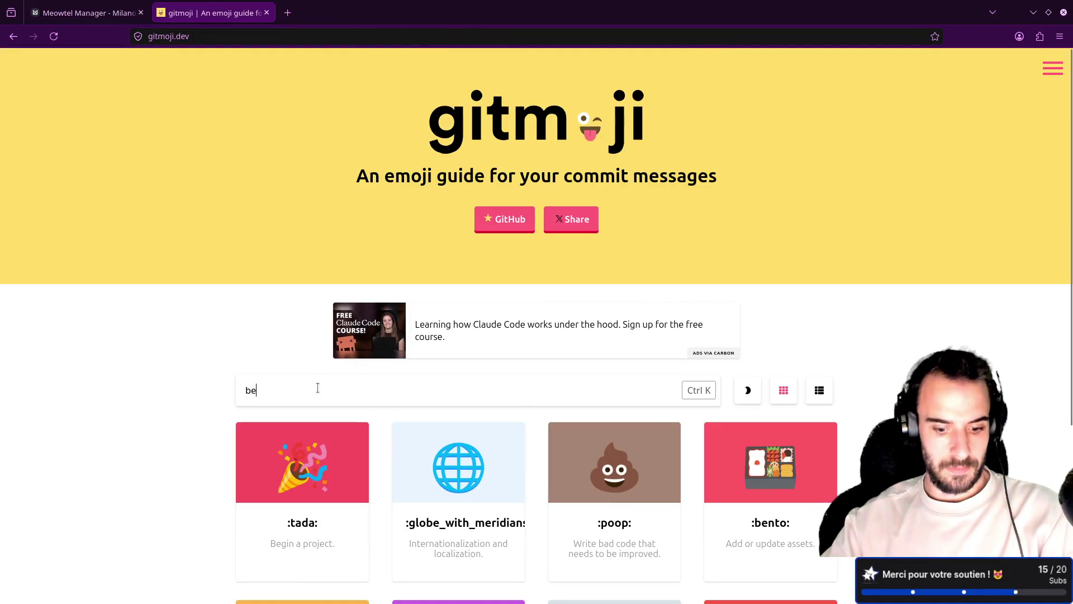
scroll(302, 409, down, 1)
click(302, 409)
- Enter the commit summary 'Add walk animation to cat 3d model' and commit
key(alt+Tab)
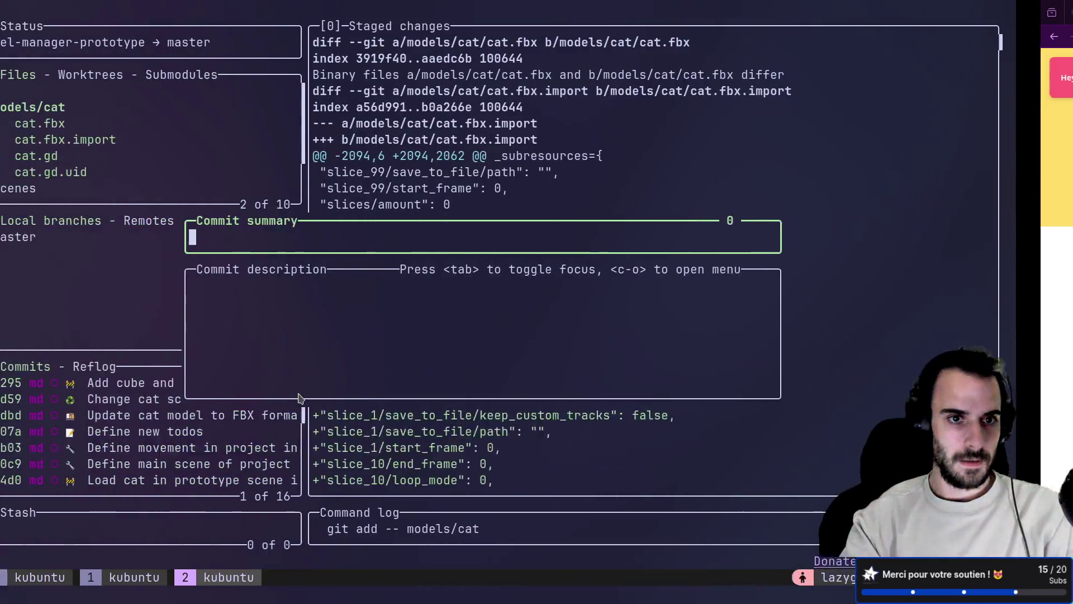
text(Add )
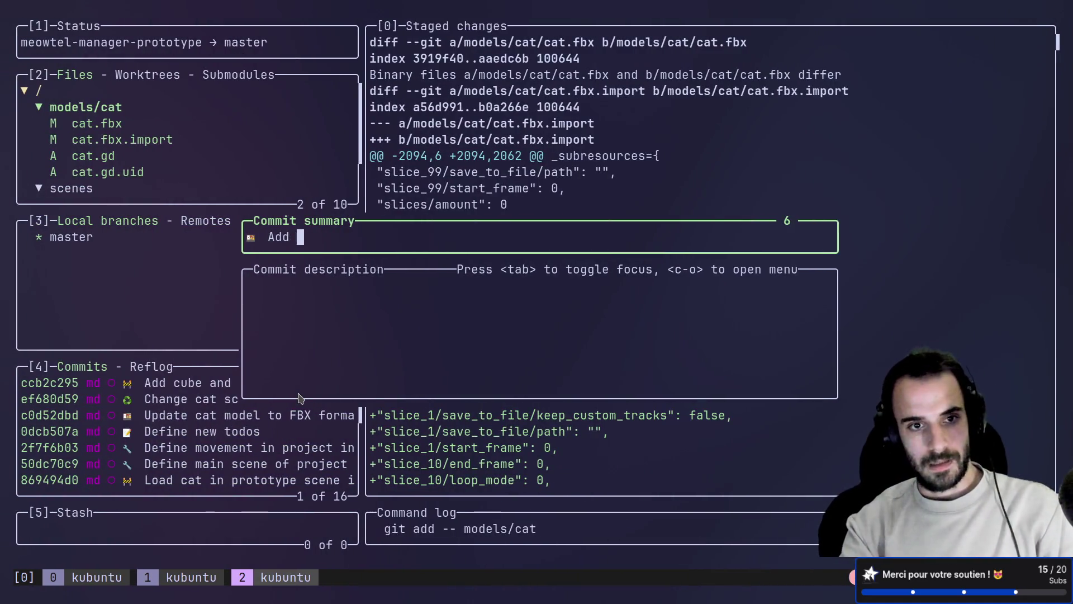
text(walk ani)
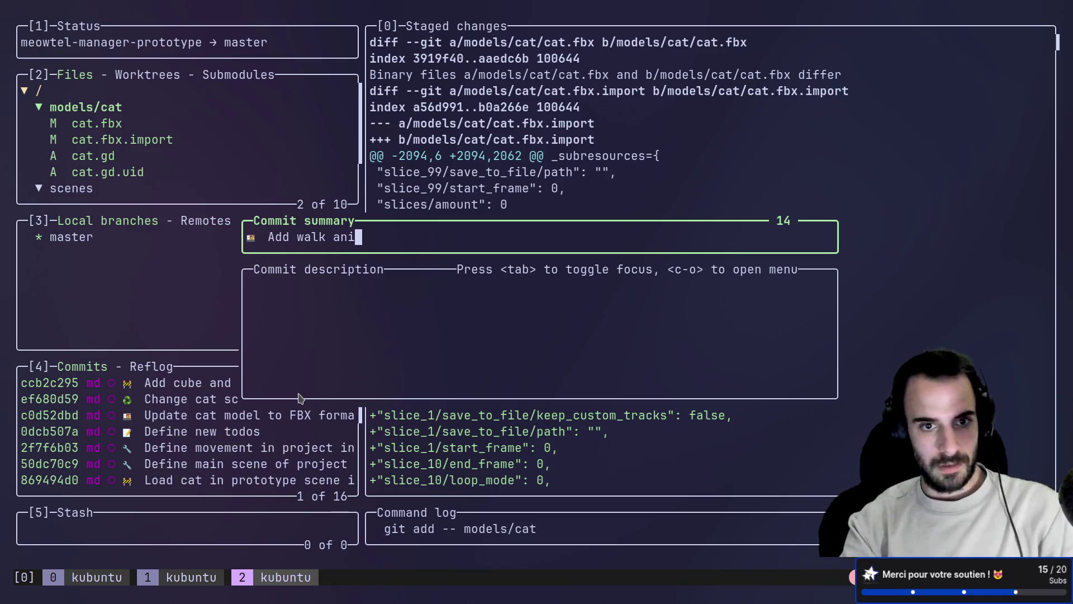
text(mation to at mo)
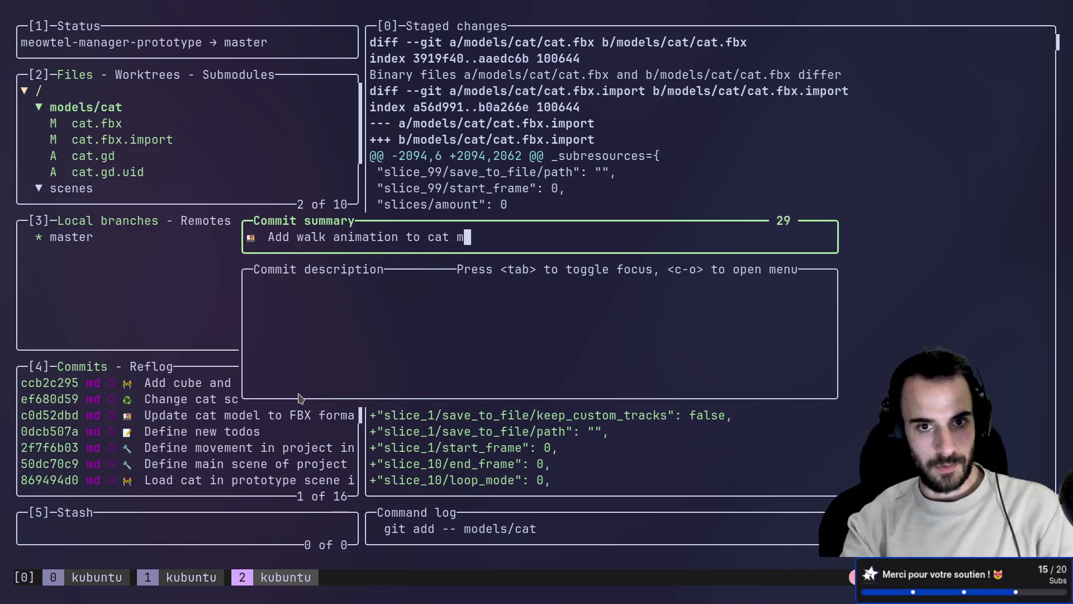
key(BackSpace)
key(BackSpace)
text(3d model)
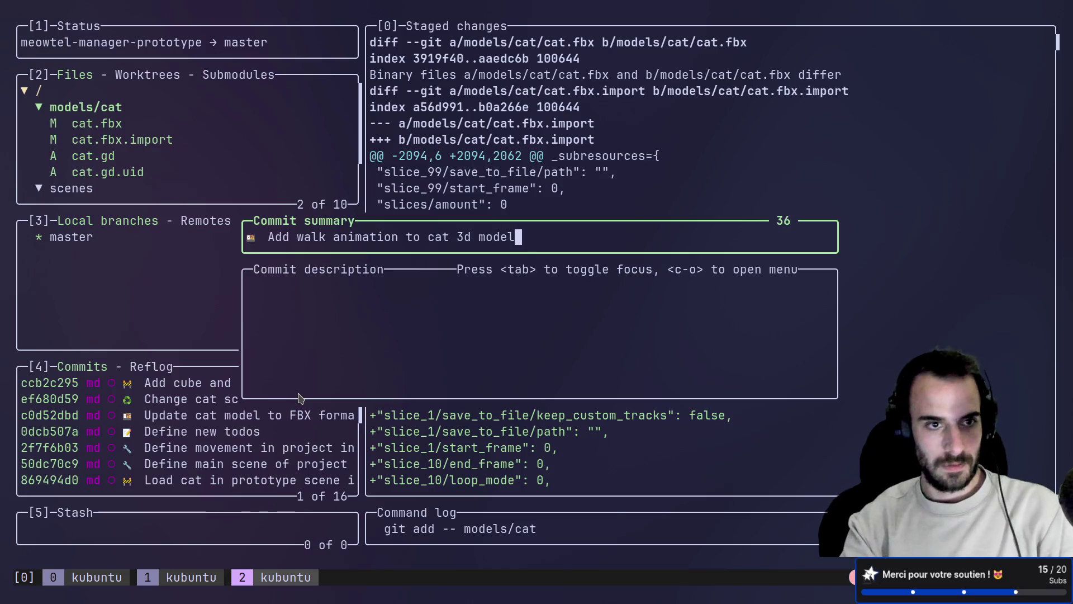
key(Return)
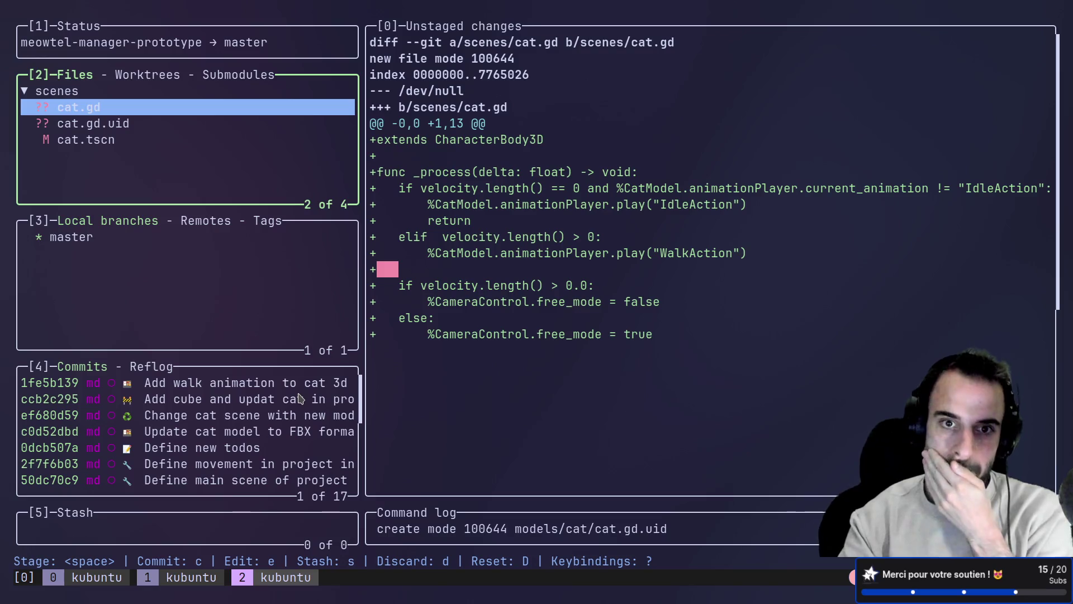
- Review the diffs of scenes/cat.gd, cat.gd.uid and cat.tscn in lazygit
key(Down)
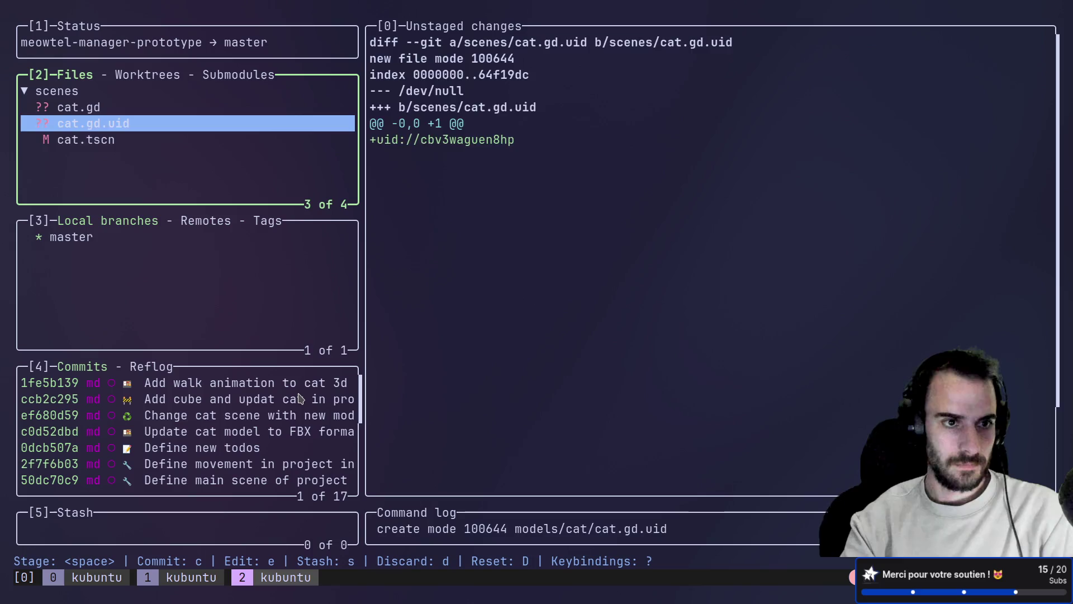
key(Down)
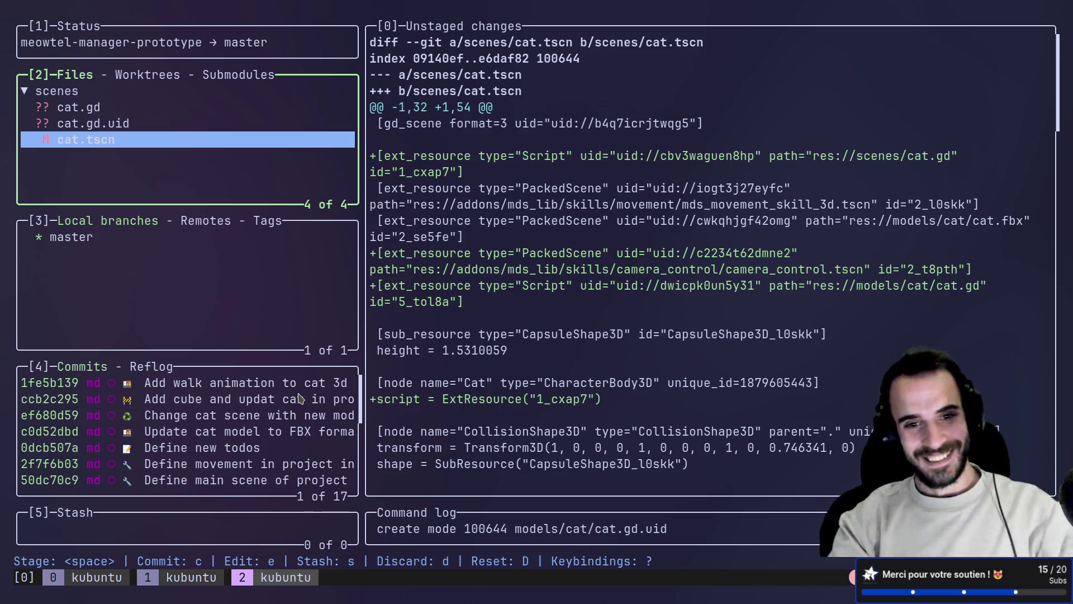
key(Up)
key(Up)
key(Down)
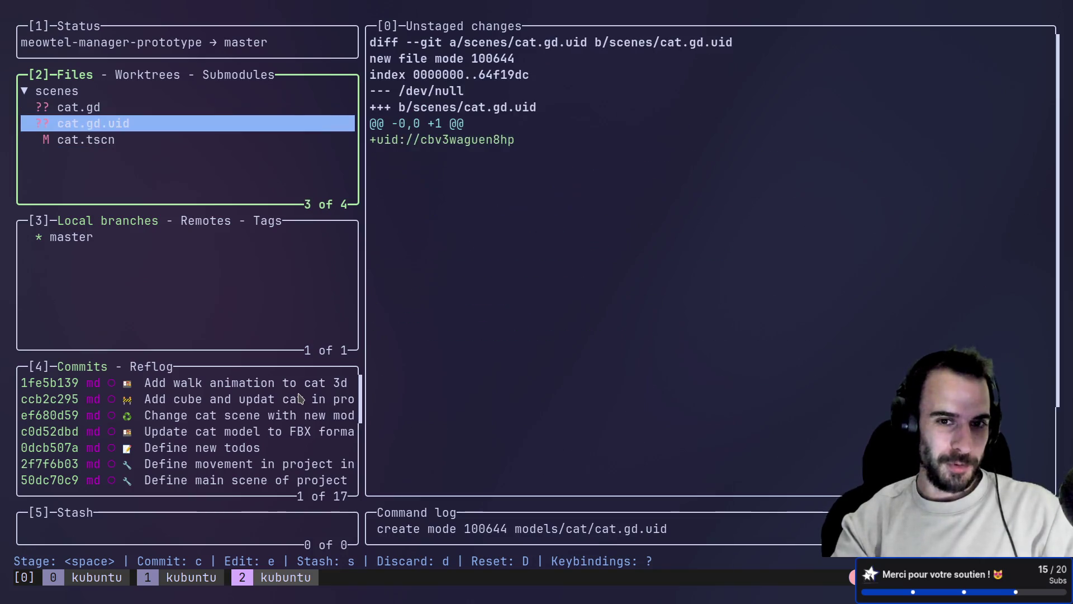
key(Down)
key(Up)
key(Up)
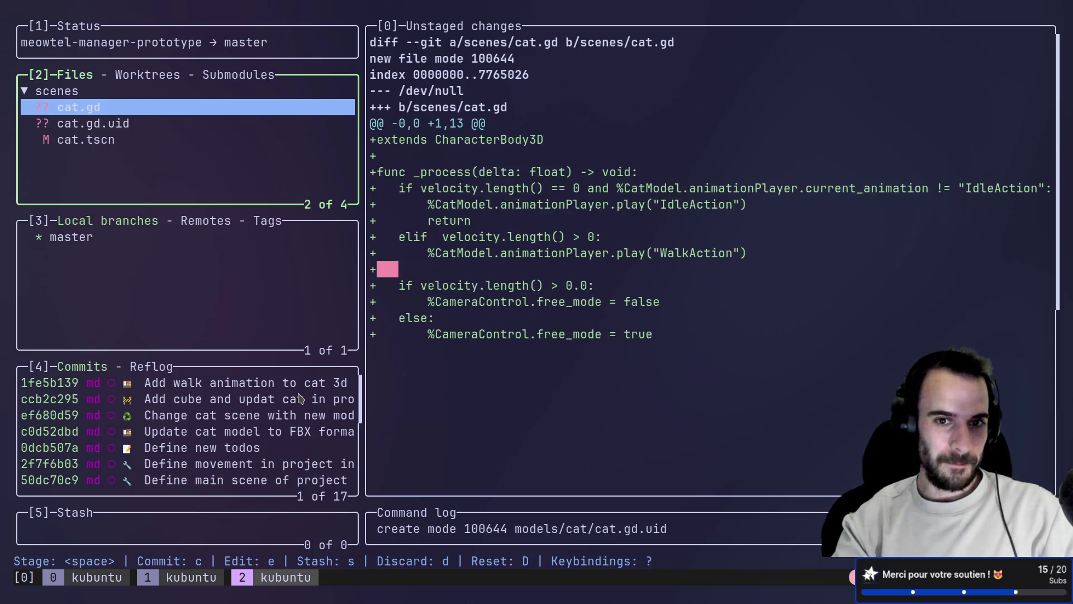
key(Down)
key(Down)
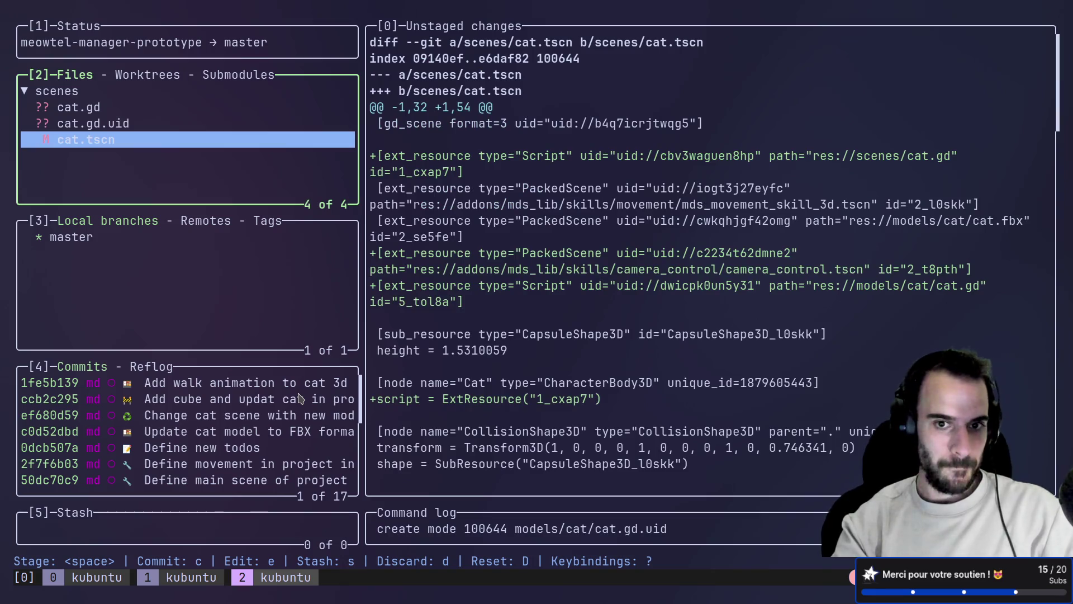
key(Up)
key(Up)
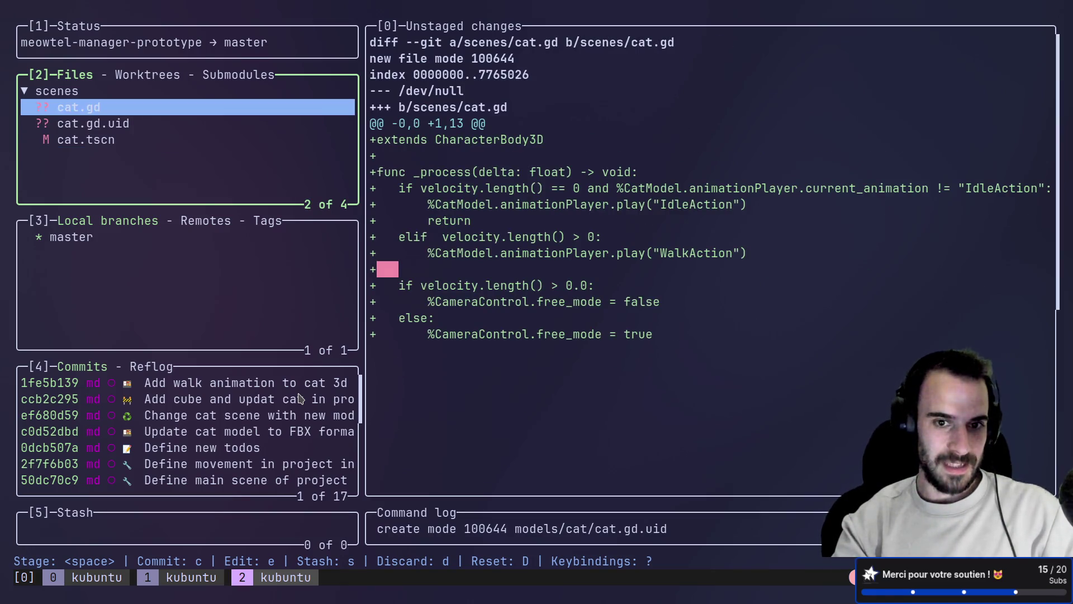
key(Down)
key(Down)
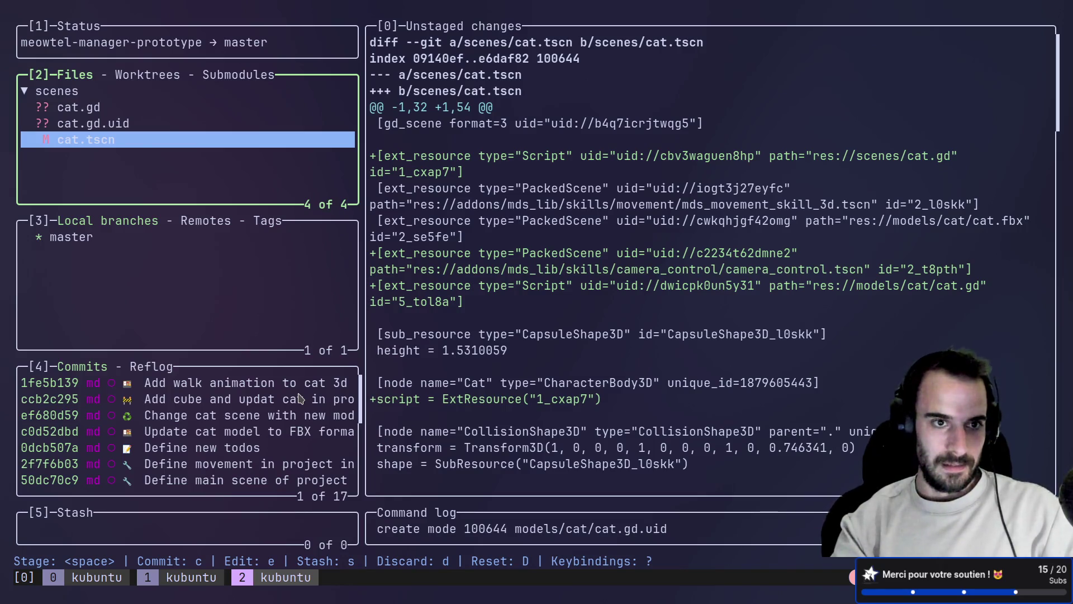
key(Up)
key(Up)
- Stage cat.gd, cat.gd.uid and cat.tscn, and start a new commit
key(Down)
key(Down)
key(Up)
key(Up)
key(space)
key(Down)
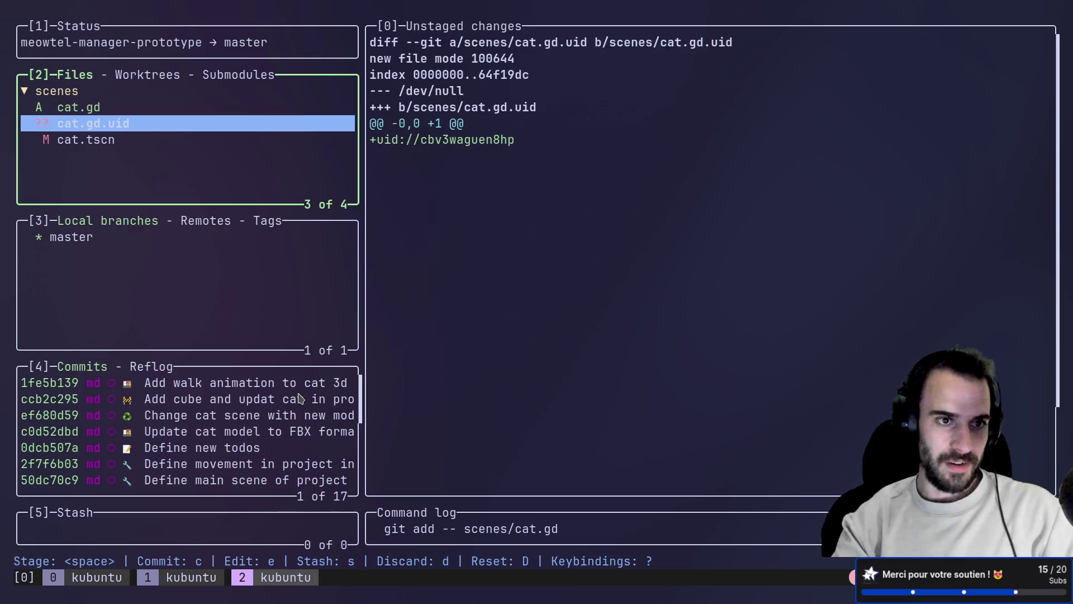
key(space)
key(Down)
key(space)
key(c)
key(alt+Tab)
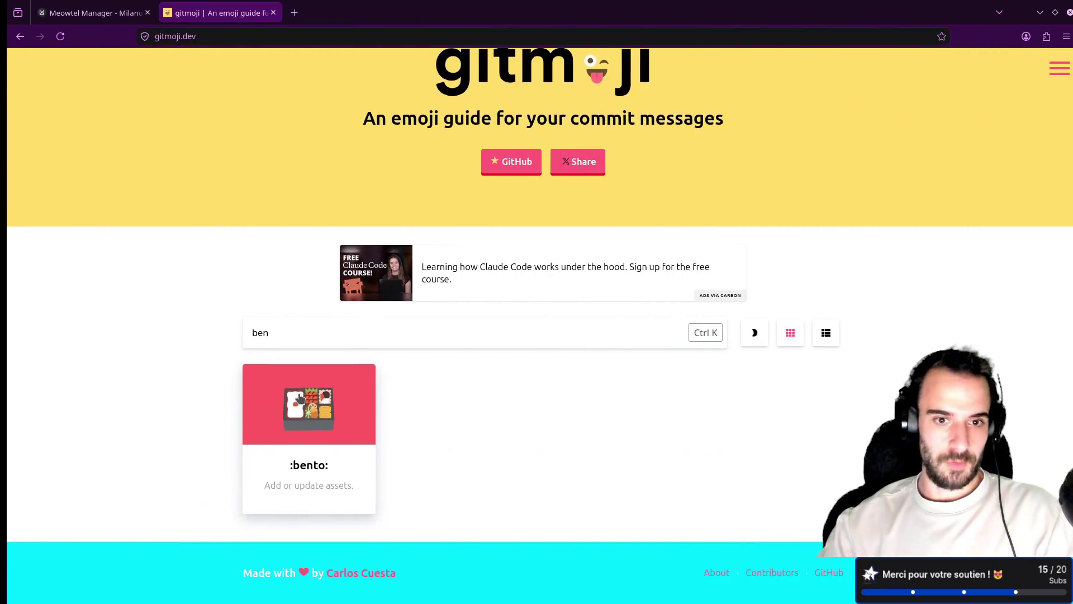
- Clear the gitmoji.dev search and copy the :sparkles: emoji
drag(288, 337, 196, 328)
key(BackSpace)
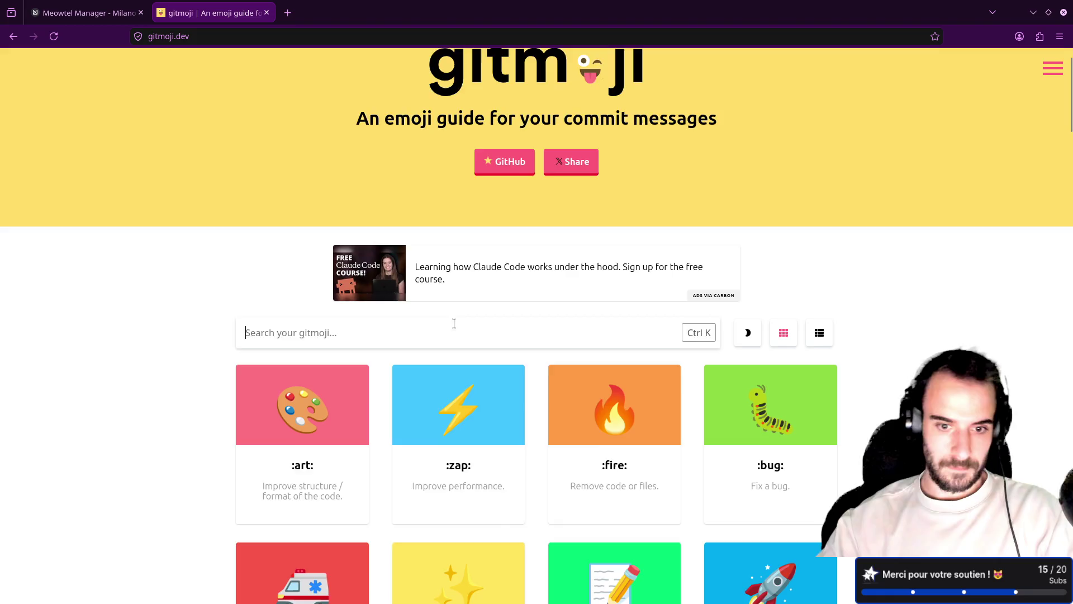
scroll(454, 323, down, 5)
click(455, 286)
key(alt+Tab)
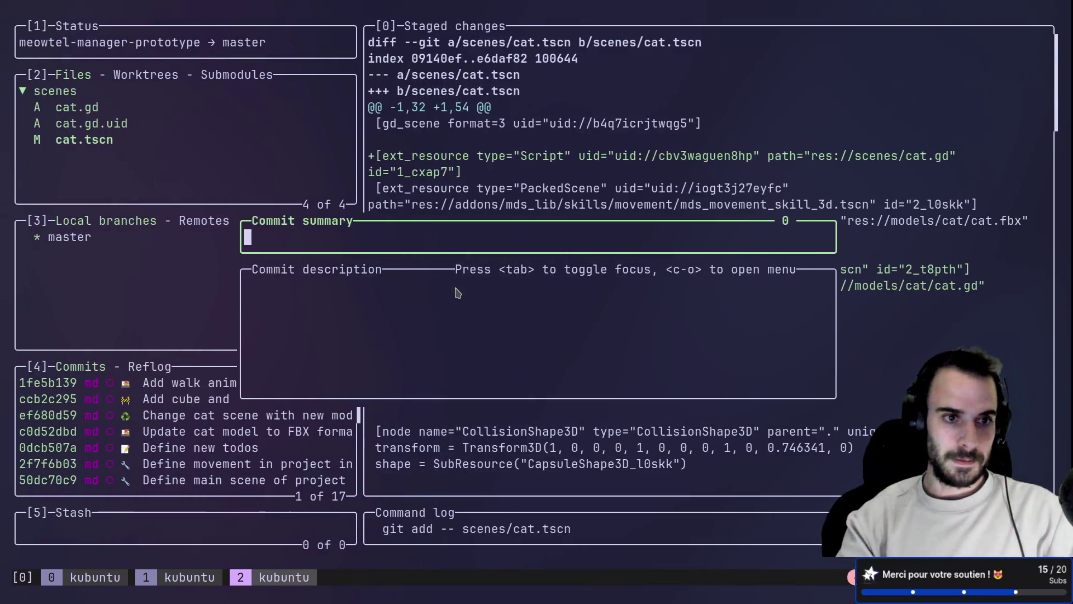
- Commit as ':sparkles: Add animation and camera control to cat', then quit lazygit
key(ctrl+shift+v)
text(Ad)
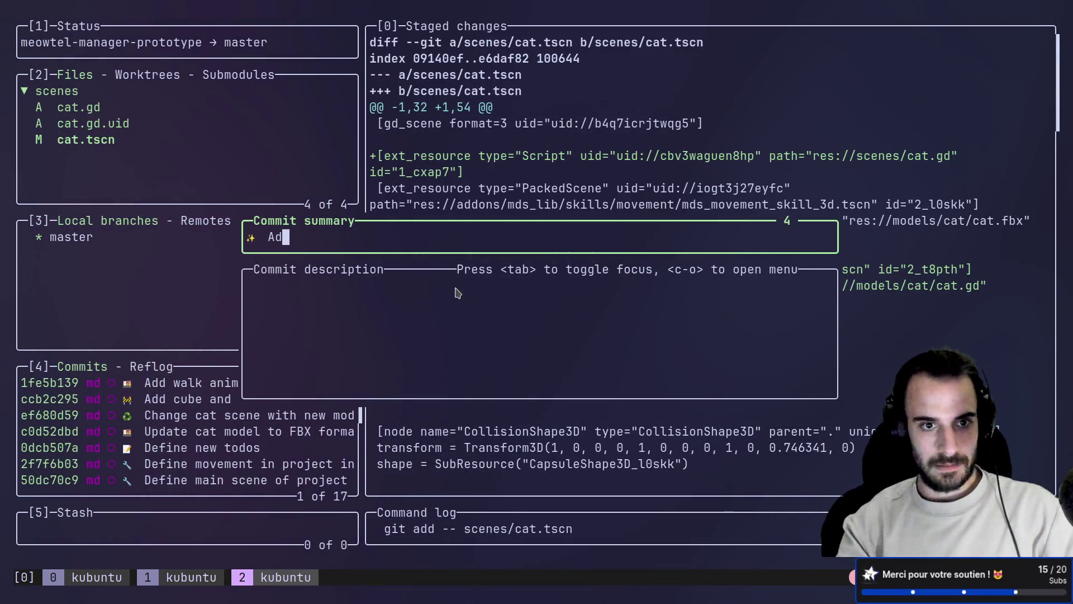
text(d animation a)
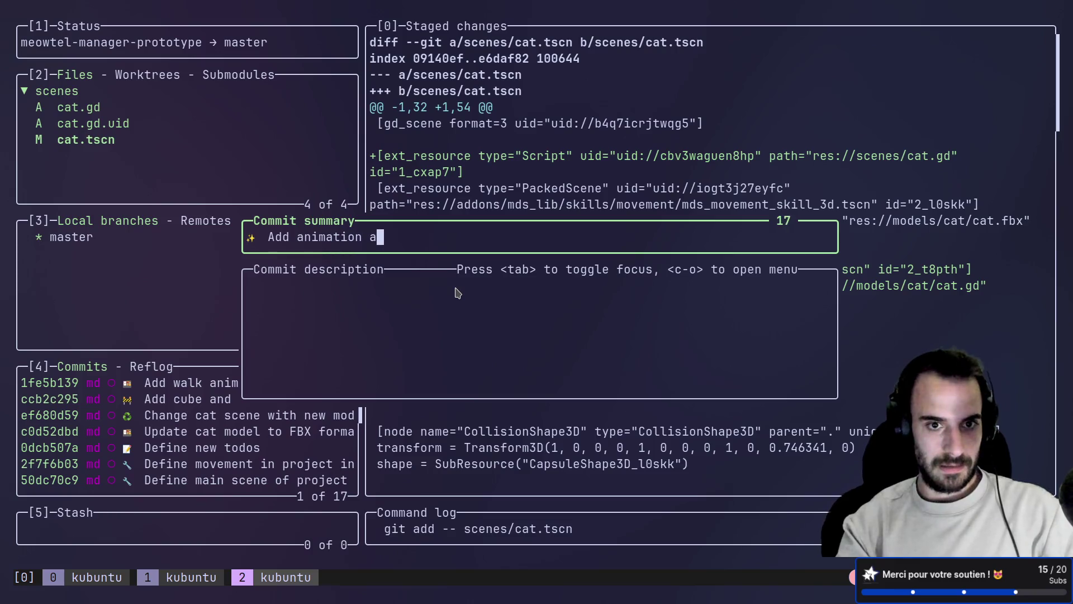
text(nd camera)
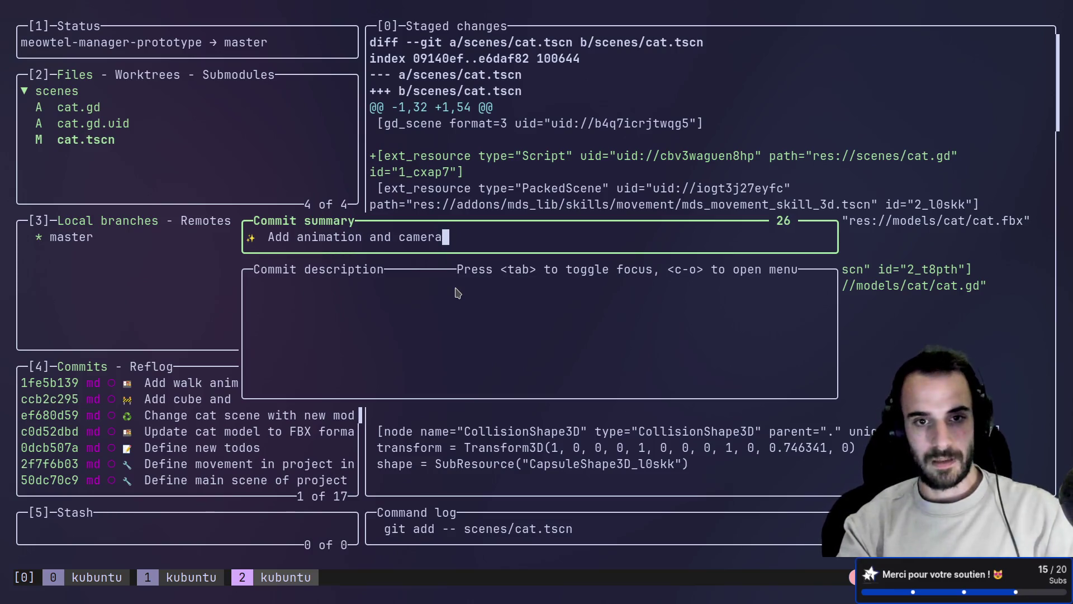
text( control to ca)
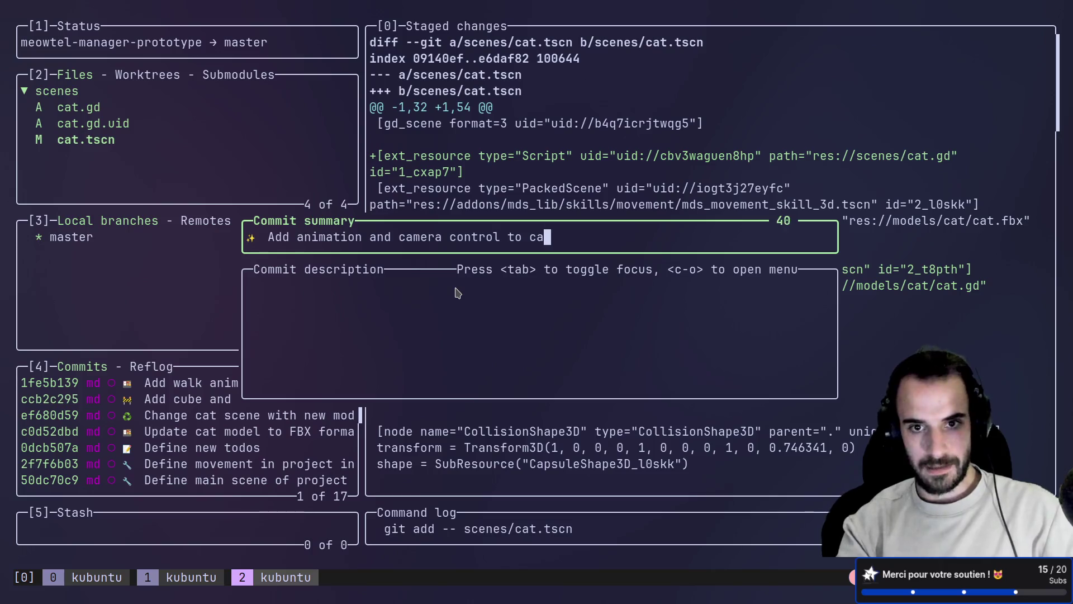
text(t)
key(Return)
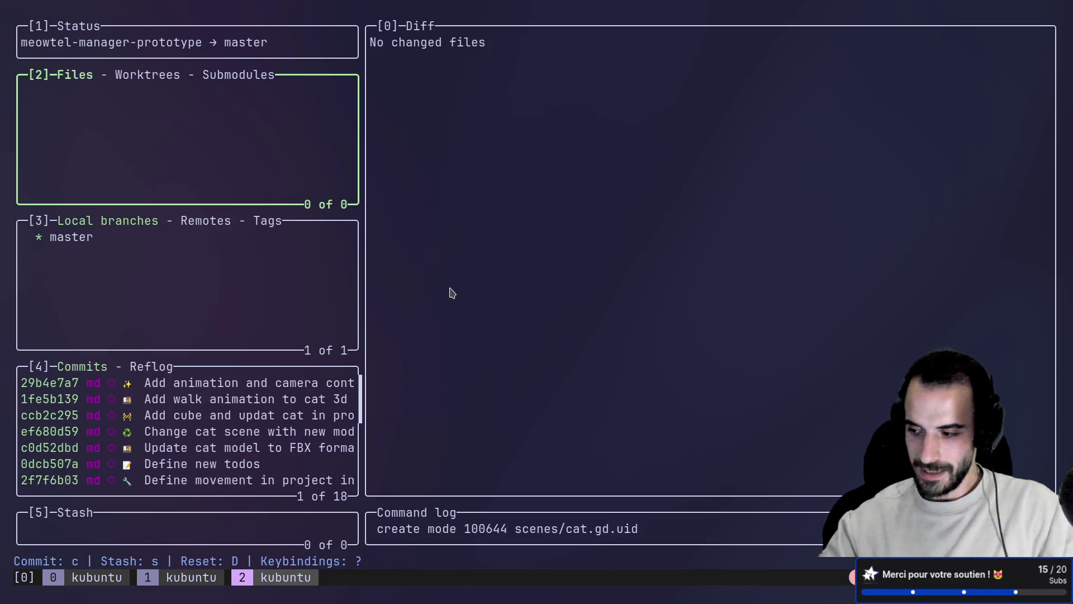
click(479, 245)
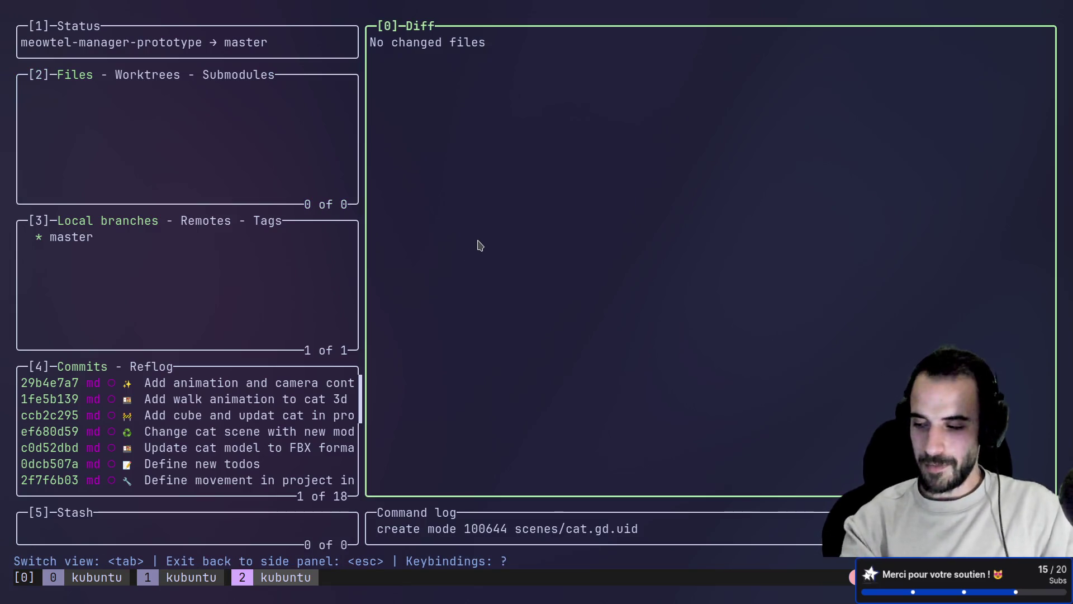
key(q)
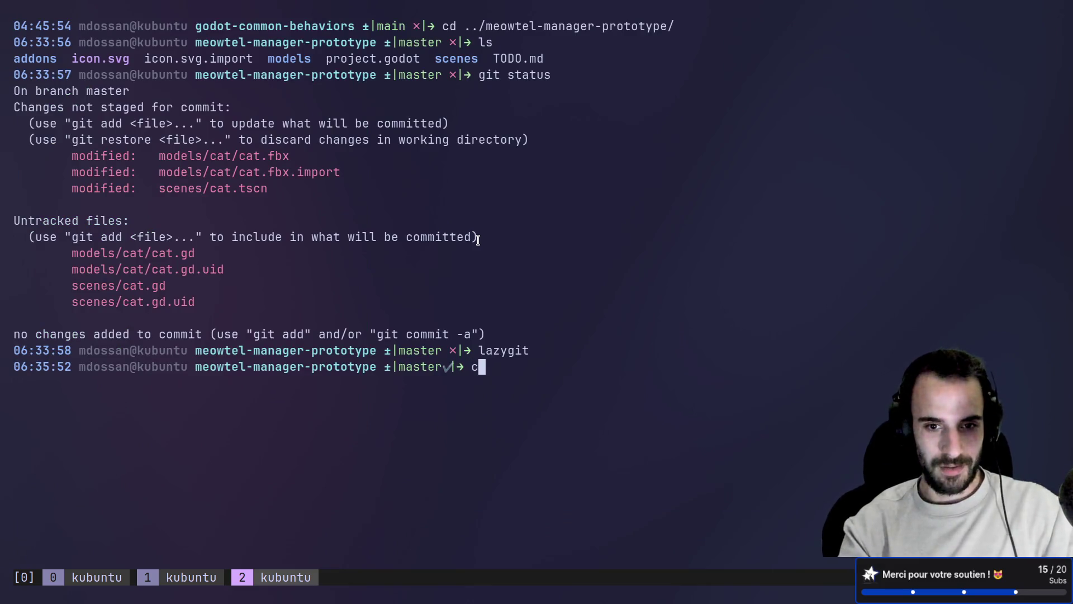
- Clear the terminal and bring the background Godot job back with fg
text(clear)
key(Return)
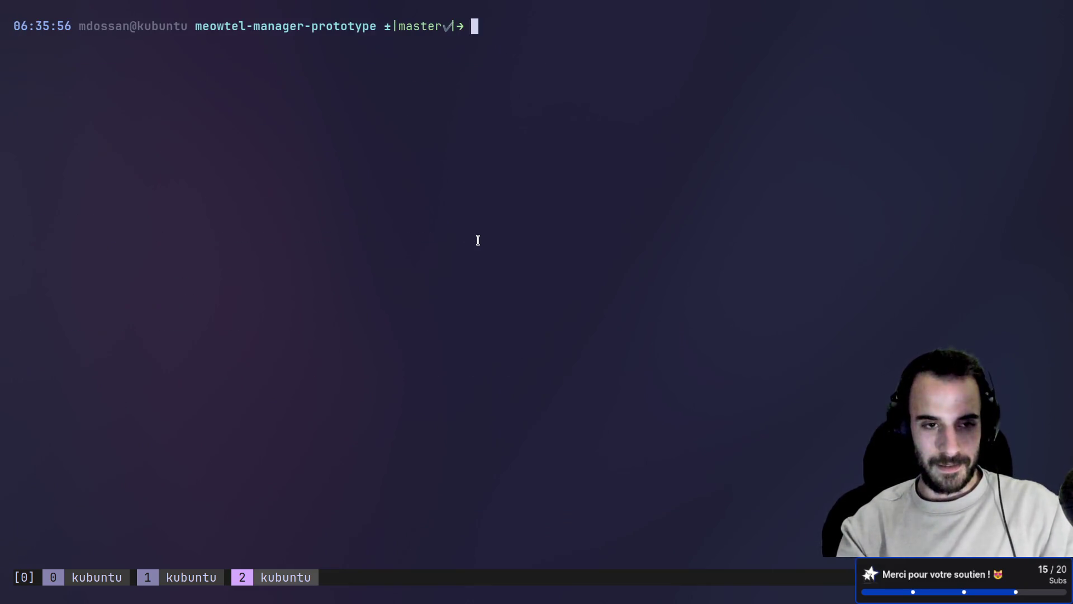
text(fg)
key(Return)
key(alt+Tab)
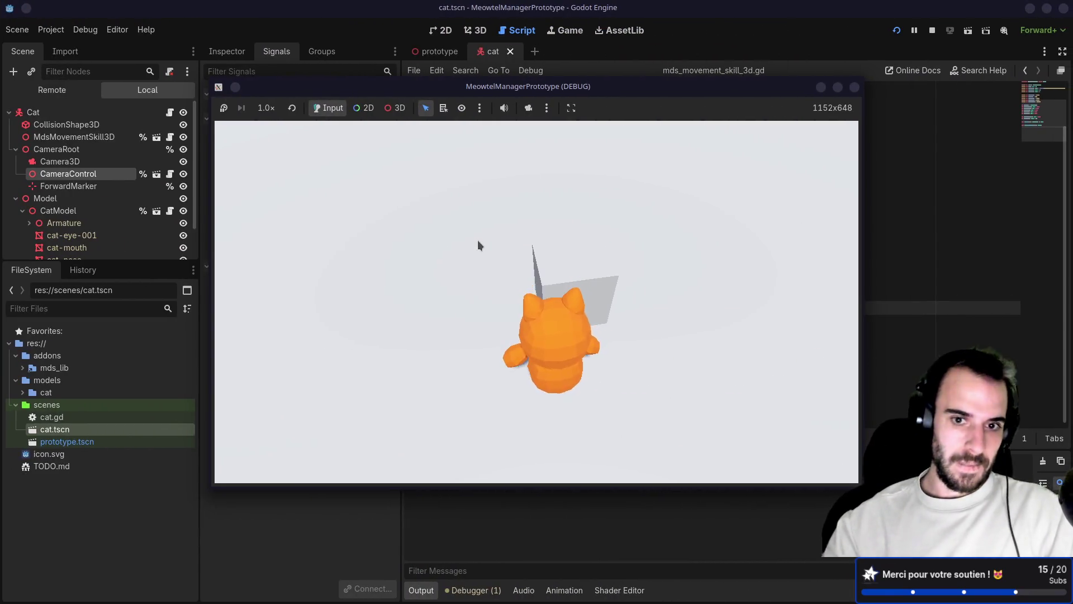
- Walk the cat around the wall with W while orbiting the follow camera, then stop the game
key(w)
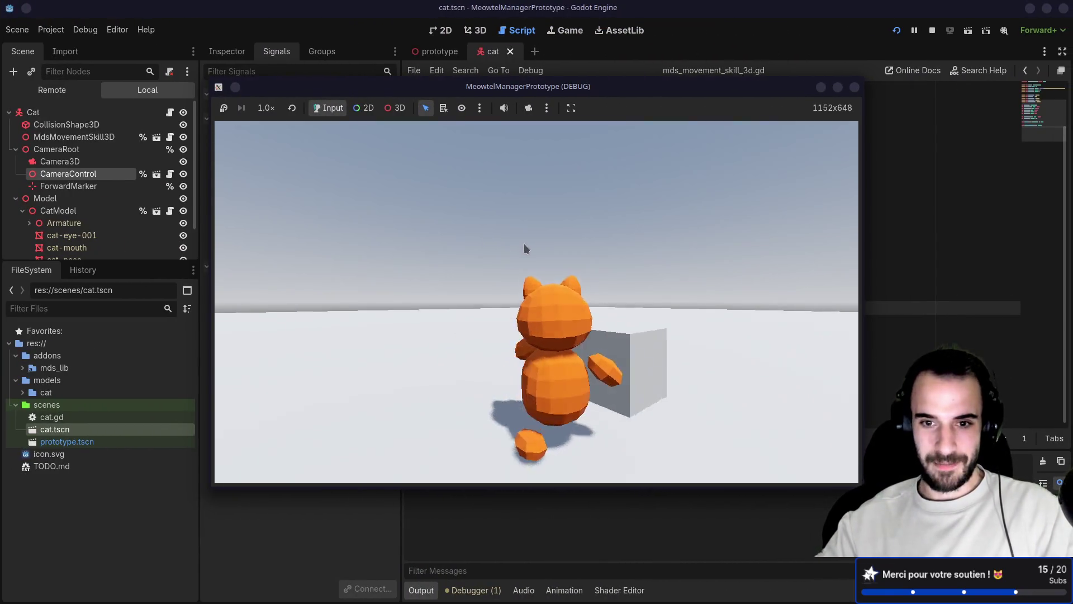
key(w)
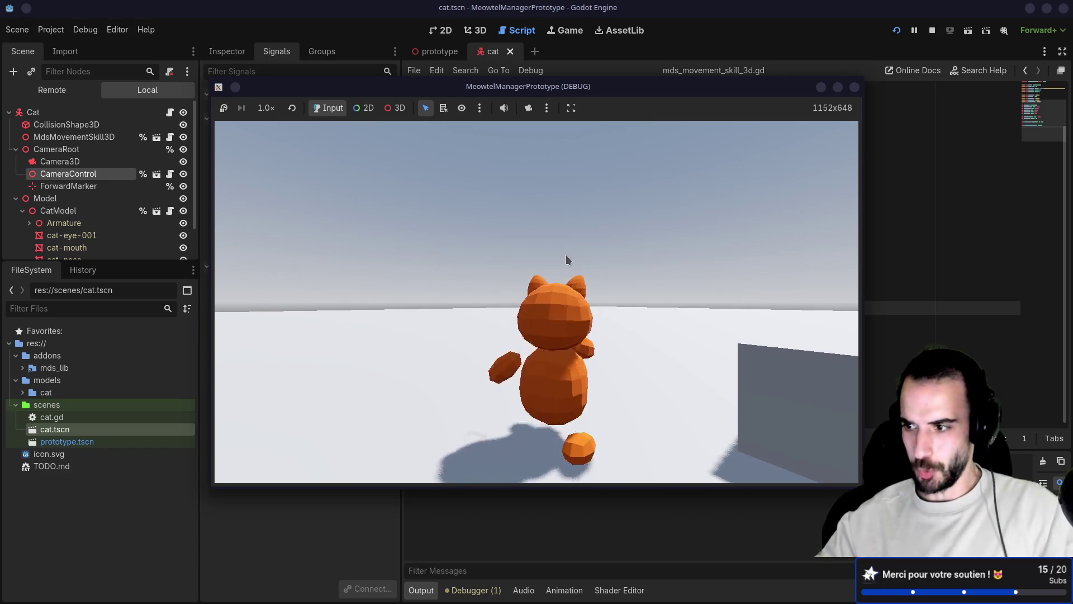
key(w)
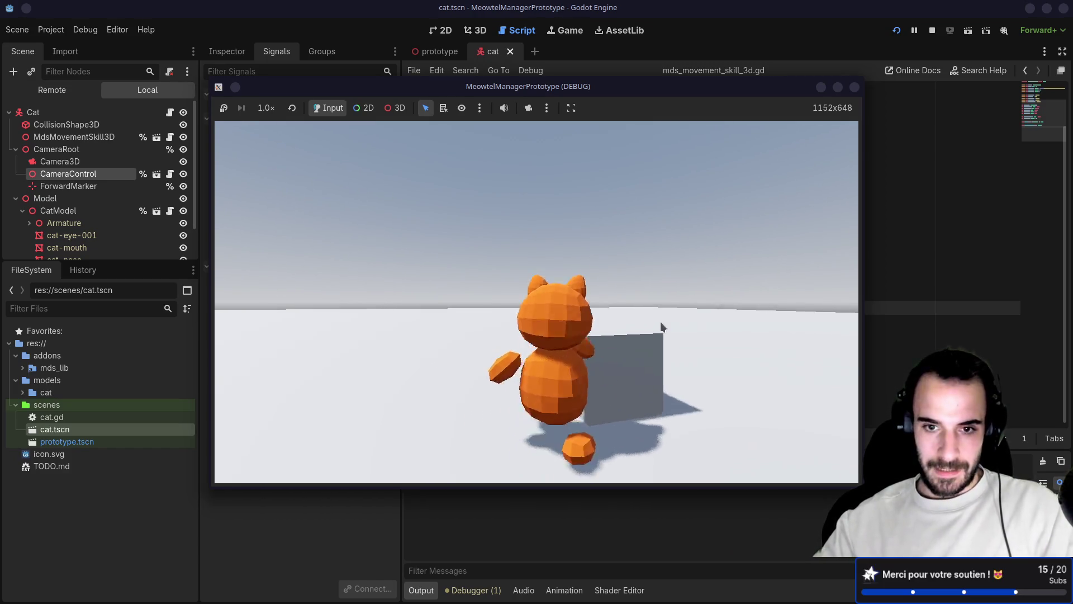
key(w)
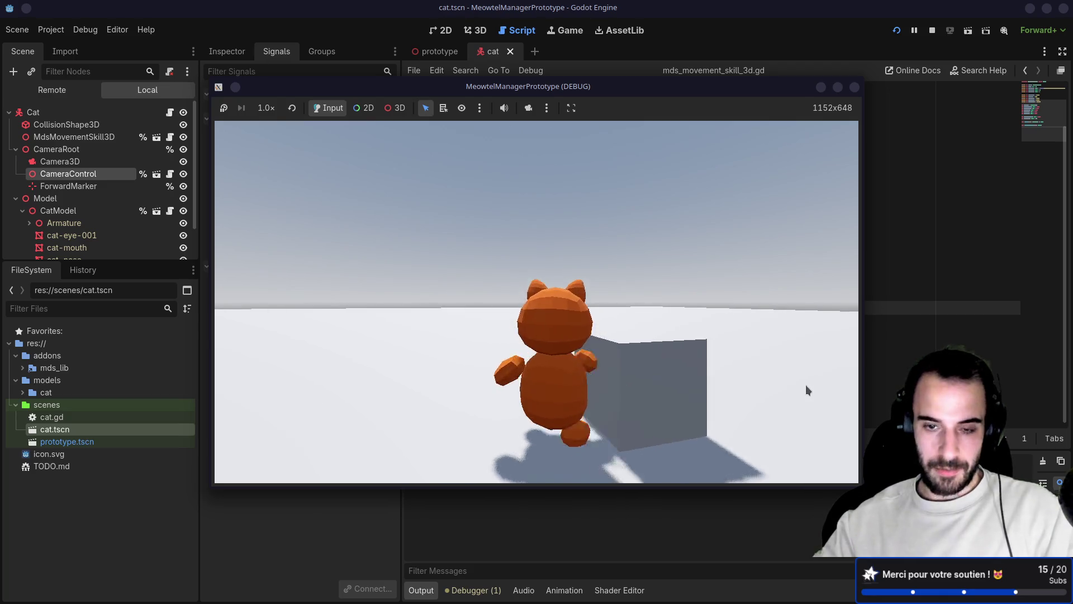
key(w)
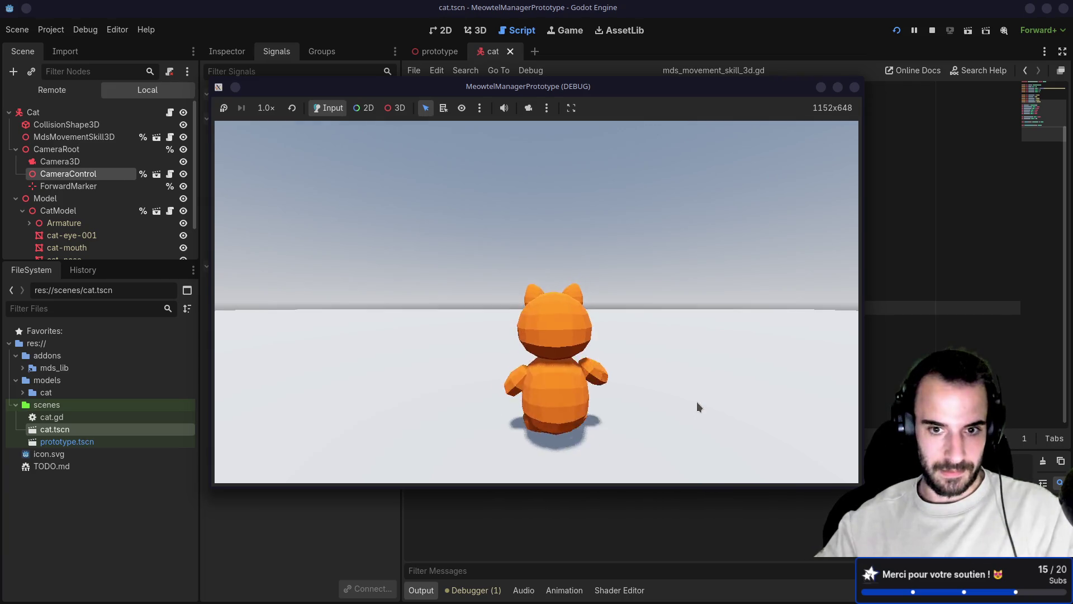
drag(697, 402, 689, 447)
key(w)
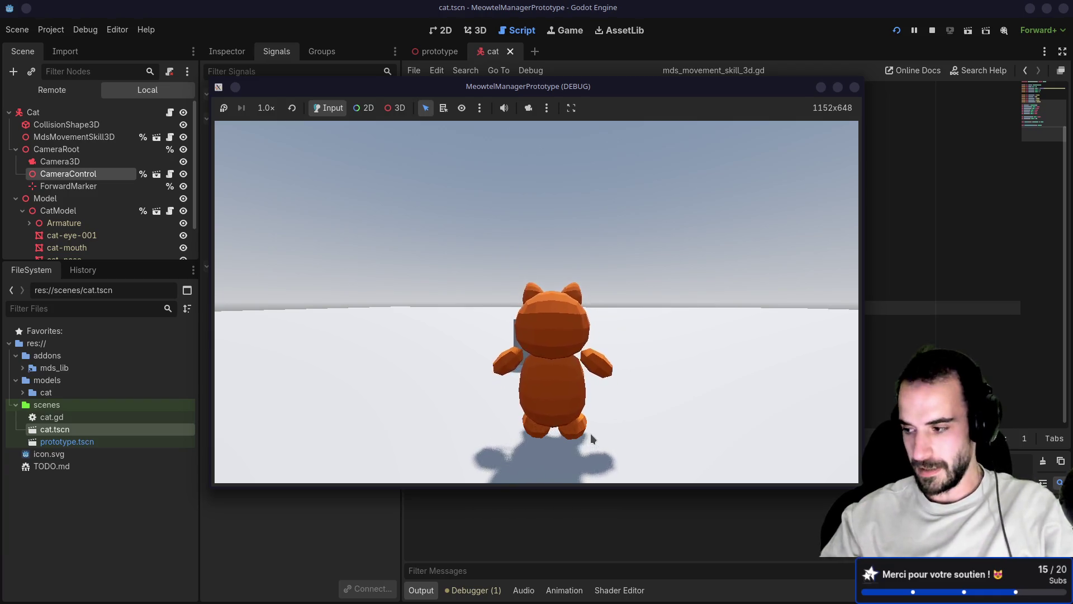
click(591, 434)
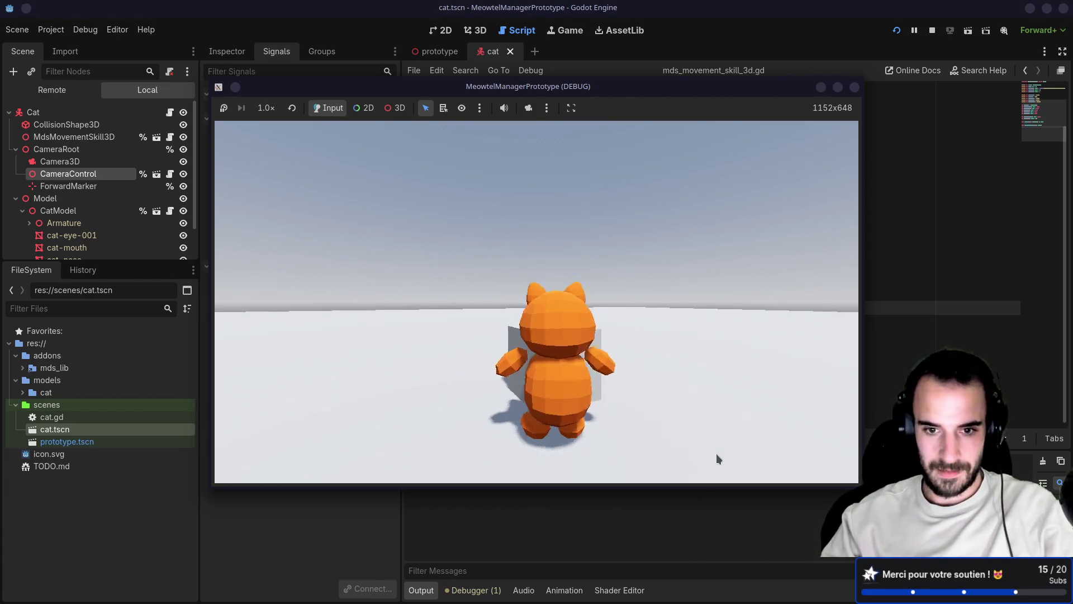
mouse_move(716, 454)
mouse_down()
mouse_move(576, 455)
mouse_move(681, 457)
mouse_up()
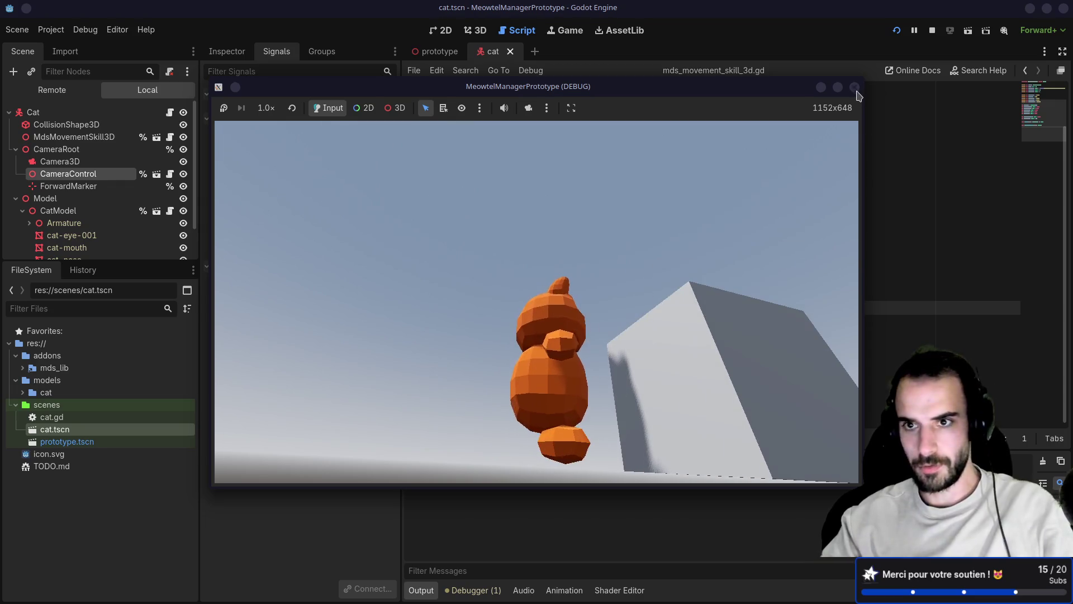
click(854, 87)
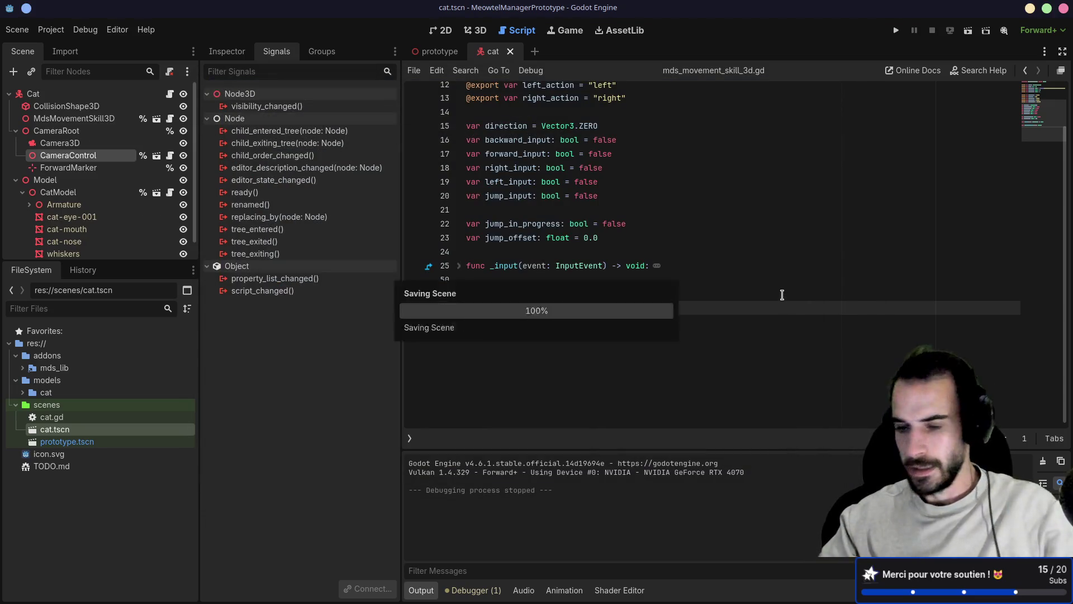
- Unfold _input and _physics_process, then show import settings for models/cat/cat_0.png
click(676, 292)
click(459, 294)
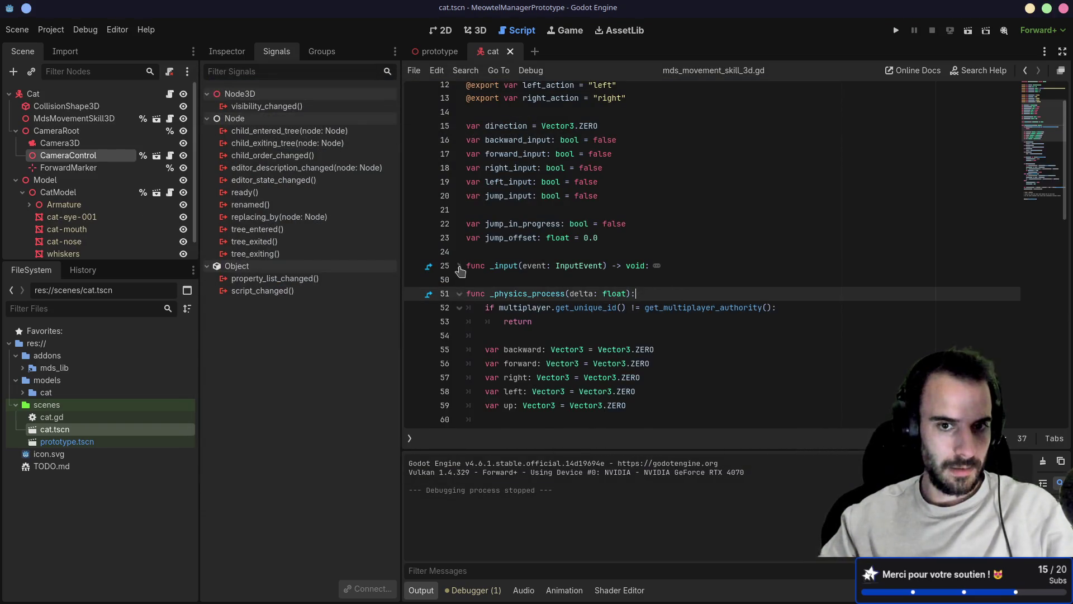
click(459, 266)
scroll(70, 211, down, 2)
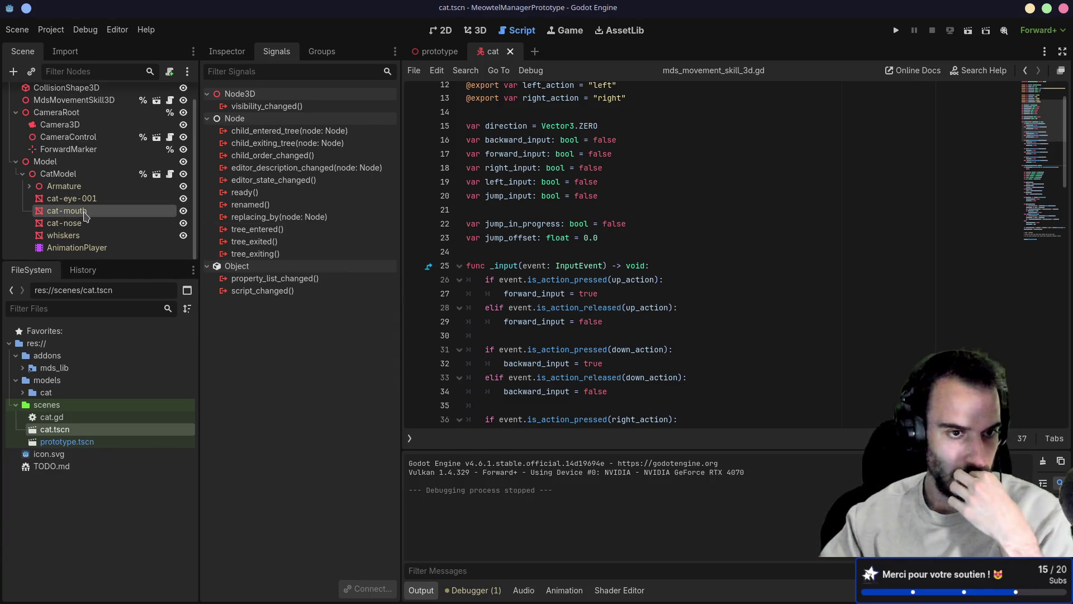
double_click(32, 394)
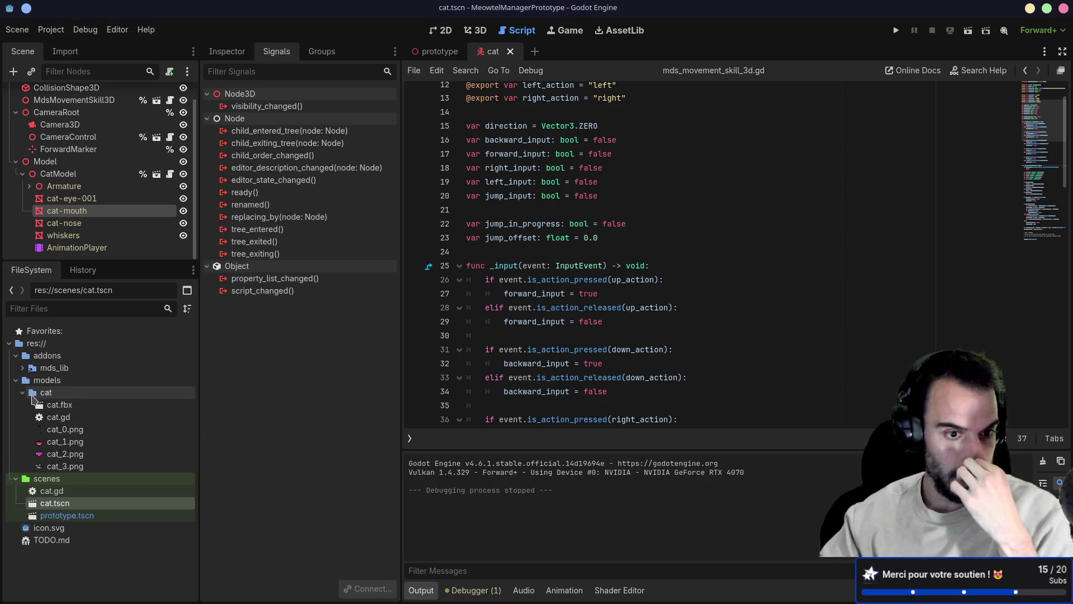
click(65, 429)
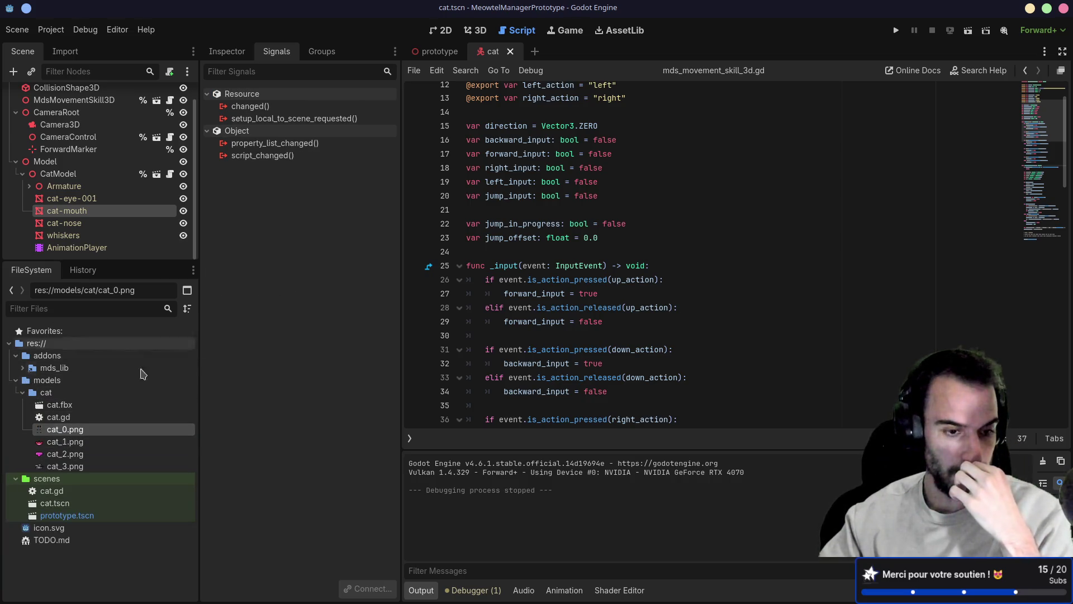
click(65, 51)
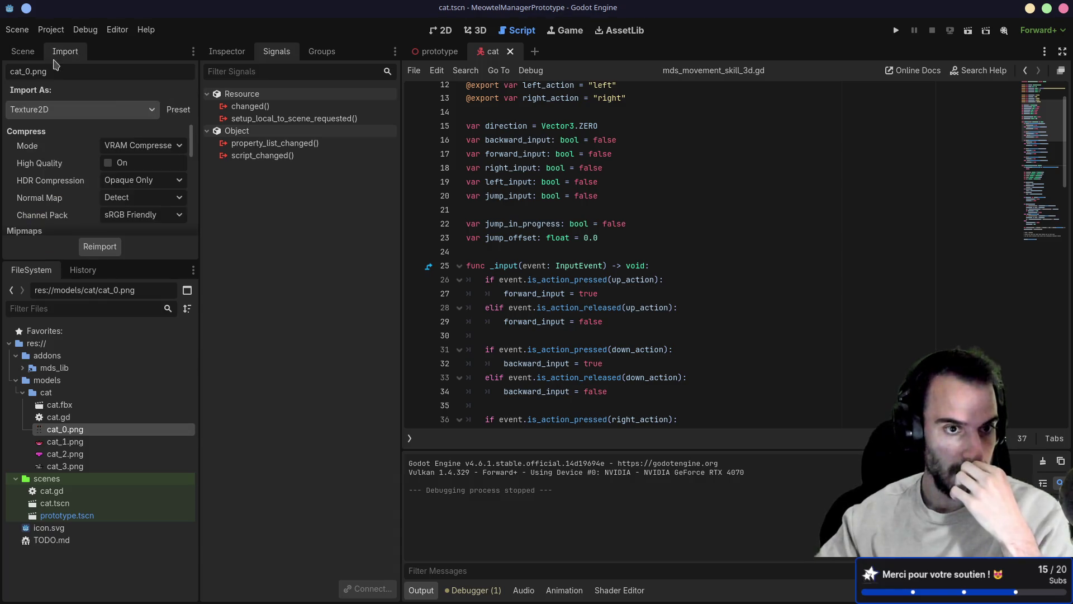
- Widen the dock, view cat_0.png's 64×96 preview, then open cat.fbx's Advanced Import Settings
drag(198, 157, 245, 158)
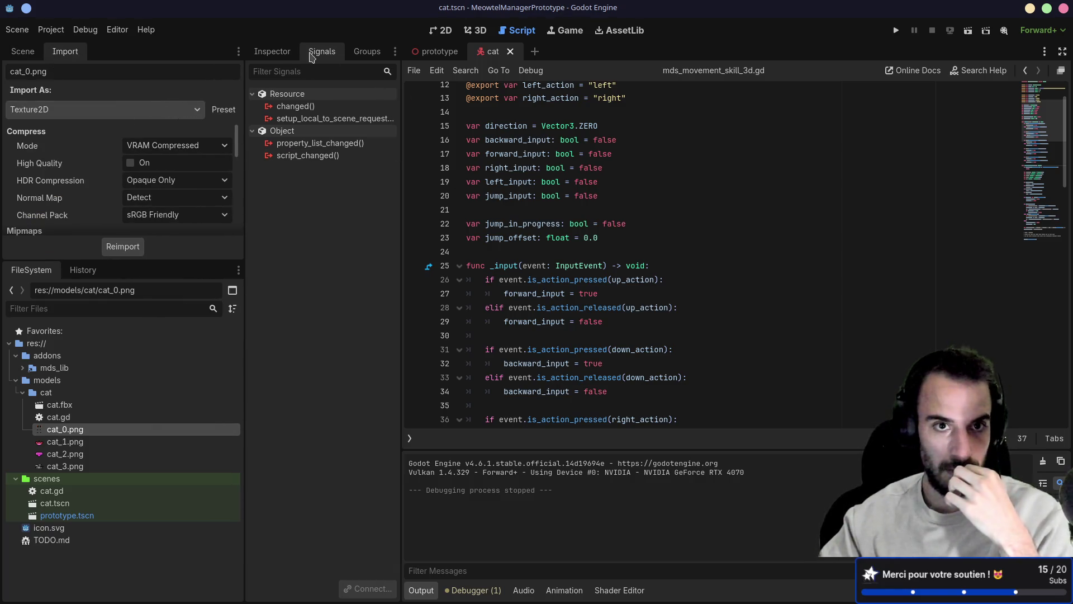
click(272, 51)
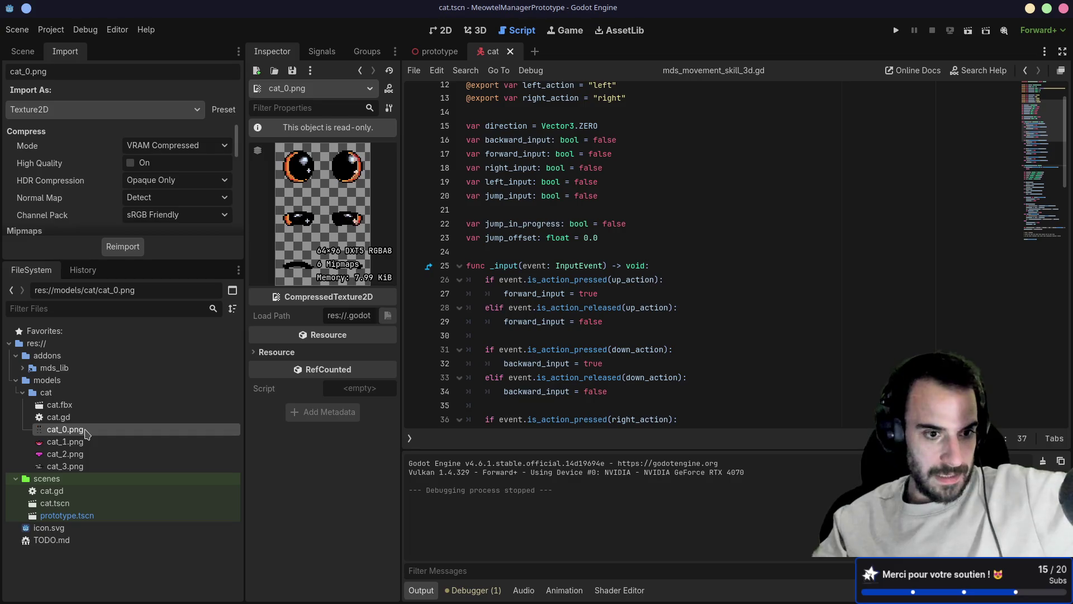
mouse_move(86, 434)
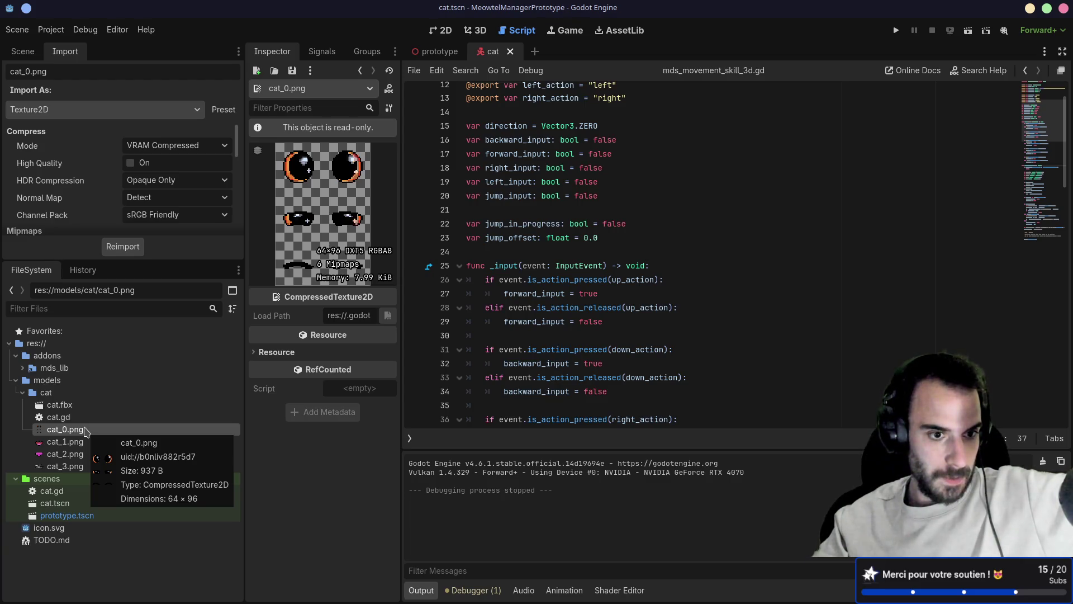
mouse_move(70, 408)
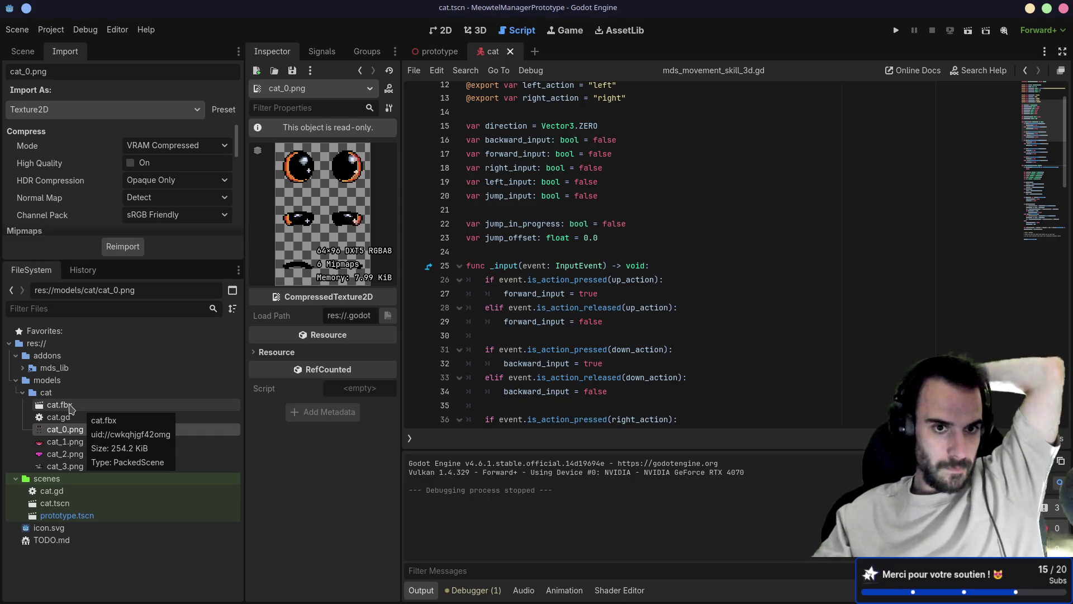
double_click(70, 407)
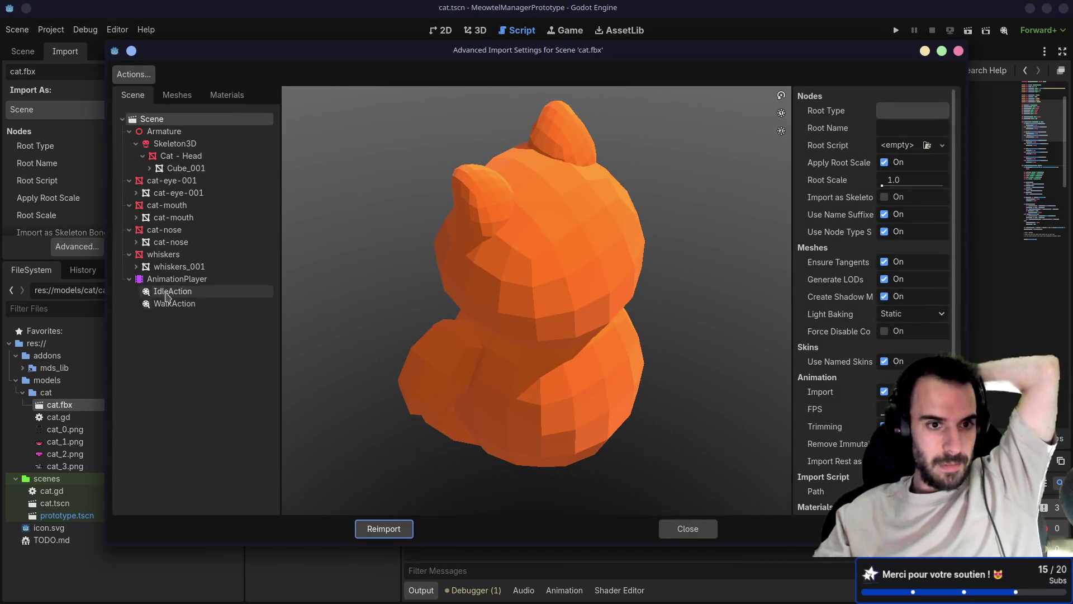
- Rotate the cat.fbx preview and select the cat-mouth and cat-eye-001 nodes to inspect meshes
drag(380, 298, 420, 265)
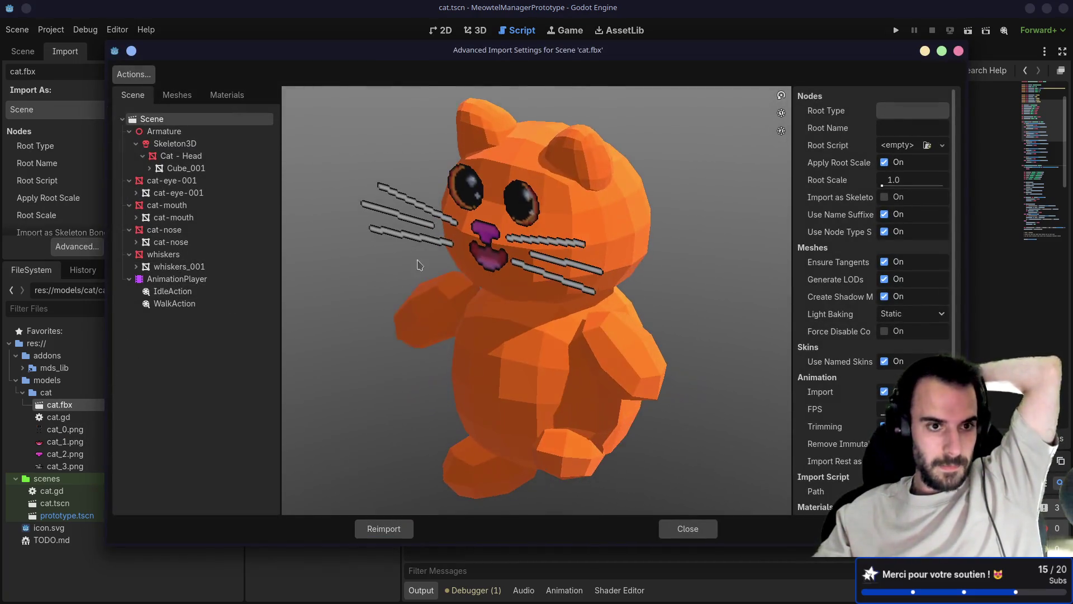
click(181, 205)
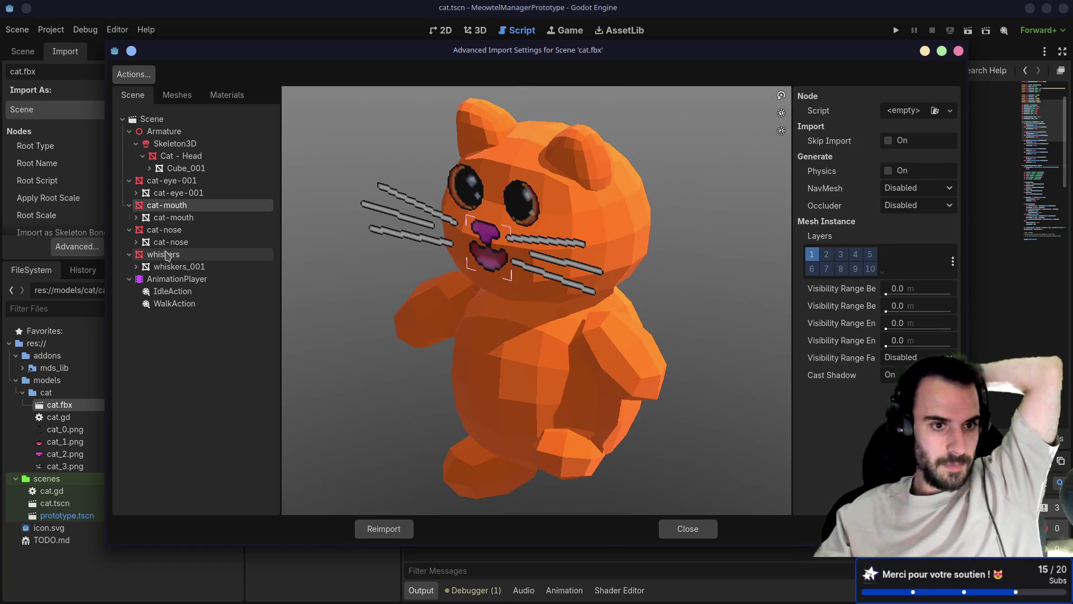
click(176, 193)
click(174, 181)
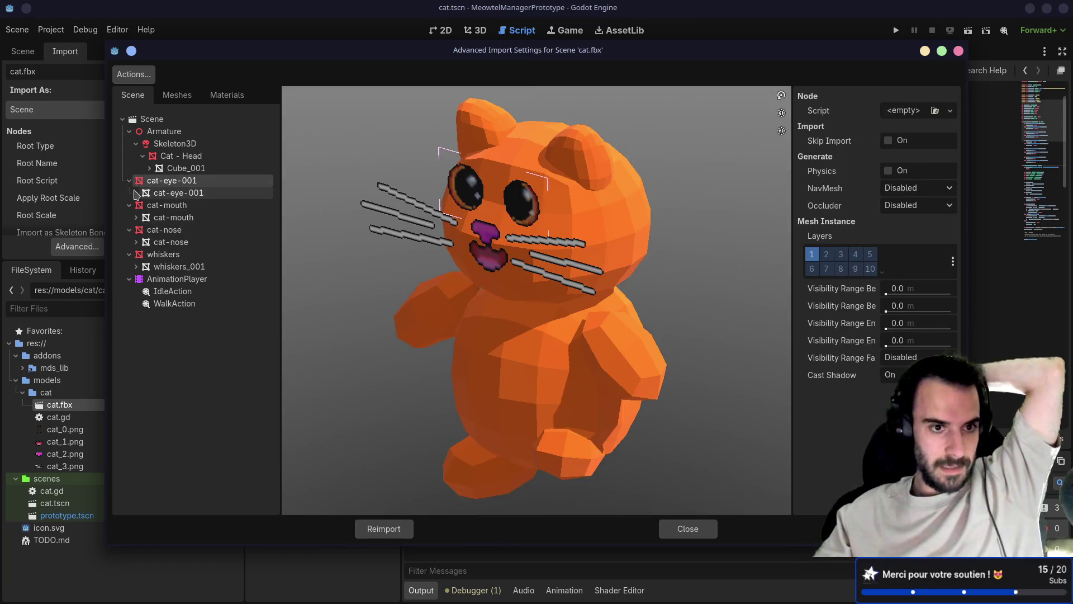
click(136, 193)
click(176, 207)
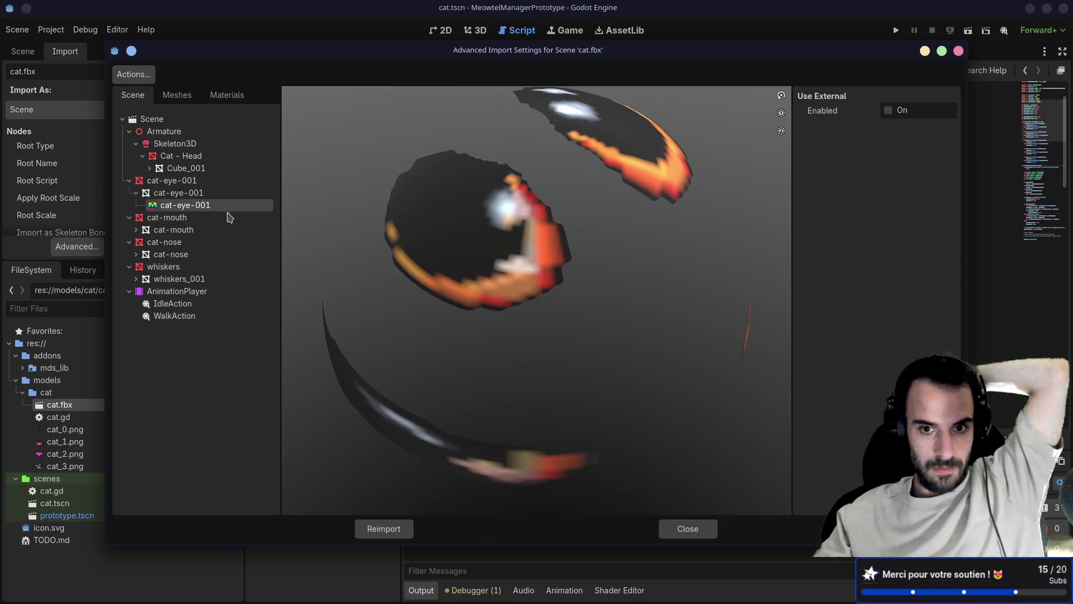
scroll(520, 246, down, 5)
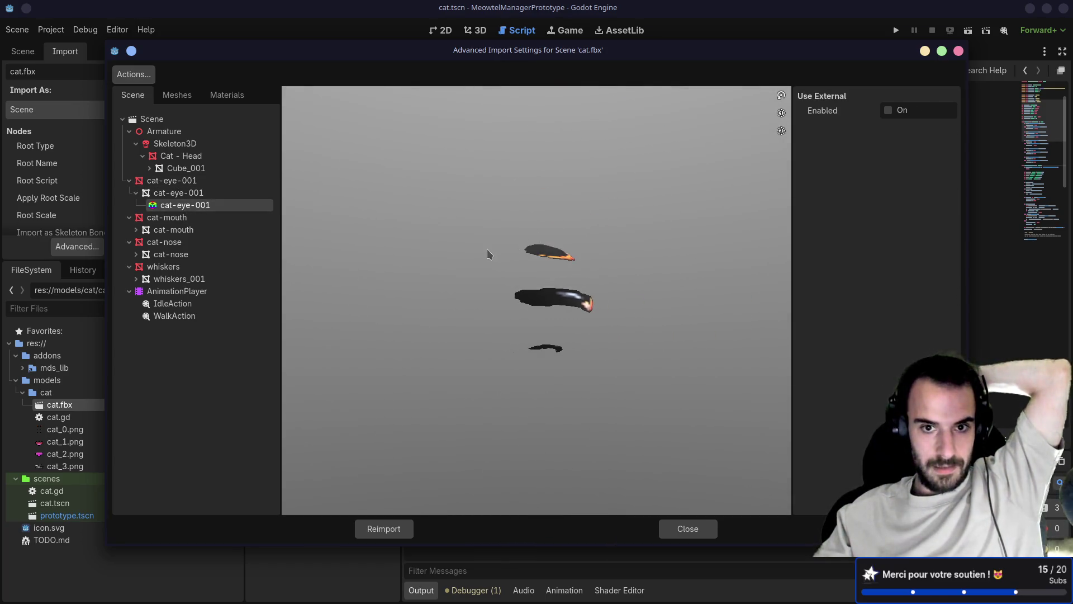
click(179, 183)
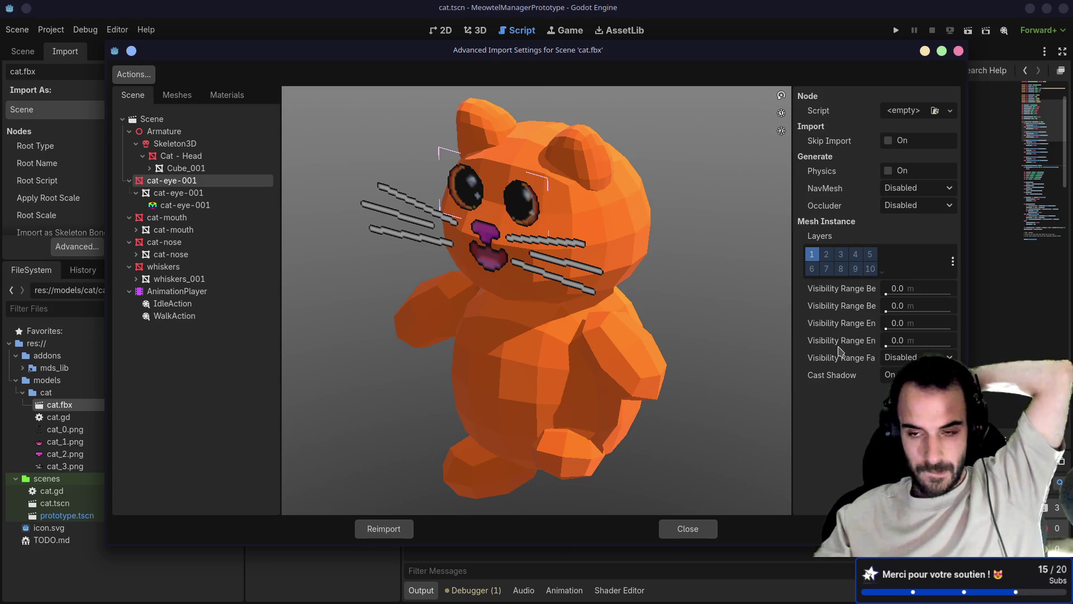
- Widen the settings panel, turn the preview to face the cat head-on, then close it
drag(792, 335, 675, 326)
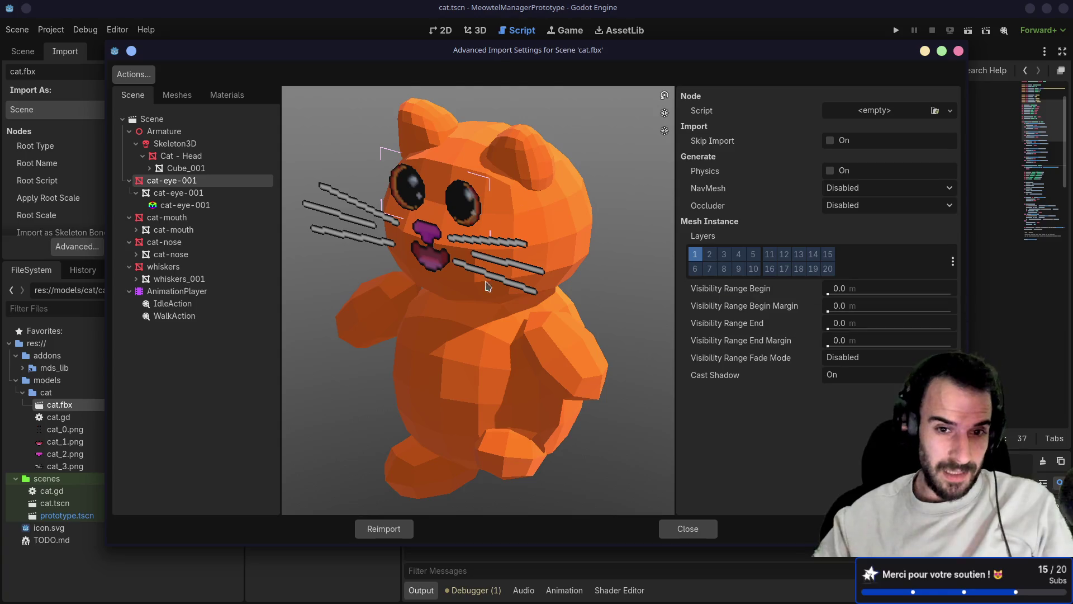
scroll(458, 260, up, 5)
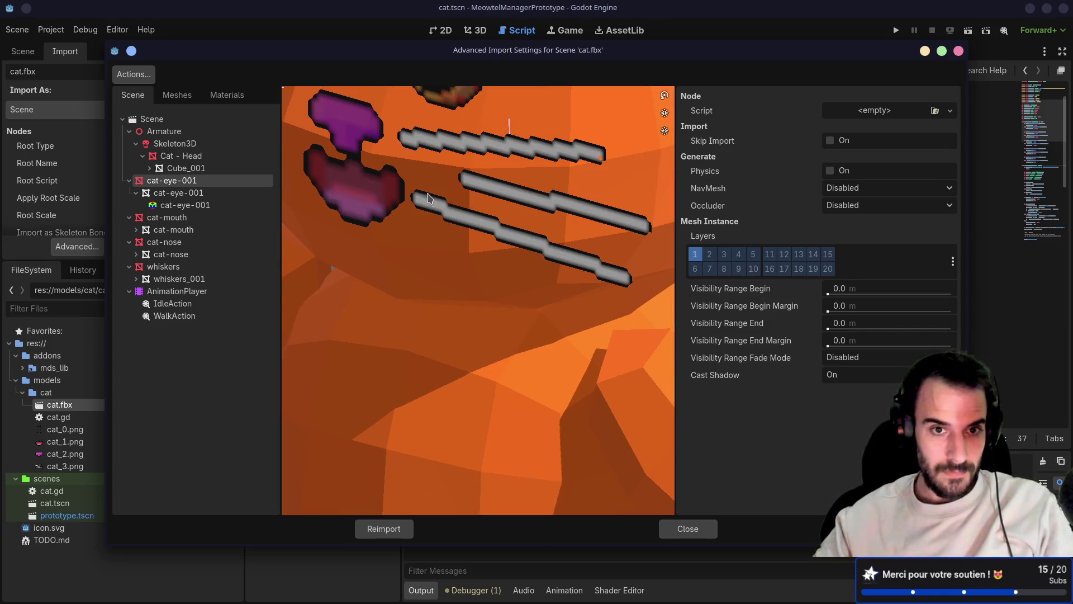
mouse_move(427, 197)
mouse_down()
mouse_move(534, 259)
mouse_move(462, 209)
mouse_move(469, 202)
mouse_up()
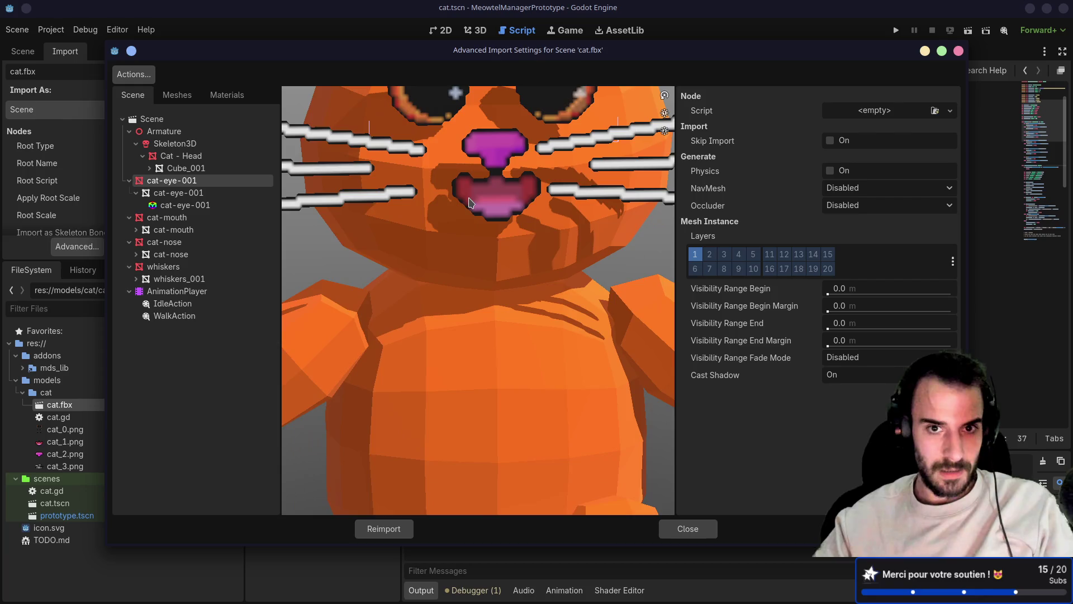
scroll(469, 203, down, 5)
scroll(519, 214, up, 2)
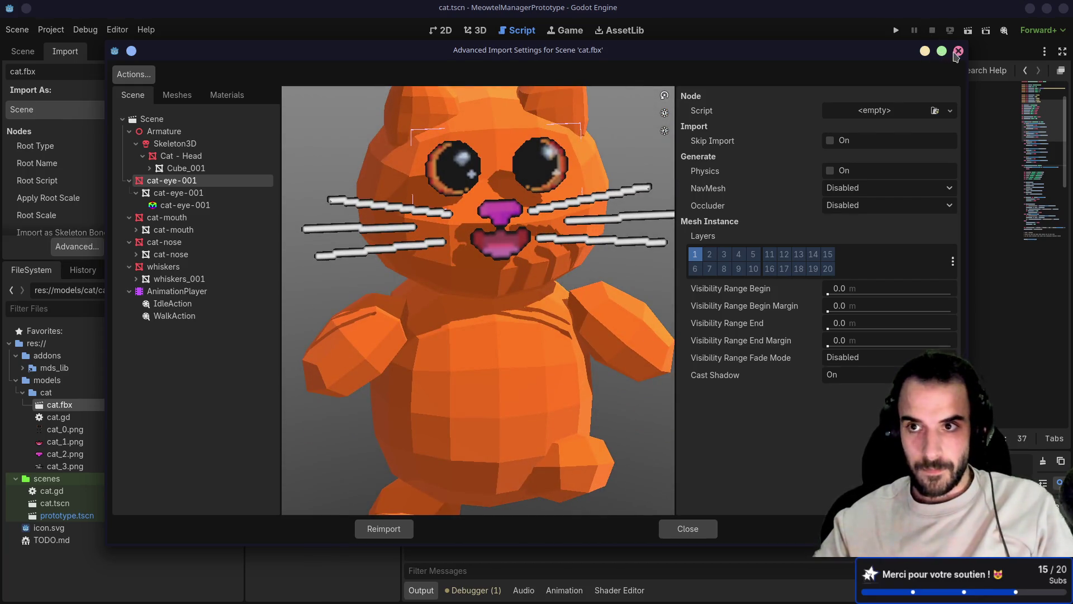
click(958, 51)
click(897, 30)
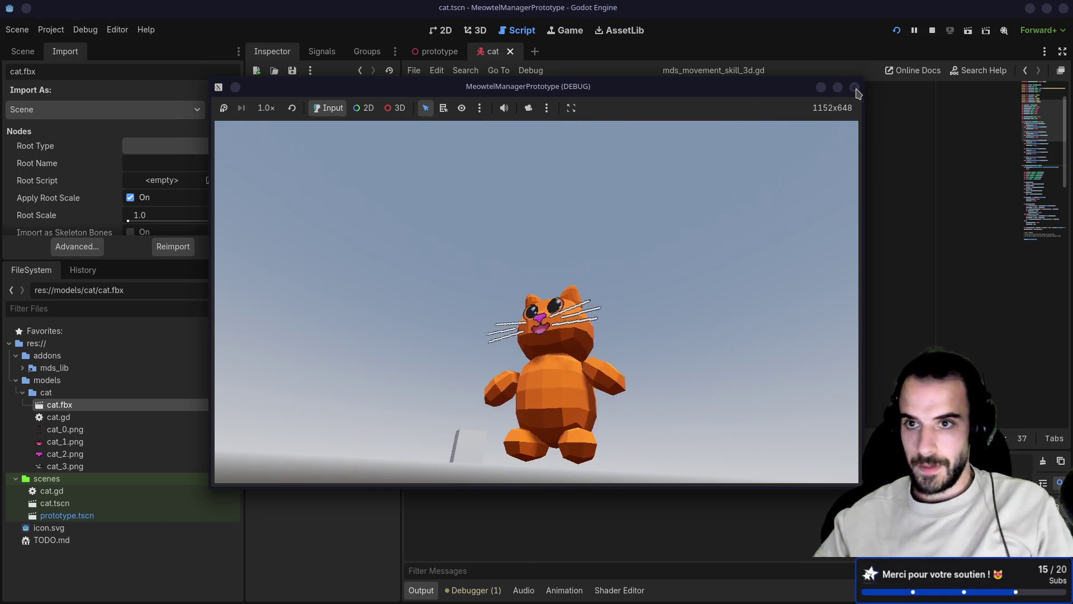
- Stop the running cat test game
click(854, 86)
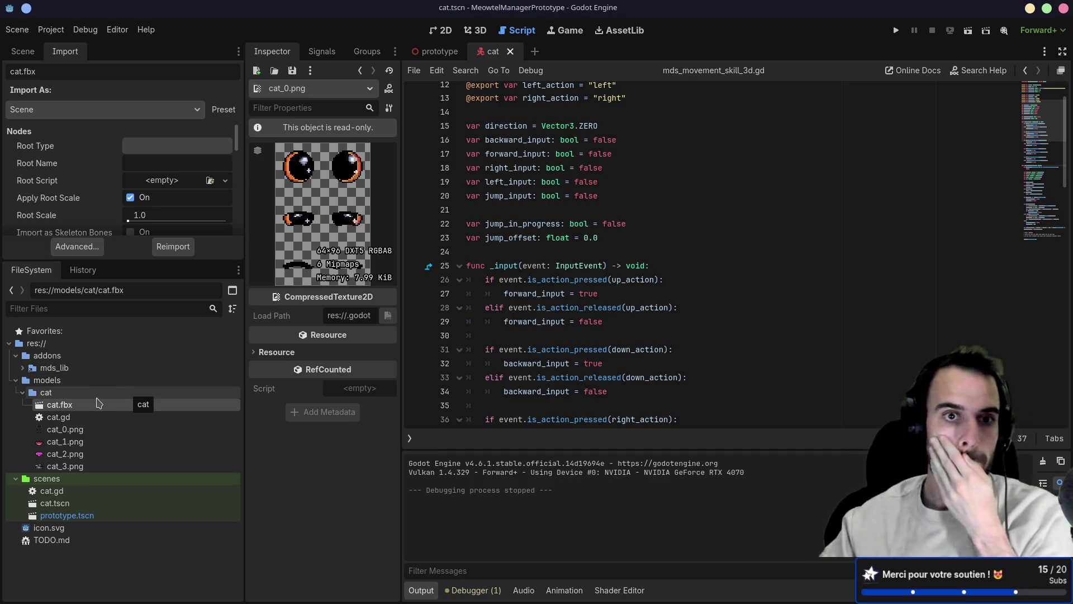
- Select cat_0.png and scroll its enlarged Import dock through VRAM compression and mipmap options
click(84, 431)
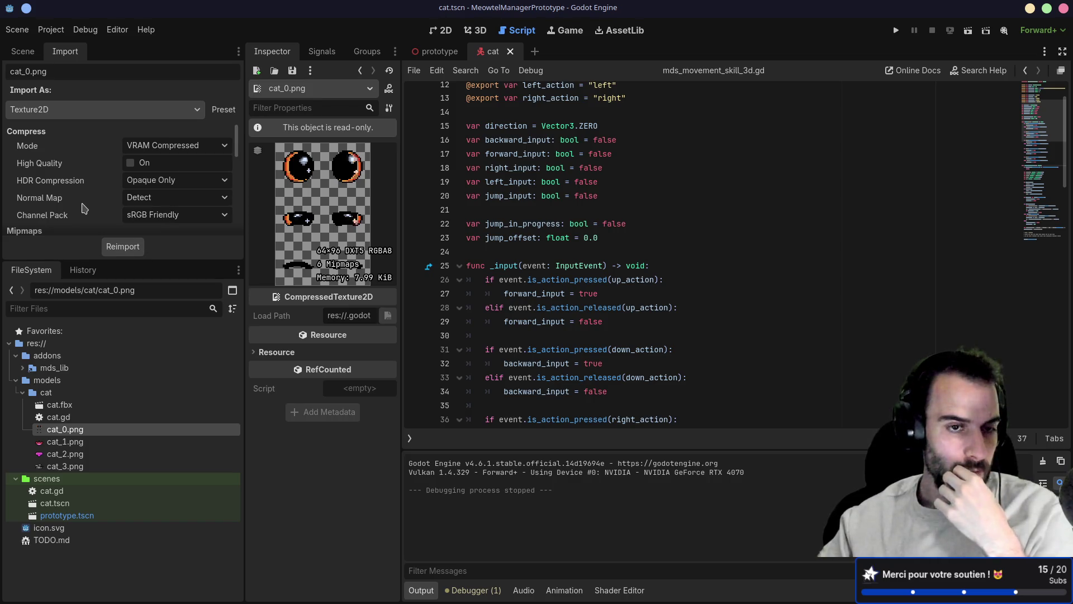
scroll(84, 207, down, 1)
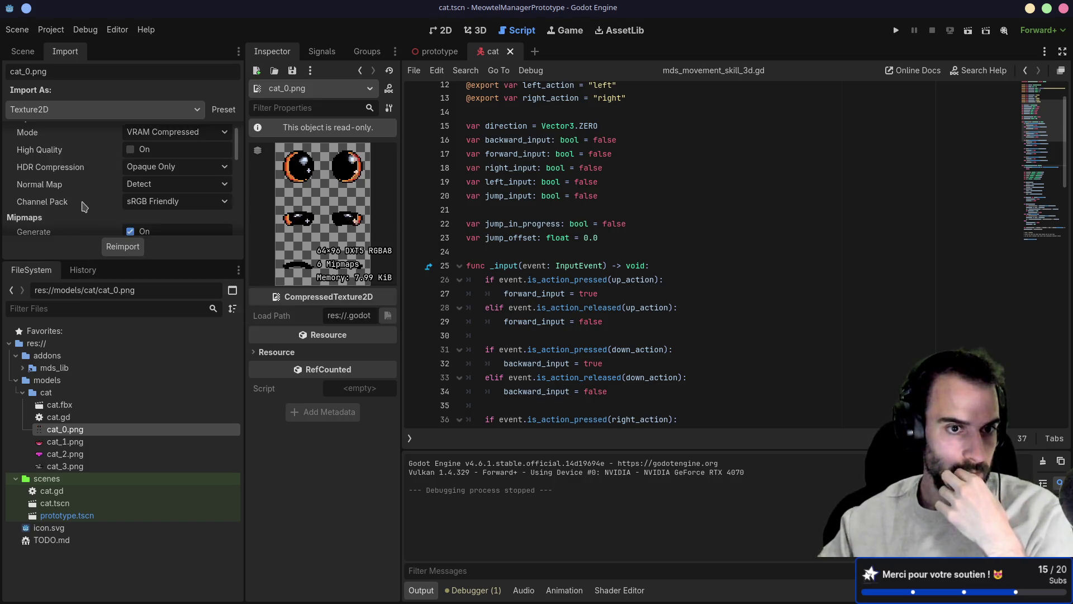
scroll(84, 207, down, 5)
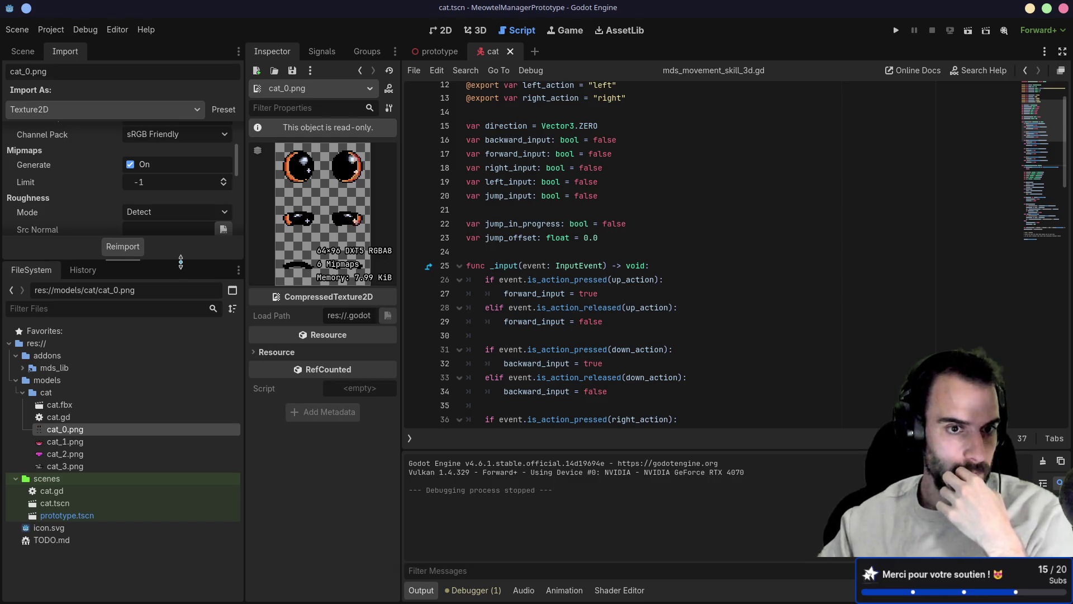
drag(177, 259, 177, 397)
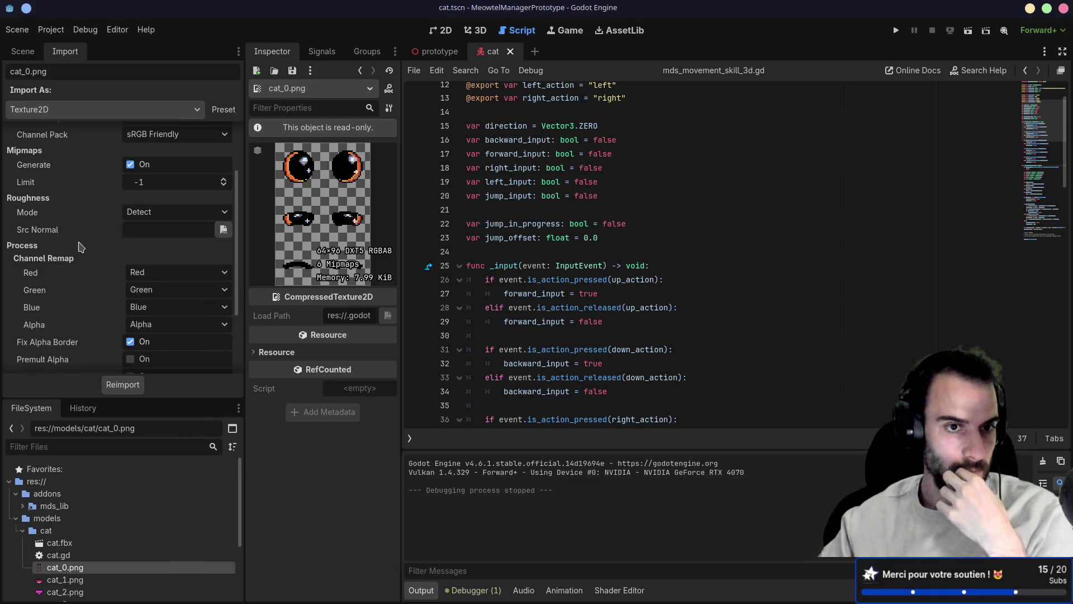
scroll(87, 230, down, 7)
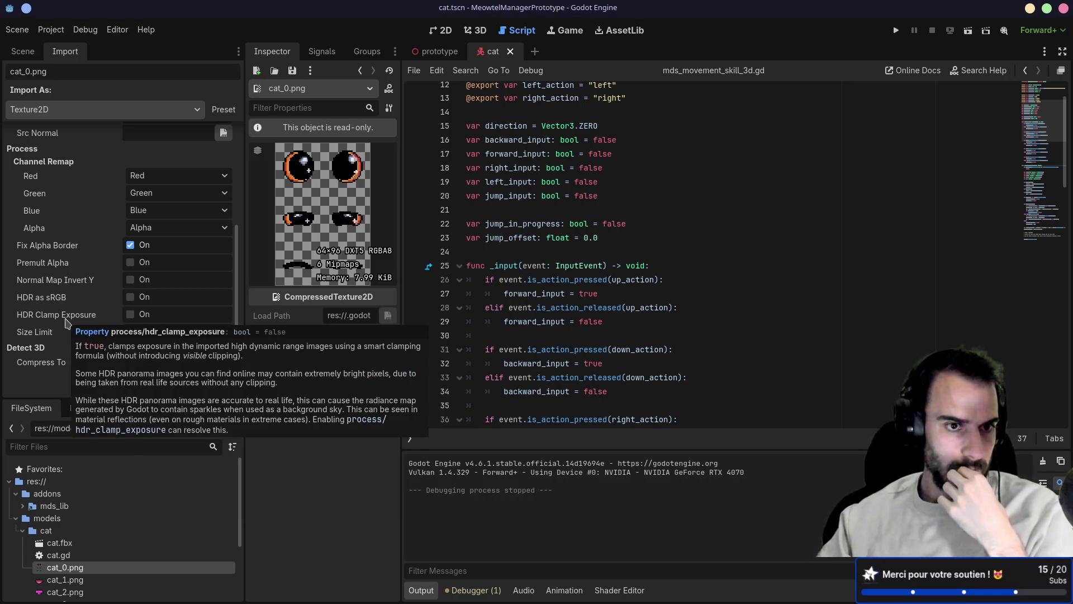
scroll(67, 323, up, 10)
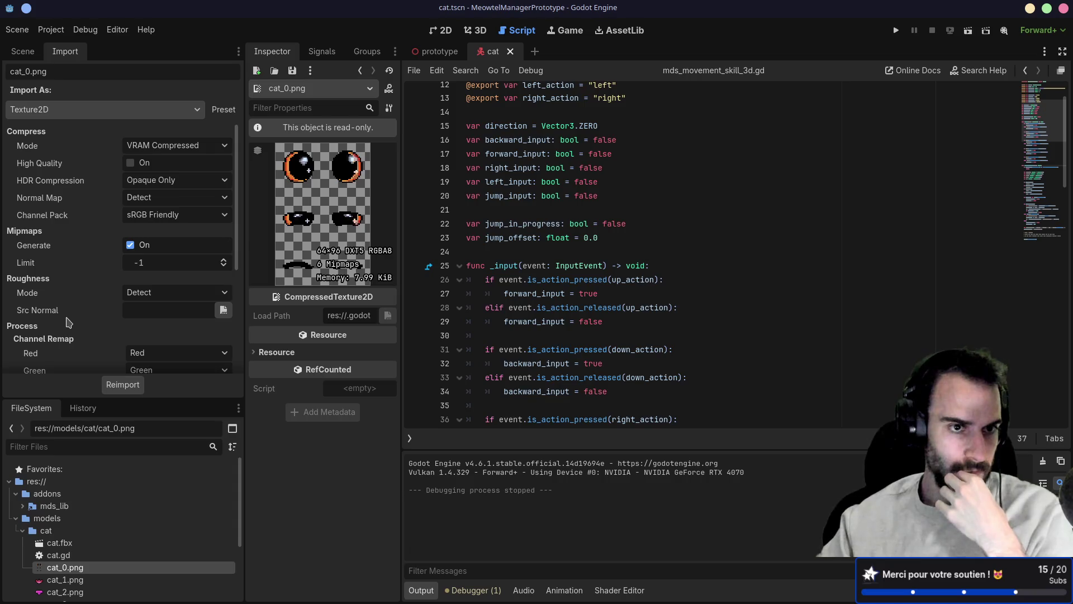
mouse_move(77, 307)
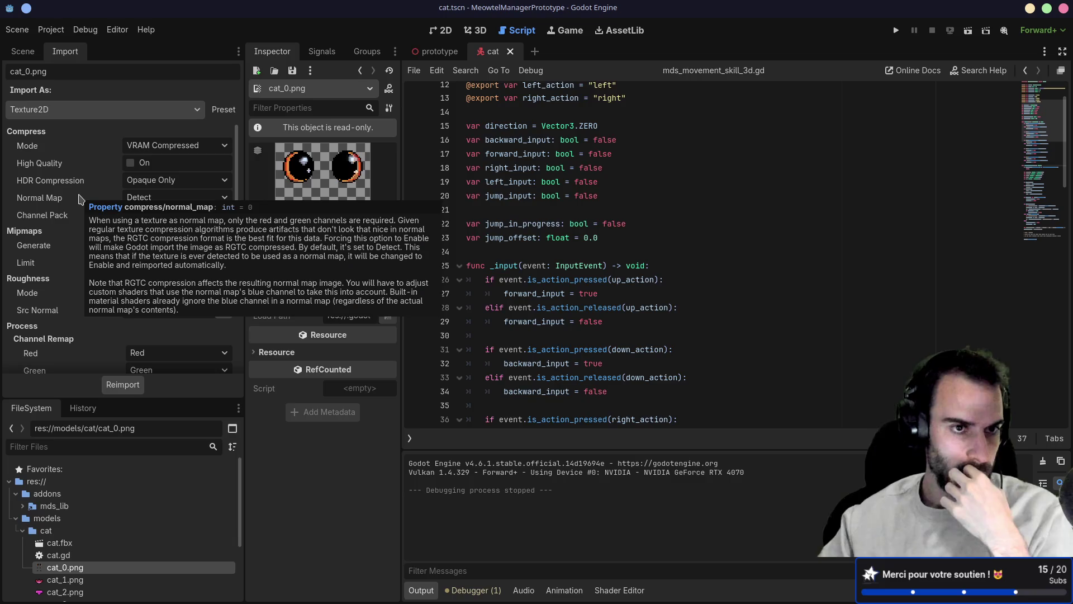
click(25, 33)
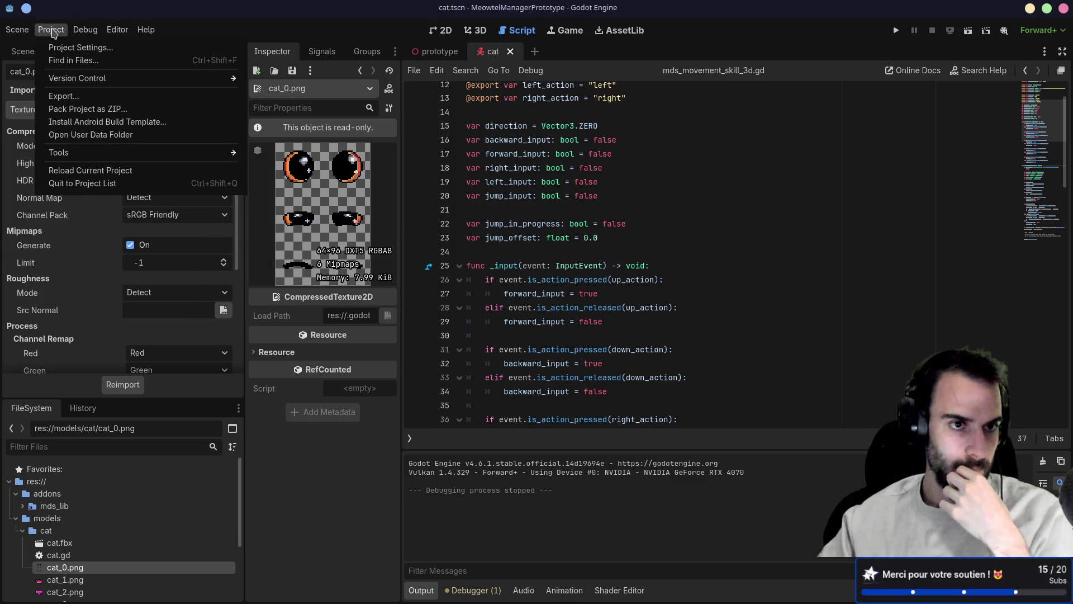
- Set Rendering > Textures > Default Texture Filter to Nearest in Project Settings, then show the 3D view
click(66, 48)
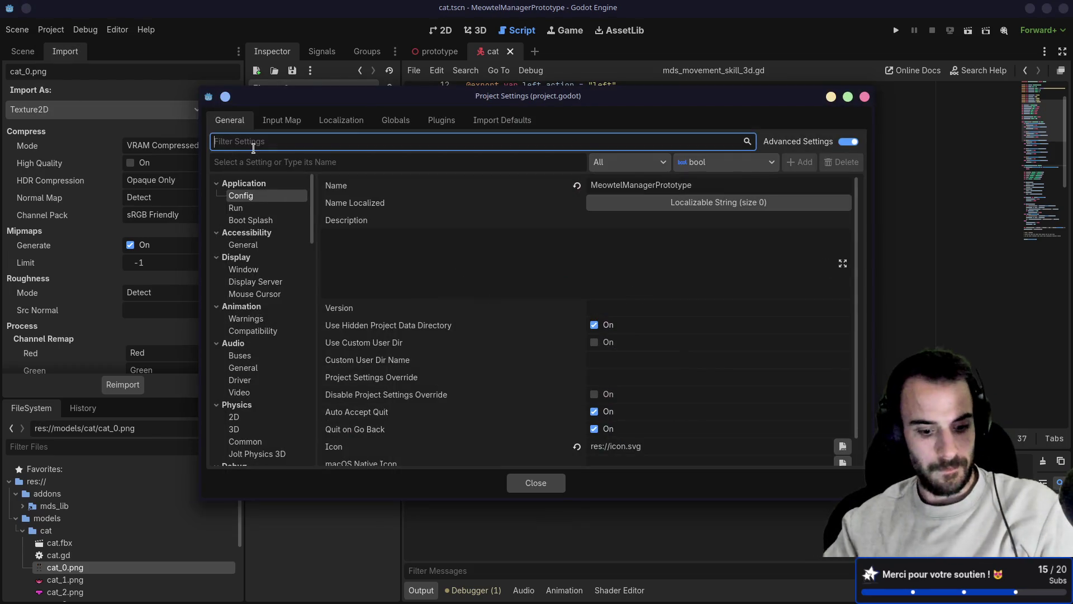
text(texture)
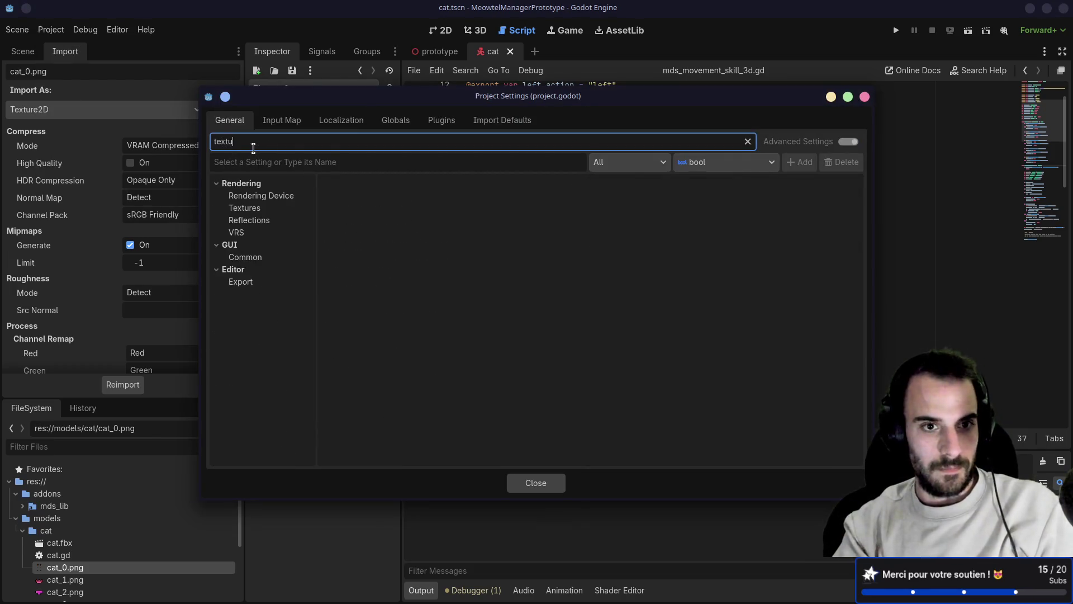
click(249, 209)
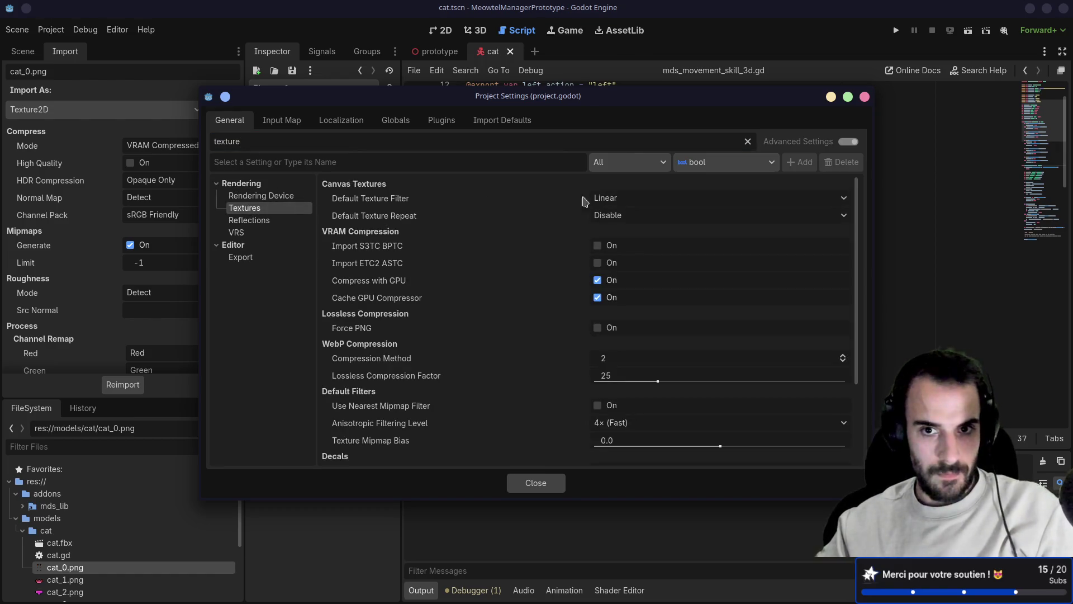
click(602, 199)
click(610, 216)
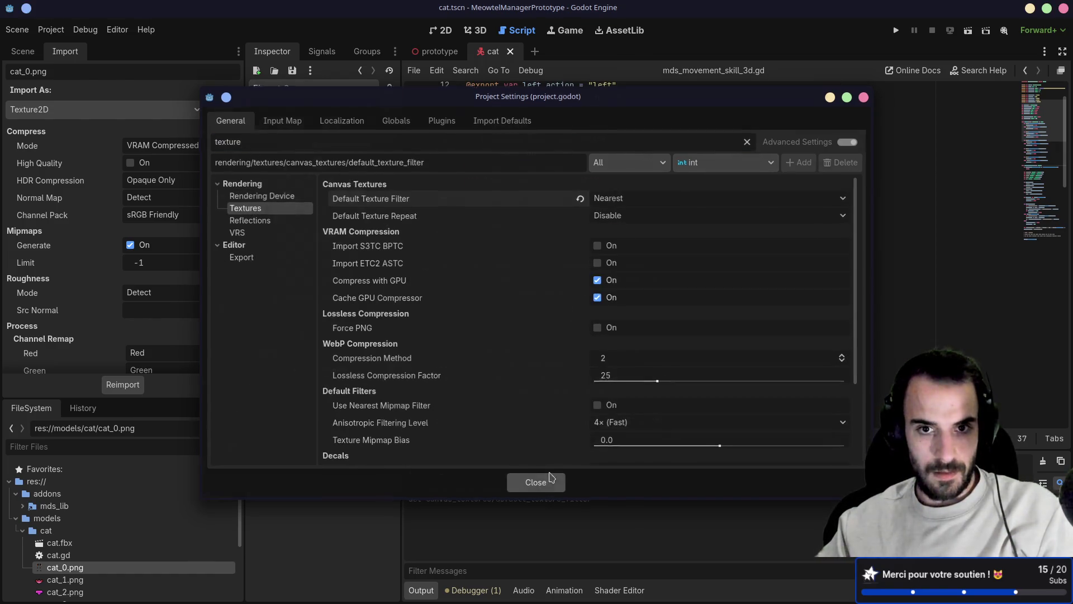
click(549, 481)
click(476, 30)
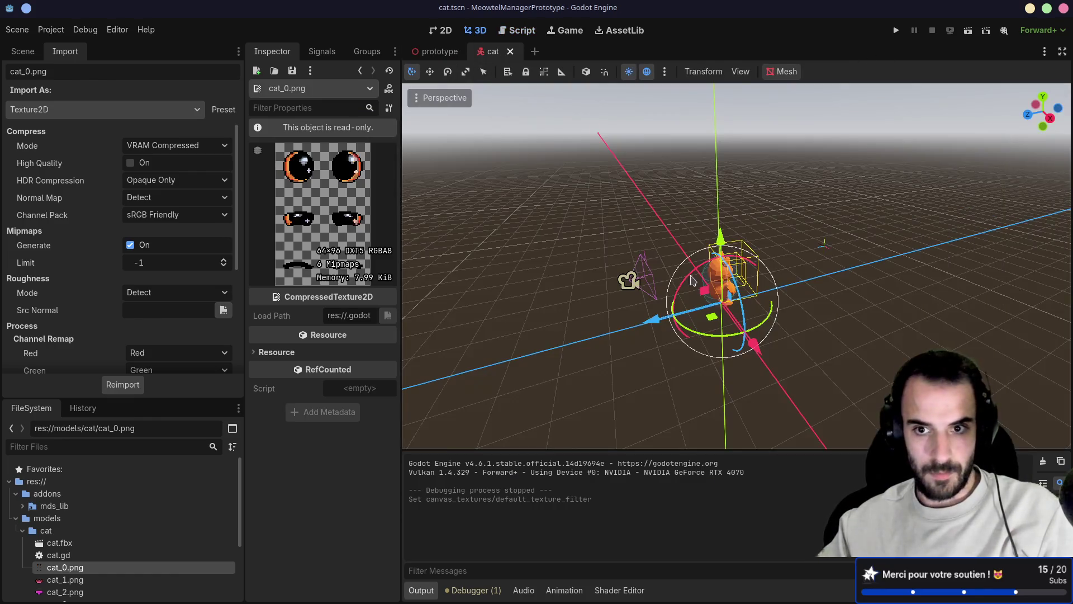
- Orbit and zoom onto the cat's face, leaving Roughness Mode on Detect
mouse_move(755, 295)
mouse_down()
mouse_move(704, 279)
mouse_move(511, 263)
mouse_move(505, 251)
mouse_move(531, 197)
mouse_up()
scroll(531, 197, up, 6)
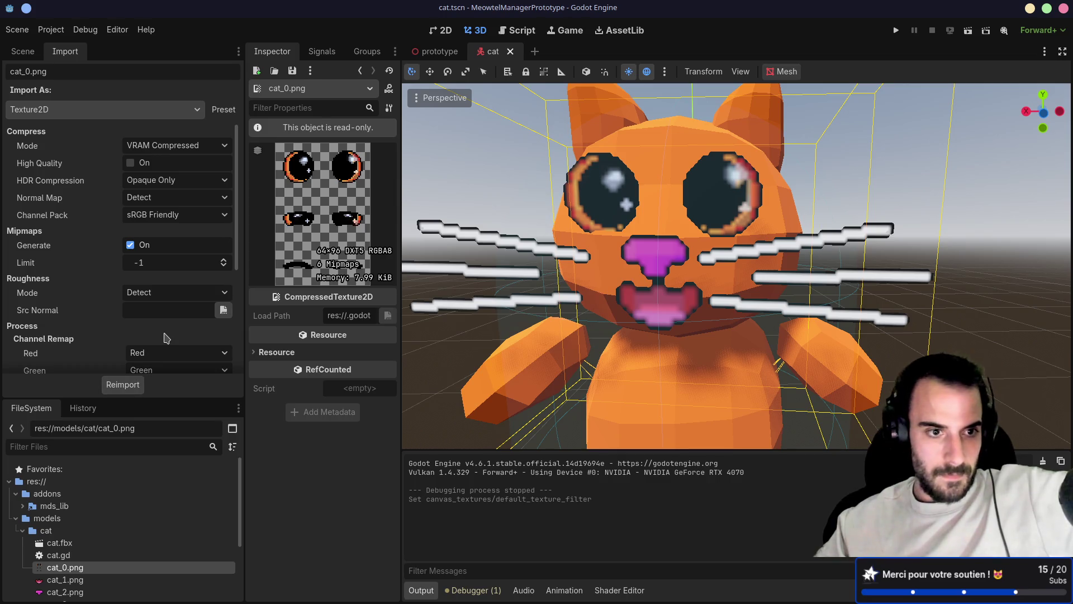
click(149, 293)
click(150, 297)
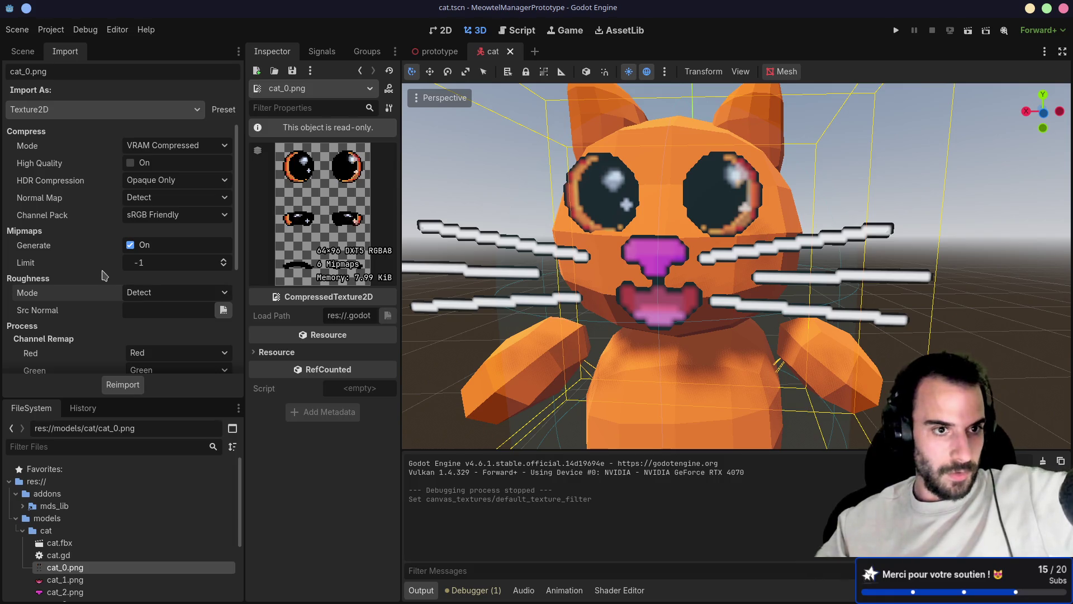
- Set cat_0.png's import compression mode to Lossless
mouse_move(106, 270)
click(168, 145)
click(160, 159)
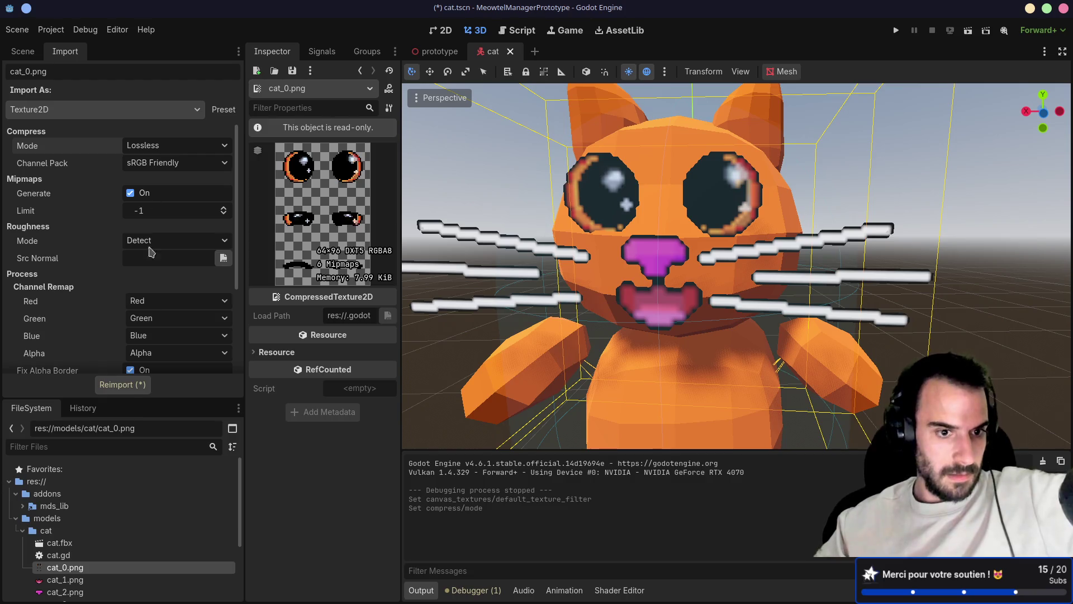
- Reimport cat_0.png, keeping Lossless as the compression mode
click(138, 387)
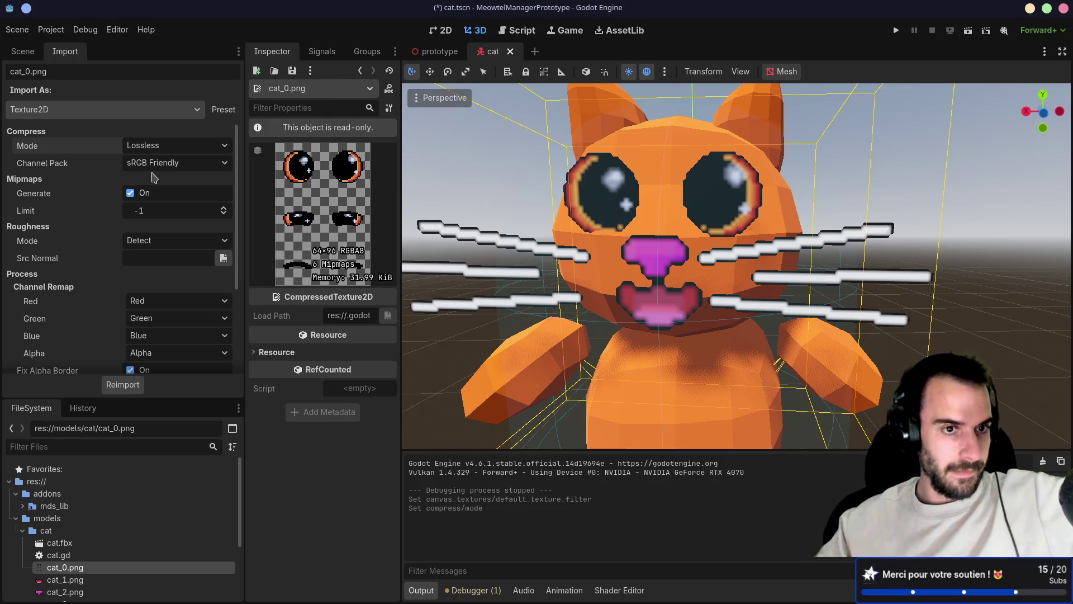
click(170, 145)
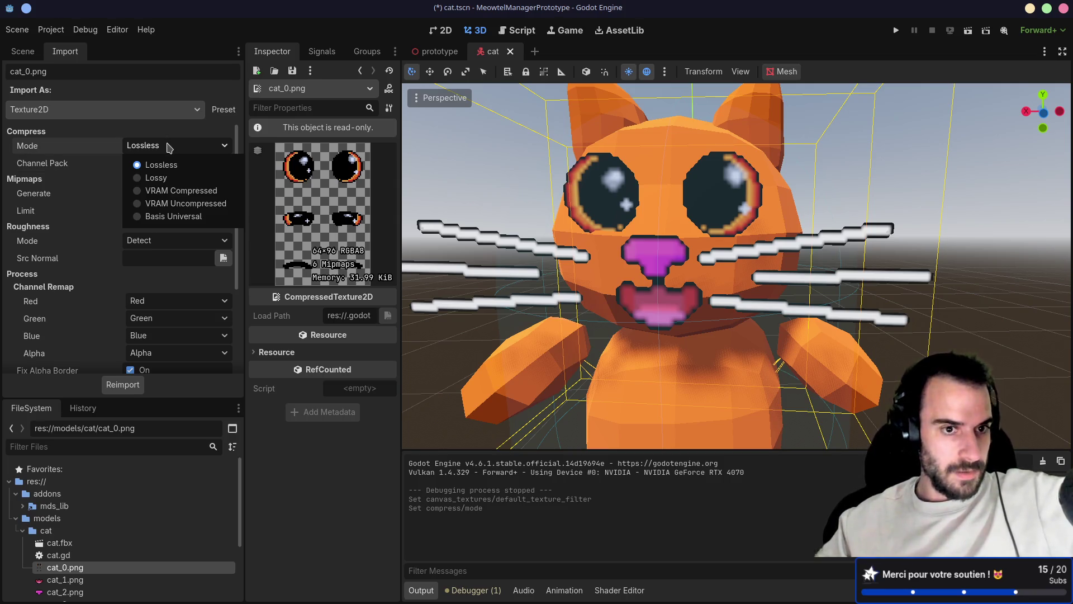
click(169, 145)
- Confirm the import's Compress To option stays Disabled
scroll(129, 235, down, 4)
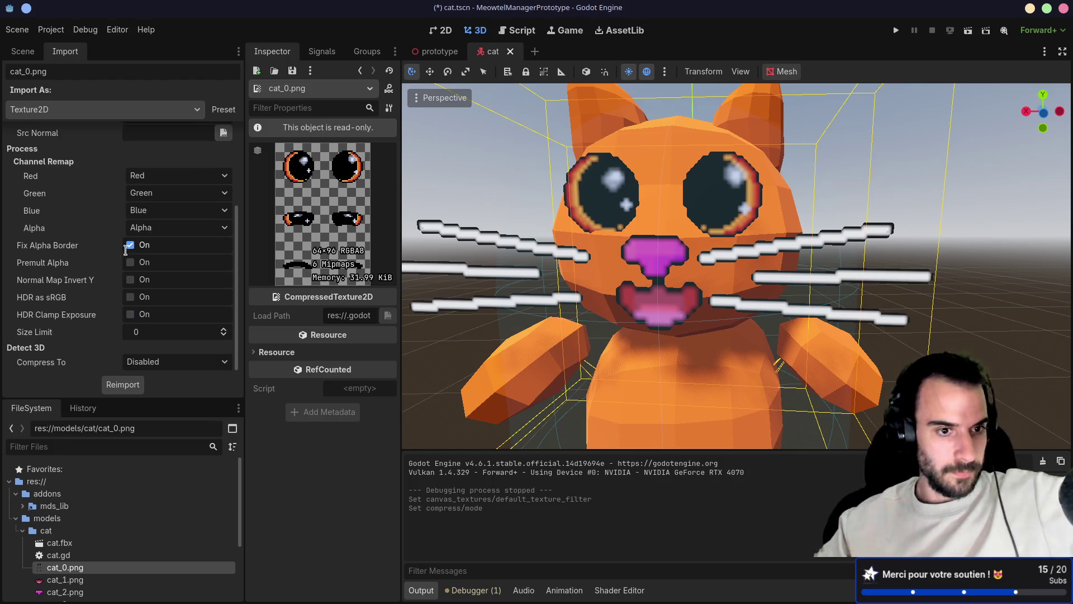
click(179, 363)
click(180, 367)
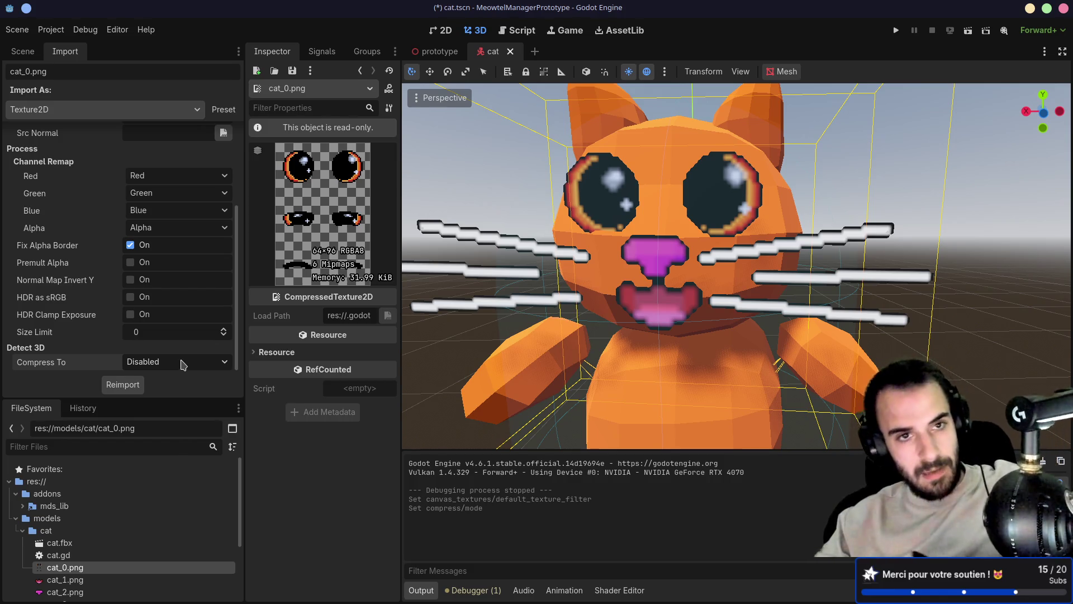
click(52, 35)
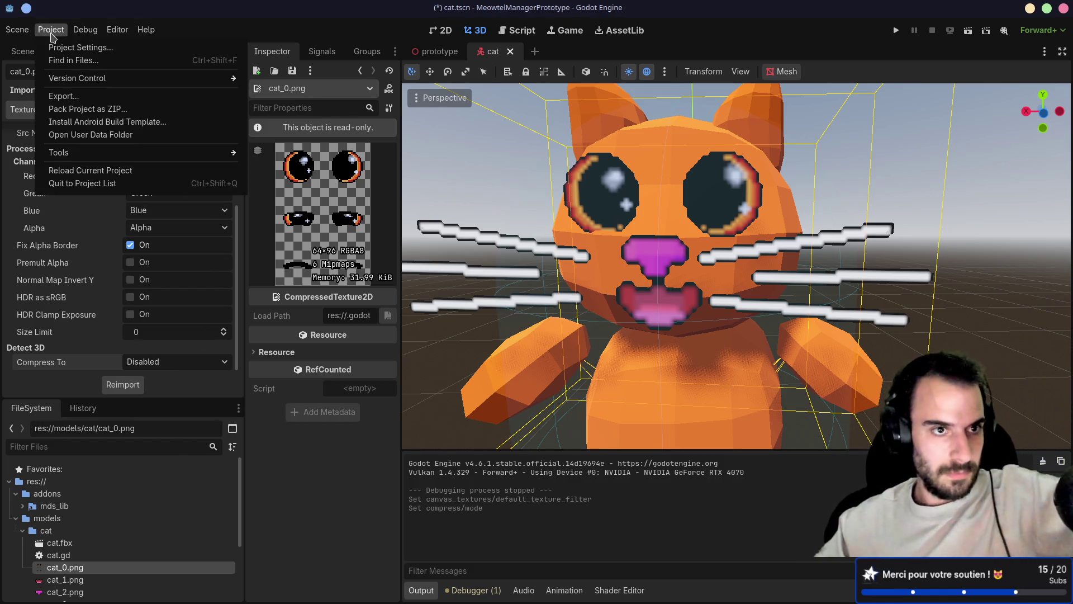
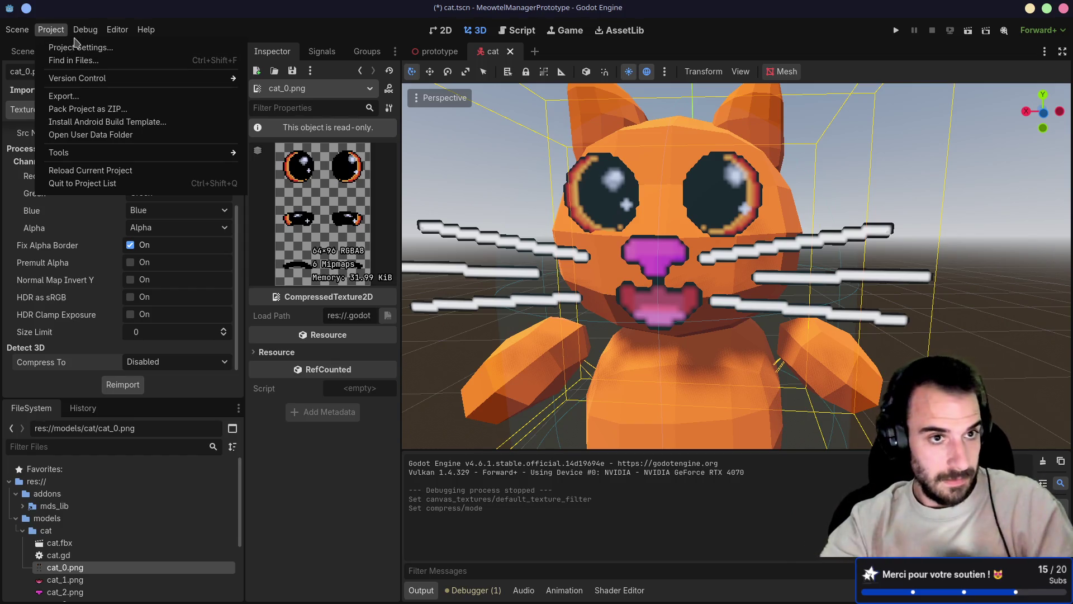
- In Project Settings, set Rendering > Textures > Decals > Filter to Nearest (Fast) and close the dialog
click(75, 47)
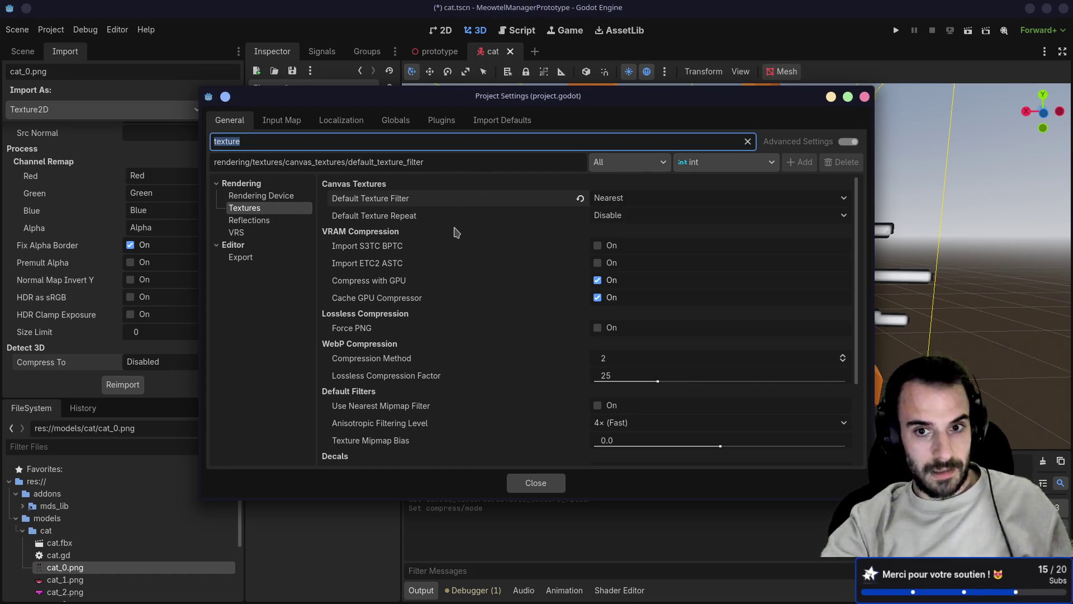
scroll(459, 236, down, 3)
scroll(459, 236, down, 2)
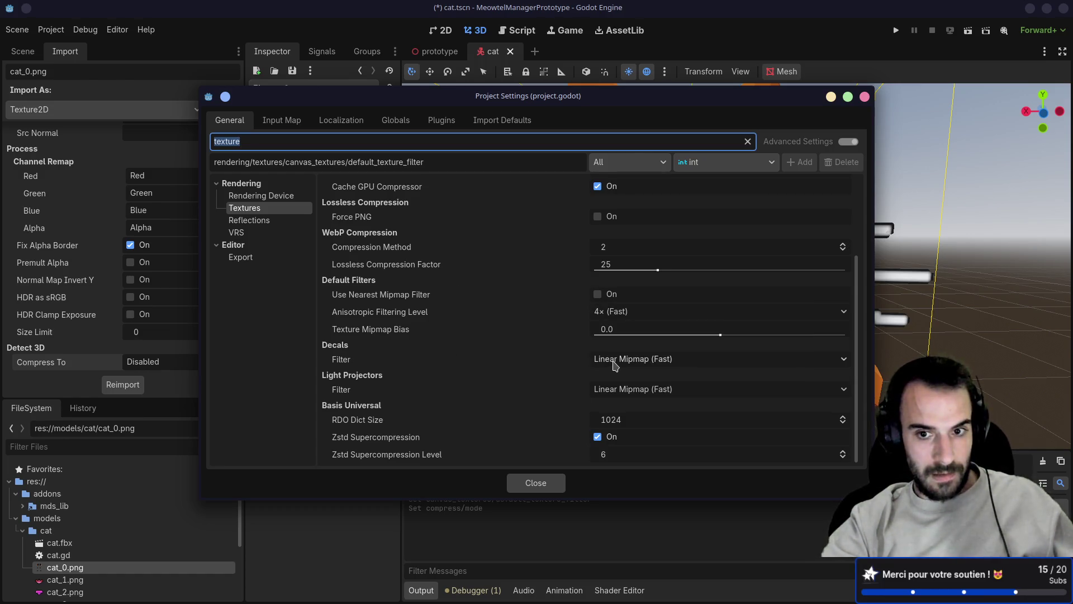
scroll(510, 360, up, 5)
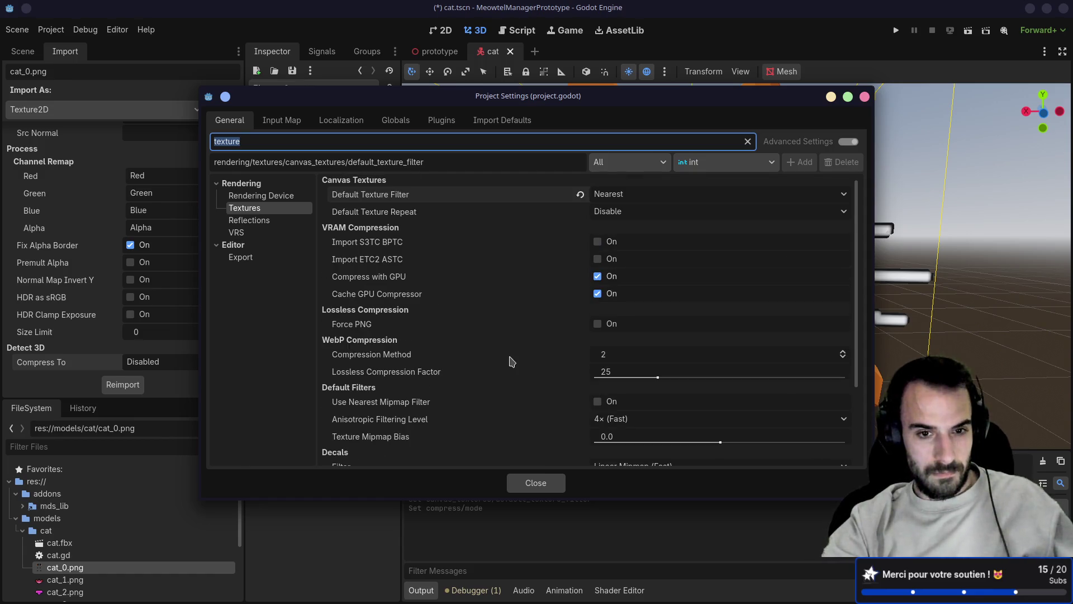
scroll(511, 360, down, 3)
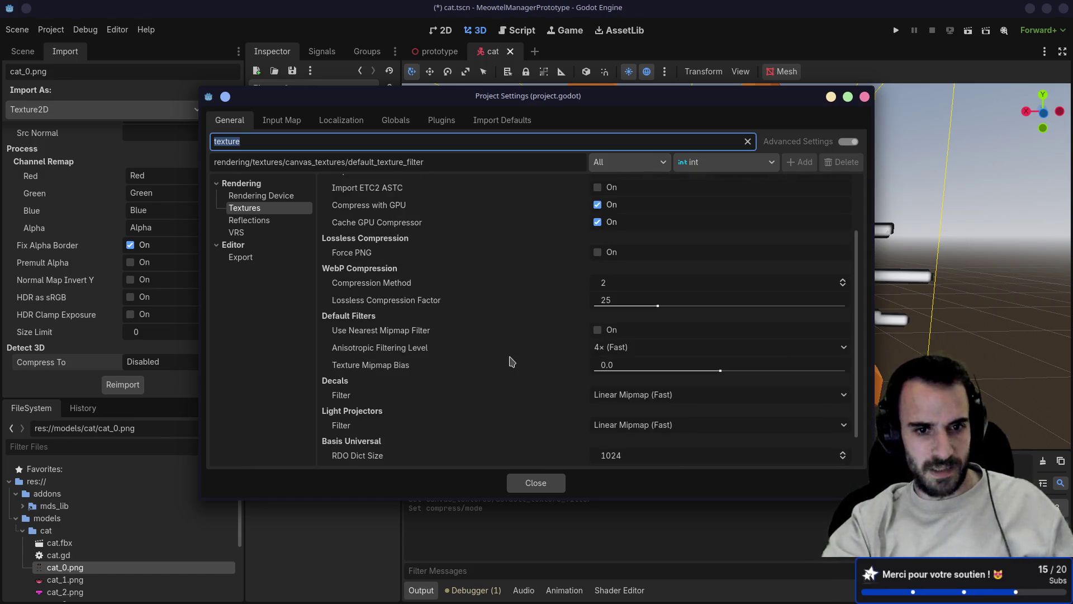
click(644, 395)
click(639, 415)
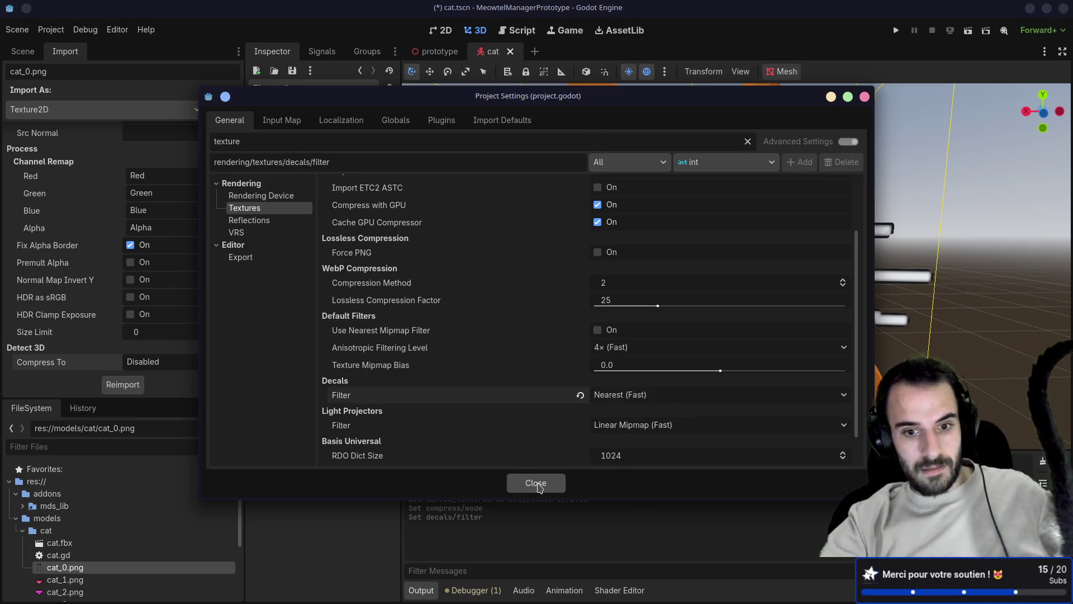
click(536, 483)
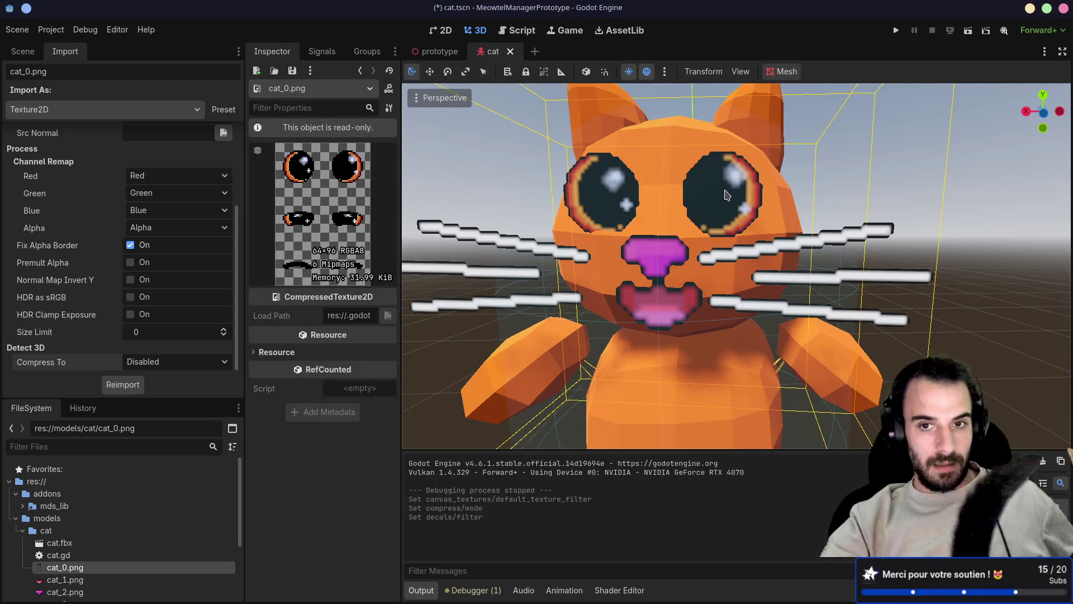
- Select the cat-eye-001 mesh and expand its Mesh resource to reveal the path and name
click(727, 195)
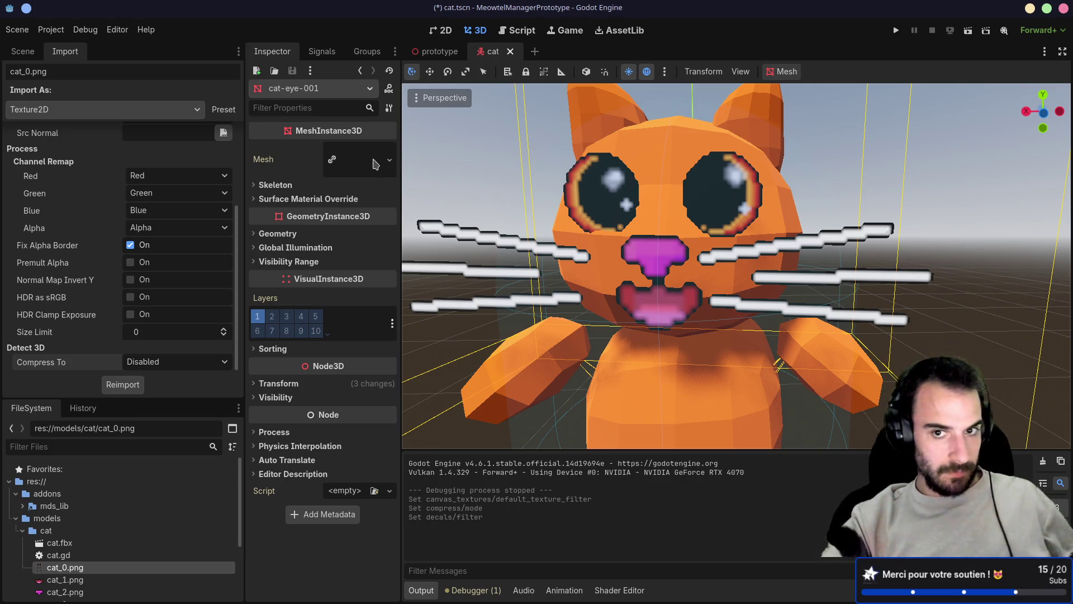
scroll(659, 212, down, 5)
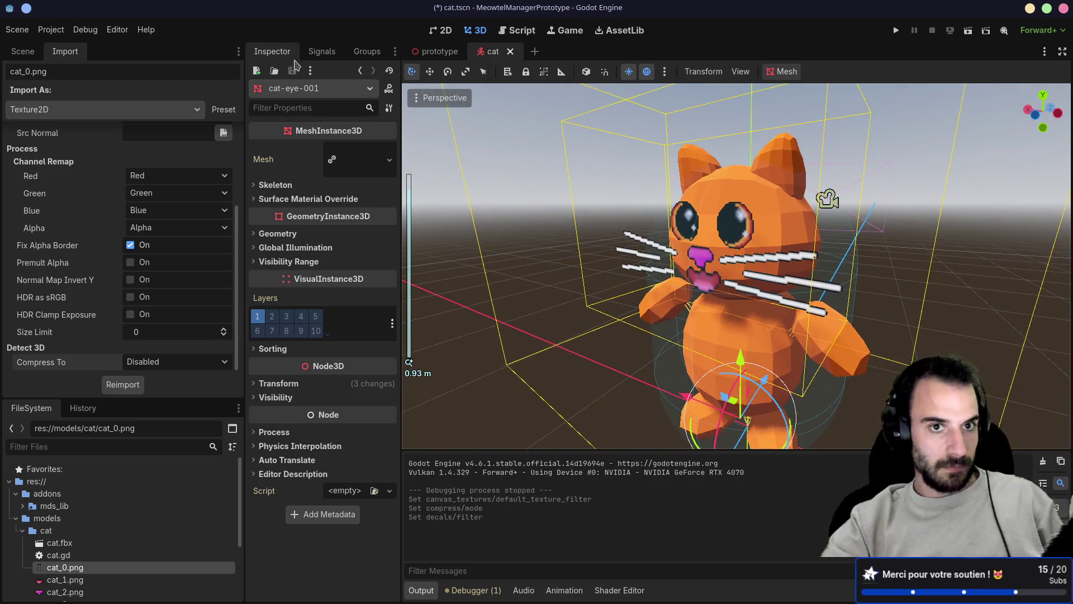
click(23, 51)
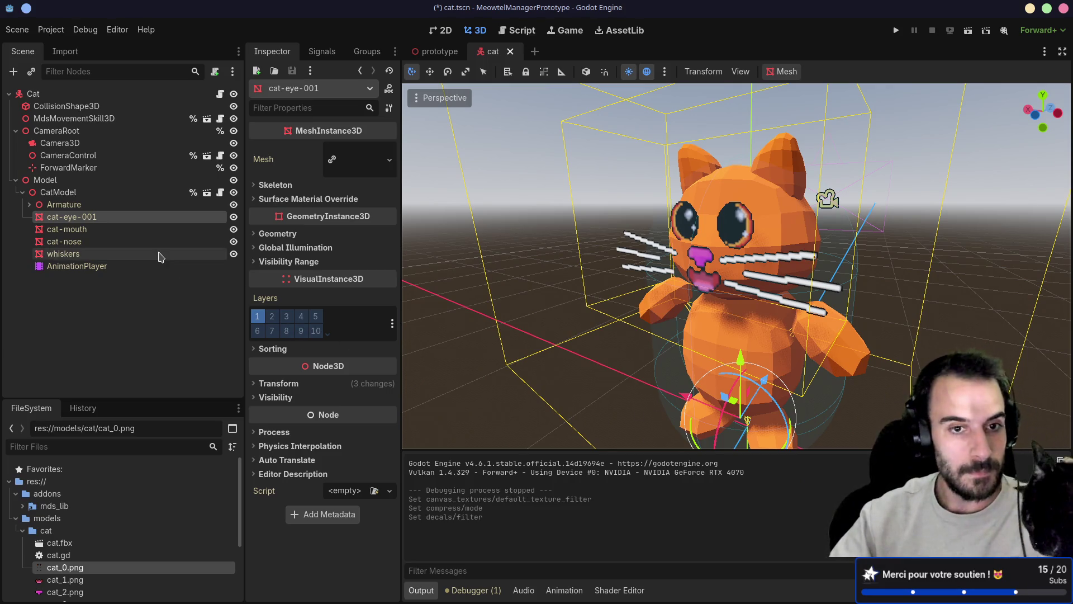
click(349, 161)
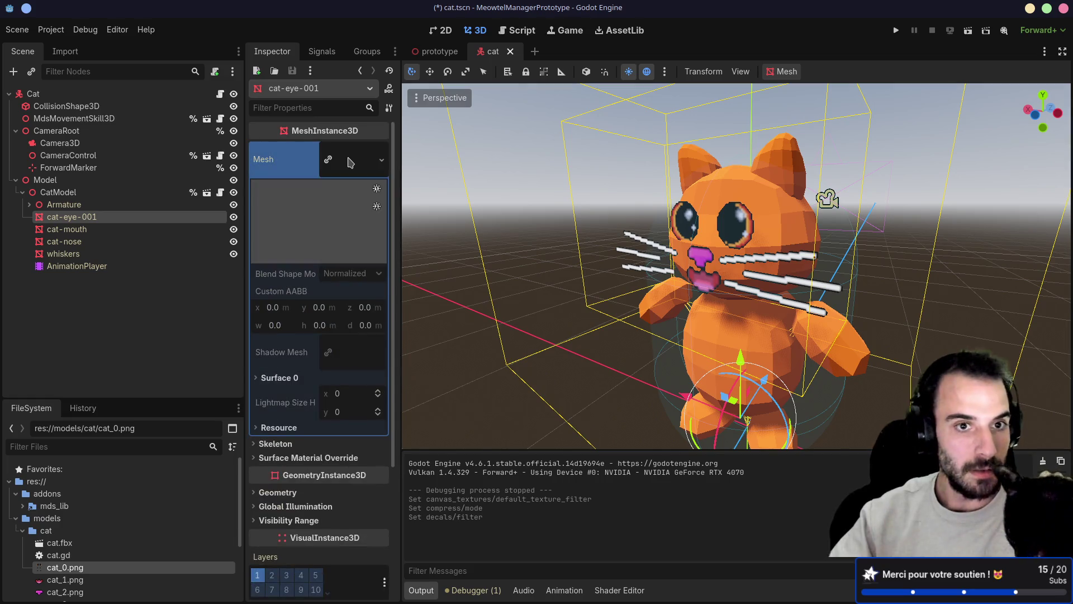
scroll(313, 288, down, 2)
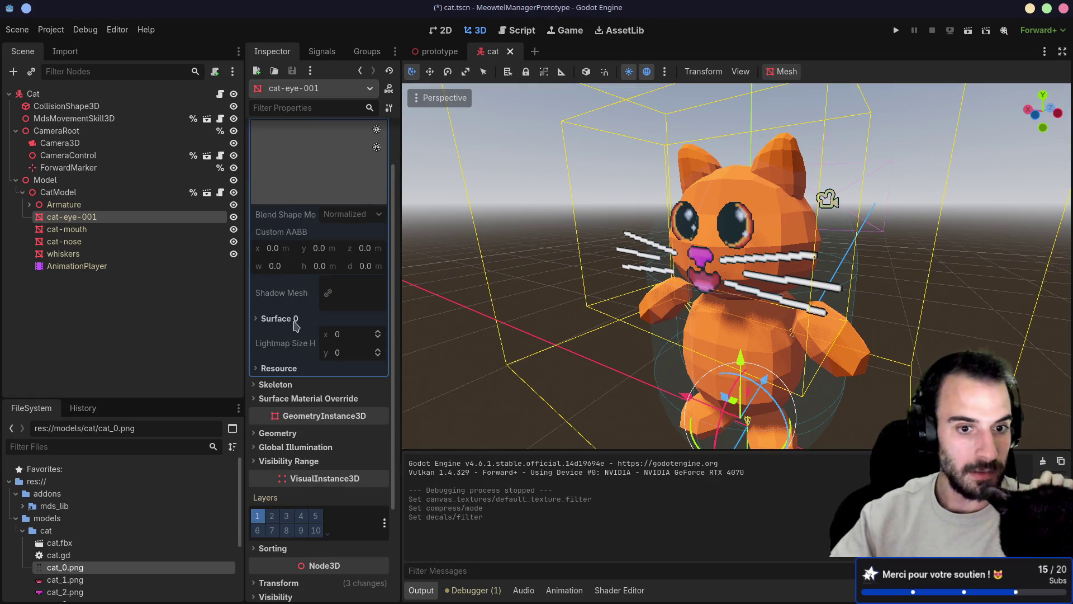
click(263, 367)
- Glance at the cat-mouth node, reselect cat-eye-001, and orbit the view to see the whole cat
scroll(266, 361, down, 2)
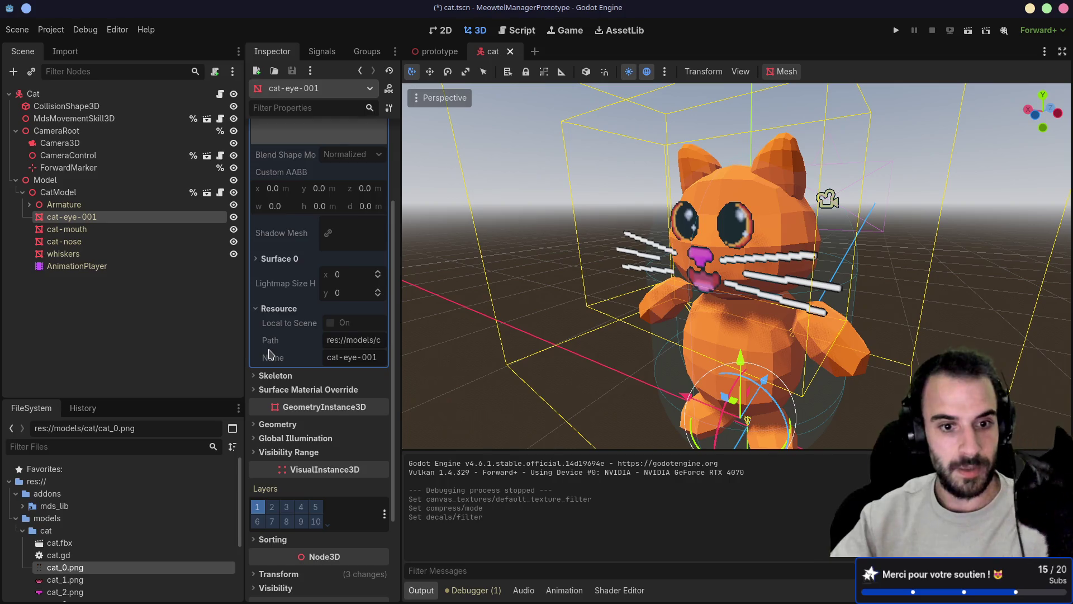
scroll(269, 354, down, 4)
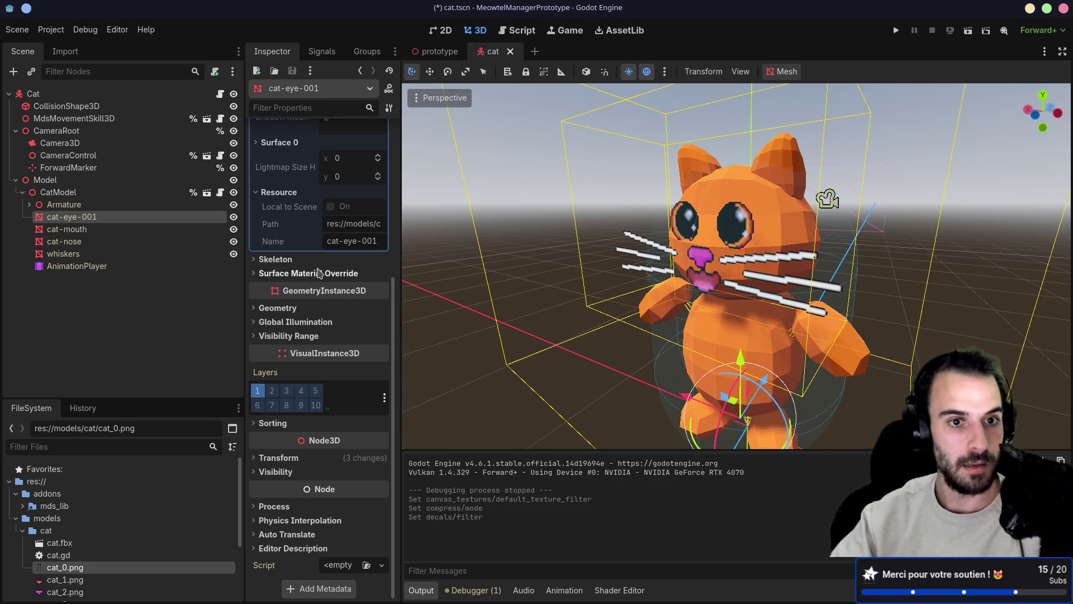
scroll(321, 273, up, 8)
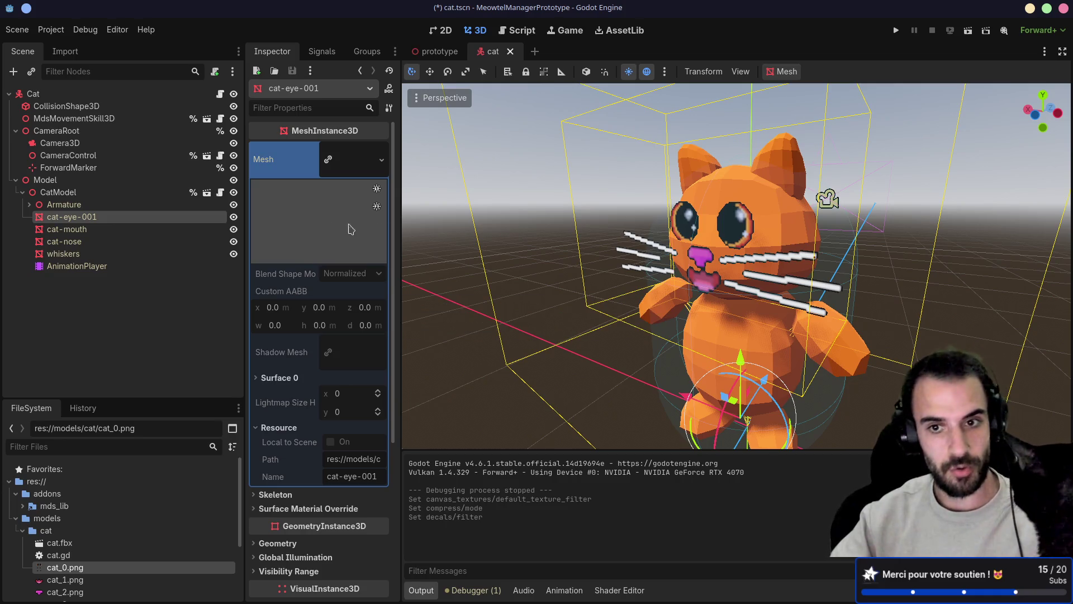
click(82, 229)
click(83, 221)
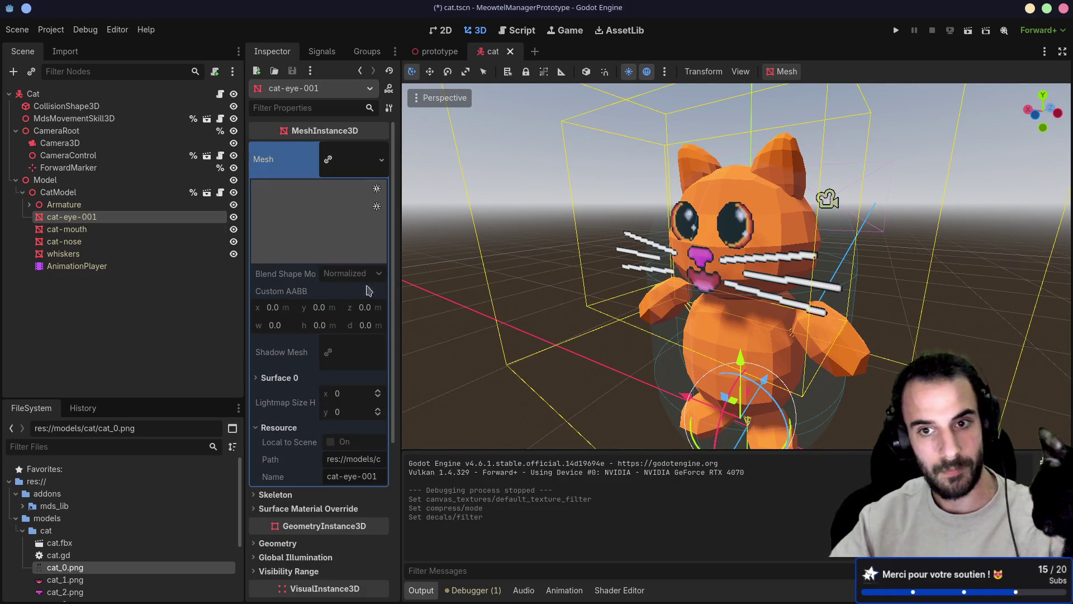
scroll(501, 305, down, 5)
mouse_move(582, 302)
mouse_down()
mouse_move(643, 326)
mouse_move(526, 310)
mouse_up()
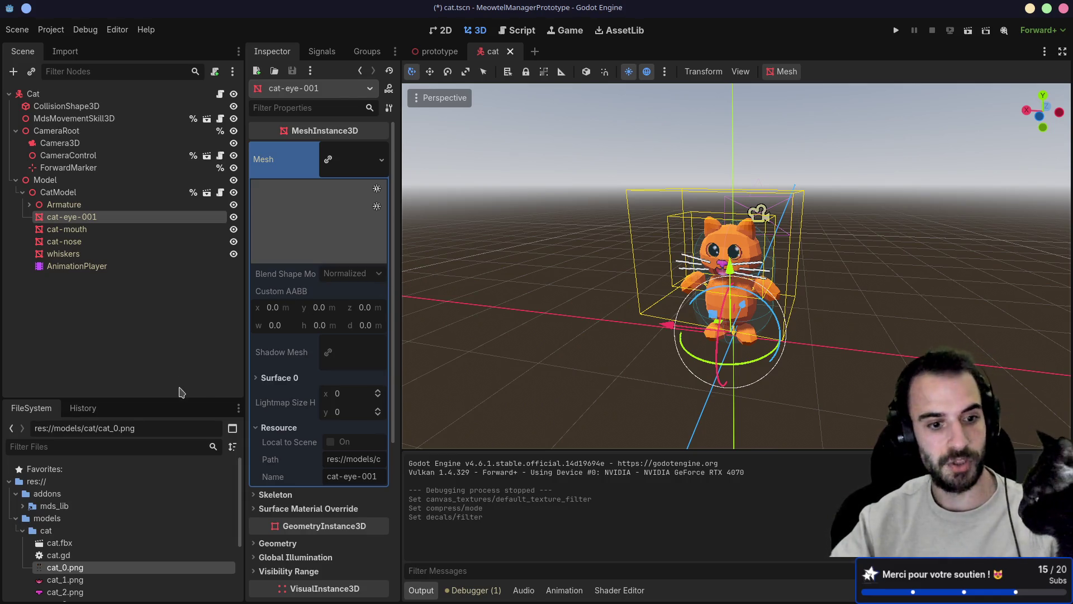
scroll(106, 529, down, 1)
- Select cat_0.png and review its import options, keeping Lossless compression
click(95, 552)
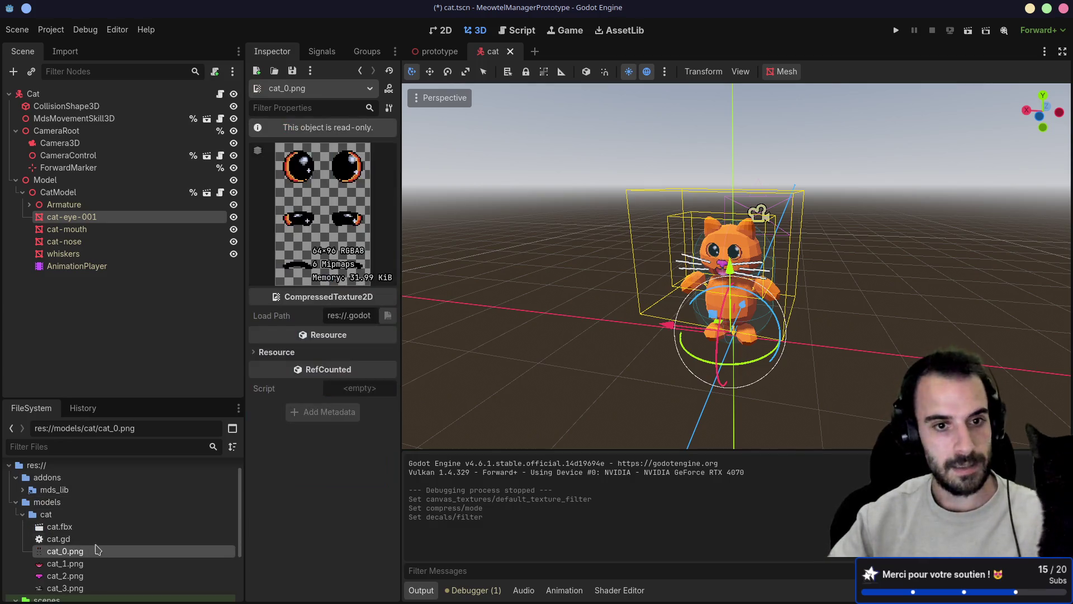
click(65, 51)
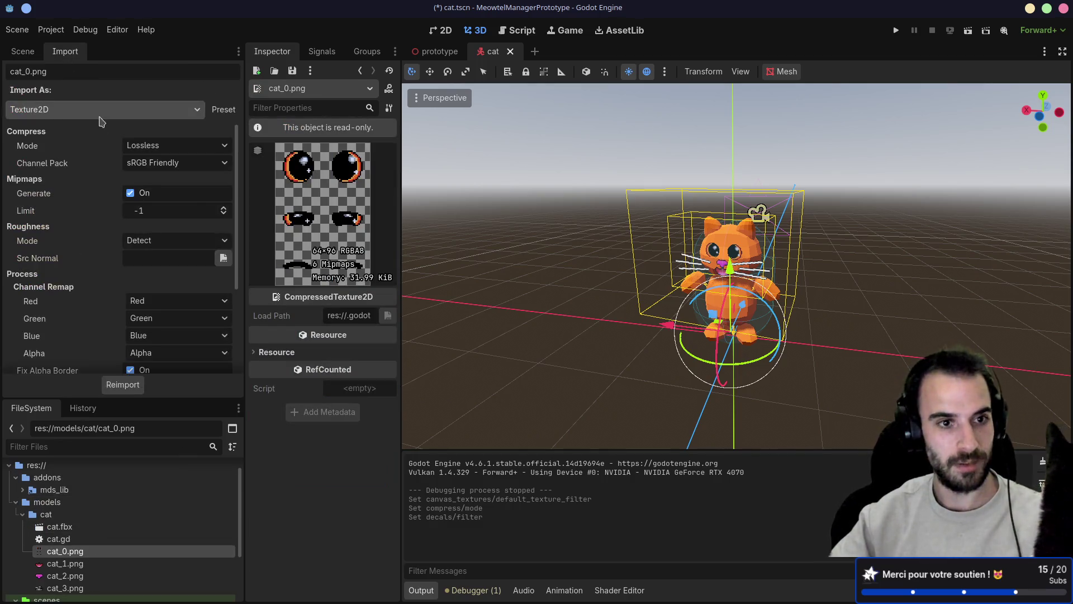
click(155, 150)
click(153, 147)
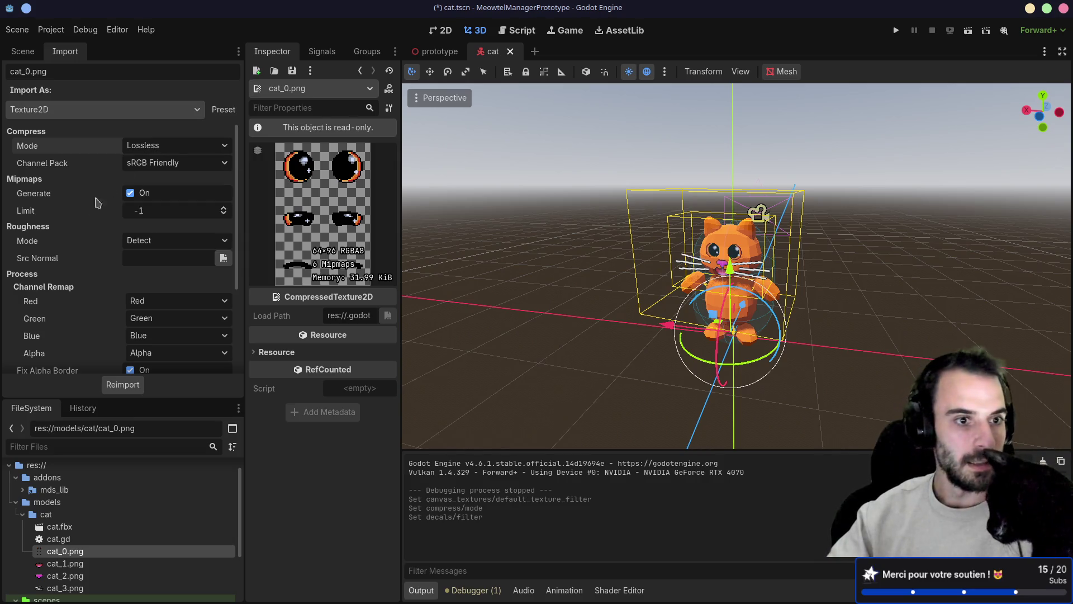
scroll(86, 214, down, 4)
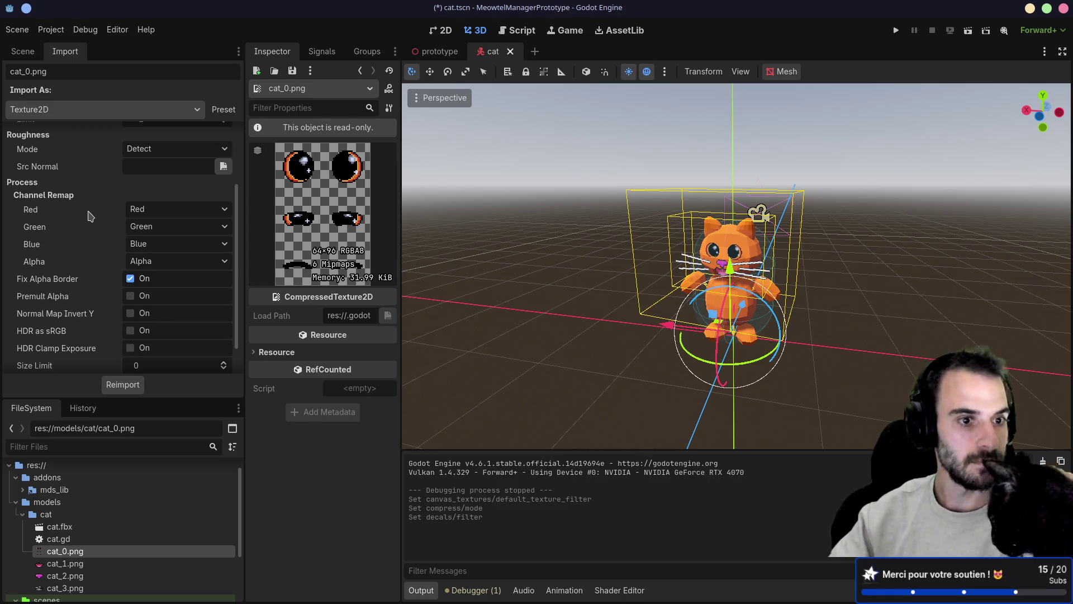
scroll(90, 218, down, 2)
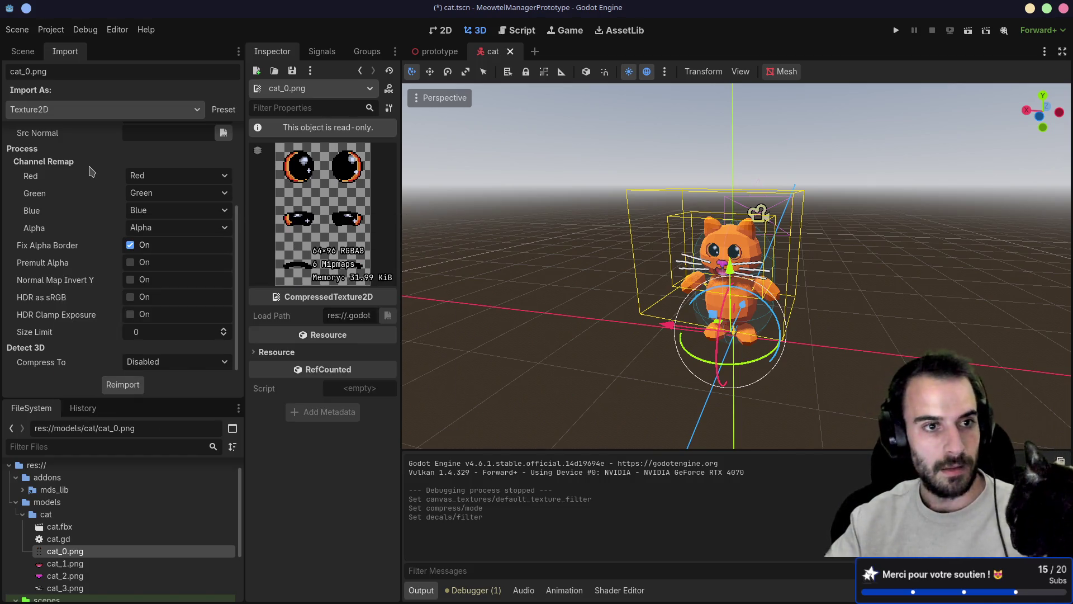
scroll(91, 172, up, 3)
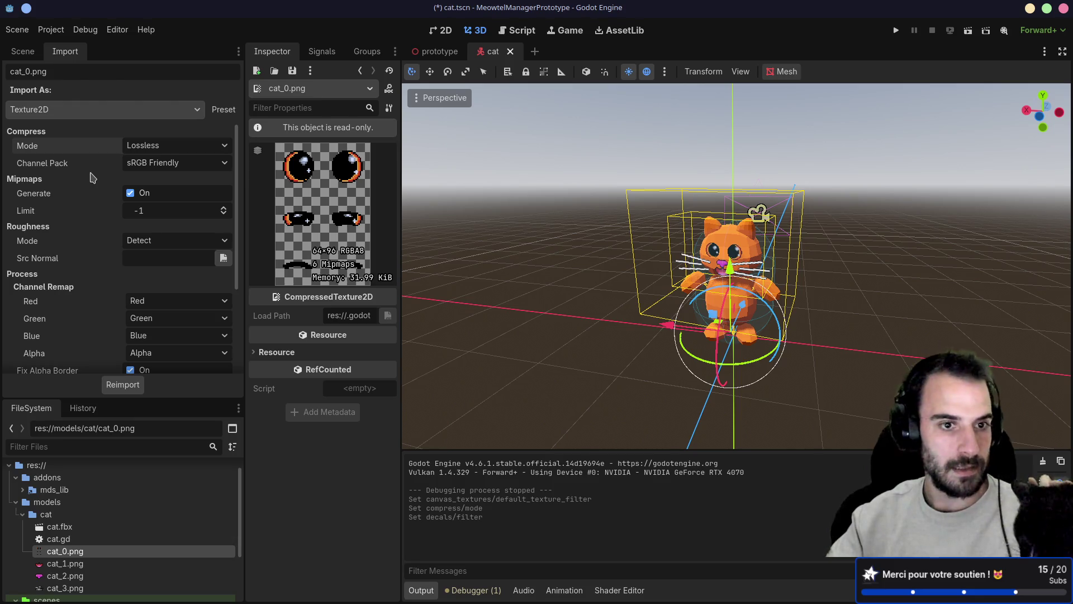
- Switch cat_0.png's import type to Image and back to Texture2D, then expand its Resource details
click(136, 112)
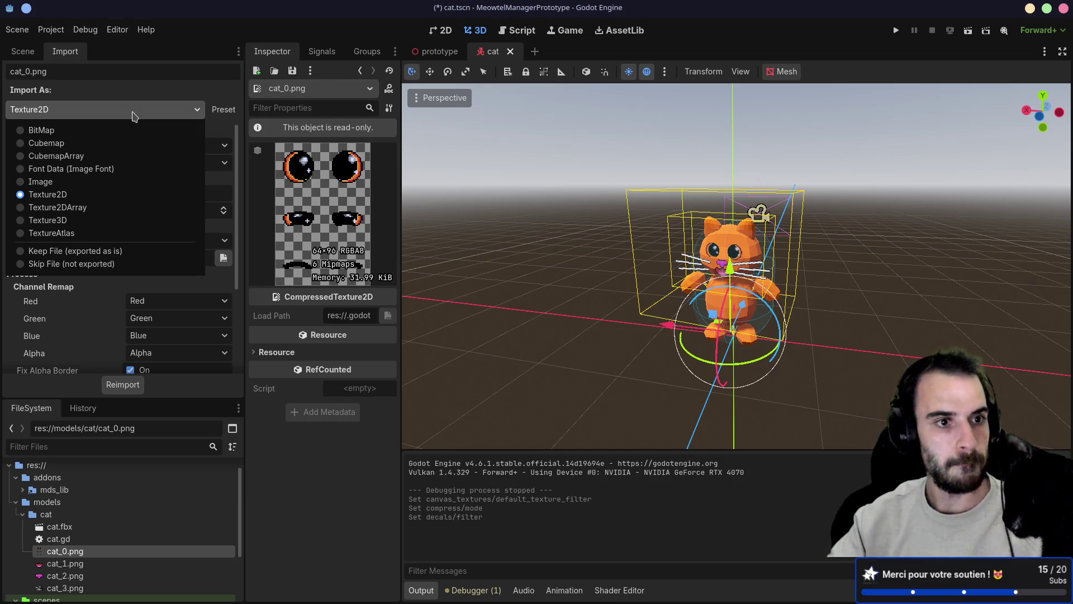
click(44, 182)
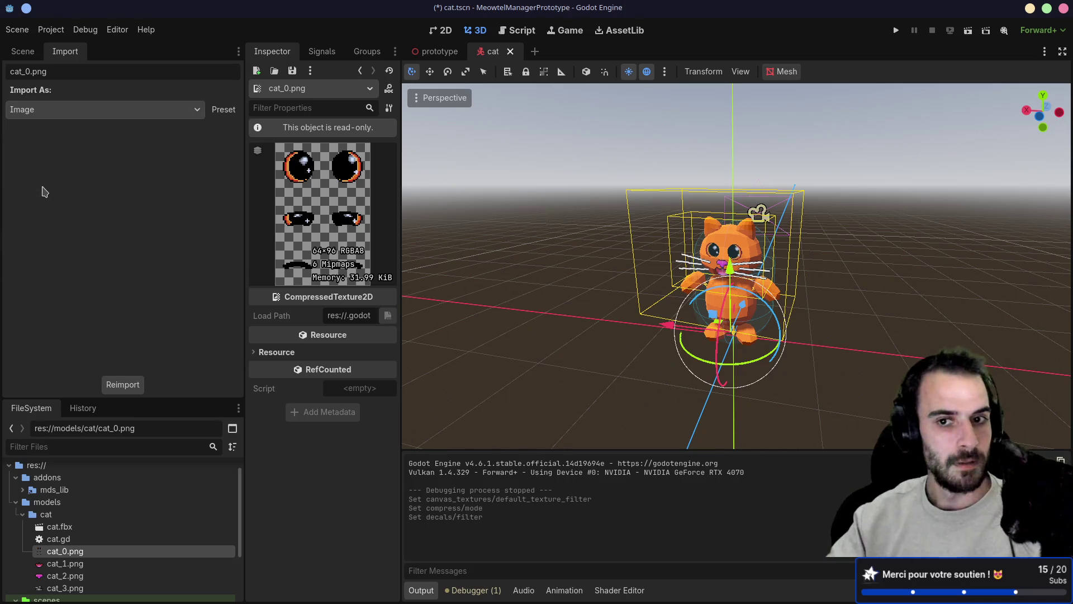
click(79, 113)
click(52, 194)
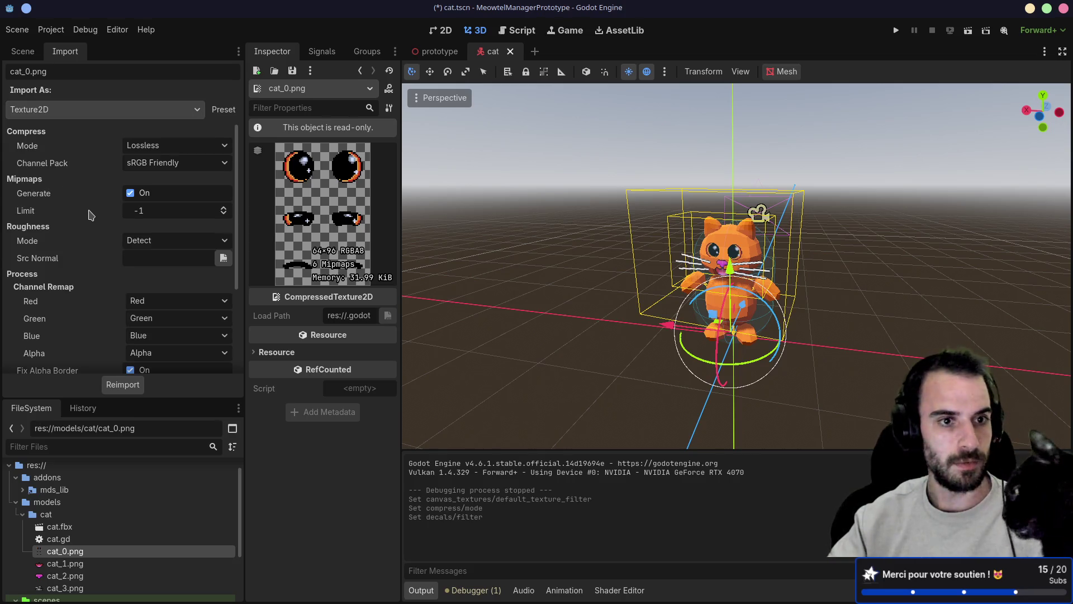
scroll(90, 216, down, 3)
scroll(91, 216, up, 3)
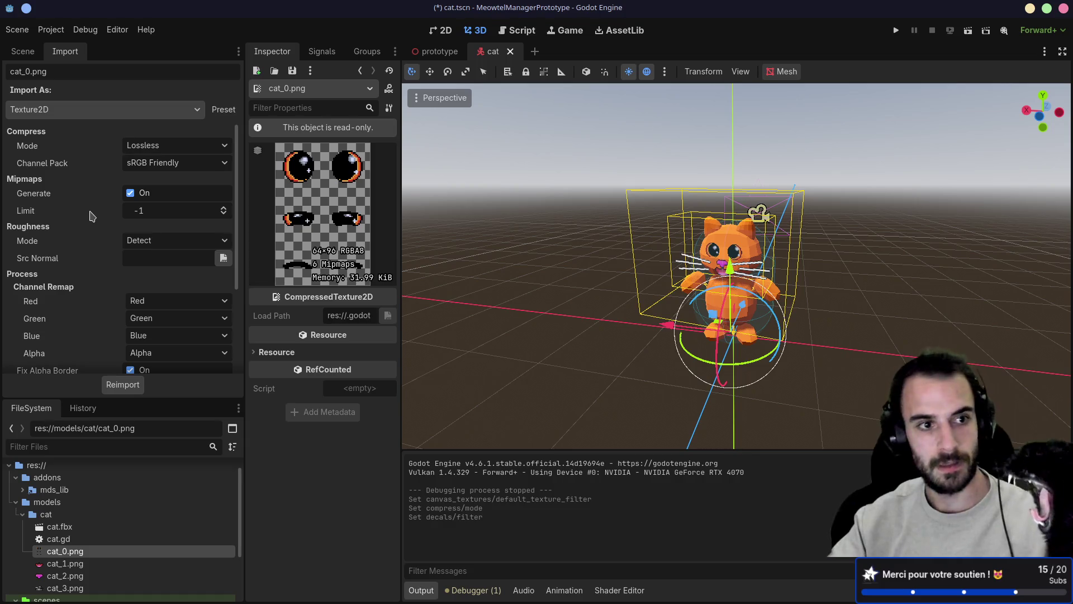
scroll(93, 216, down, 3)
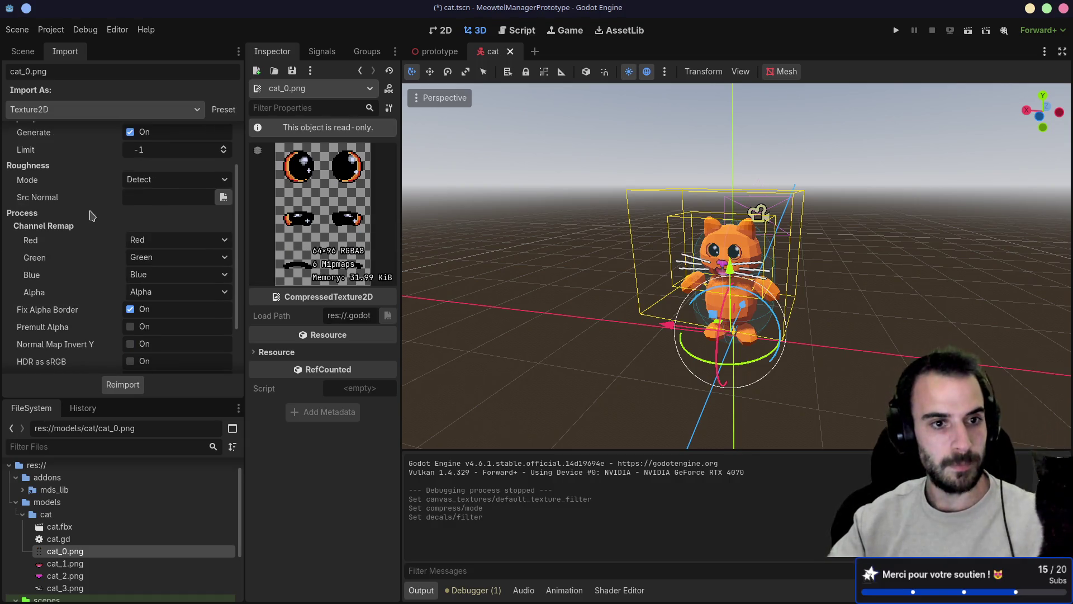
scroll(92, 216, down, 3)
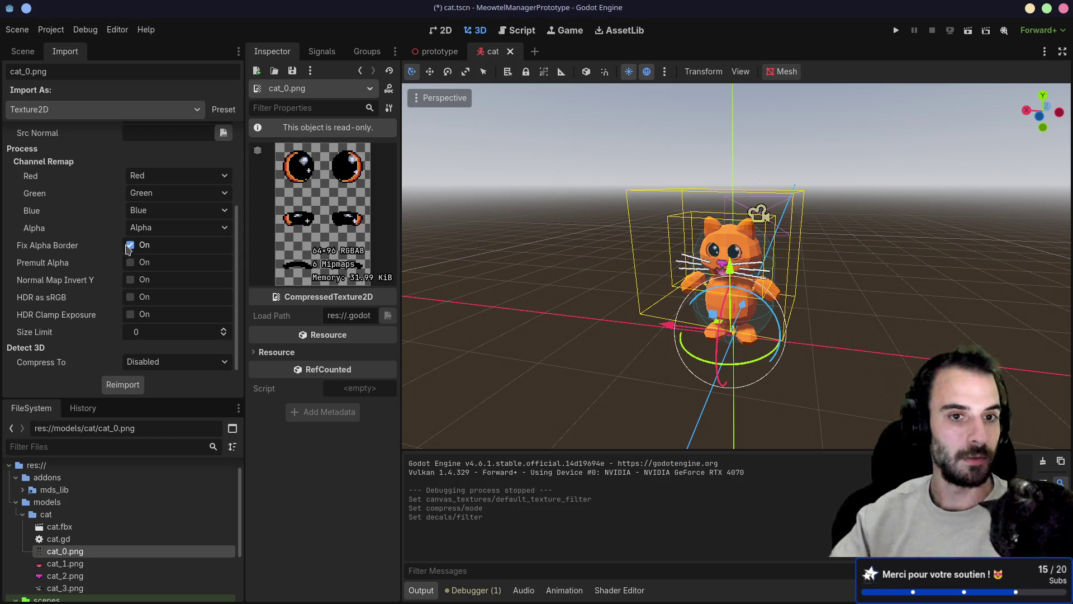
click(261, 352)
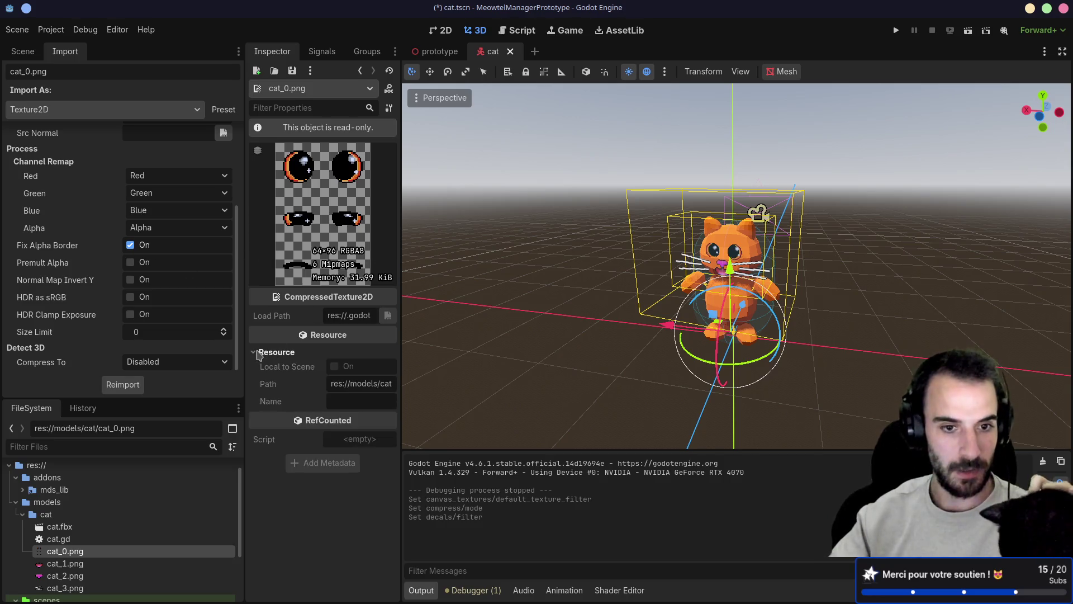
double_click(84, 528)
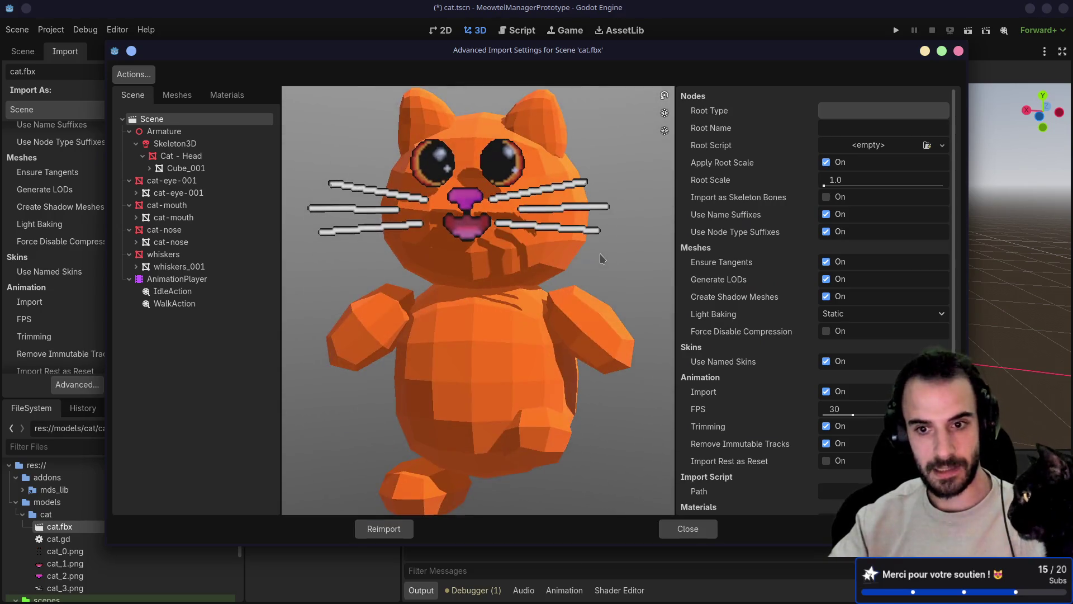
- Set cat.fbx Materials extraction to Extract Once and reimport the model
scroll(761, 280, down, 3)
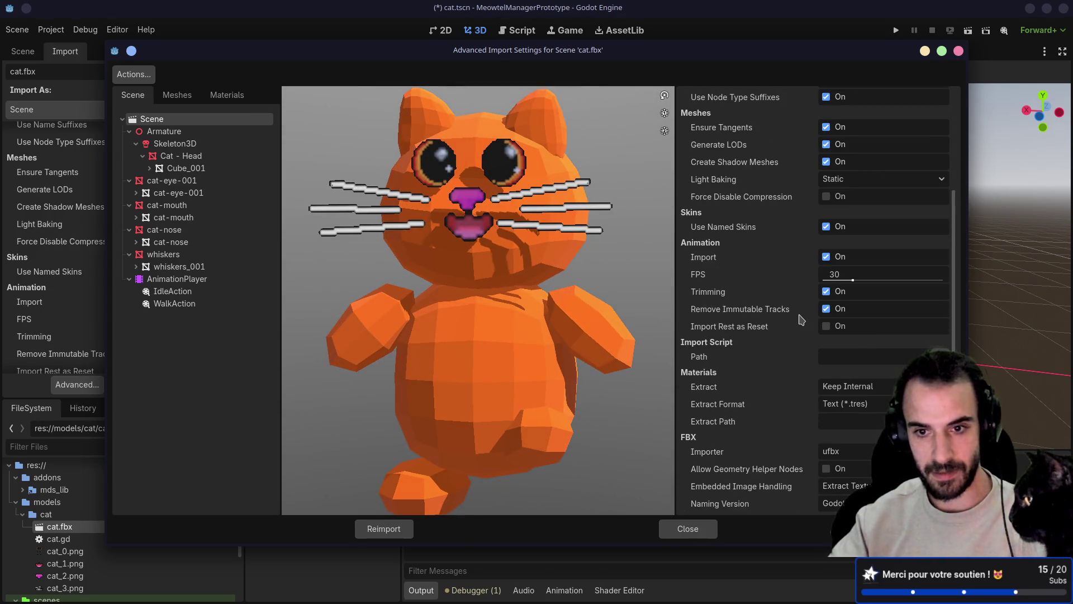
click(847, 387)
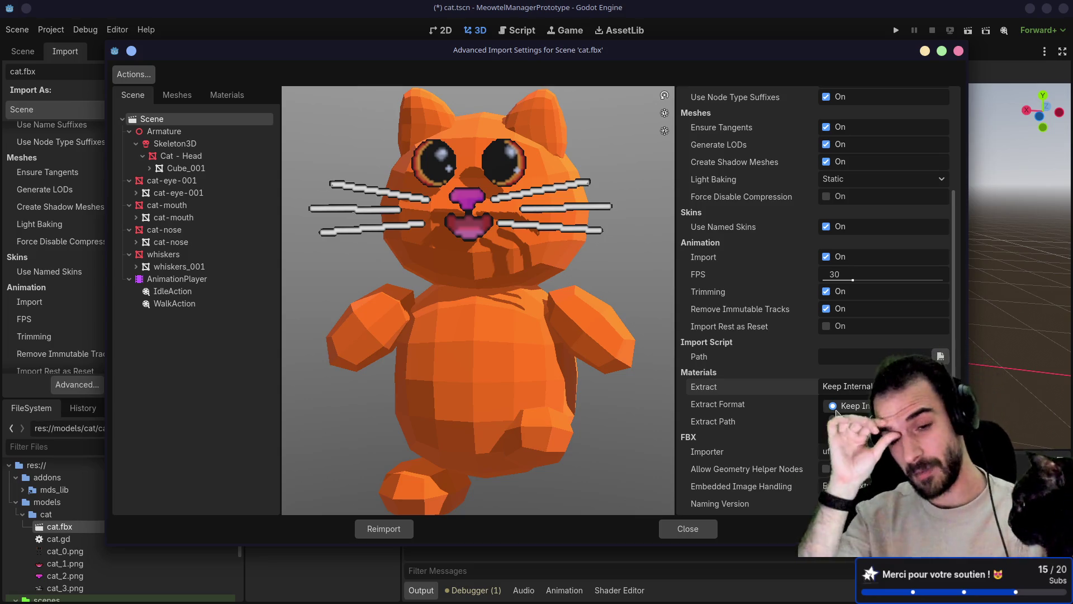
click(838, 419)
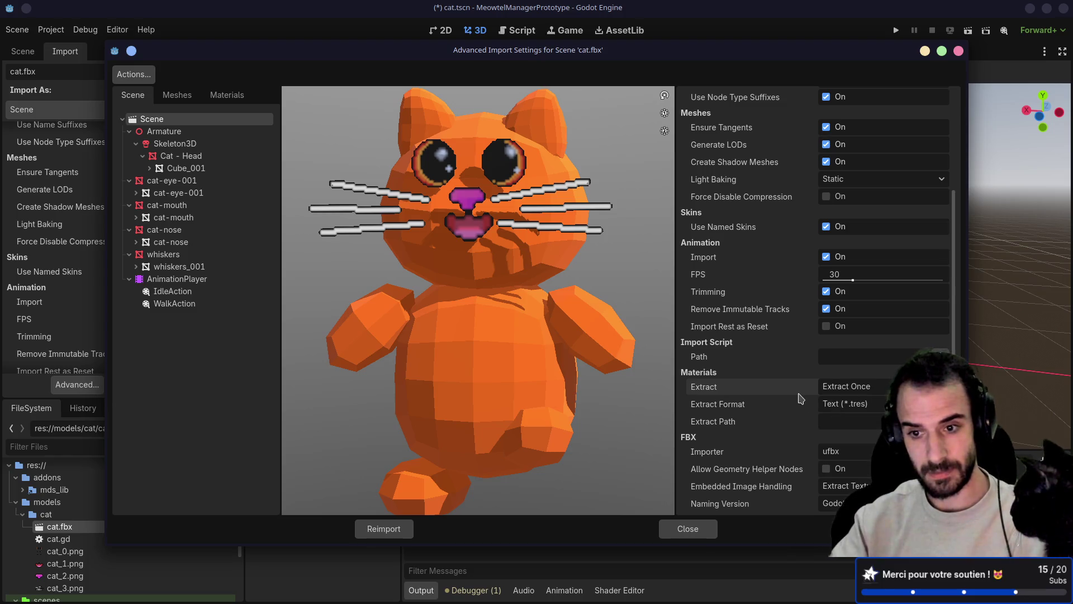
mouse_move(800, 398)
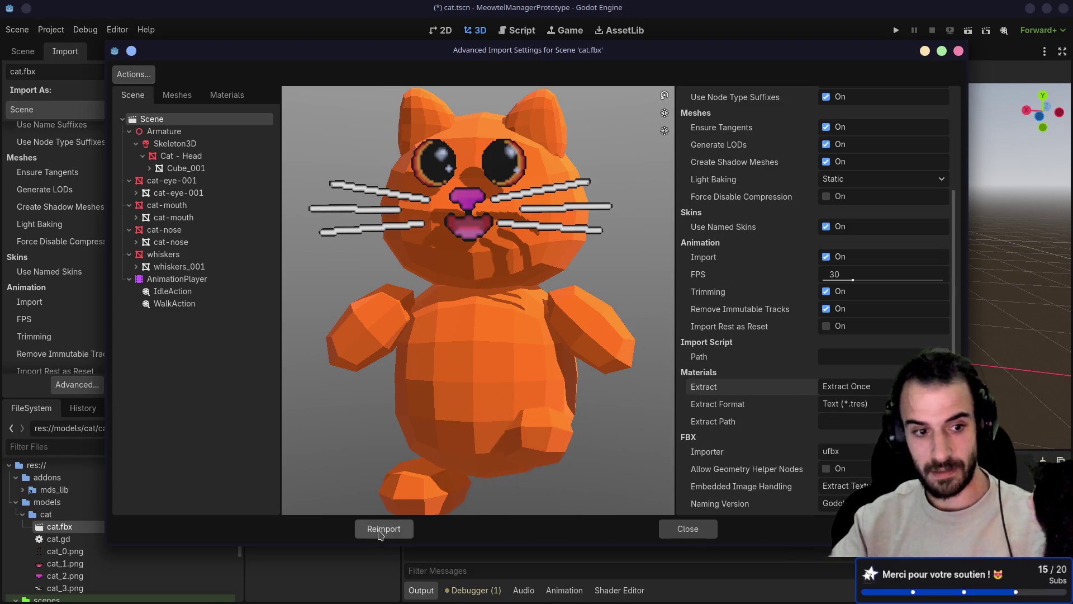
click(383, 529)
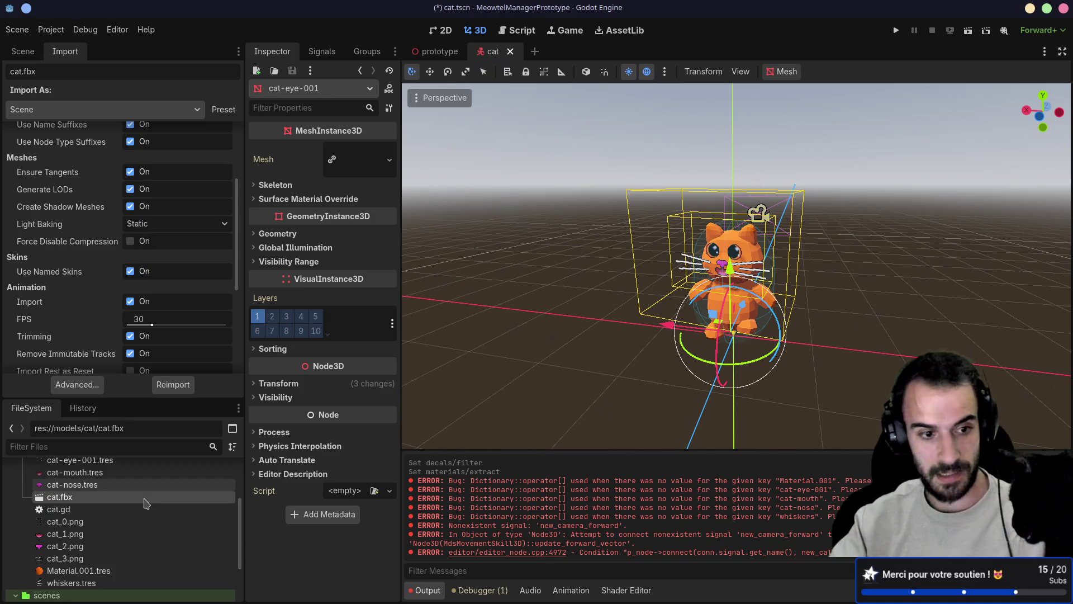
- Enlarge the file list, select cat-eye-001.tres, and expand Mesh > Surface 0 > Material
drag(130, 397, 131, 320)
click(95, 417)
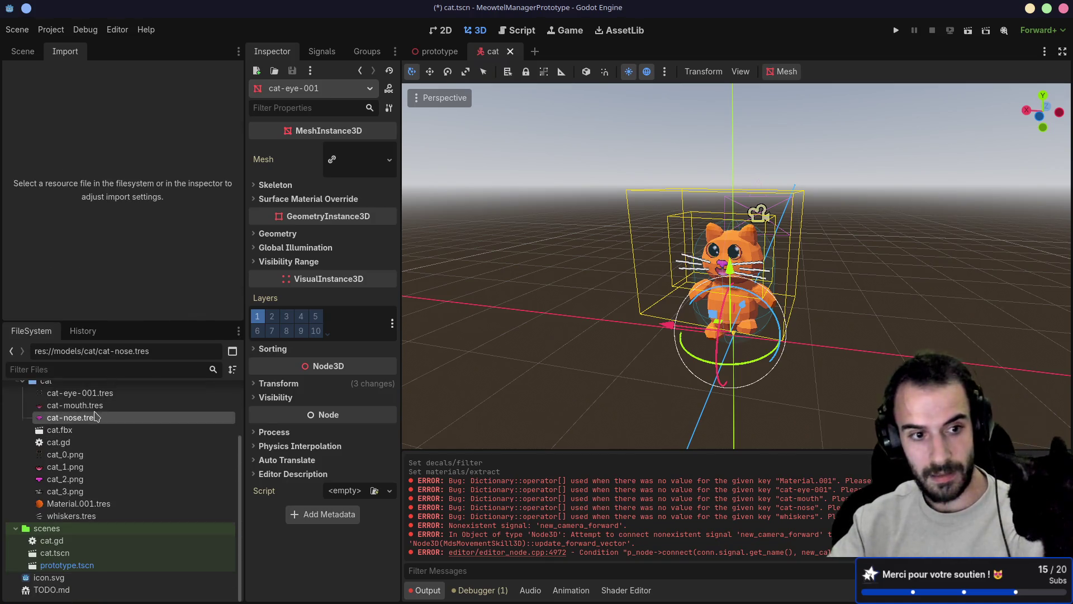
click(97, 406)
click(97, 396)
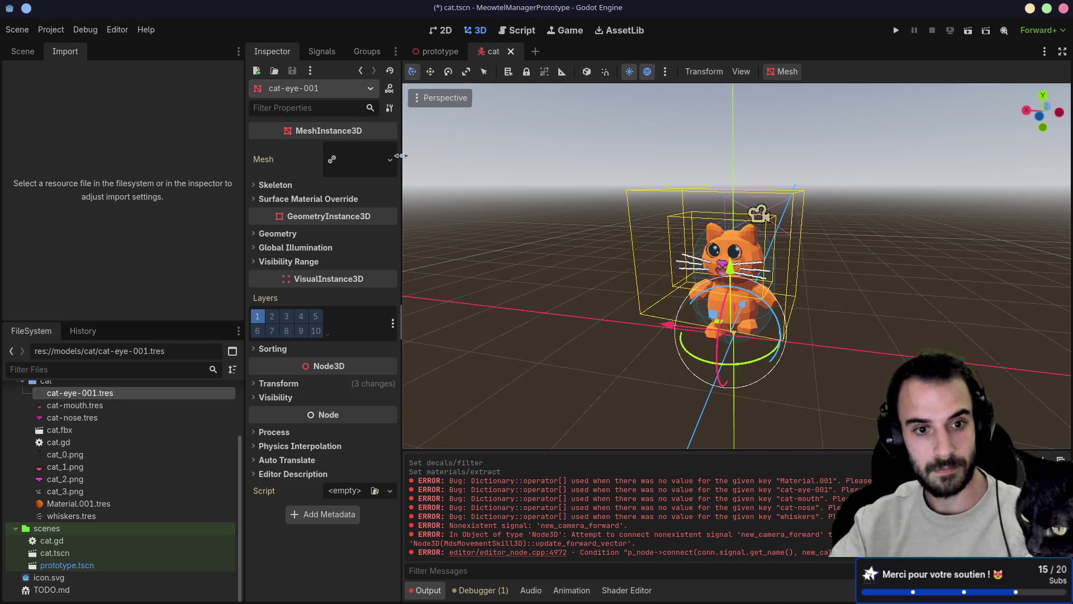
click(428, 161)
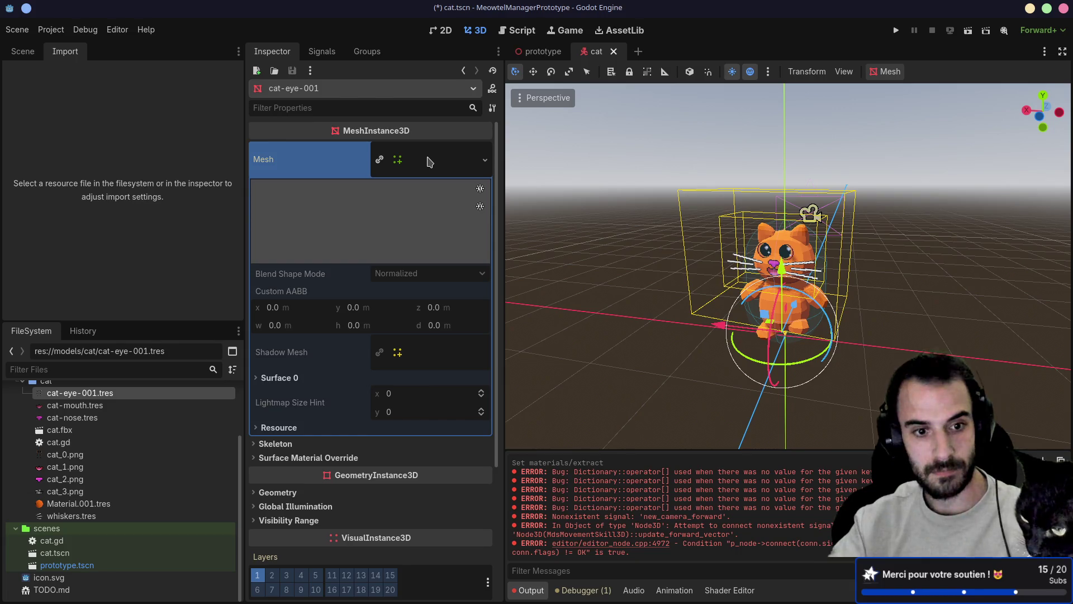
click(256, 378)
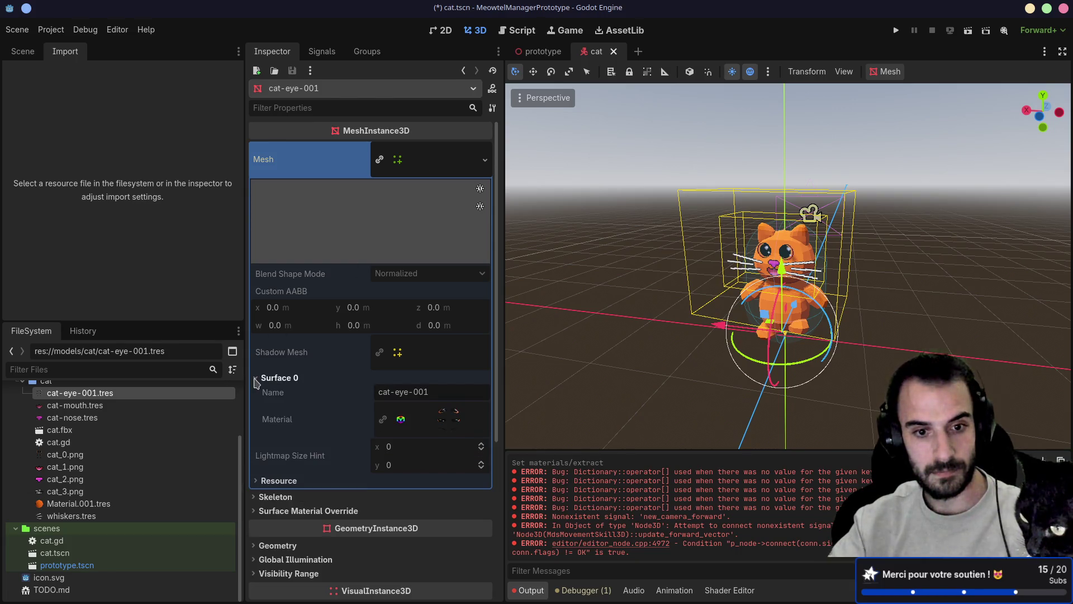
click(449, 421)
scroll(391, 383, down, 5)
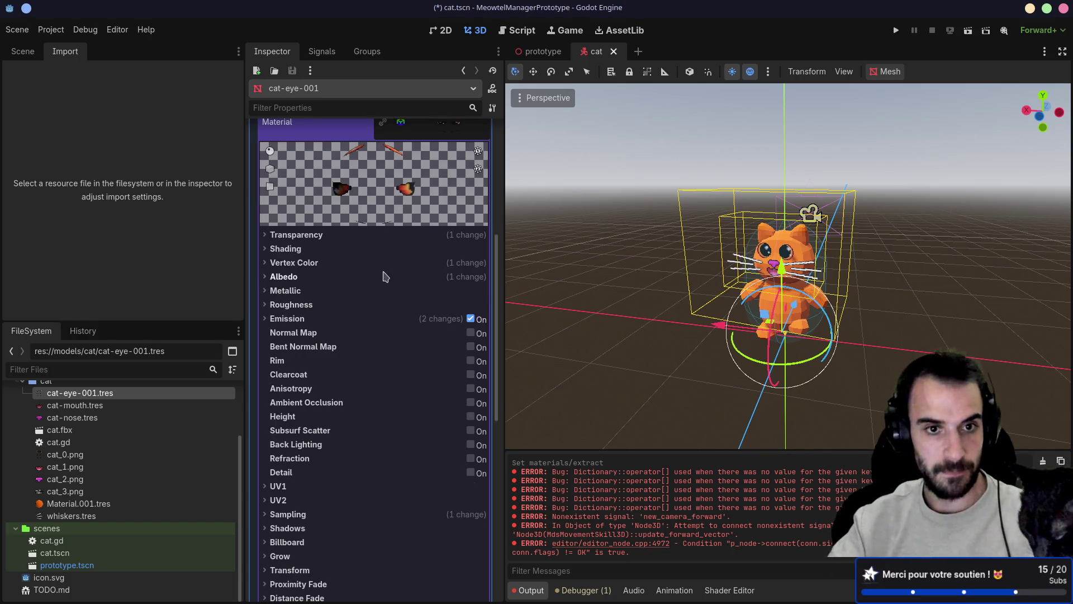
scroll(385, 277, up, 3)
scroll(383, 282, down, 2)
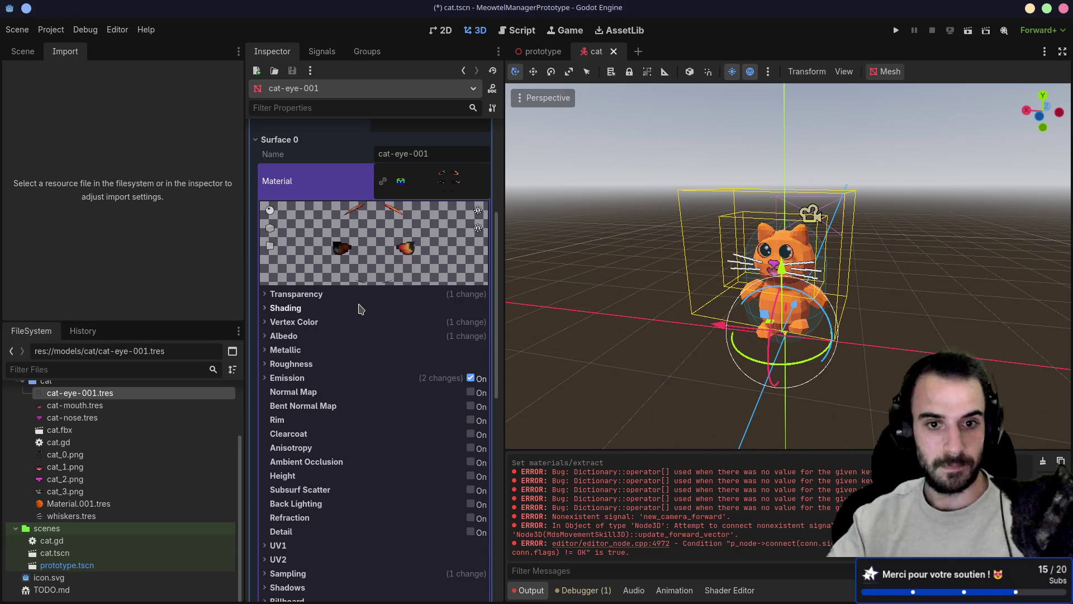
- Review the Transparency and Shading sections, keeping Mix blend mode and Per-Pixel shading
click(270, 295)
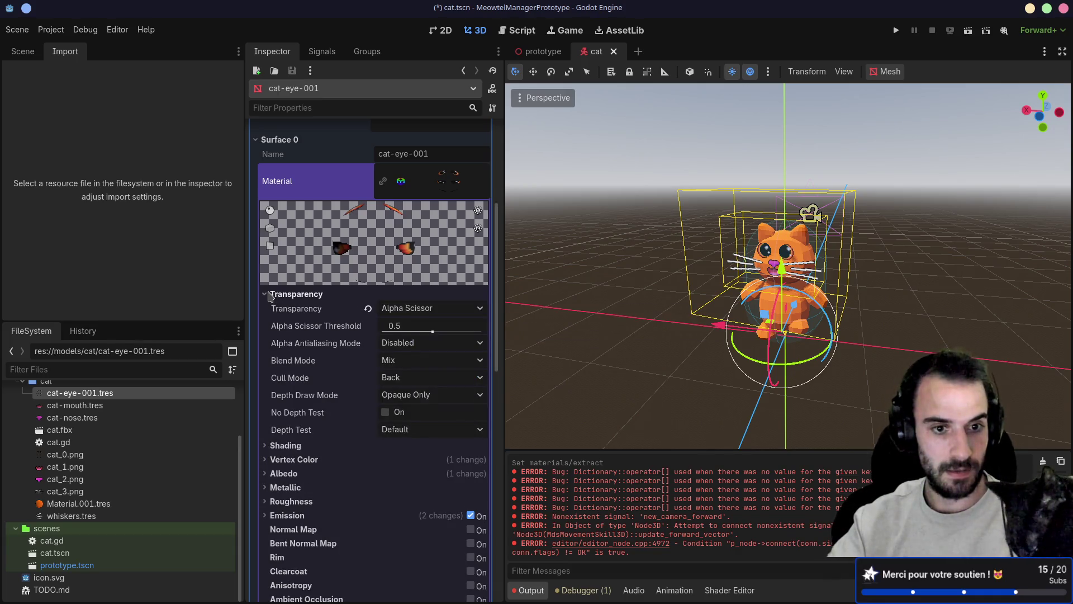
click(415, 363)
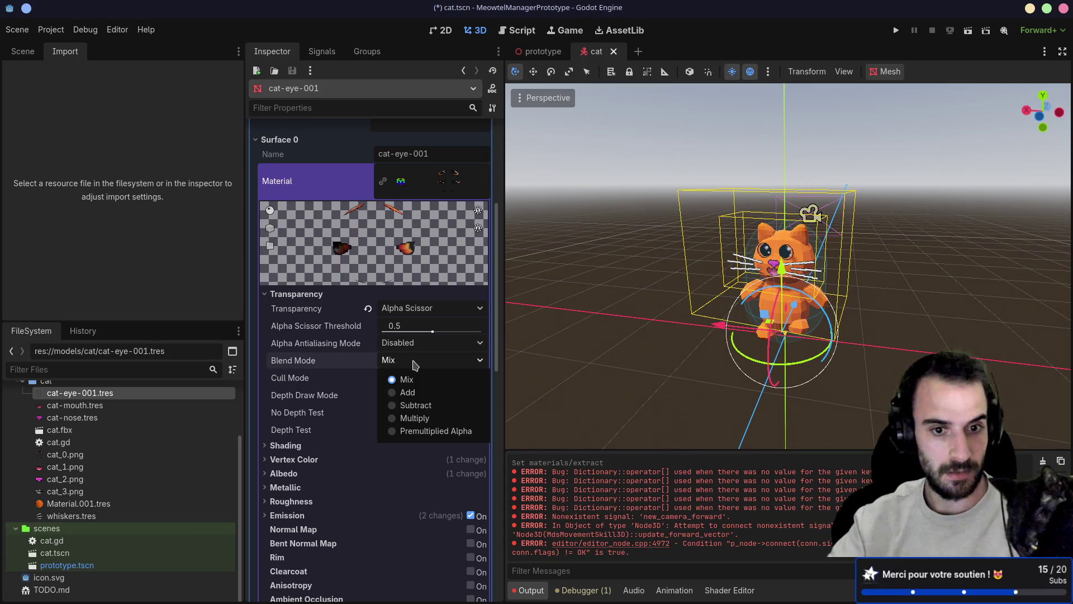
click(415, 364)
click(267, 295)
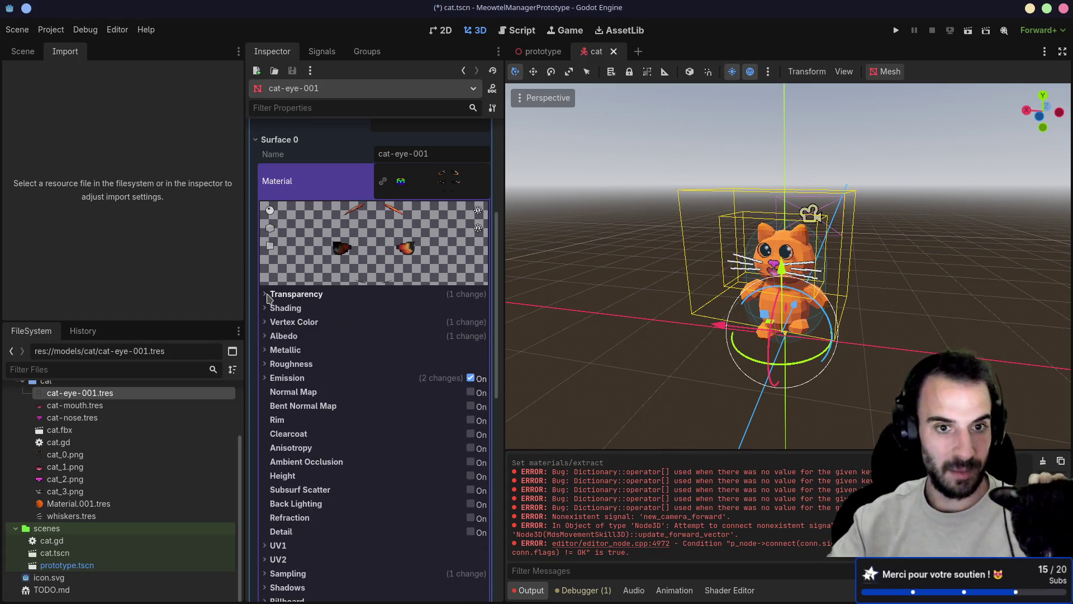
click(267, 309)
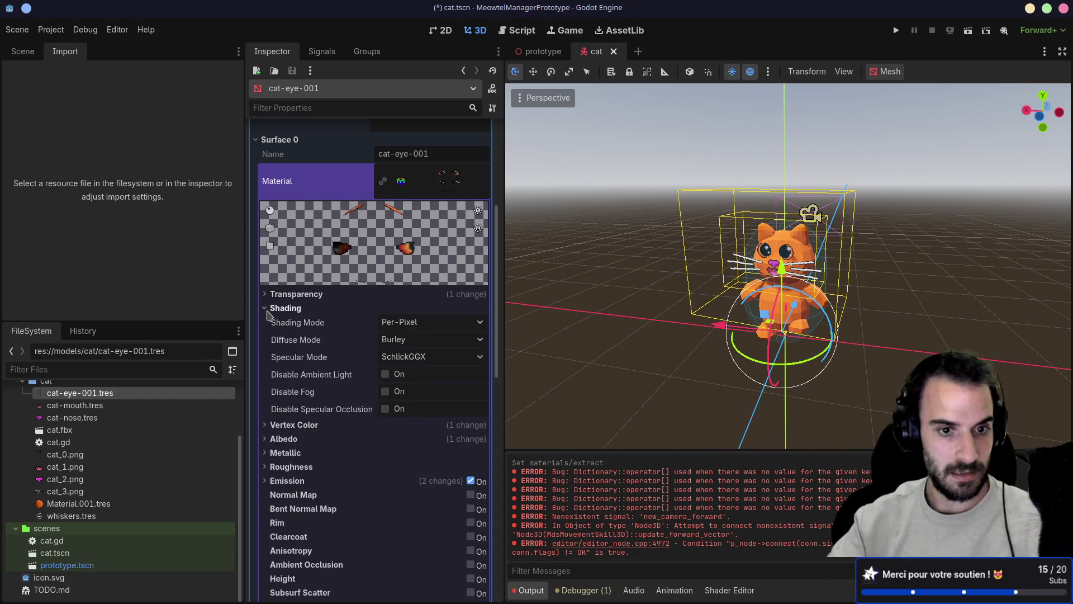
click(419, 327)
click(419, 327)
mouse_move(349, 334)
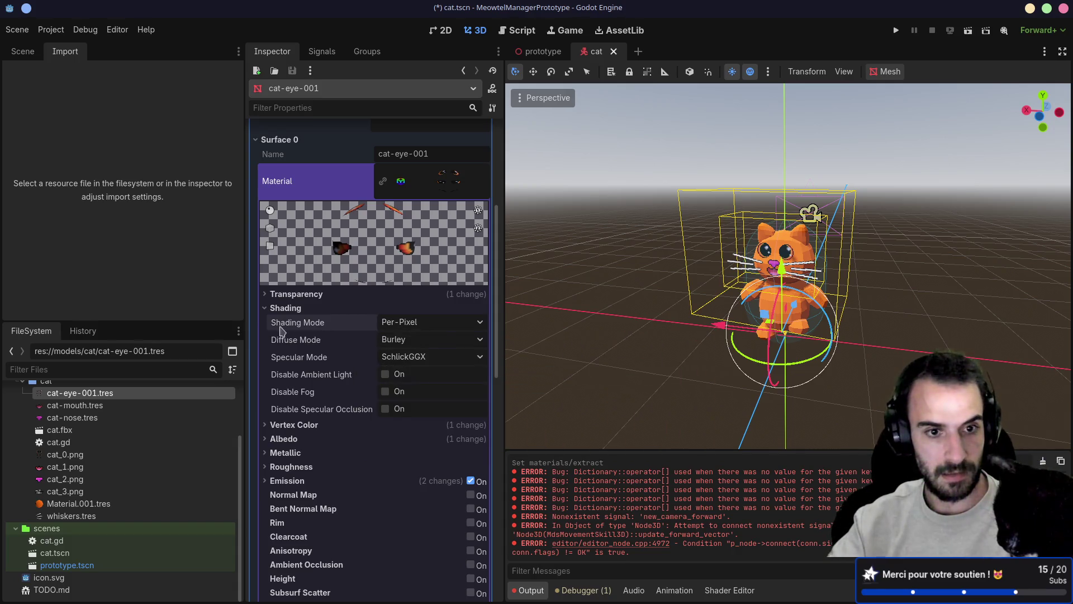
click(282, 309)
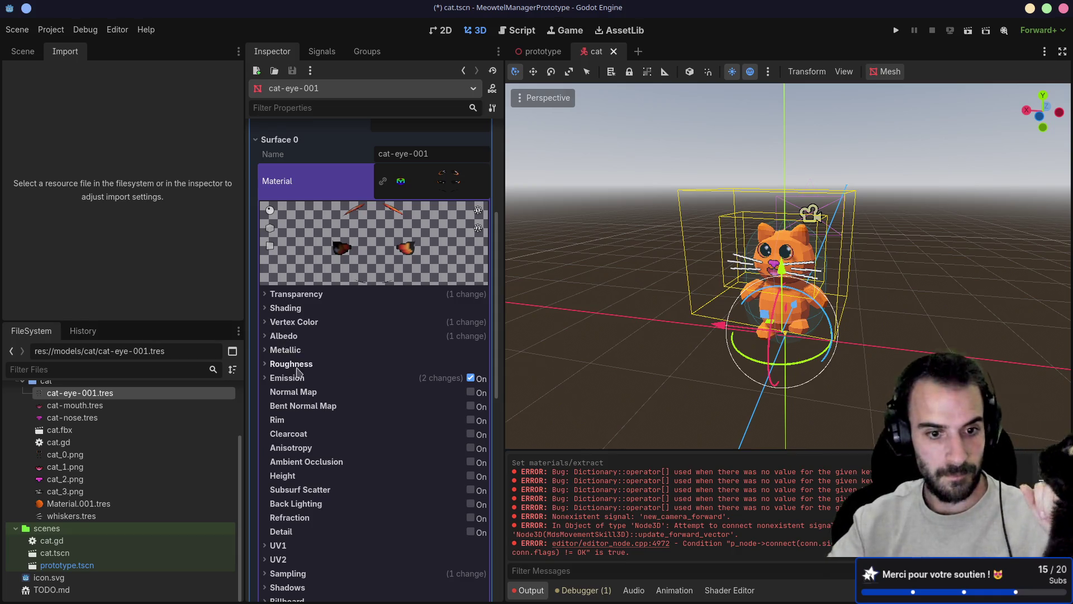
scroll(299, 372, down, 3)
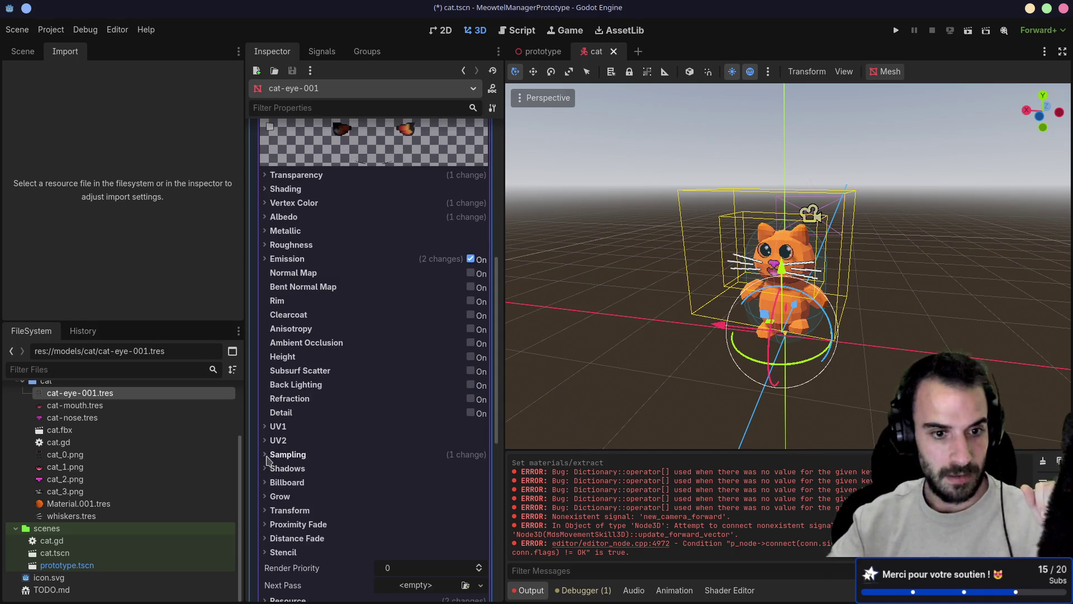
- Open the eye material's Sampling filter choices, then dismiss them without changing anything
click(288, 454)
click(417, 474)
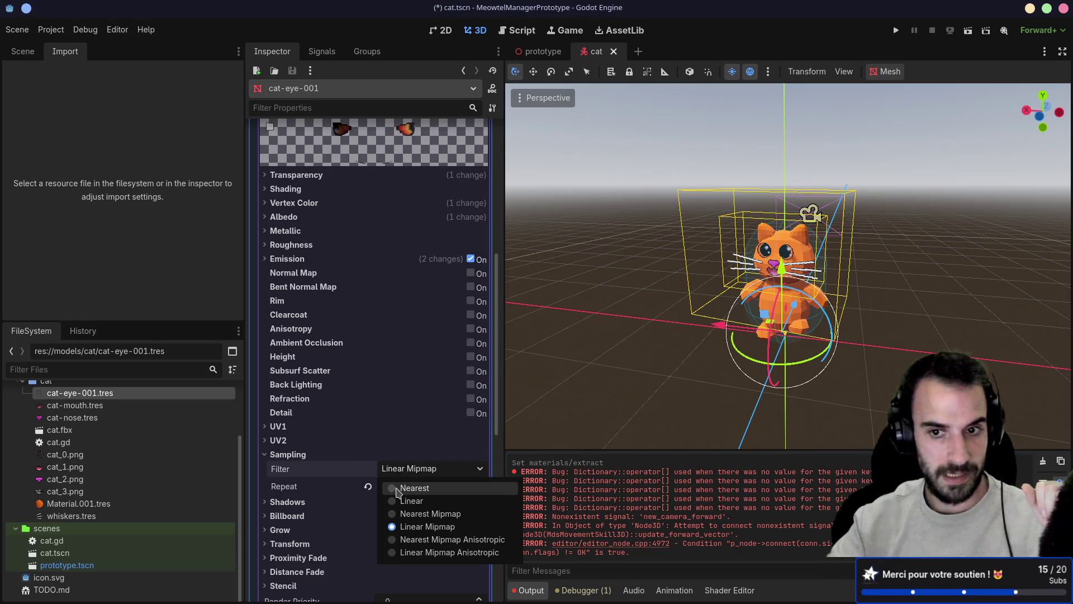
key(Escape)
scroll(795, 270, up, 8)
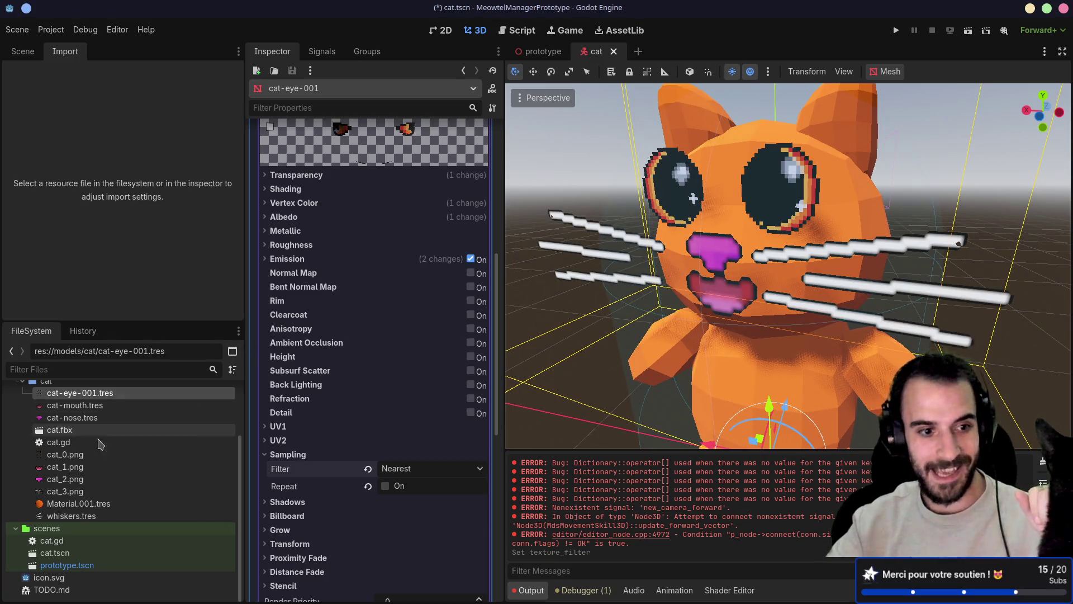
- Open cat-mouth.tres for editing, briefly switching to cat-eye-001.tres and back
mouse_move(89, 458)
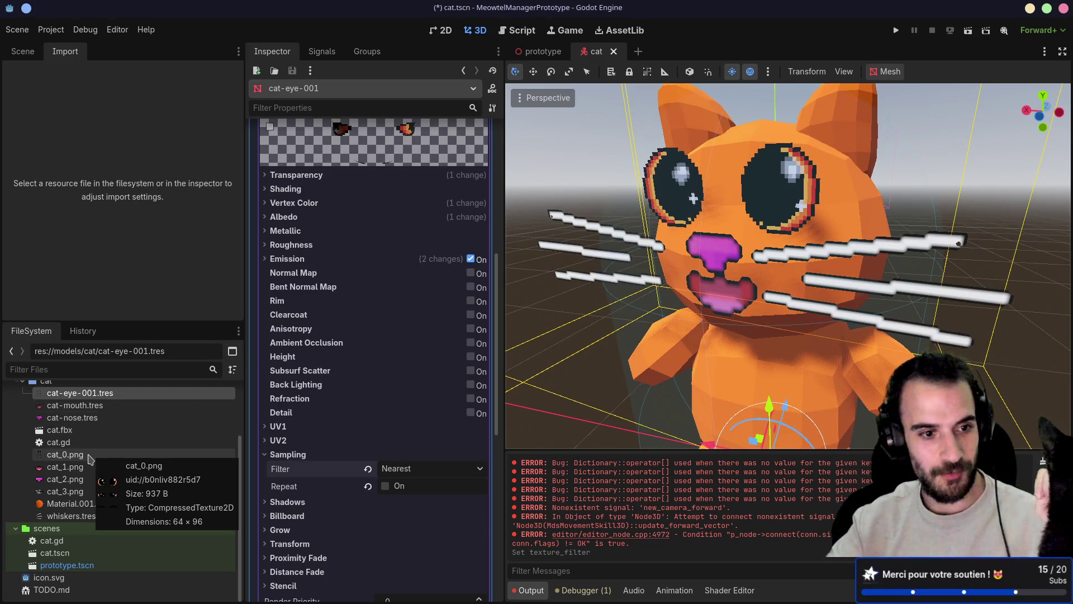
click(87, 411)
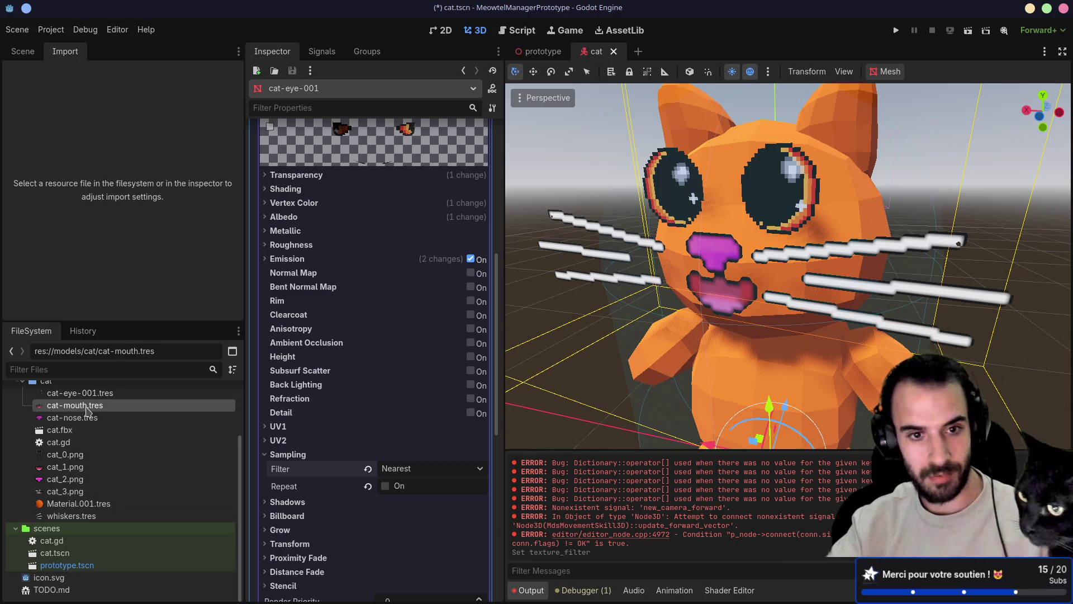
double_click(109, 410)
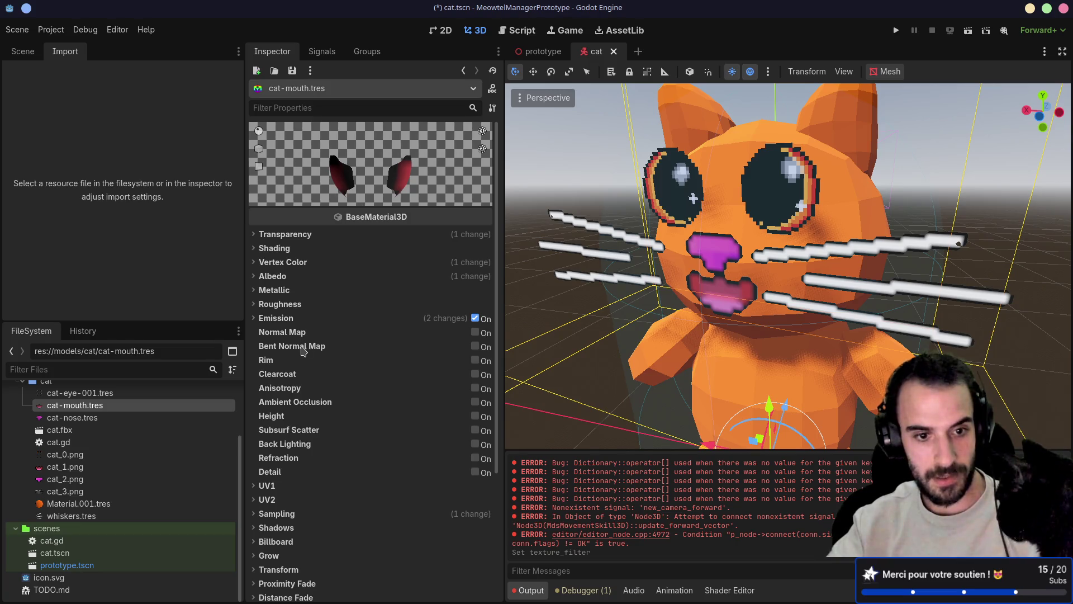
mouse_move(302, 354)
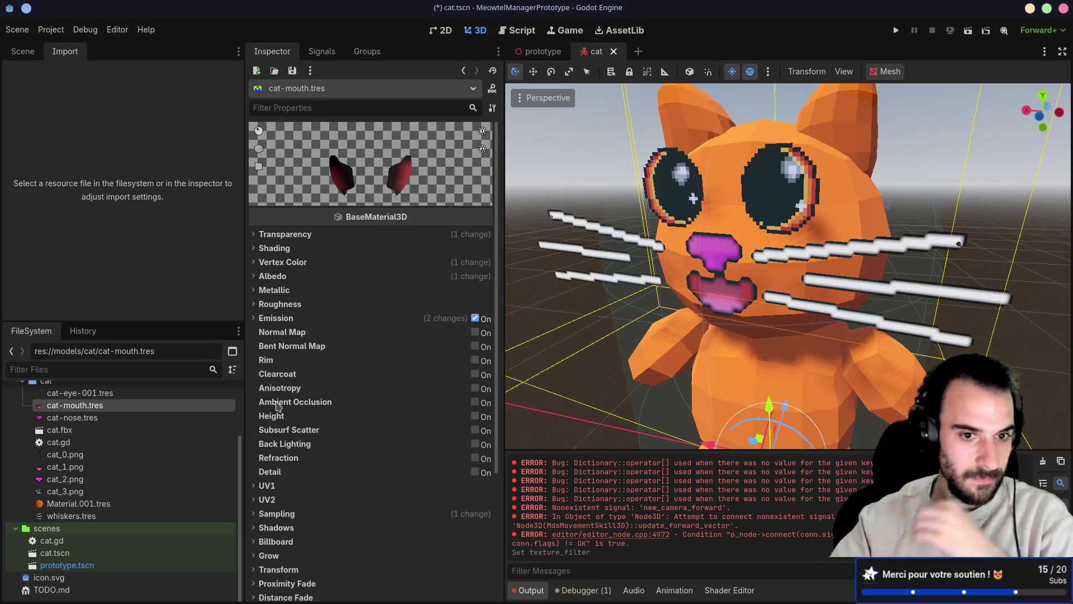
scroll(279, 408, down, 2)
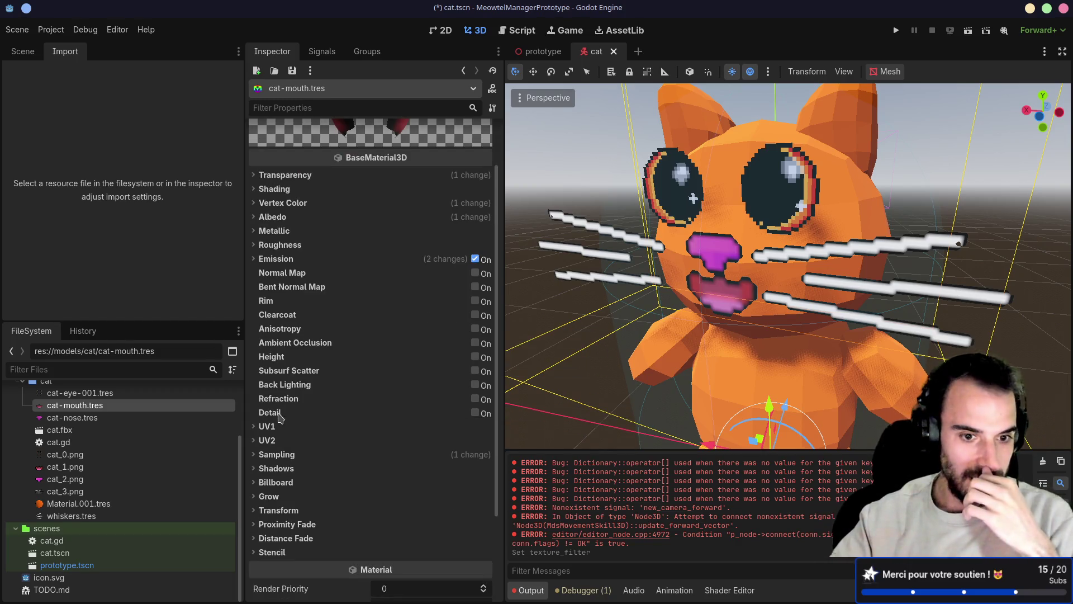
click(84, 393)
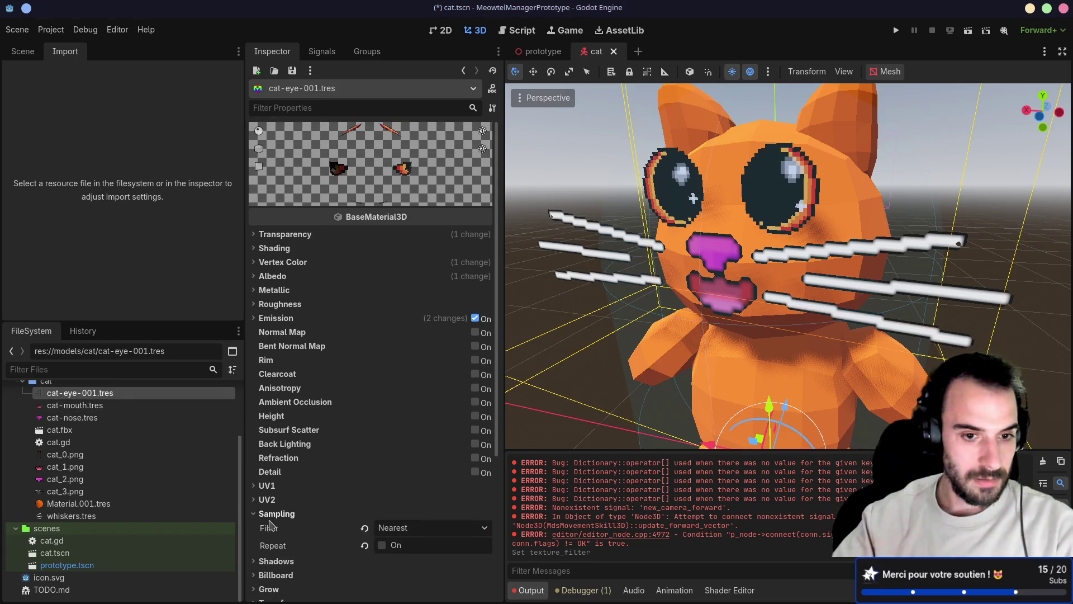
click(76, 405)
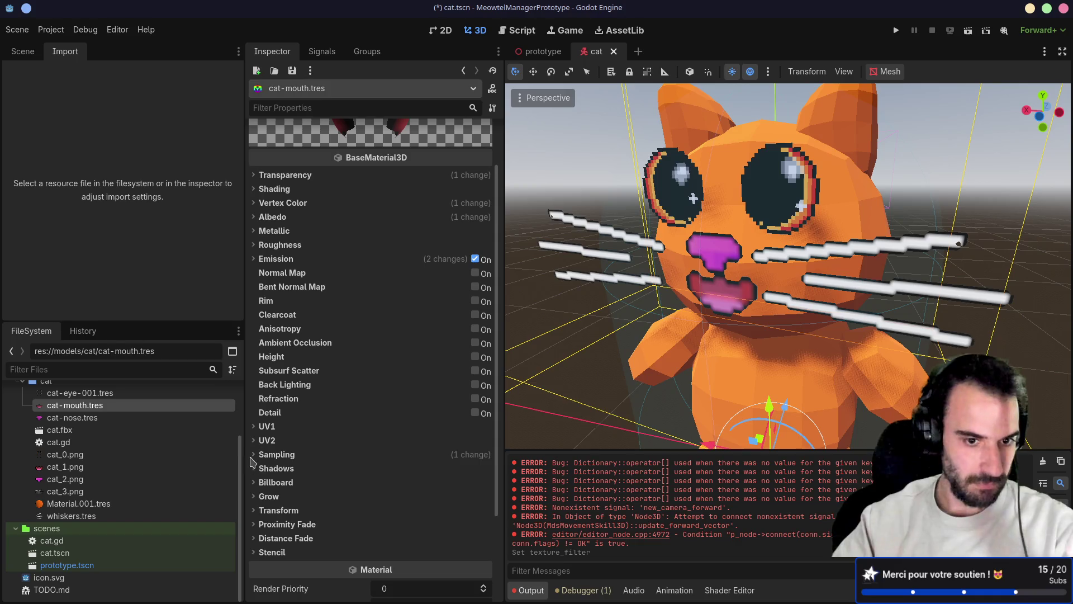
- Set the cat-mouth material's Sampling filter to Nearest
click(253, 455)
click(405, 469)
click(392, 490)
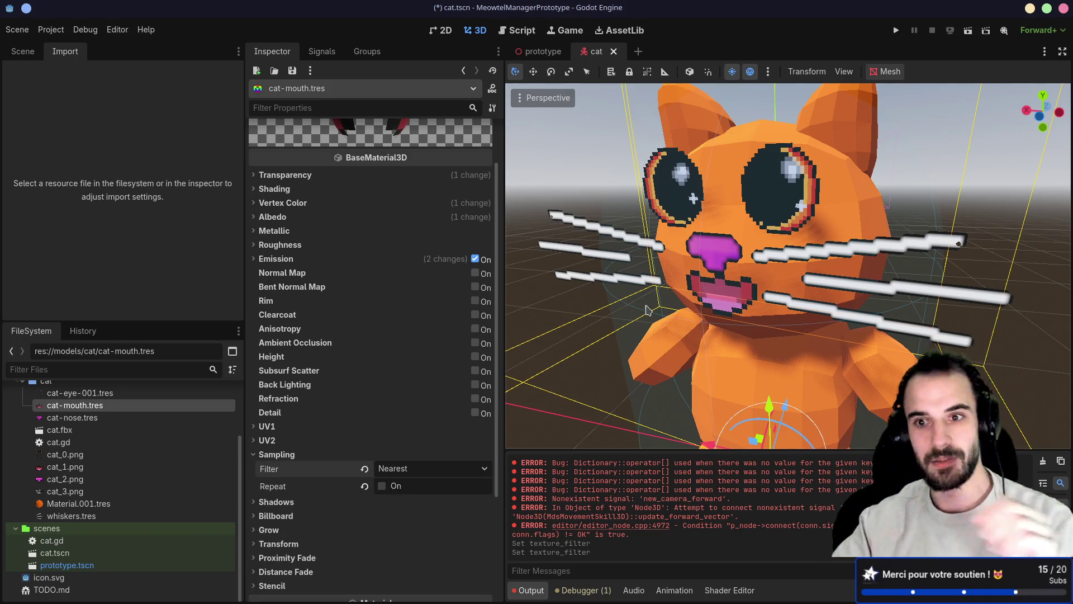
click(73, 417)
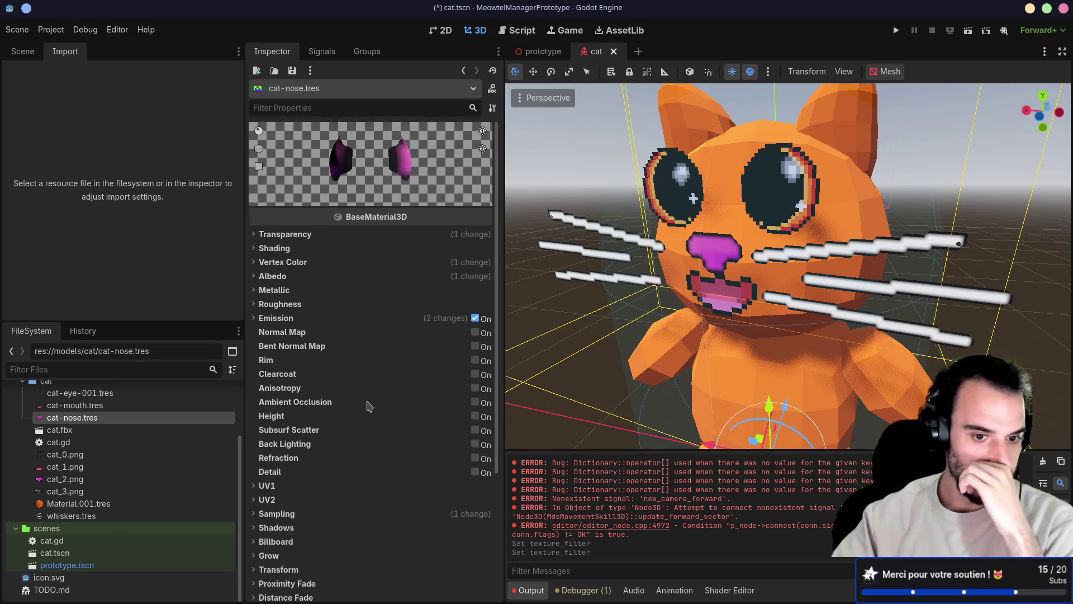
- Set the cat-nose material's Sampling filter to Nearest
scroll(369, 407, down, 5)
click(279, 341)
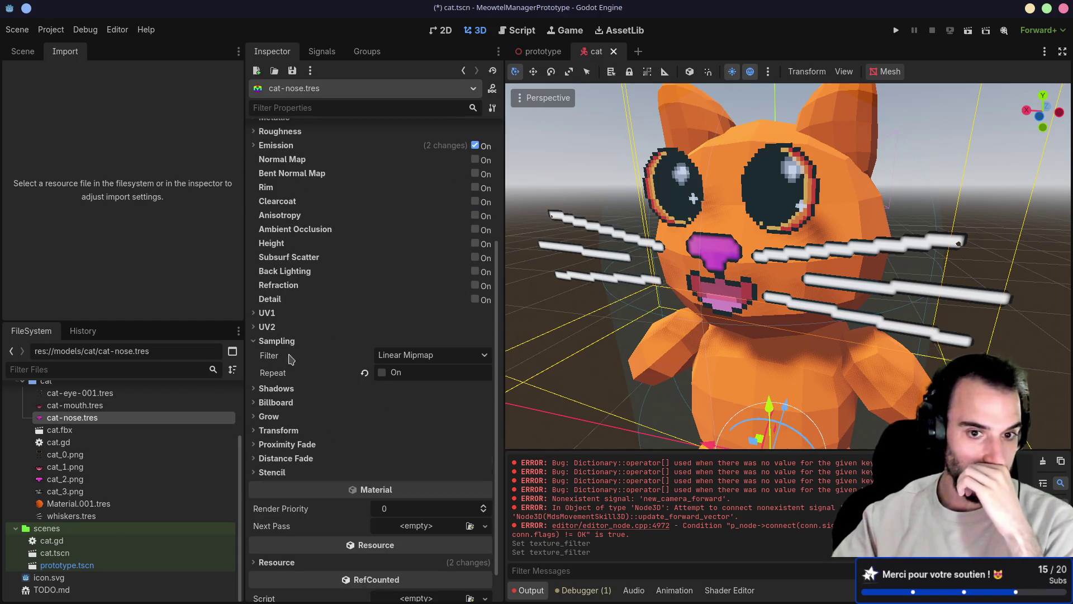
click(406, 358)
click(398, 372)
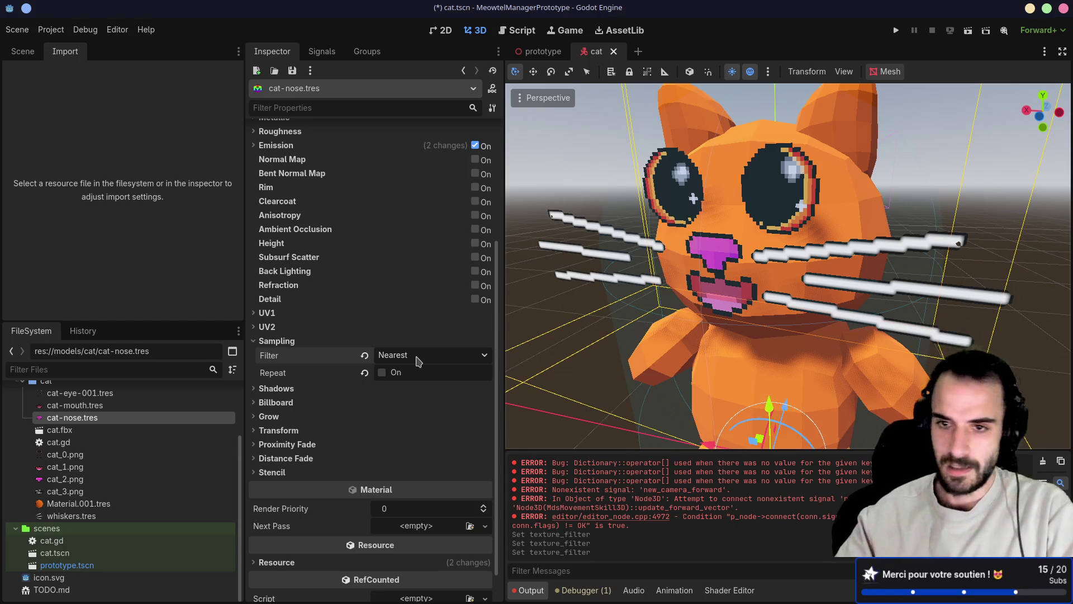
scroll(417, 361, up, 2)
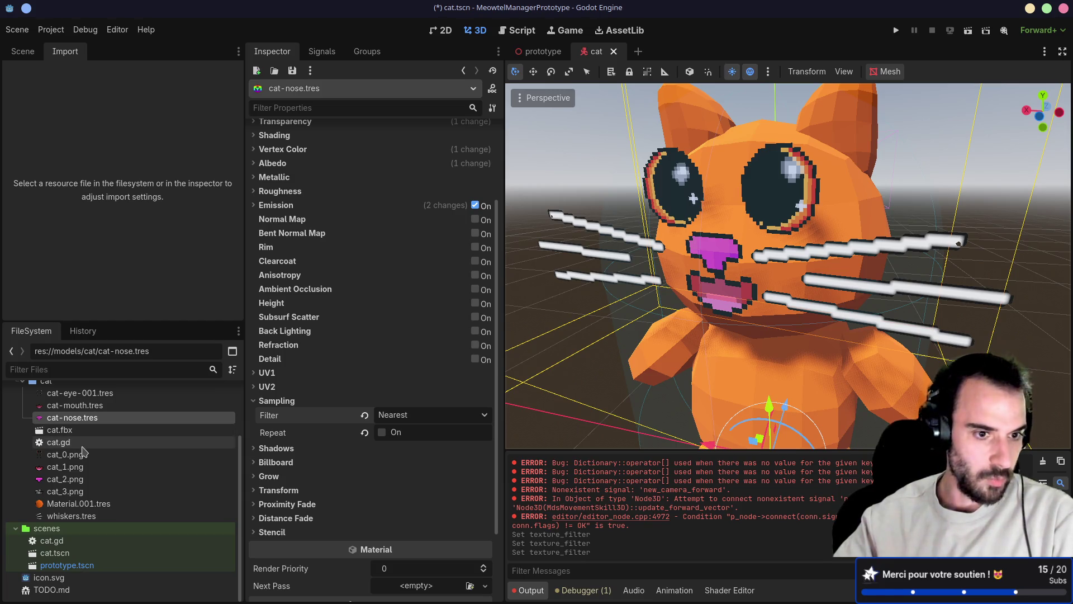
- Open whiskers.tres and set its Sampling filter to Nearest
click(73, 516)
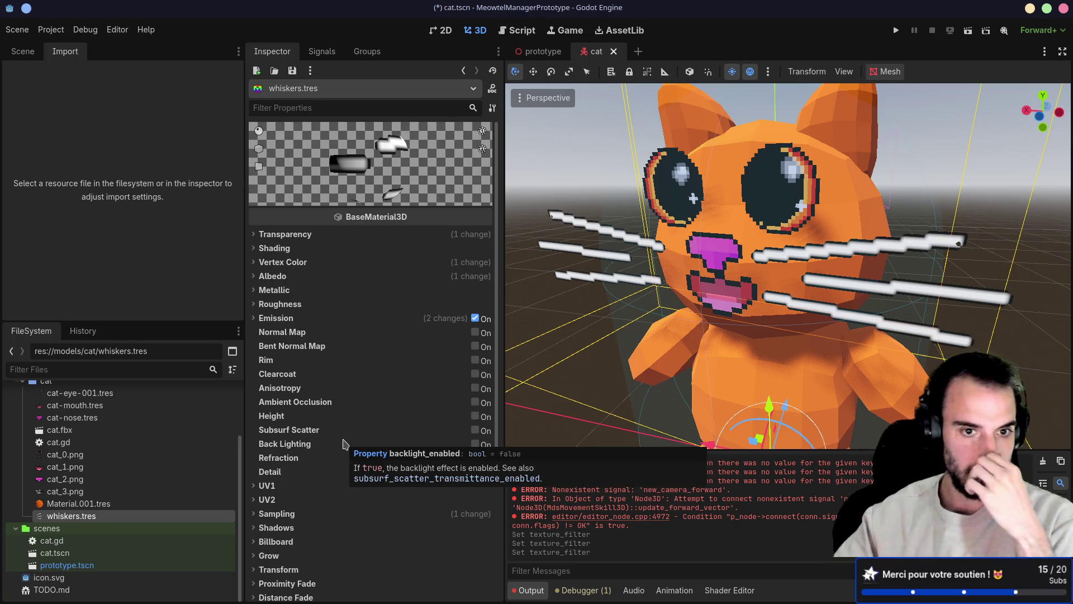
scroll(345, 446, down, 3)
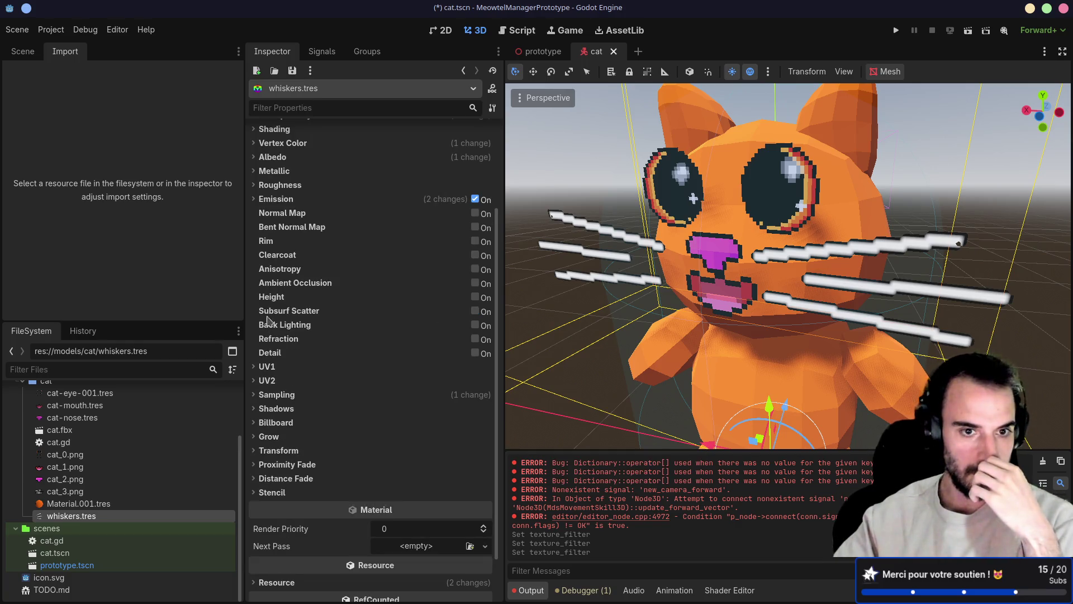
click(263, 395)
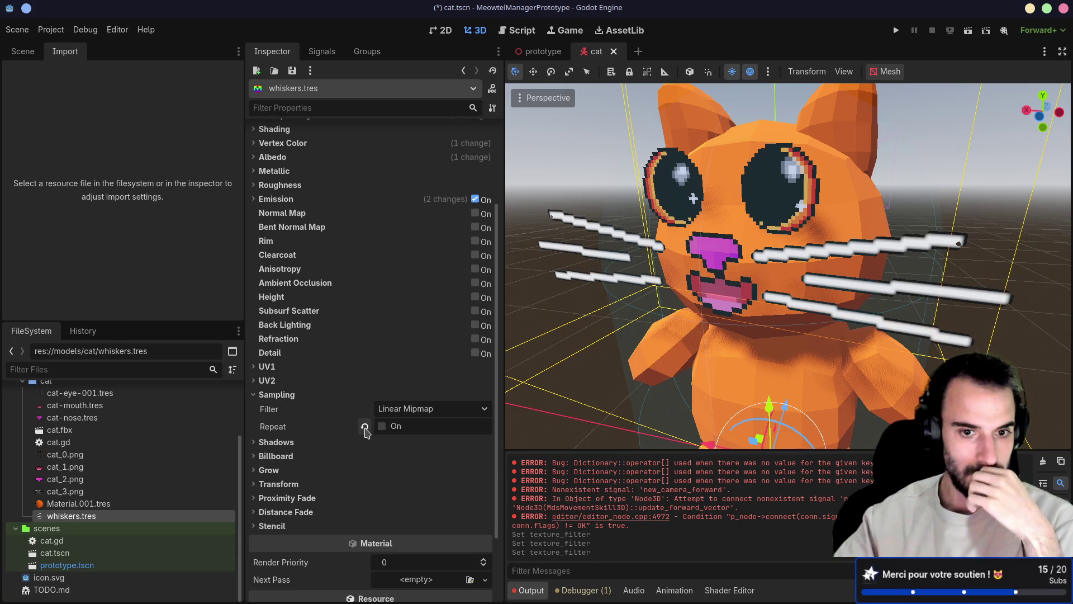
click(406, 410)
click(391, 429)
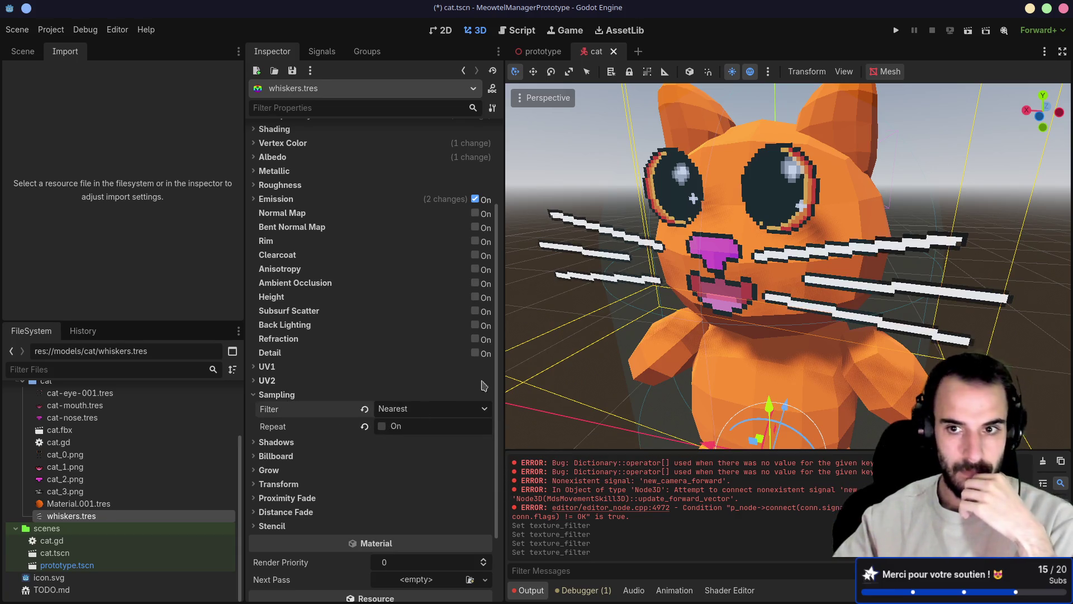
- Deselect the mesh, zoom and orbit to view the whole cat, then save and run the game
click(659, 324)
scroll(659, 323, up, 3)
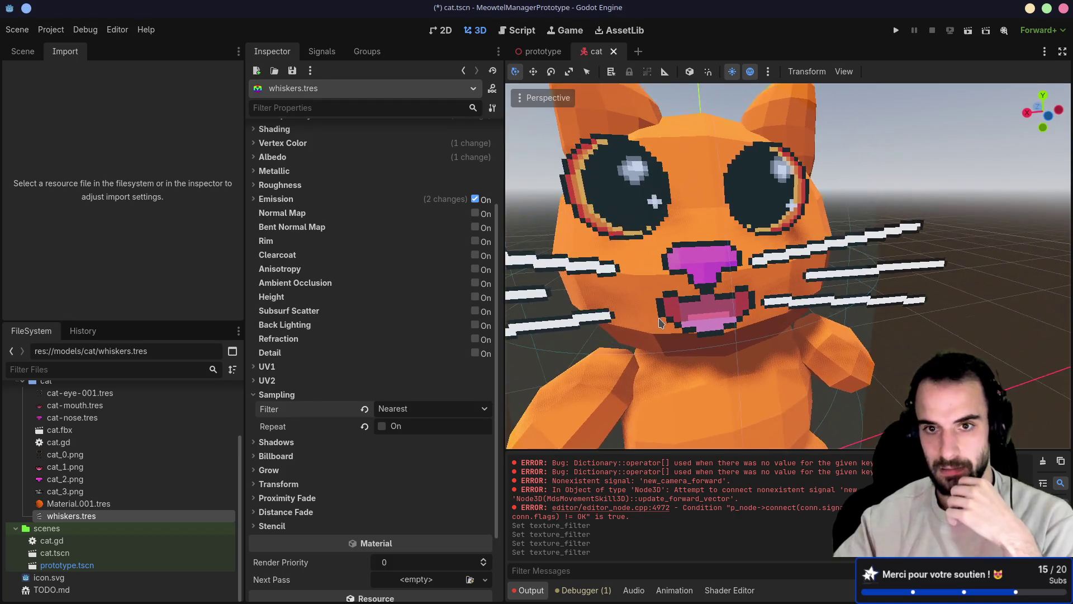
scroll(660, 323, down, 1)
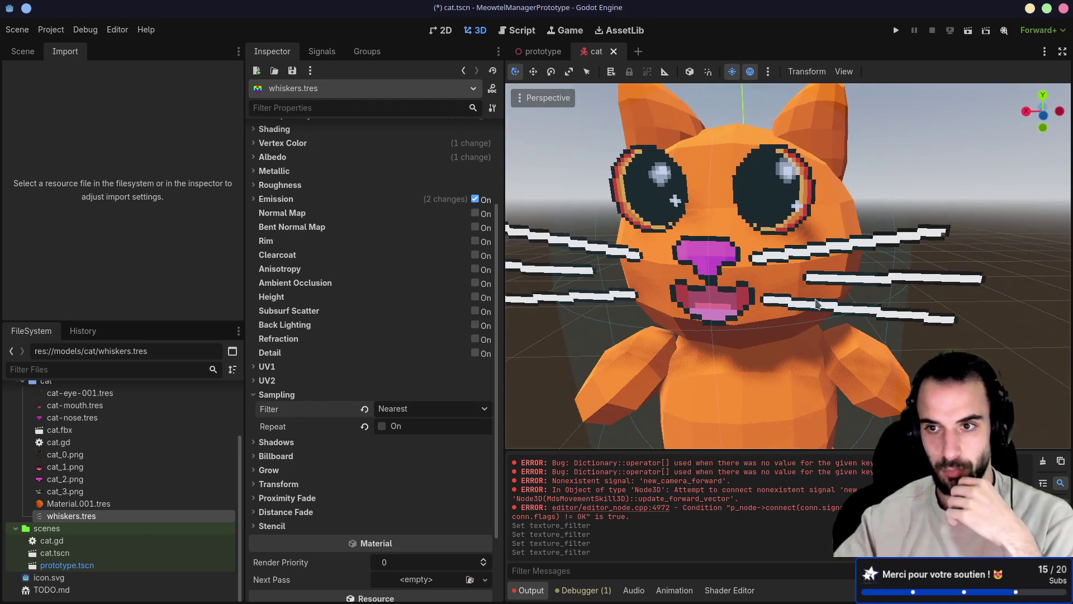
scroll(917, 250, down, 5)
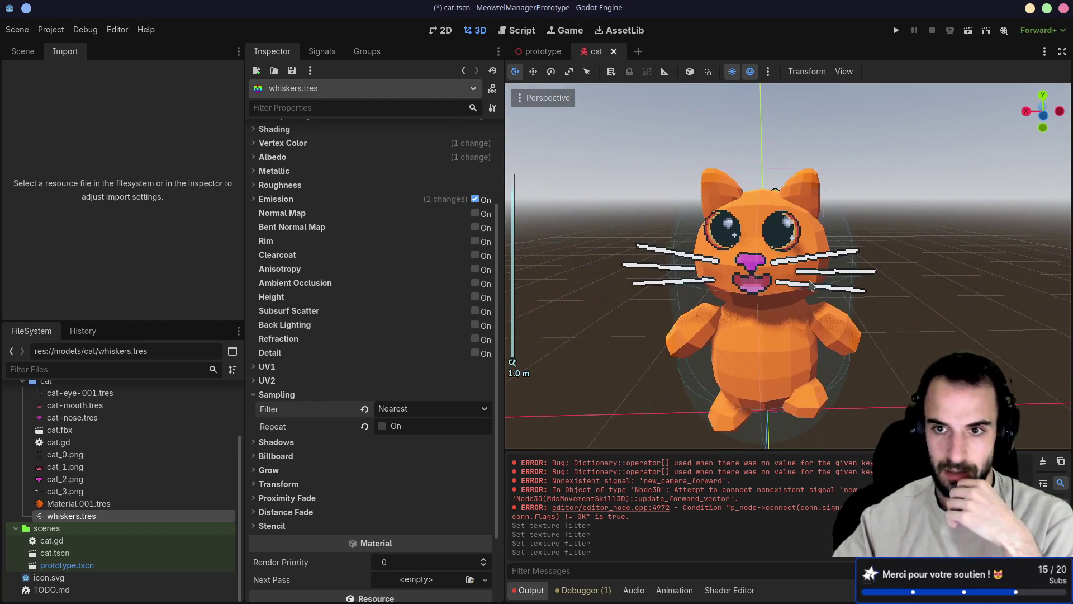
drag(917, 252, 906, 285)
click(896, 30)
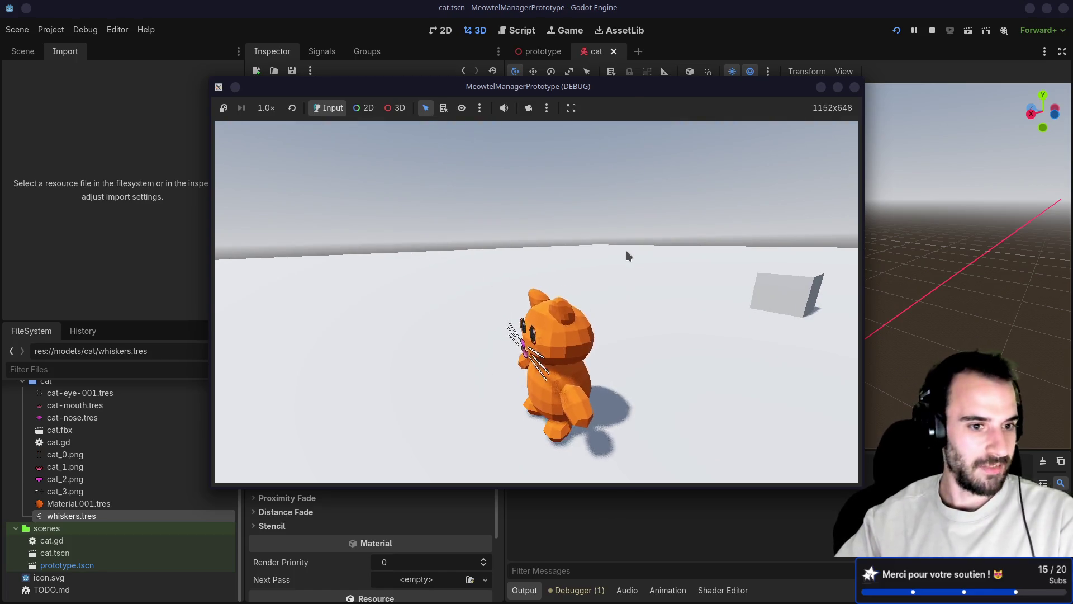
- Stop the running game with F8 to return to the editor
key(F8)
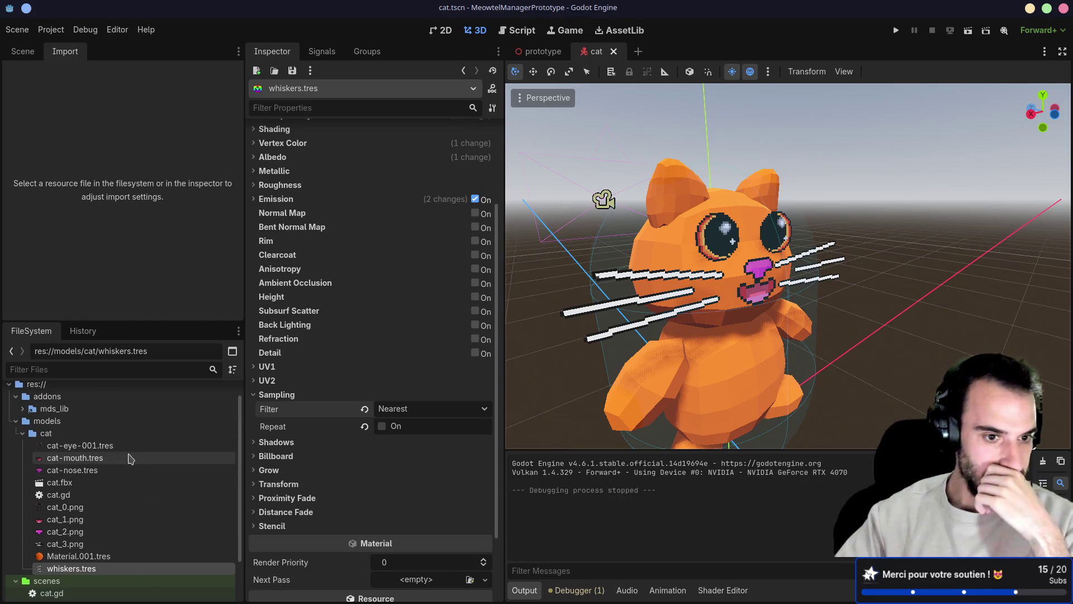
- Expand and collapse the whiskers material's UV1 and UV2 sections
click(253, 367)
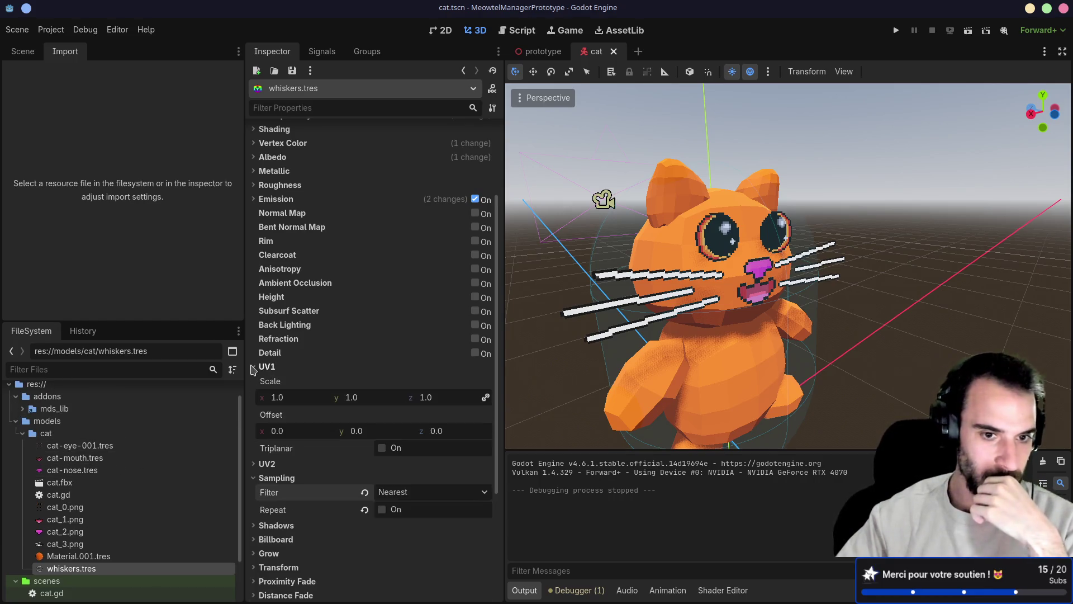
click(253, 368)
click(254, 382)
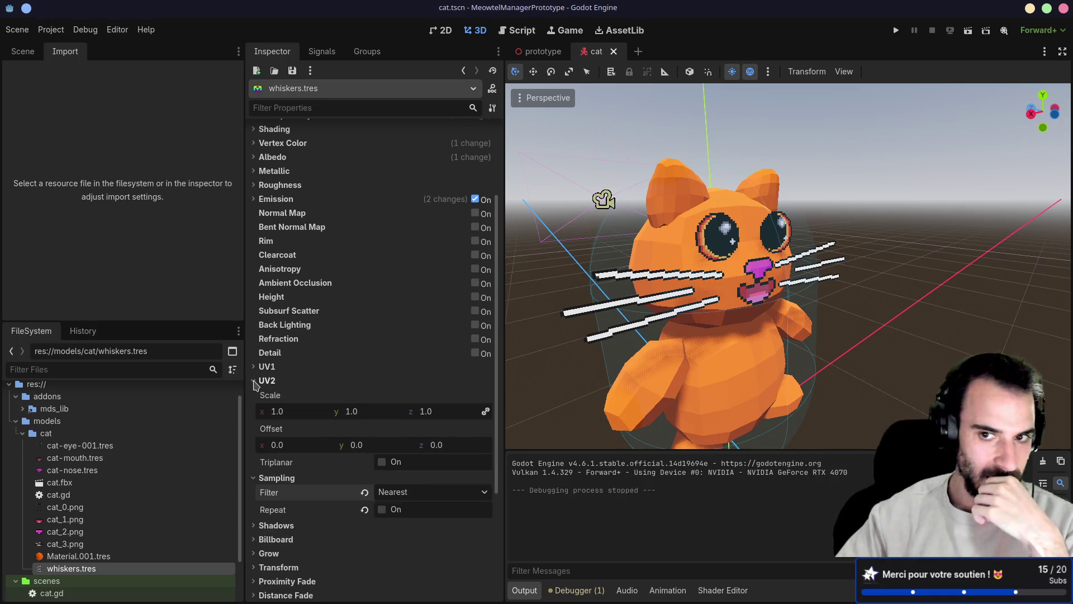
click(254, 382)
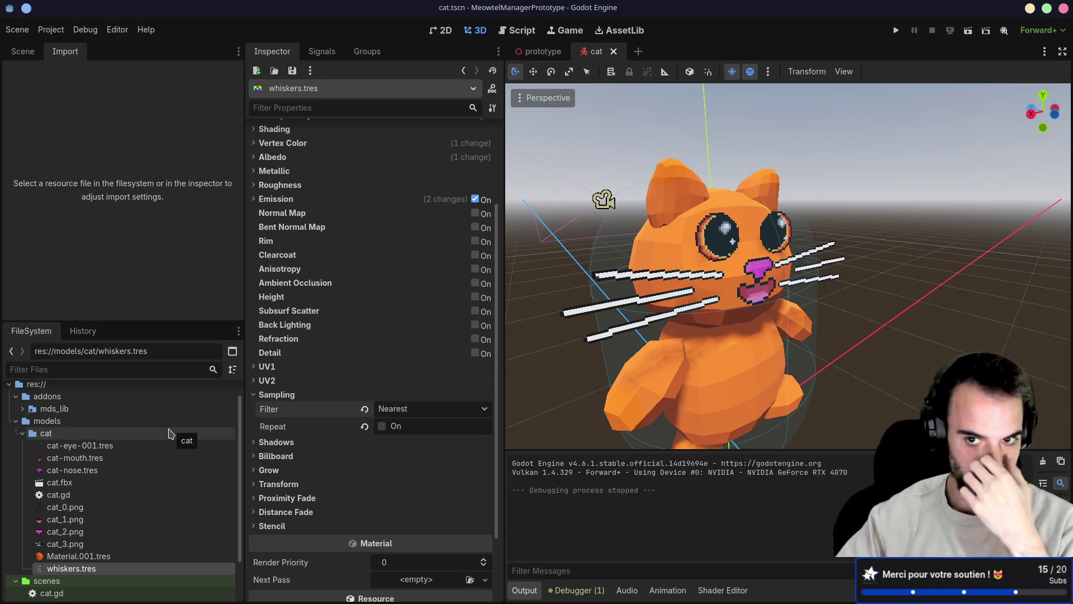
- Open cat-eye-001.tres, expand its UV1 section, and drag the Offset y value
click(124, 446)
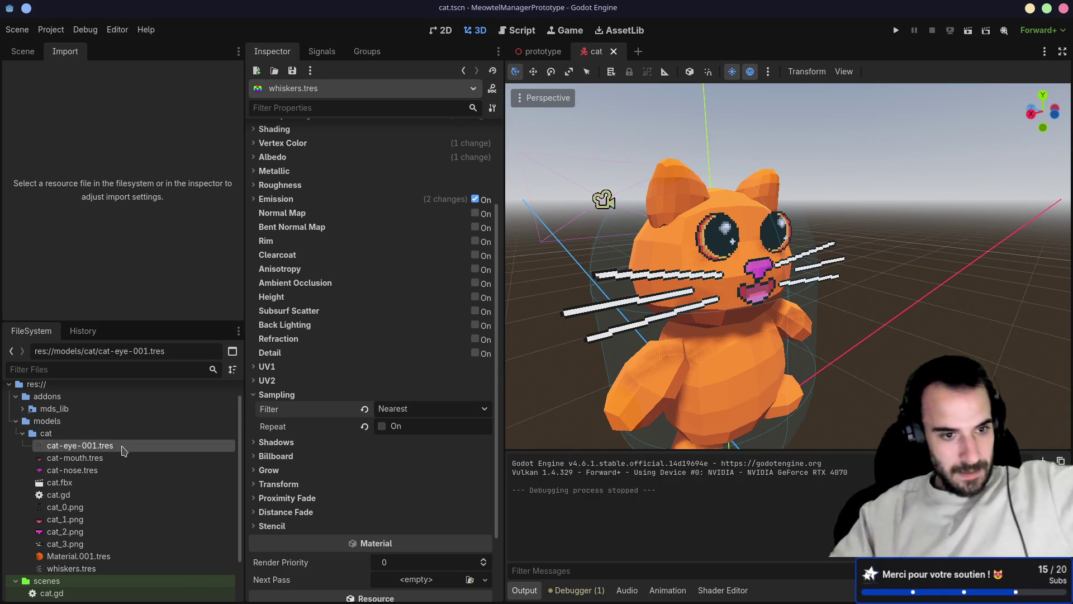
scroll(326, 410, down, 1)
click(259, 427)
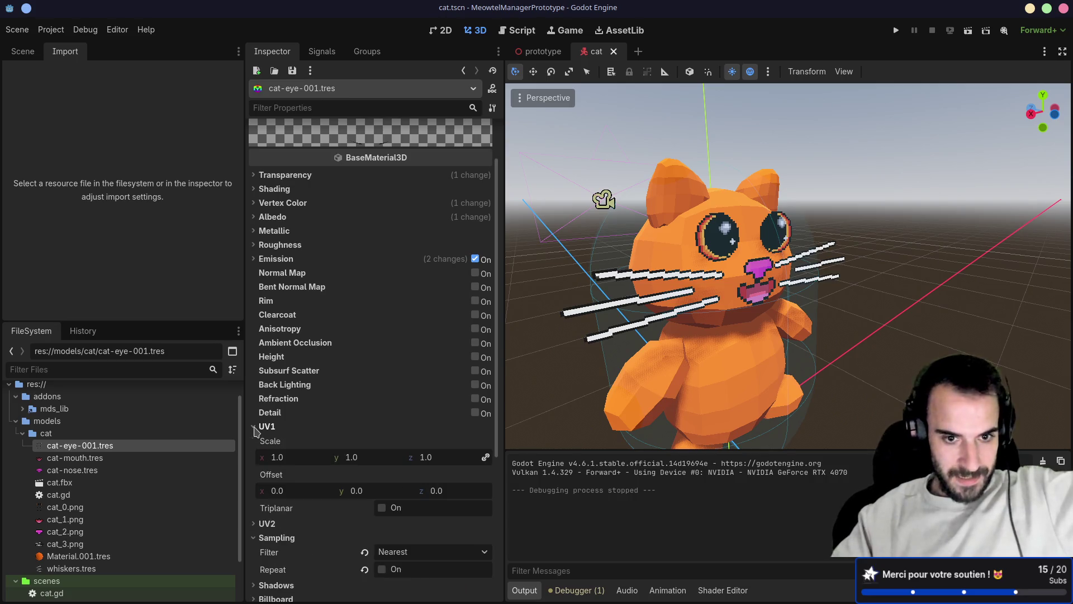
scroll(290, 424, down, 2)
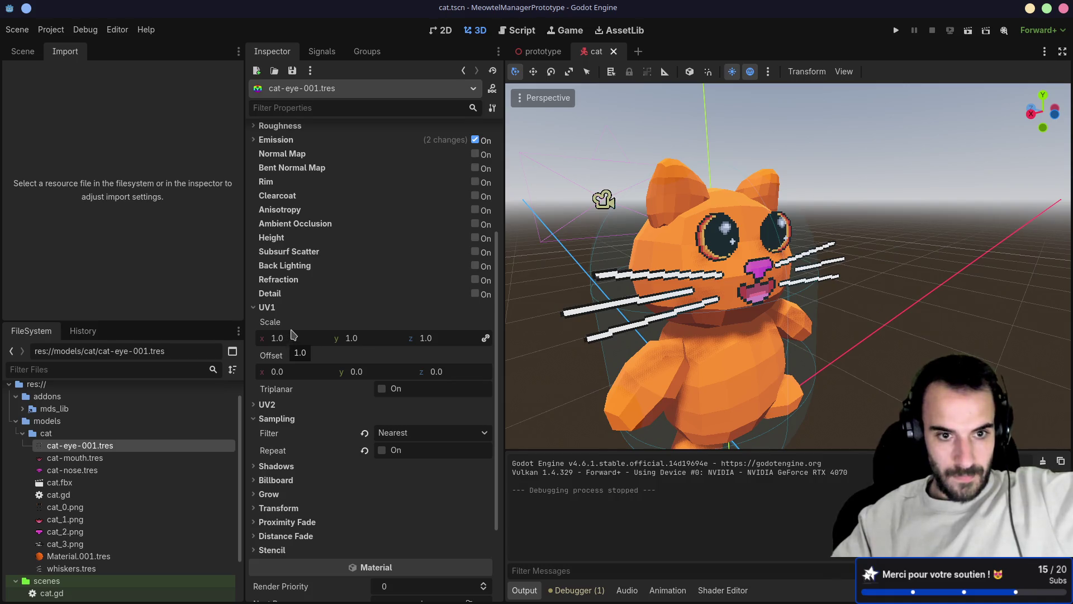
drag(348, 376, 400, 374)
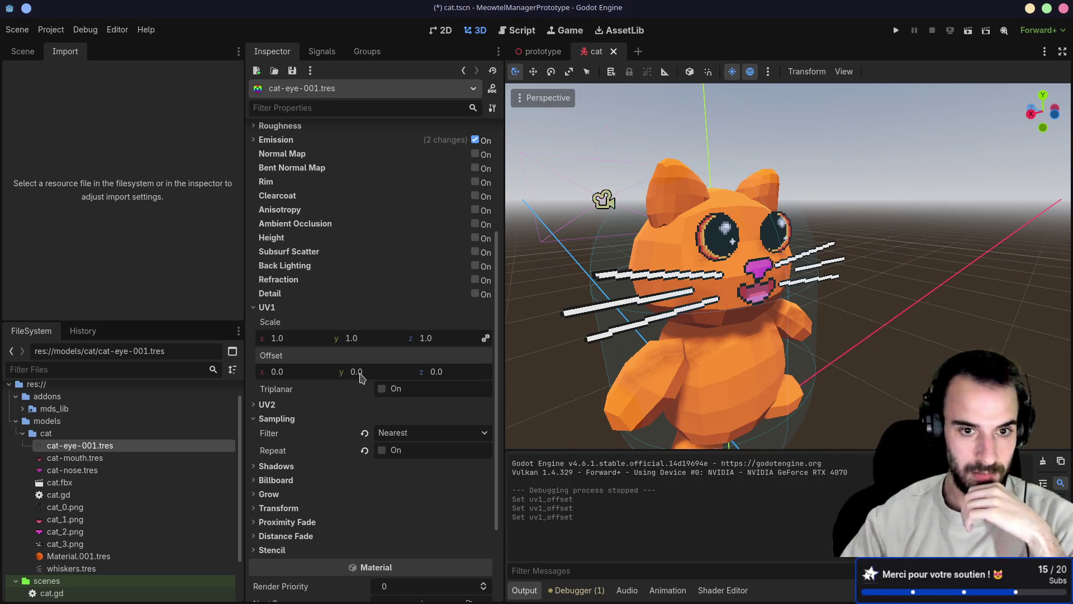
- Enter 0.333, then 0.666 as the eye material's UV1 Offset y, and orbit to face the cat
text(.33)
key(Return)
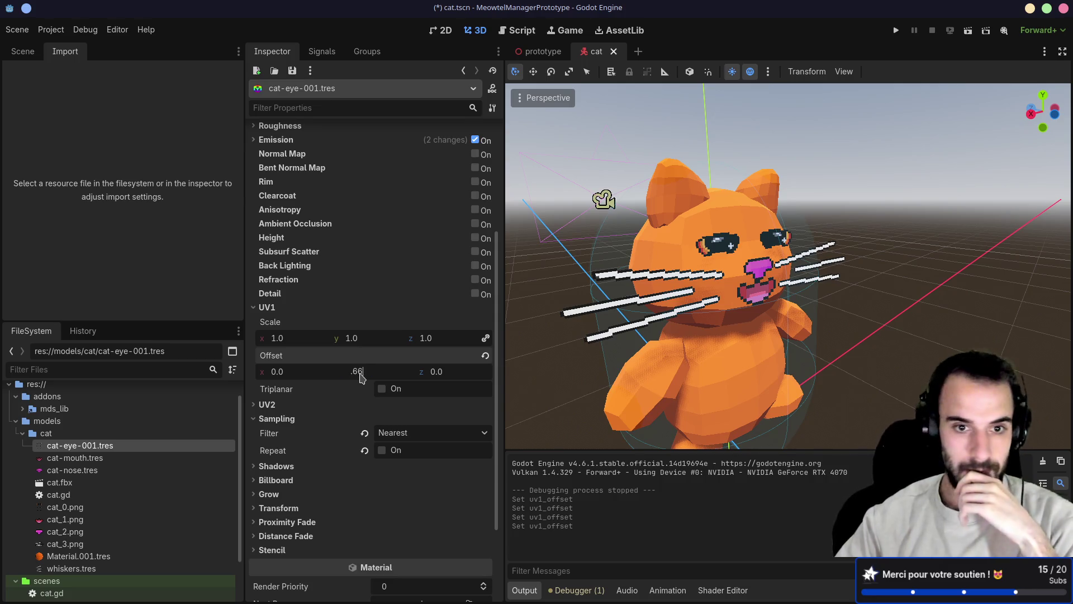
text(6)
key(Return)
drag(593, 268, 535, 272)
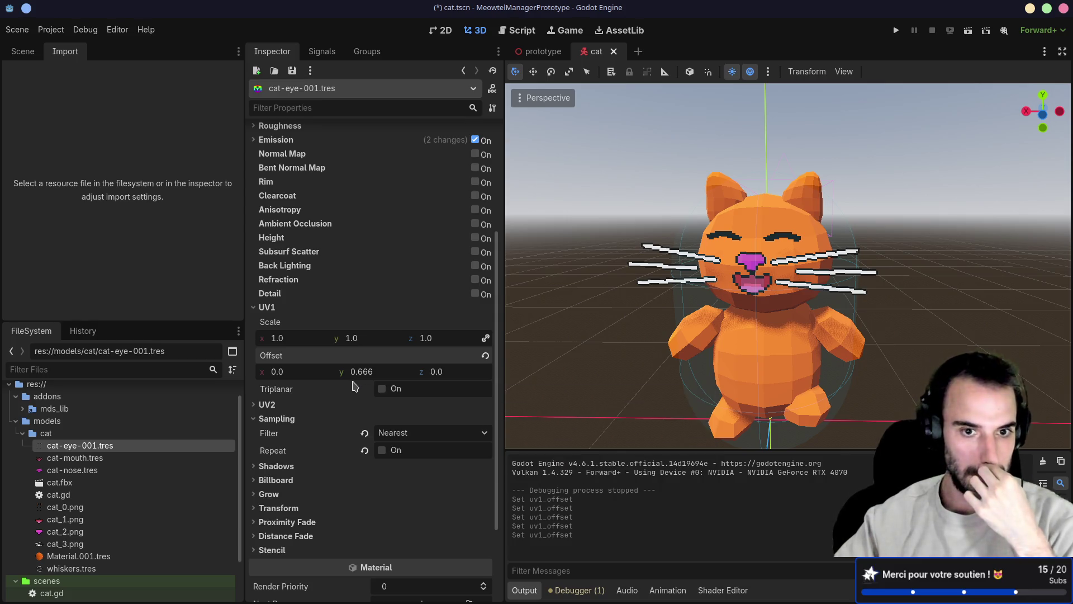
mouse_move(352, 385)
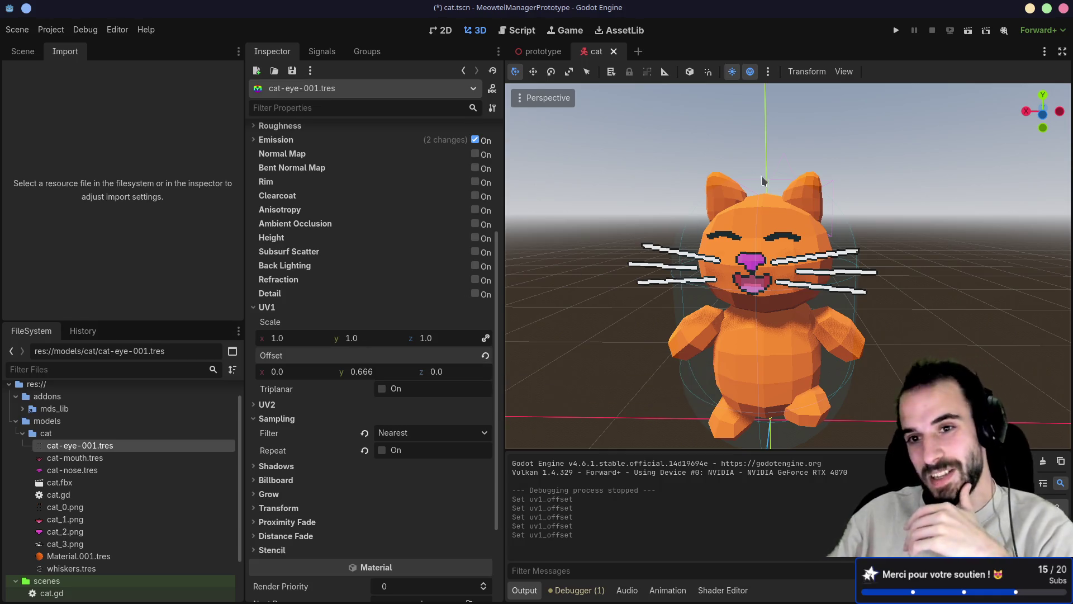
mouse_move(895, 219)
mouse_down()
mouse_move(934, 202)
mouse_move(821, 240)
mouse_up()
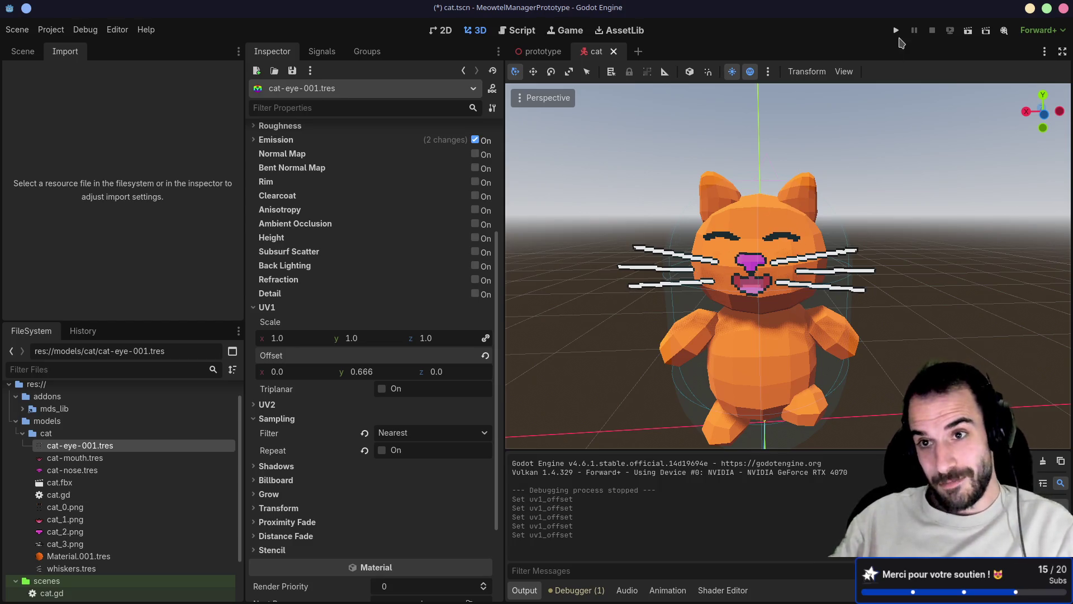
- Play-test the game, orbiting the camera to view the cat's closed, smiling eyes
click(896, 30)
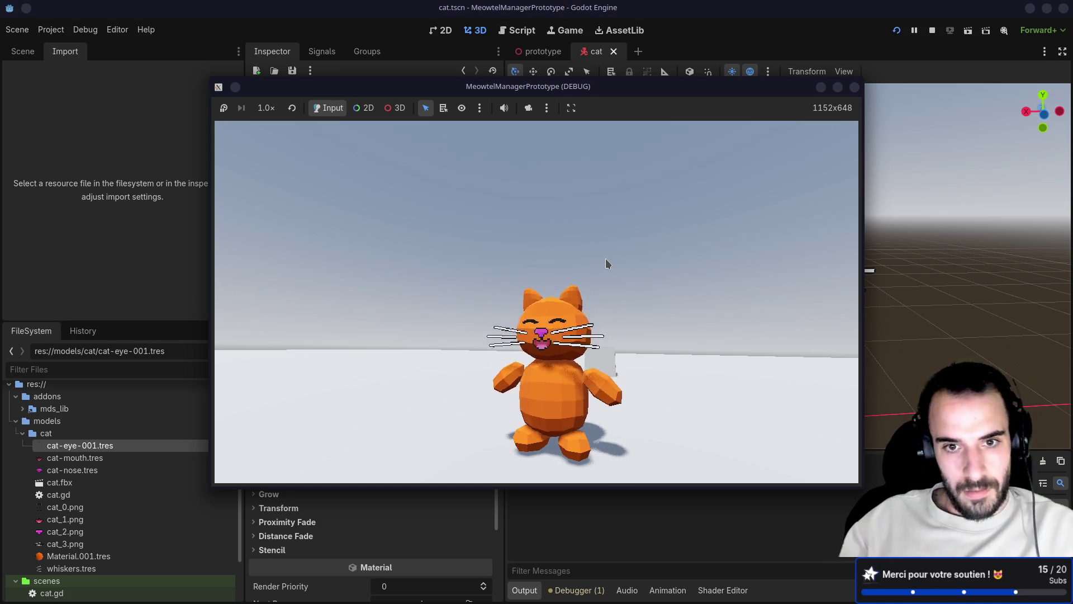
drag(605, 258, 605, 278)
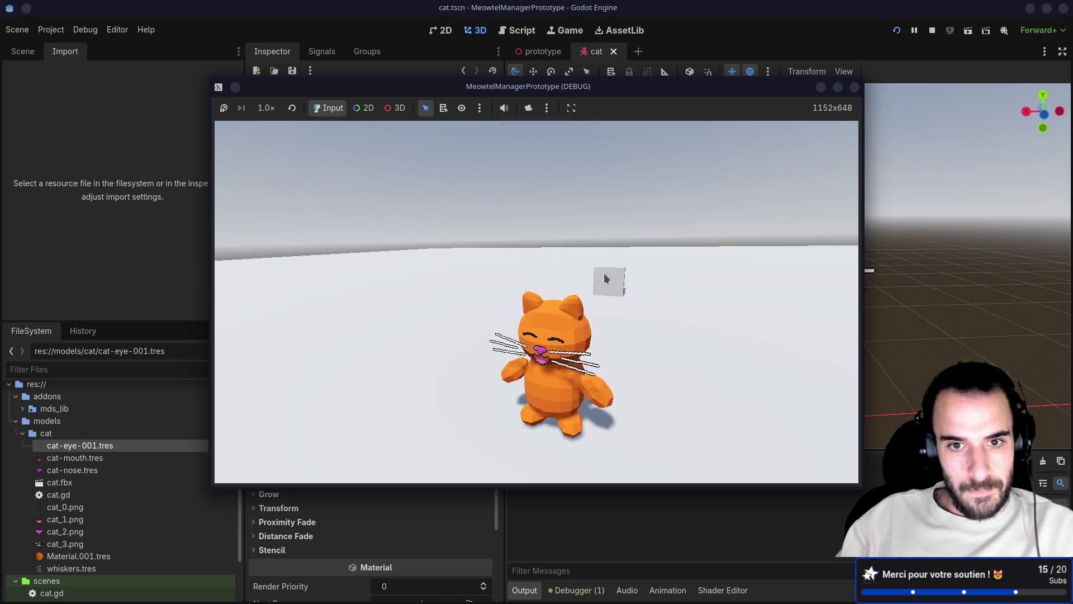
drag(605, 278, 631, 259)
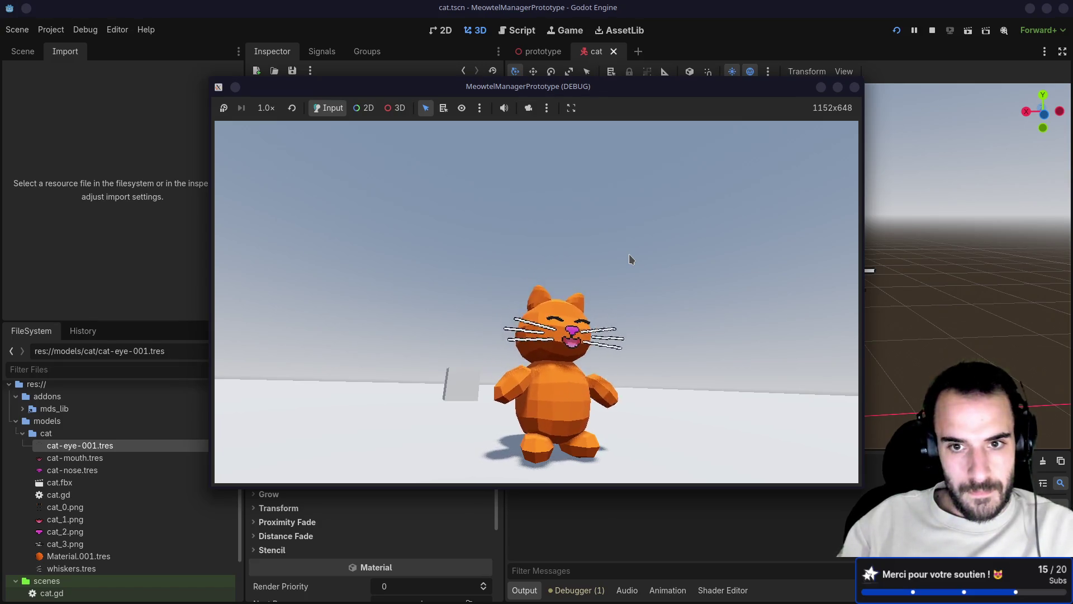
mouse_move(630, 259)
mouse_down()
mouse_move(575, 280)
mouse_move(623, 270)
mouse_move(539, 373)
mouse_move(519, 353)
mouse_move(576, 313)
mouse_move(628, 297)
mouse_move(601, 301)
mouse_up()
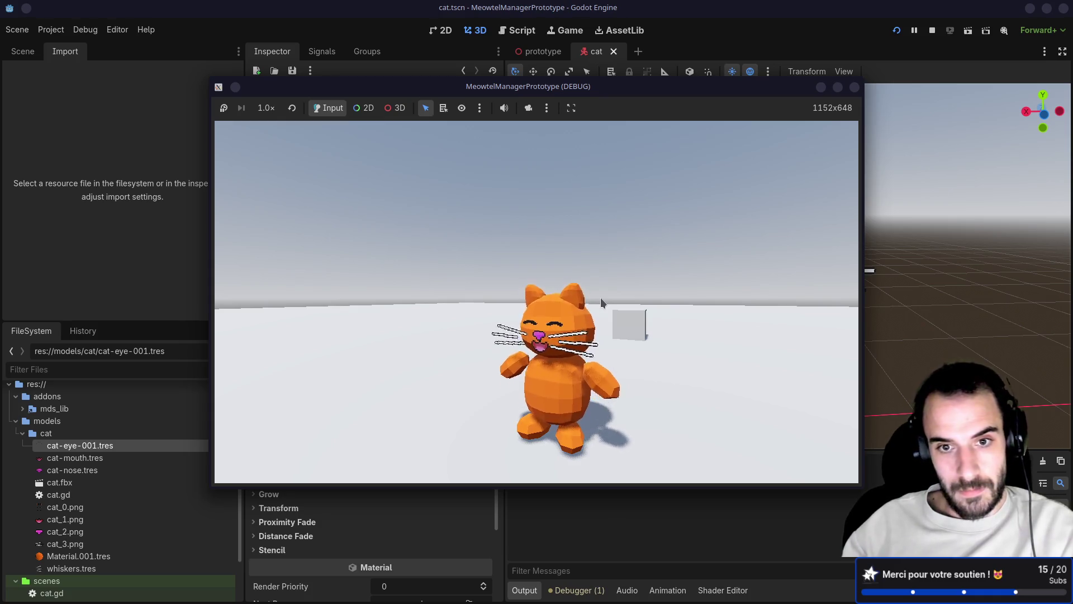
key(F8)
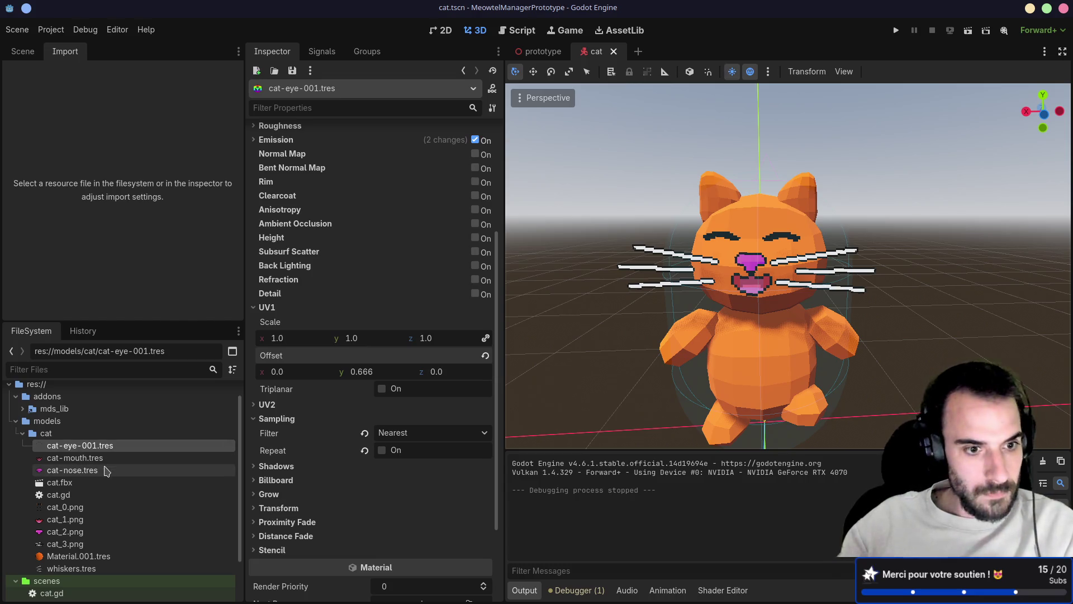
- Set the whiskers.tres texture filter to Nearest Mipmap, then start a new Firefox tab
scroll(105, 528, down, 1)
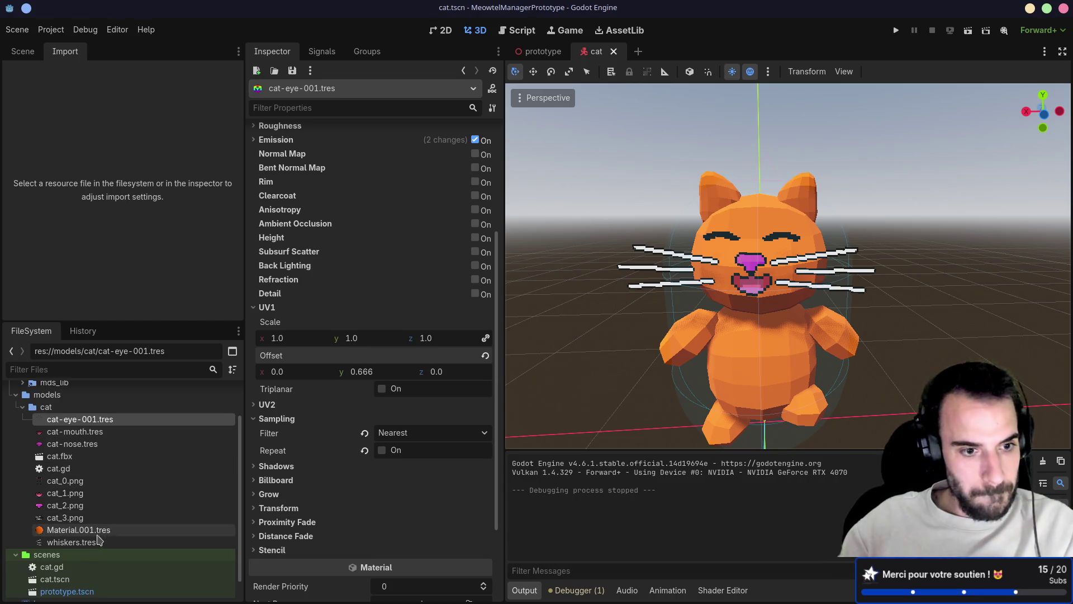
click(90, 543)
click(401, 413)
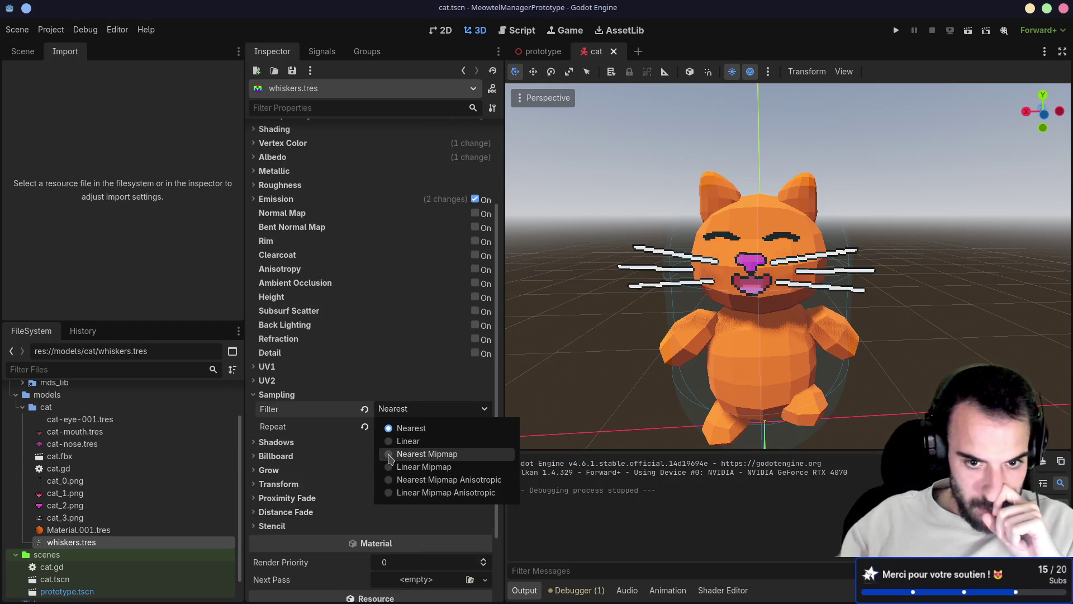
click(414, 455)
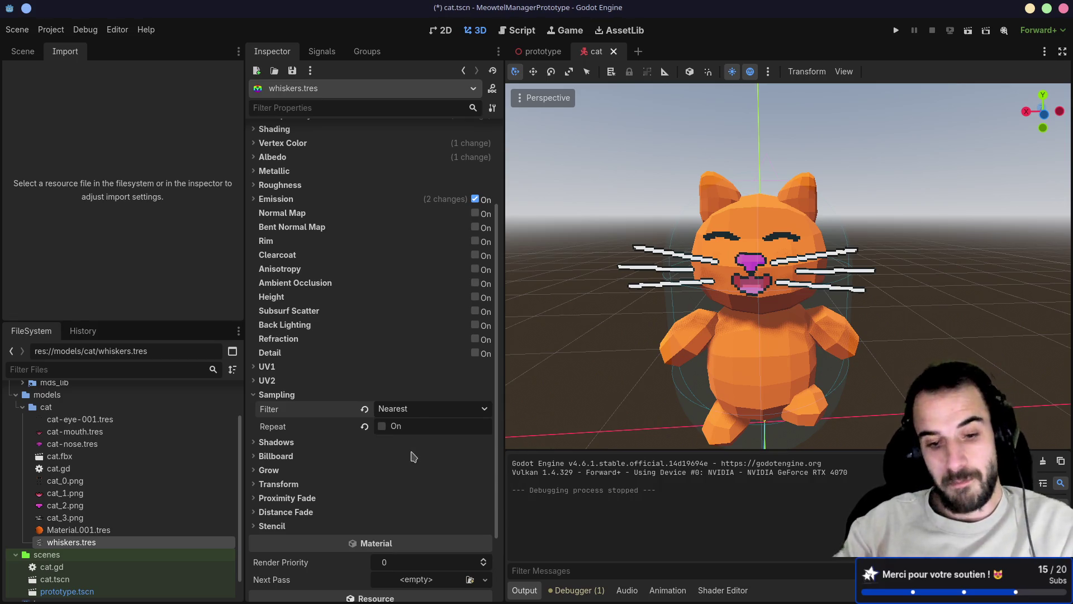
key(alt+Tab)
click(288, 13)
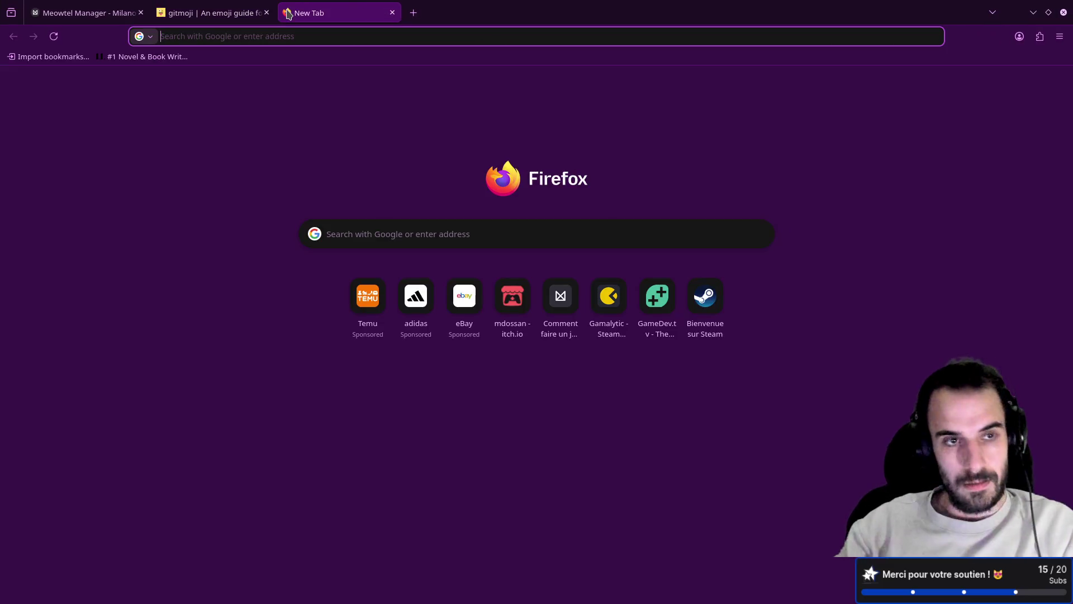
- Google 'mipmap definition' in Firefox, then return to the Godot editor
text(mi)
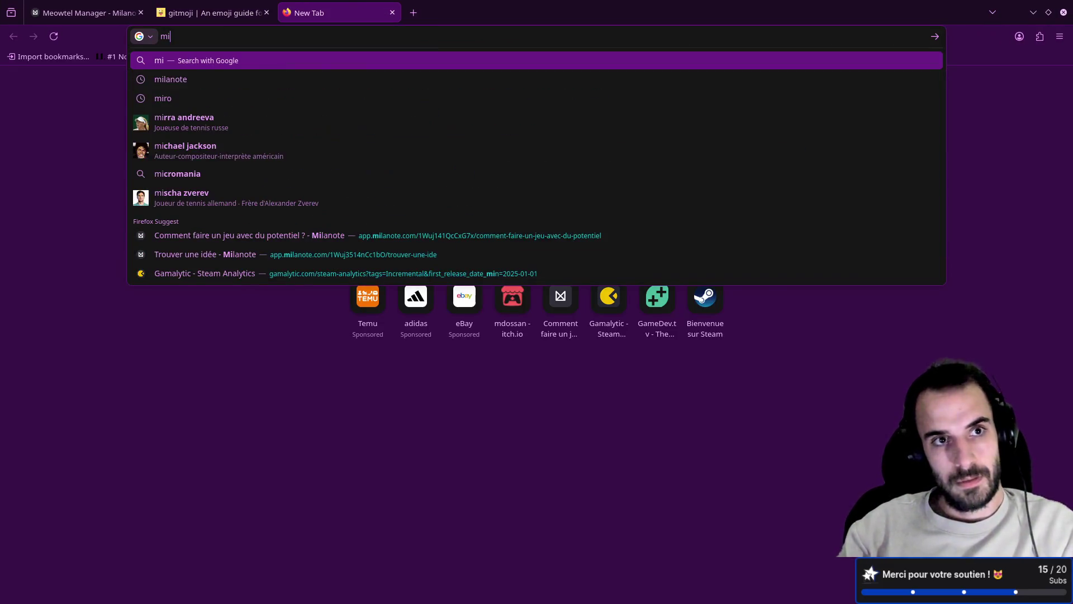
text(pmap de)
key(Down)
key(Down)
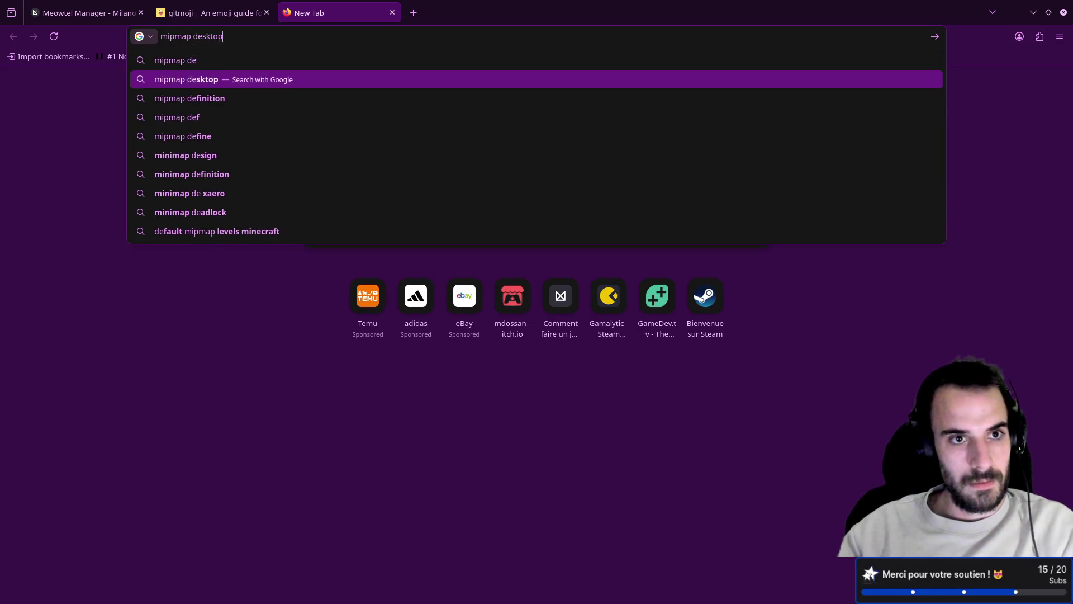
key(Return)
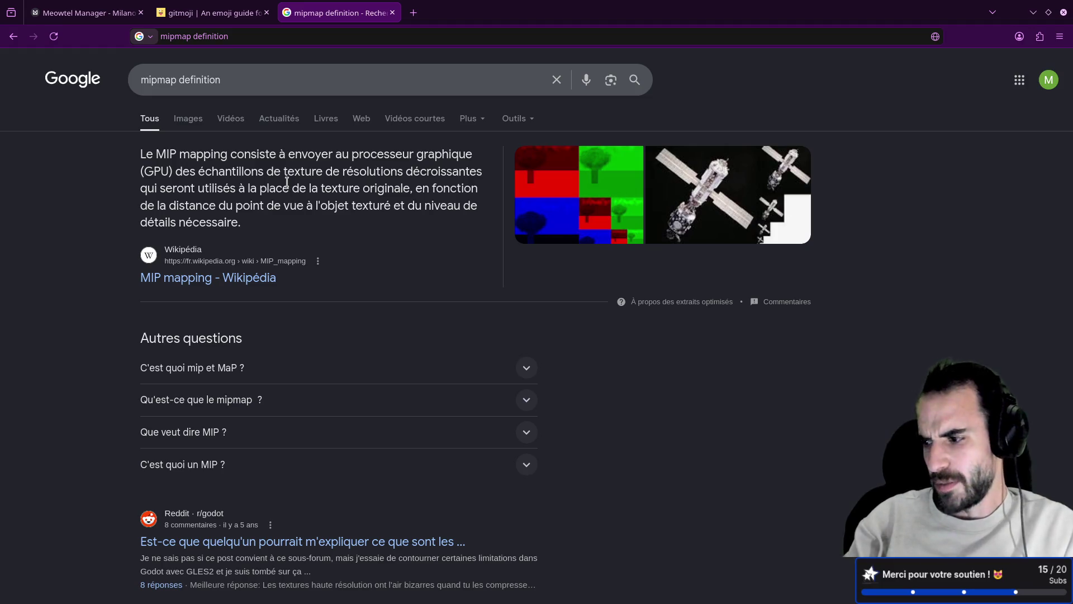
key(alt+Tab)
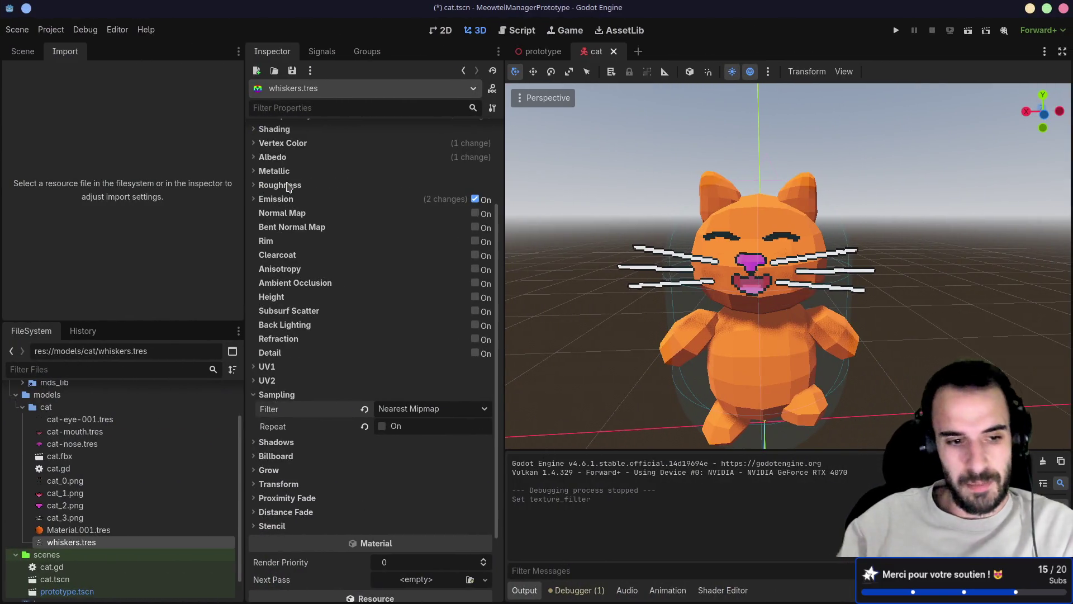
- Keep the whiskers filter on Nearest Mipmap and save the scene
click(417, 410)
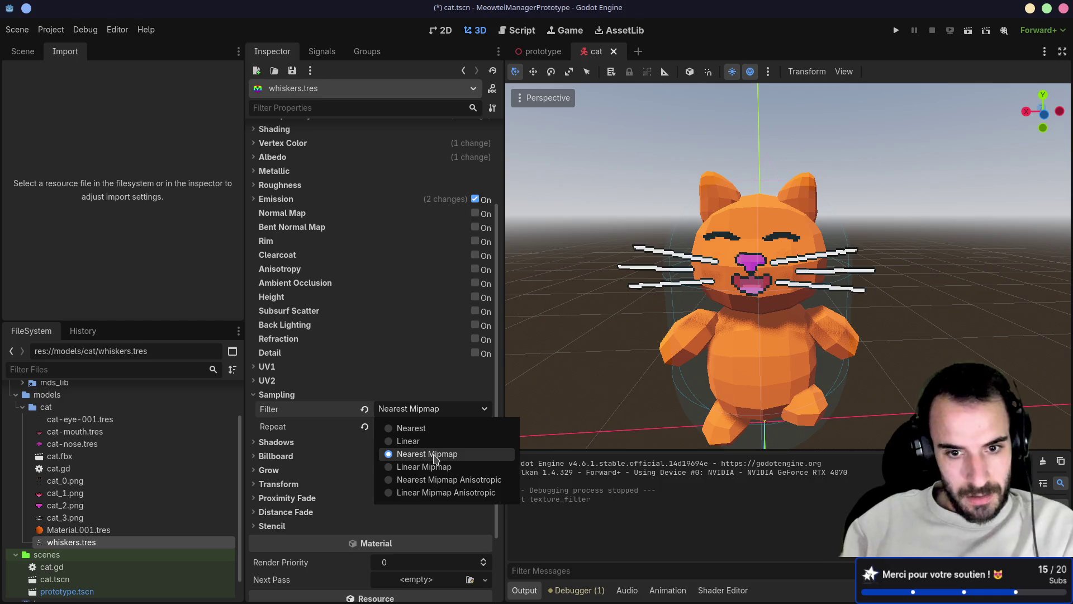
click(436, 455)
key(ctrl+s)
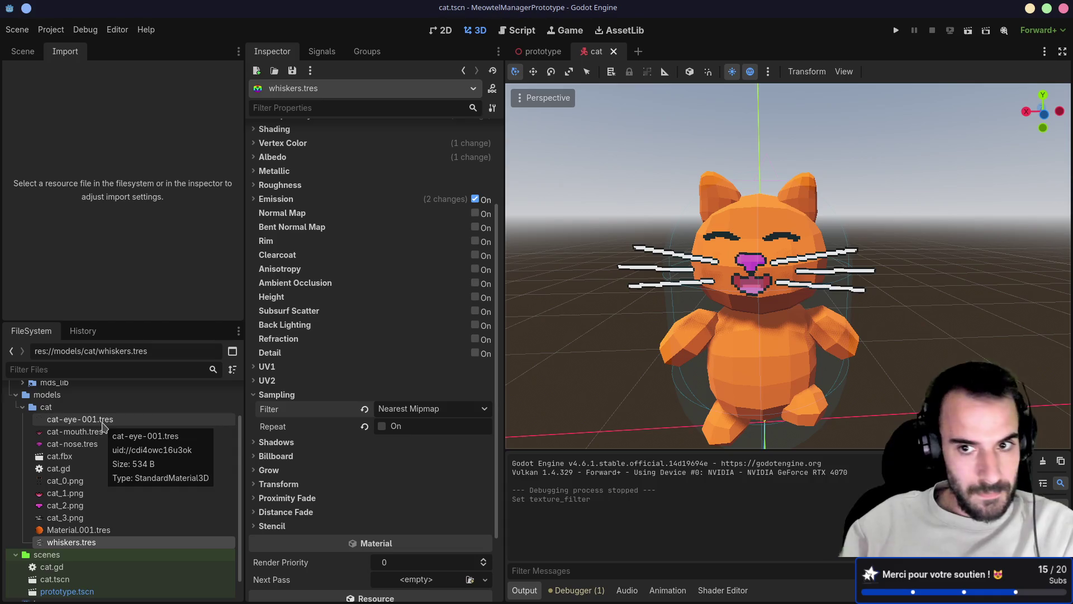
- Run the project and orbit the camera to inspect the Nearest Mipmap whiskers
click(897, 32)
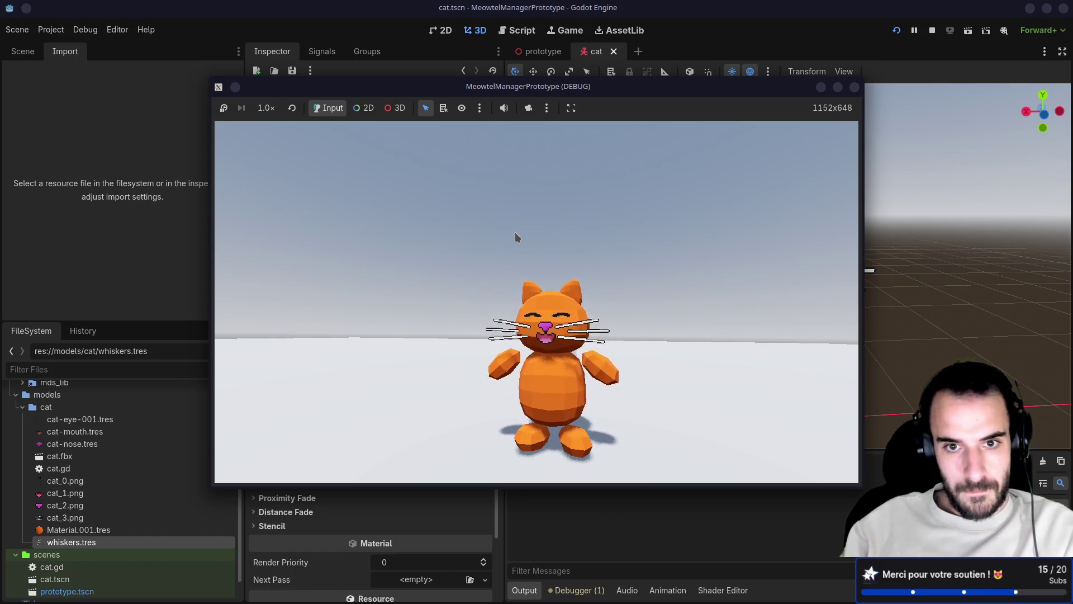
mouse_move(516, 237)
mouse_down()
mouse_move(508, 260)
mouse_move(534, 239)
mouse_up()
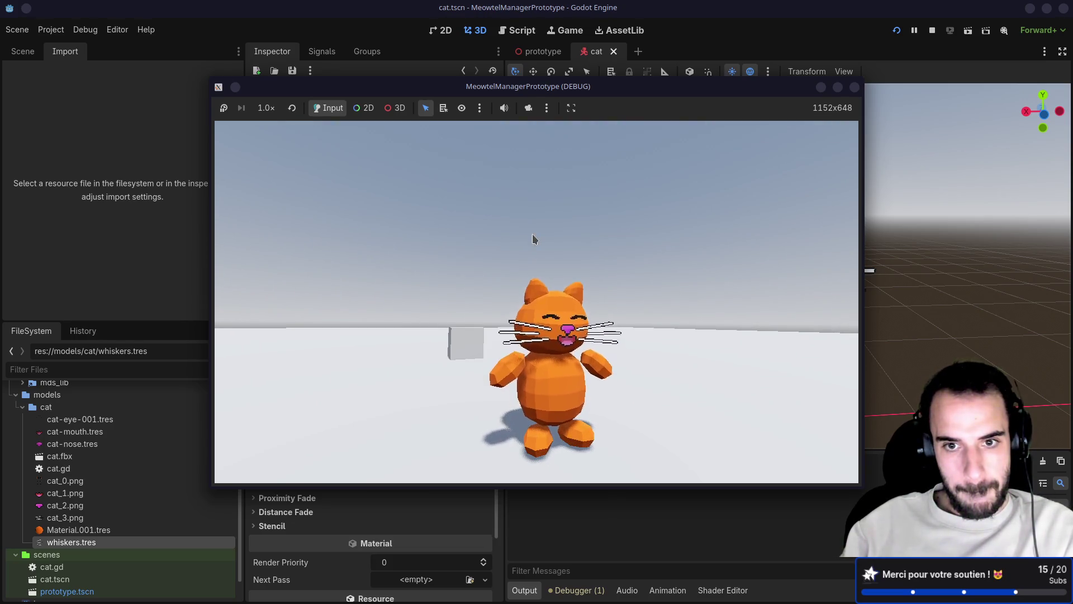
drag(533, 234, 603, 213)
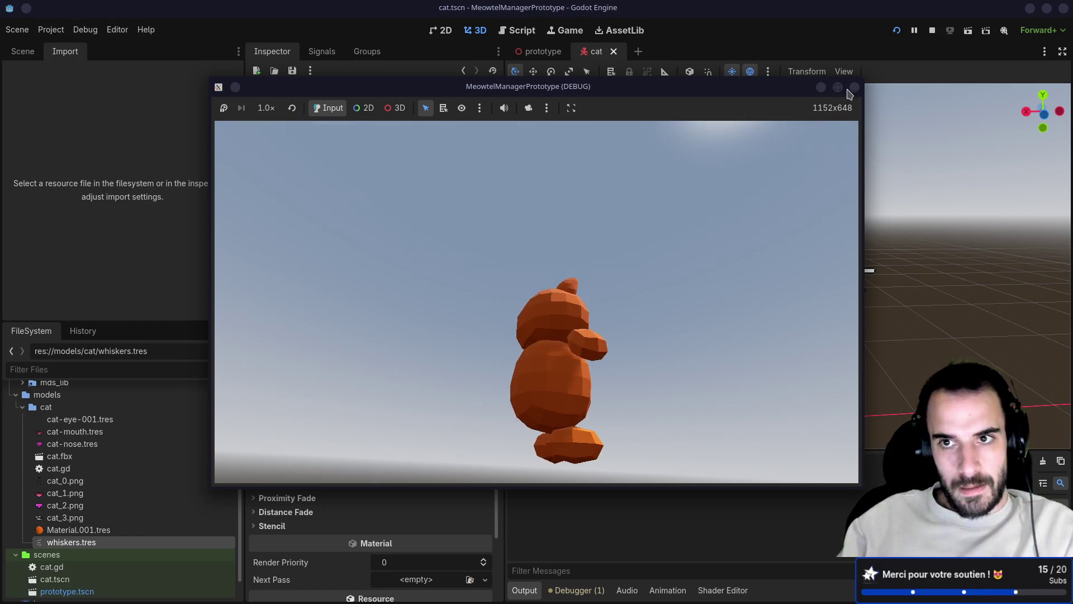
key(F8)
click(426, 409)
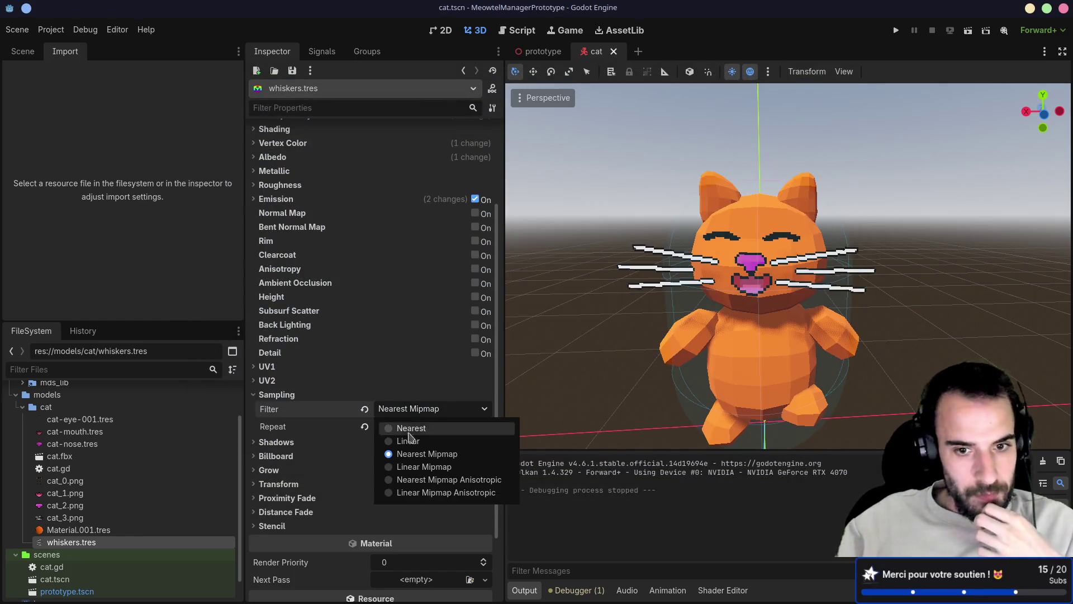
- Switch the whiskers filter to Nearest Mipmap Anisotropic, save, and run the game to compare
click(393, 480)
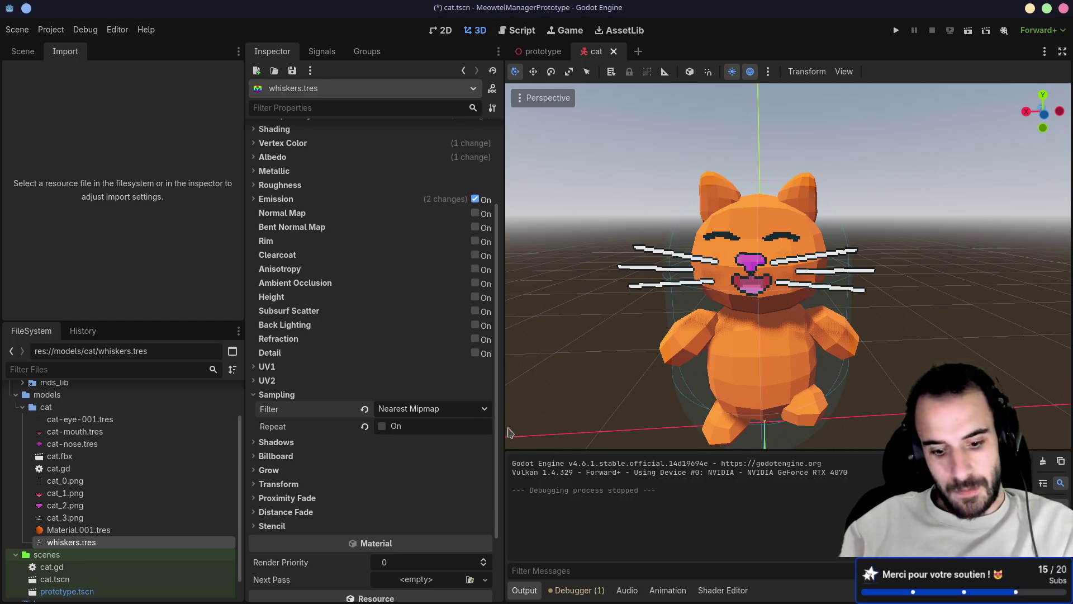
key(ctrl+s)
key(F5)
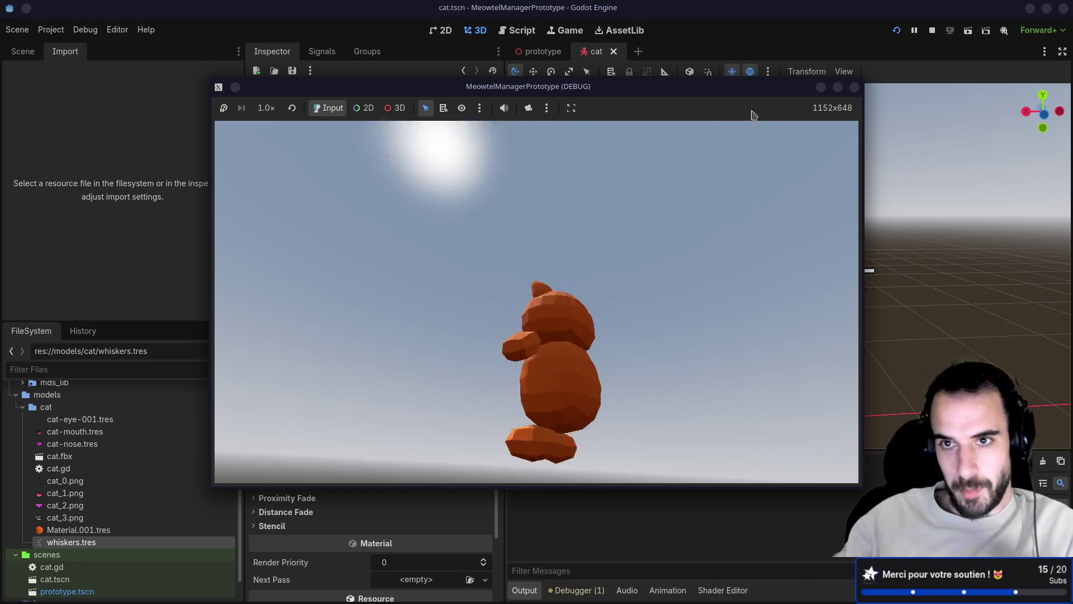
key(F8)
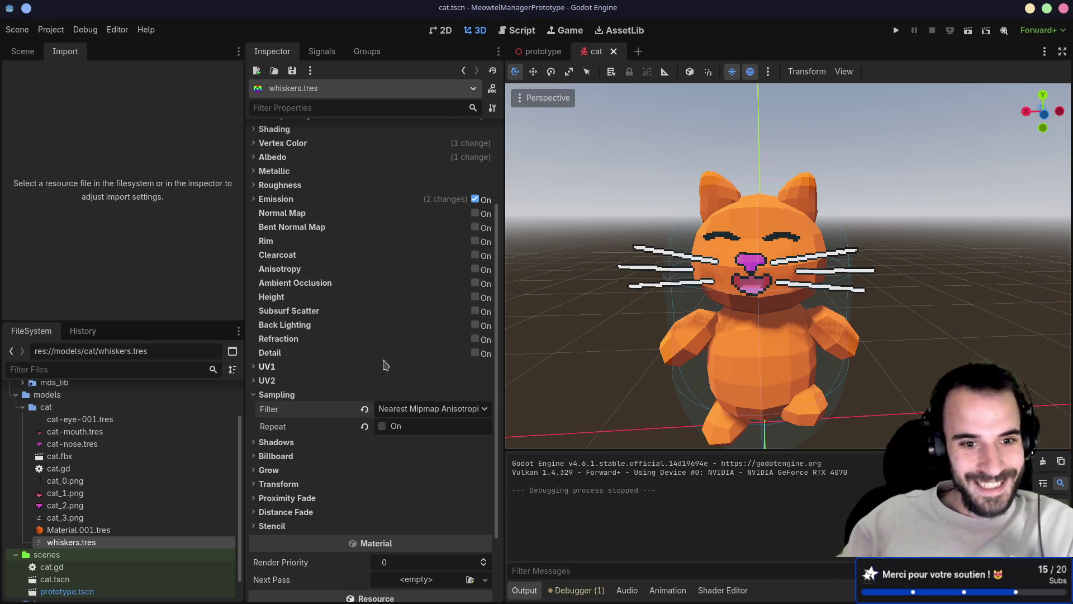
scroll(362, 428, up, 3)
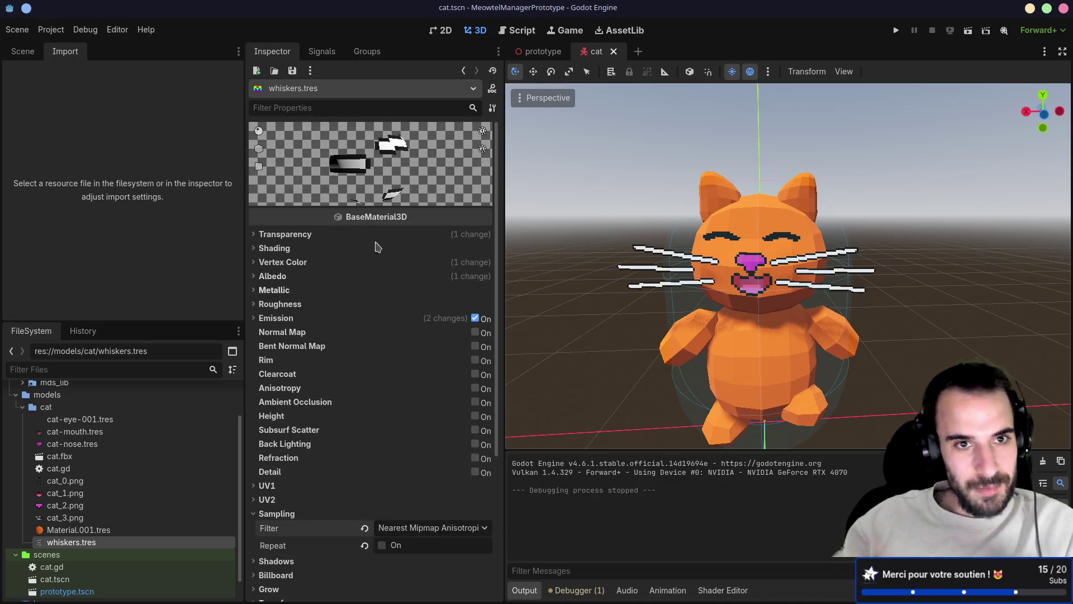
- Search the material properties for 'mipma', clear the search, and reselect whiskers.tres
click(308, 107)
text(mip)
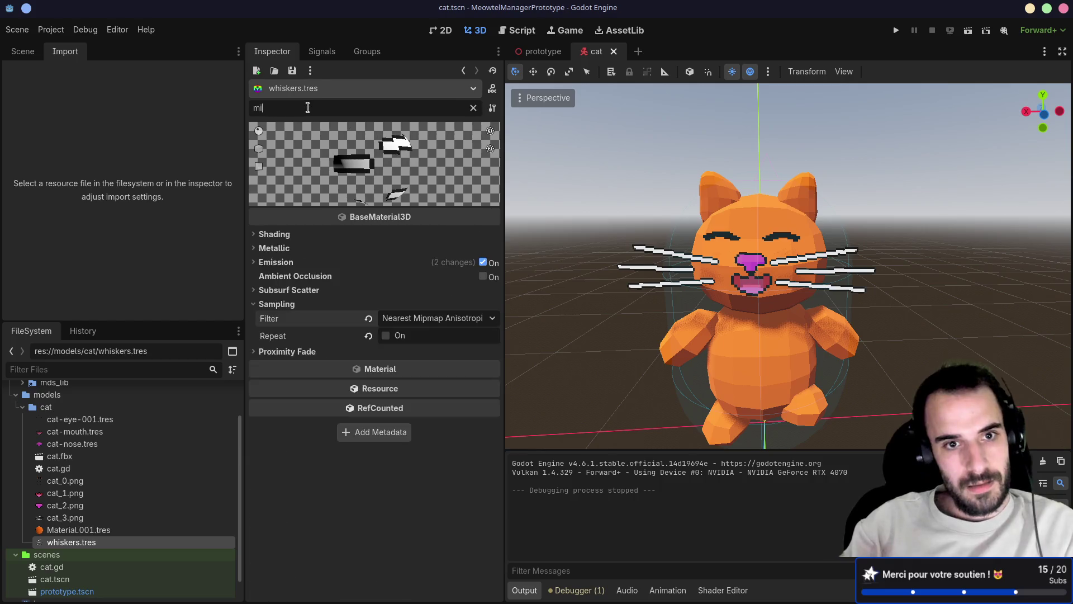
text(map)
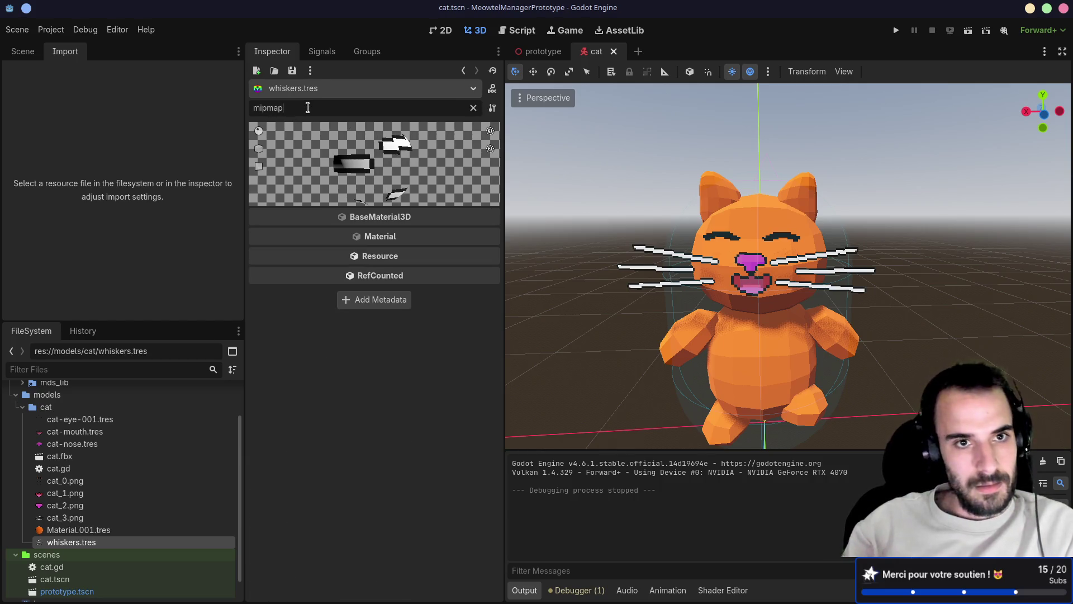
key(BackSpace)
key(BackSpace)
key(BackSpace)
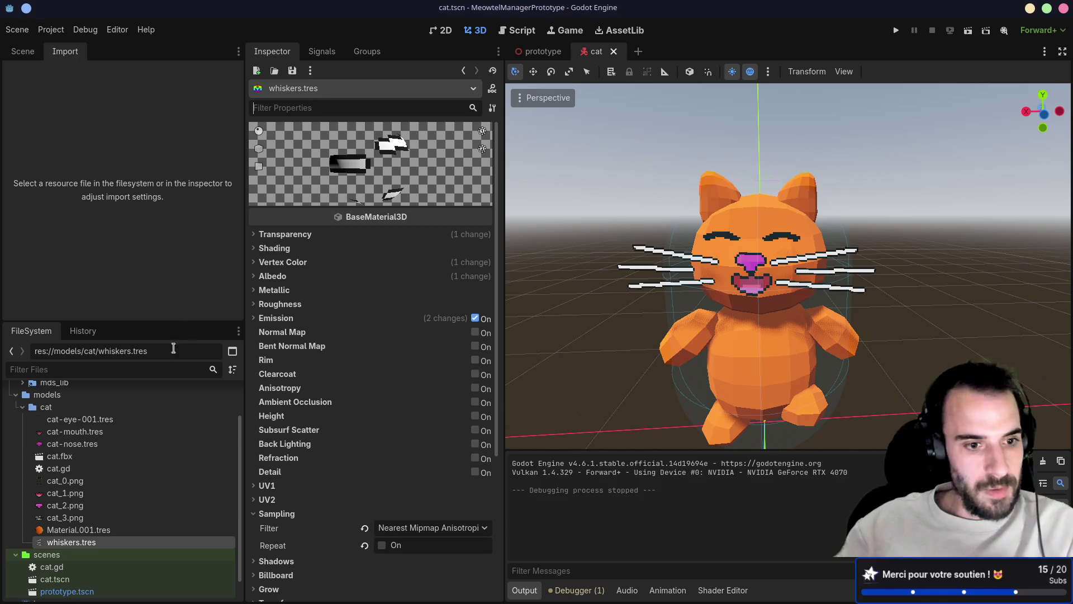
click(106, 431)
click(85, 543)
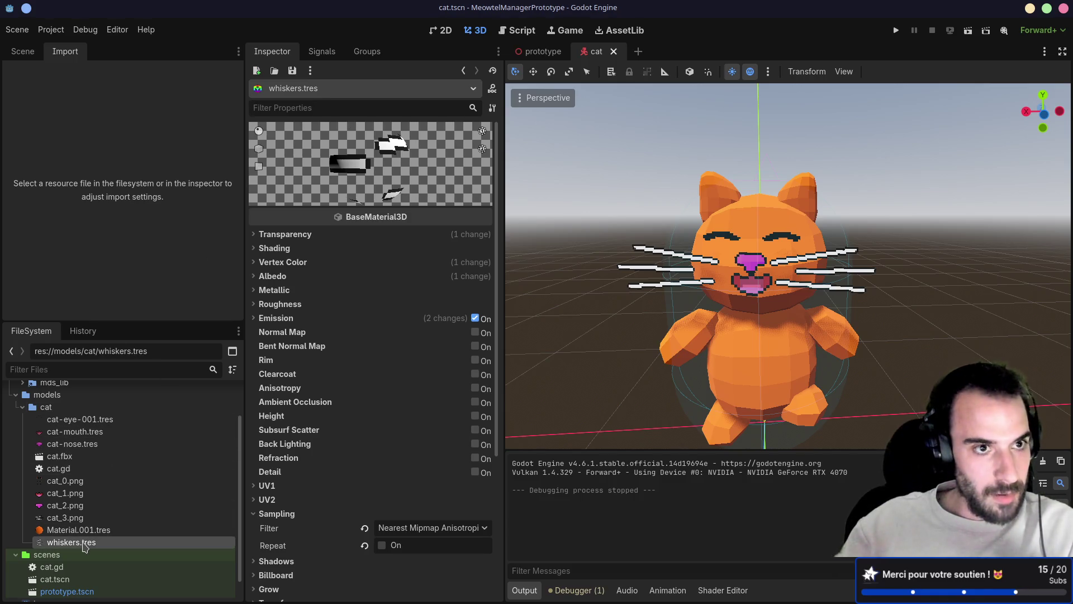
click(23, 51)
click(65, 51)
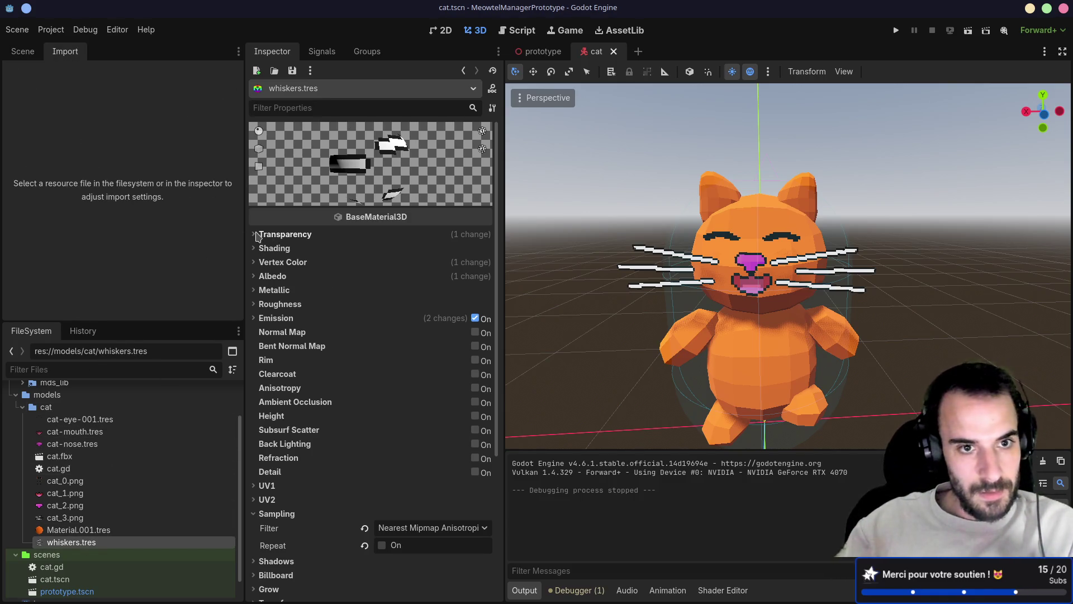
scroll(339, 409, down, 3)
- Set the whiskers texture filter back to Nearest and save the scene
click(410, 413)
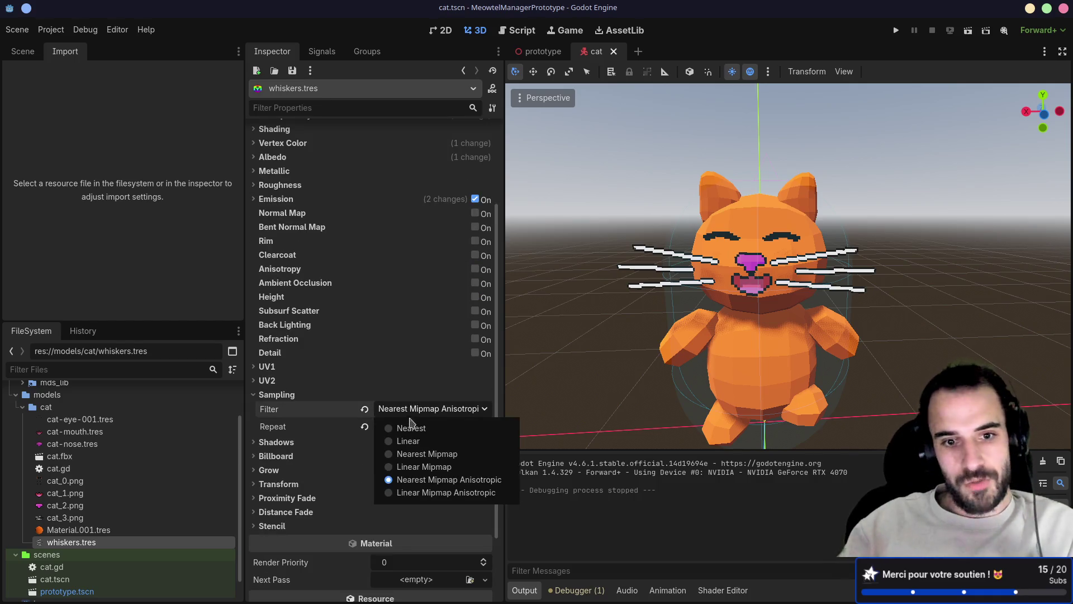
click(395, 428)
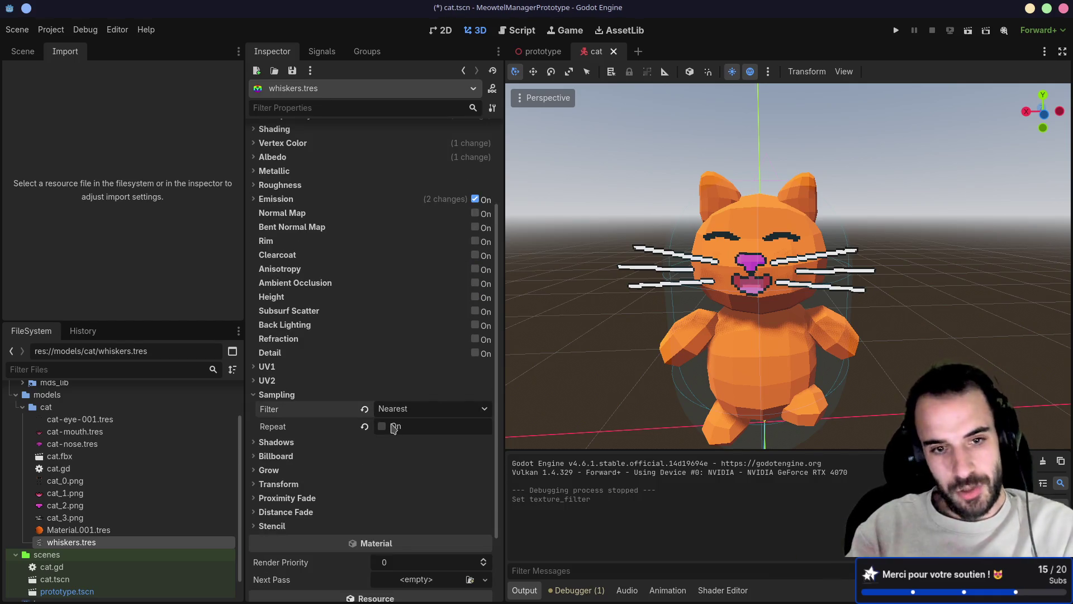
key(ctrl+s)
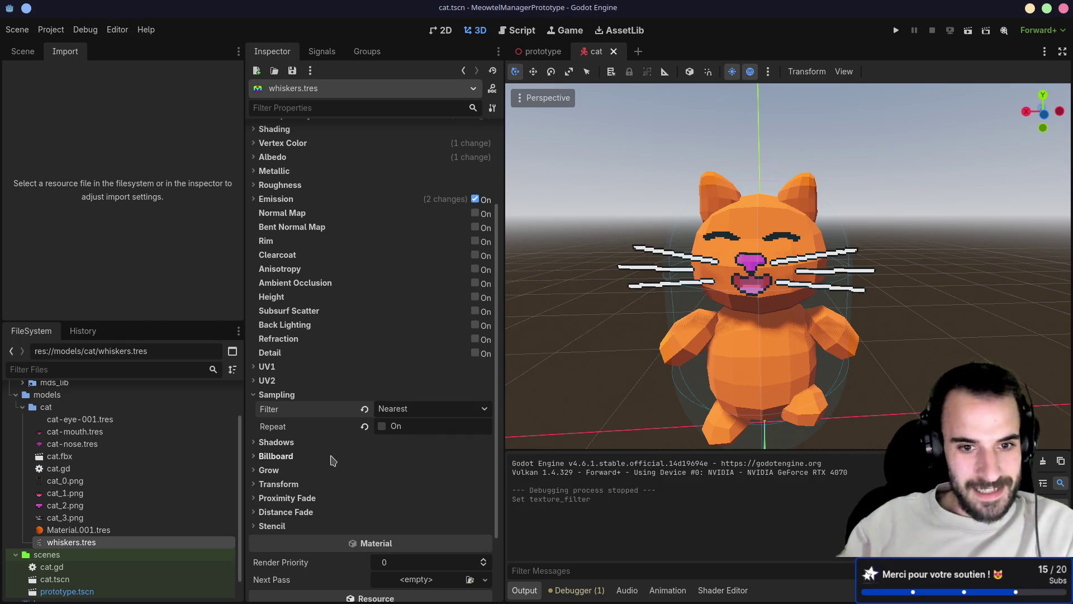
scroll(332, 460, down, 3)
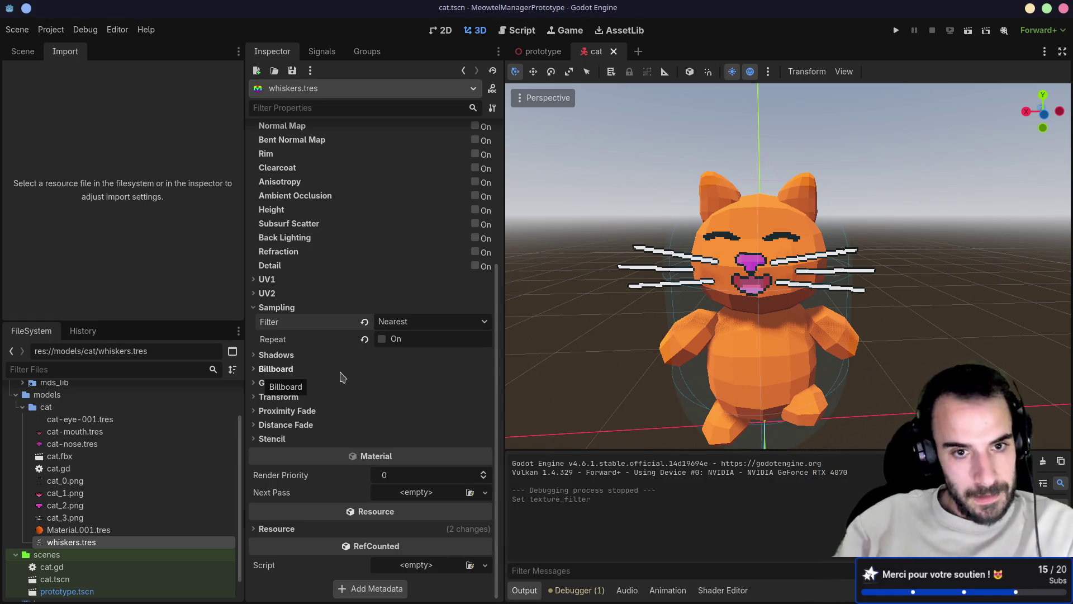
- Browse the cat-eye-001, cat-mouth and cat-nose materials, then open cat-eye-001.tres
click(130, 423)
click(123, 432)
click(119, 444)
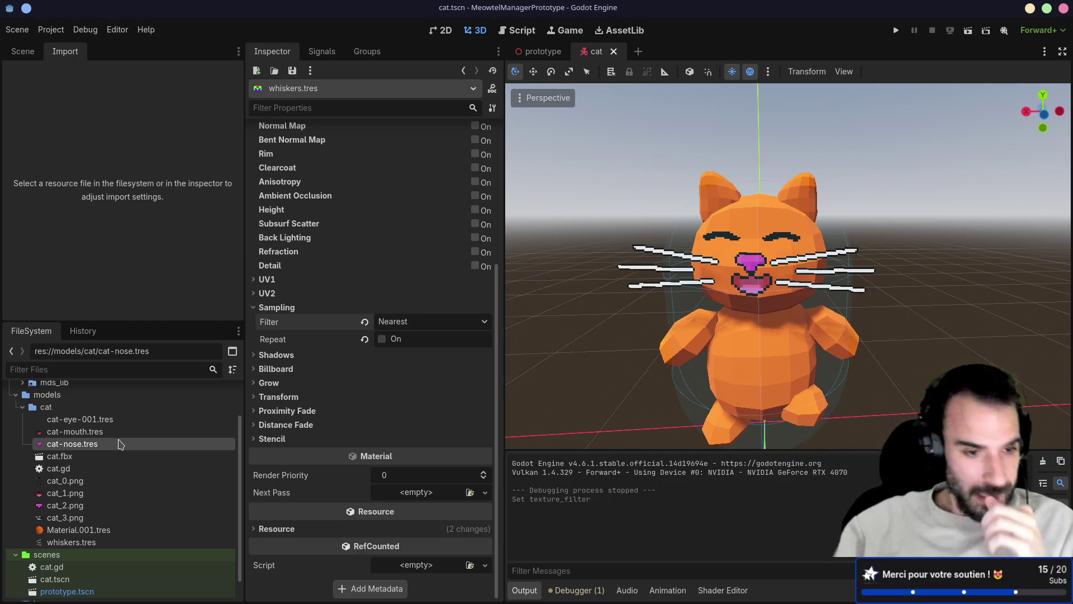
scroll(109, 464, down, 1)
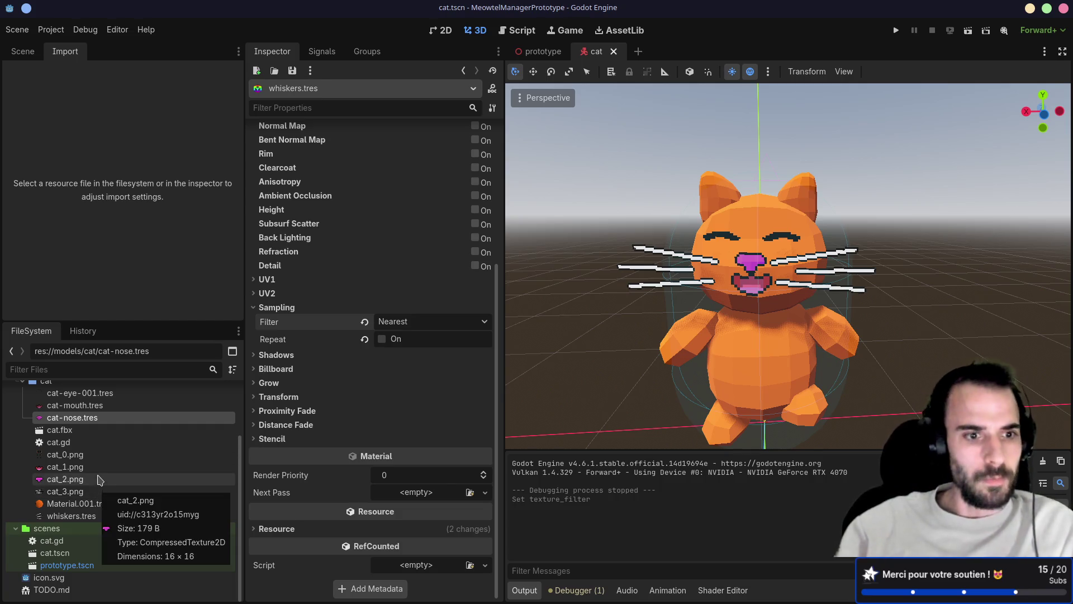
click(99, 405)
click(102, 393)
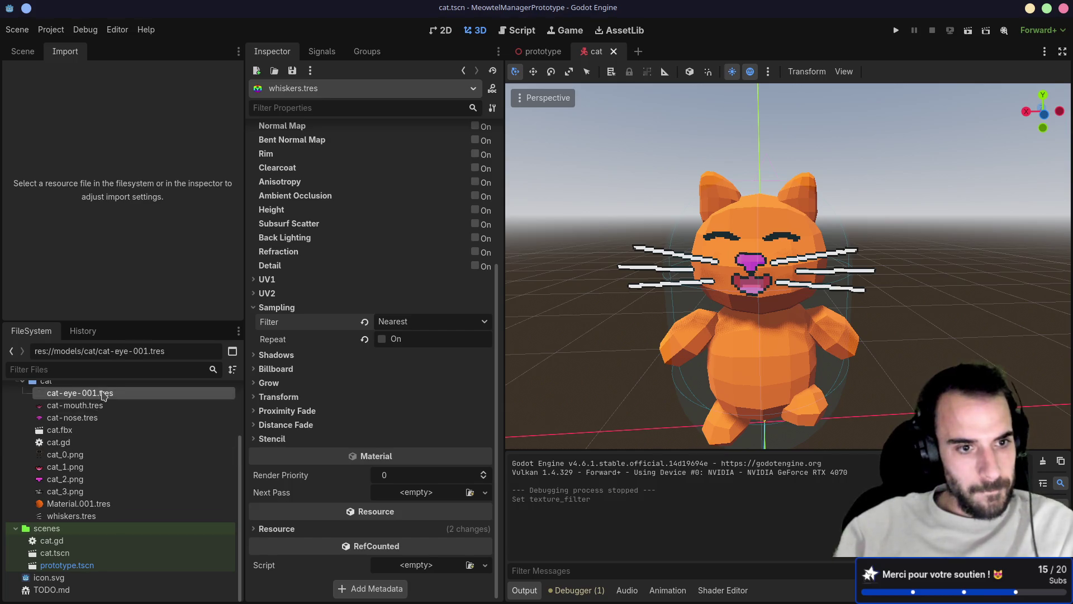
scroll(117, 423, up, 1)
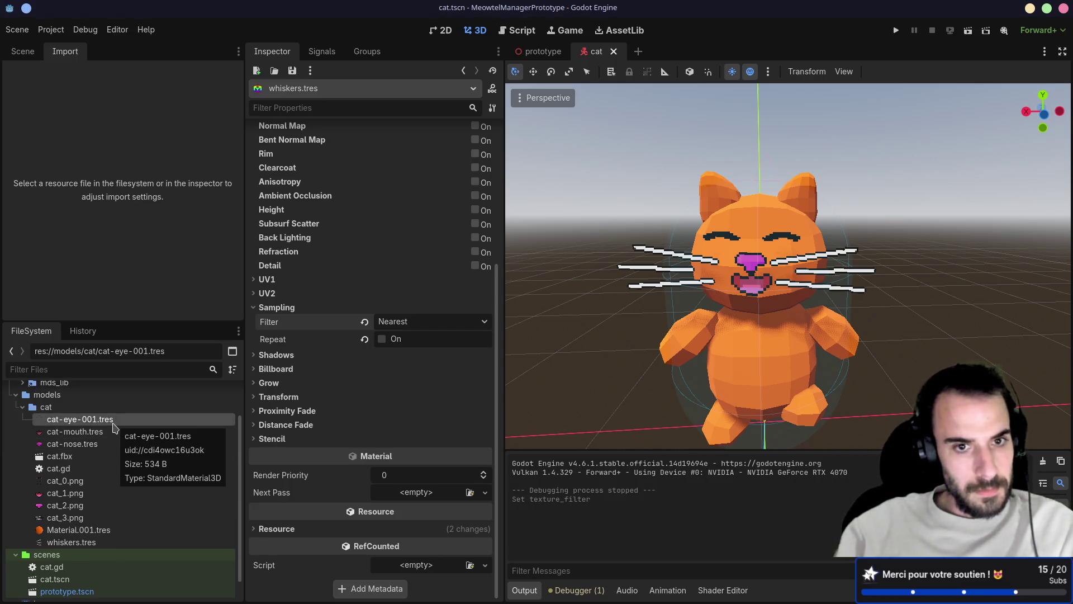
double_click(113, 423)
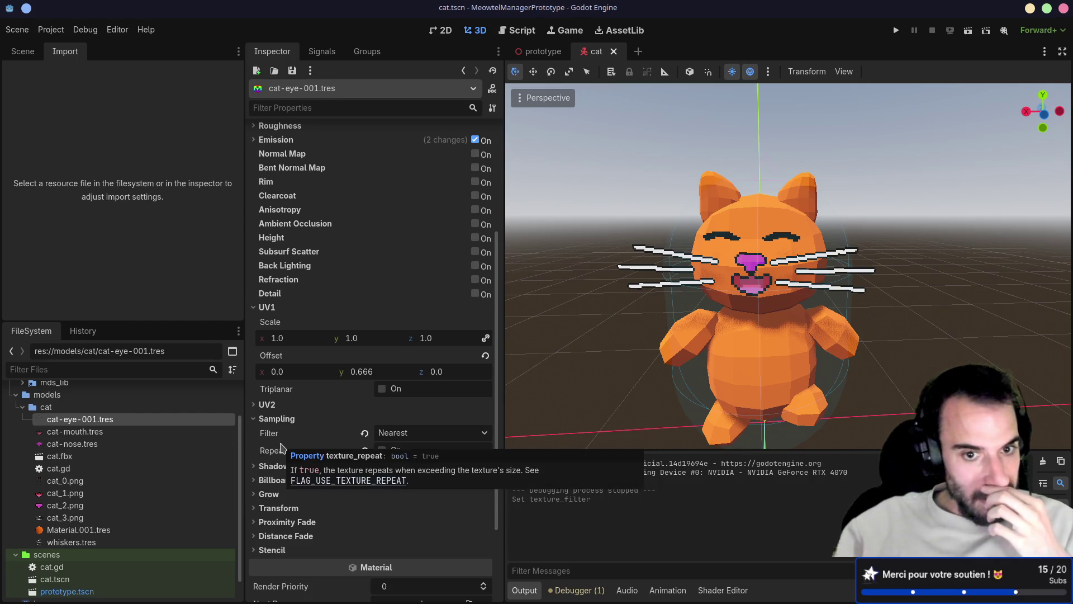
- Change cat-eye-001's UV1 offset Y from 0.666 to 0.333, then to 0.0, restoring open eyes
click(363, 373)
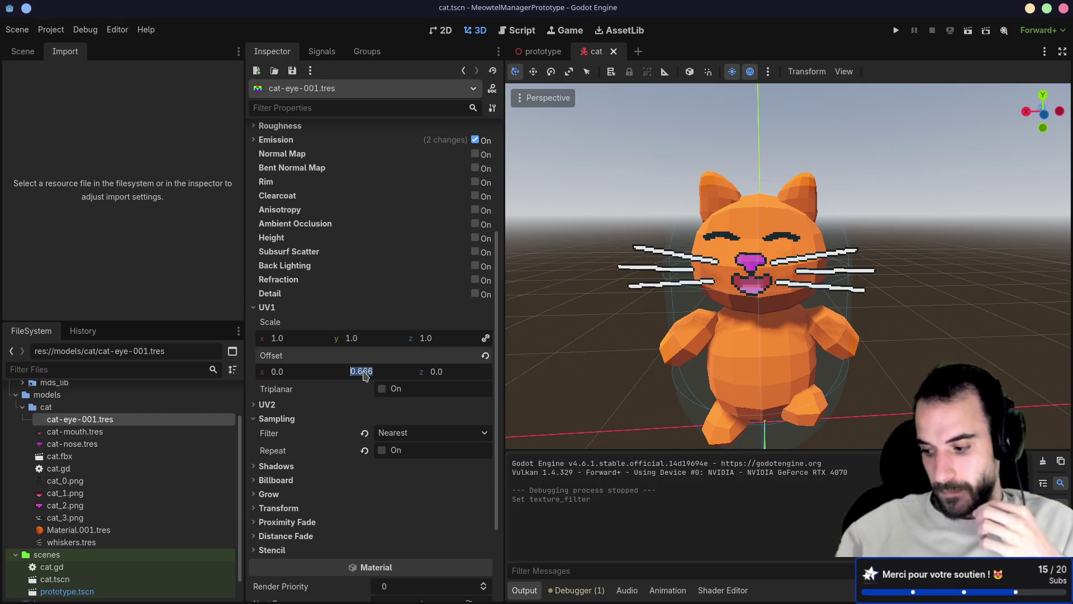
text(0.333)
key(Return)
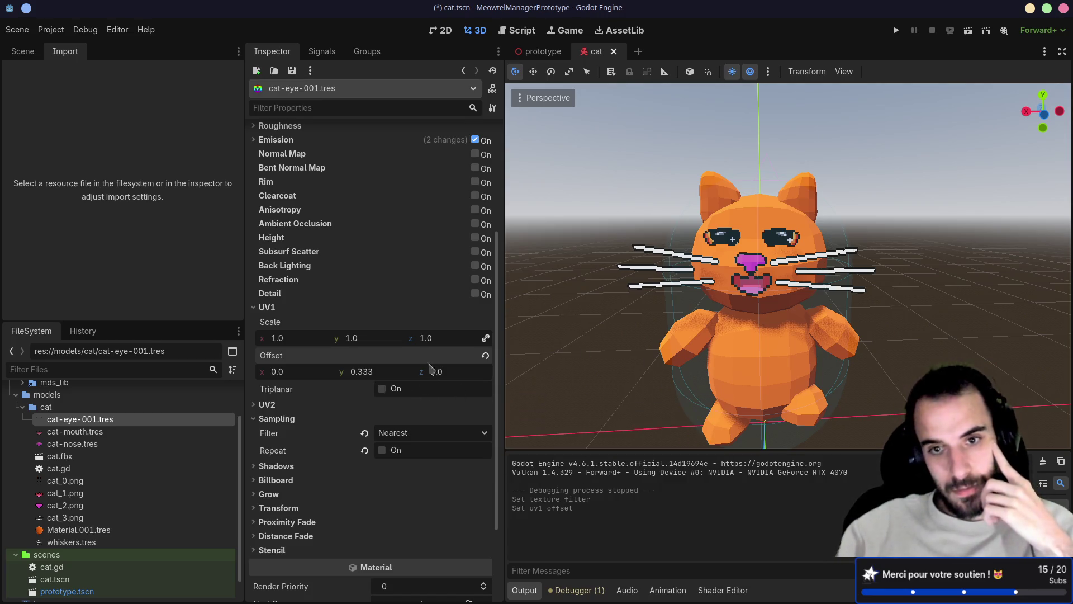
double_click(372, 370)
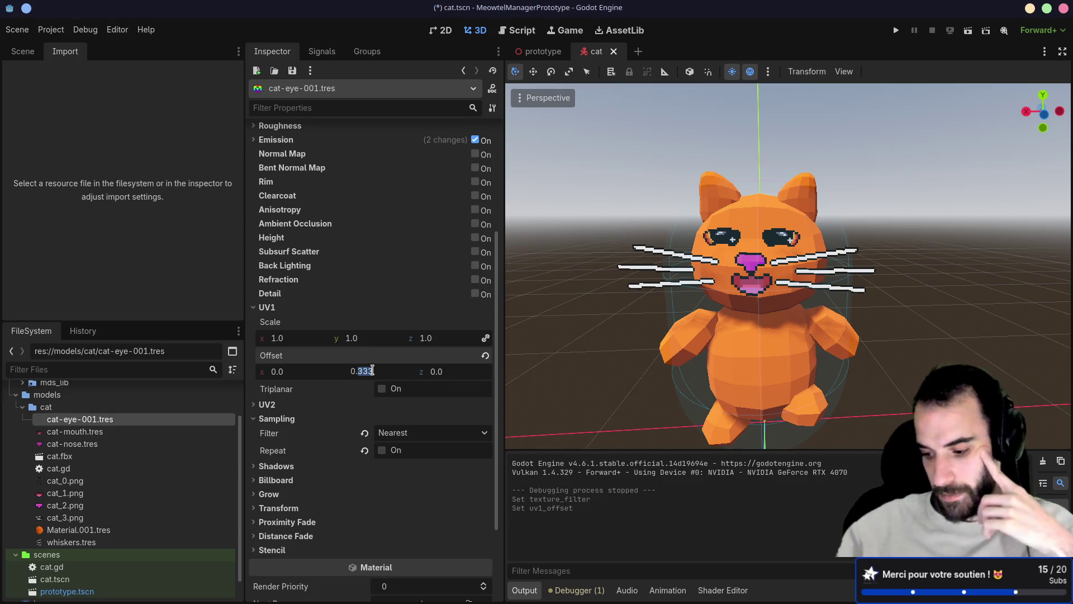
text(0.)
key(Return)
mouse_move(519, 329)
mouse_down()
mouse_move(831, 303)
mouse_move(863, 271)
mouse_move(668, 304)
mouse_move(774, 283)
mouse_up()
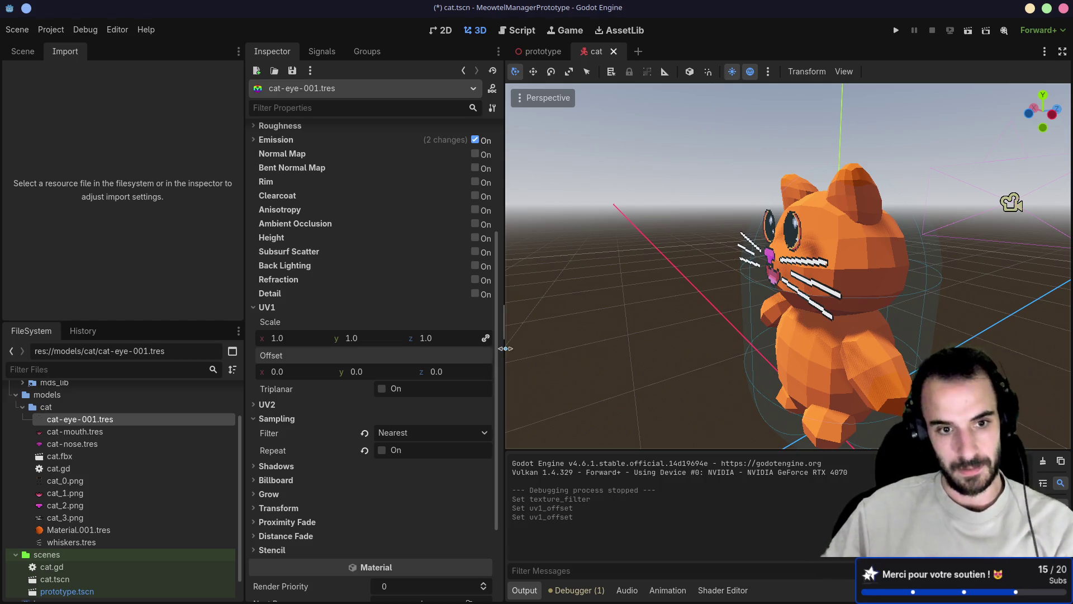
click(252, 309)
- Expand and collapse the Sampling and UV1 groups of the cat-eye-001 material
click(255, 335)
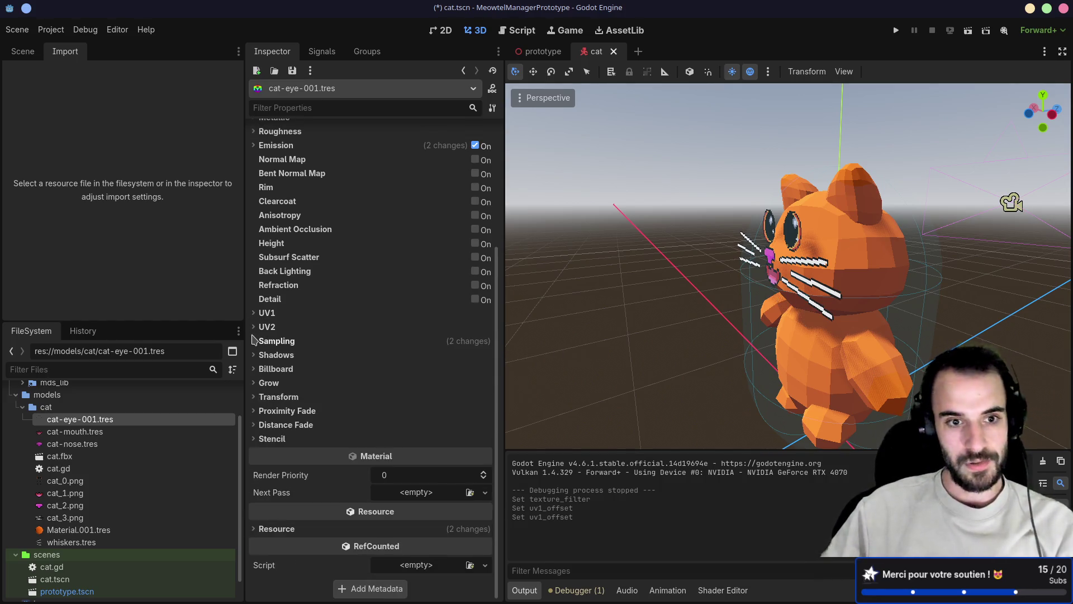
click(255, 341)
click(254, 341)
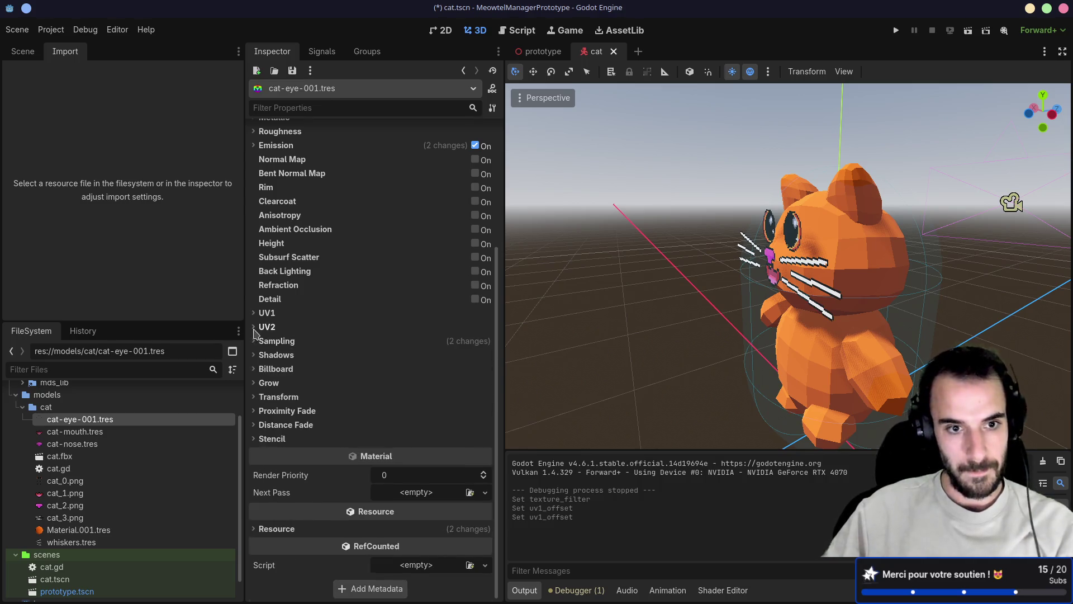
click(256, 314)
click(256, 313)
click(256, 313)
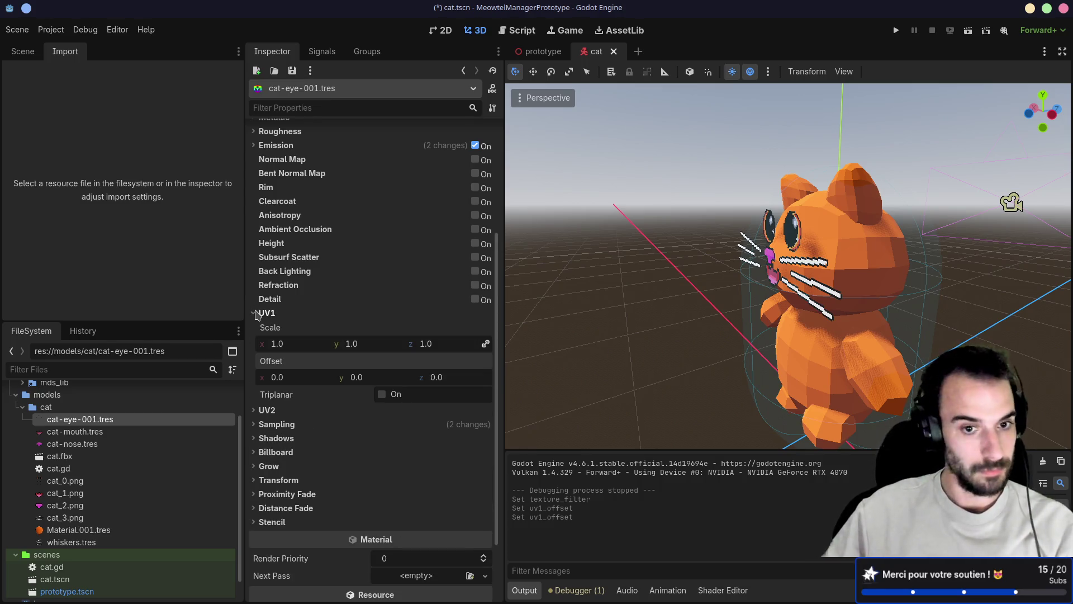
click(256, 313)
scroll(274, 339, up, 3)
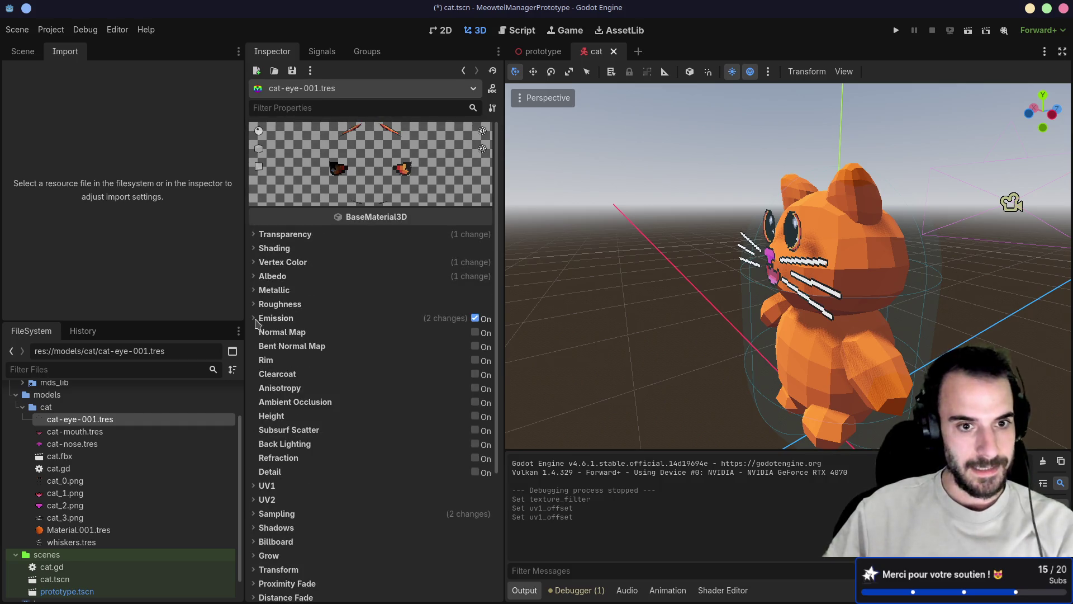
- Look through Emission, Roughness, Metallic, Albedo and Vertex Color, leaving Metallic expanded
click(256, 319)
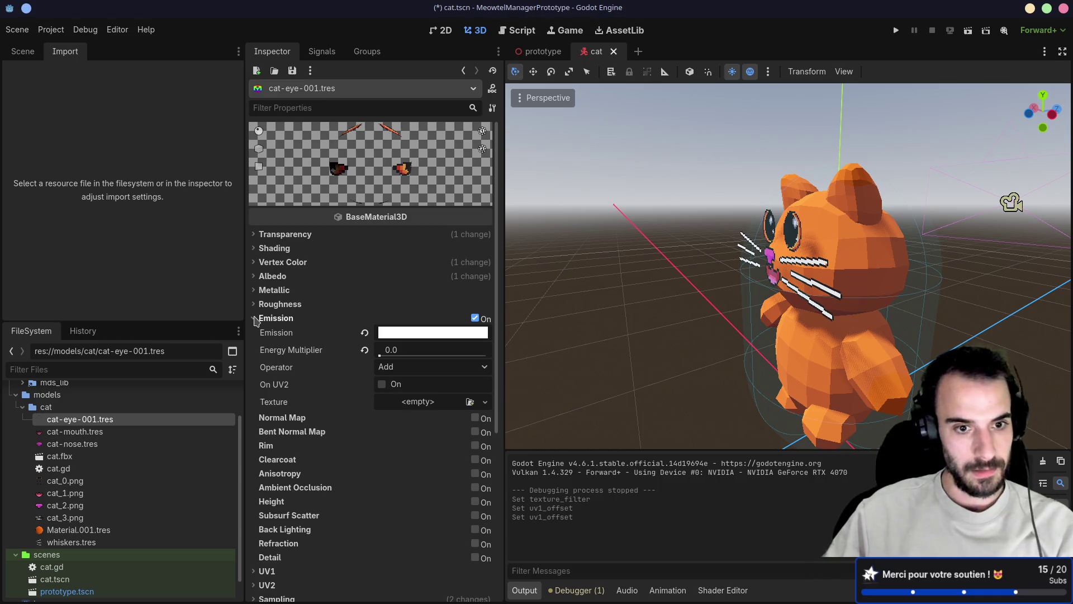
click(255, 318)
click(256, 304)
click(255, 303)
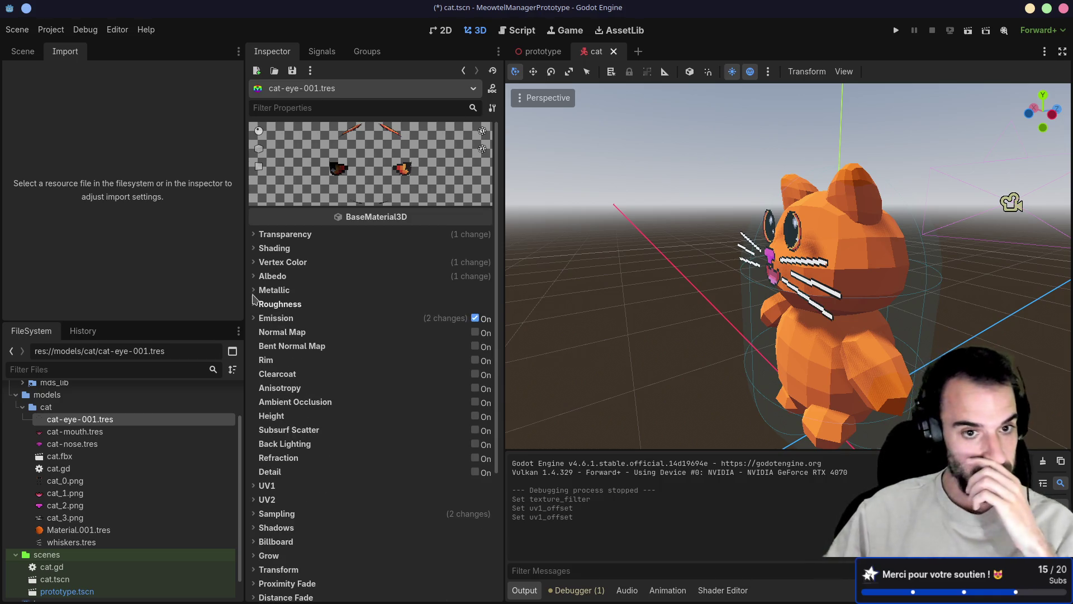
click(256, 290)
click(255, 290)
click(256, 276)
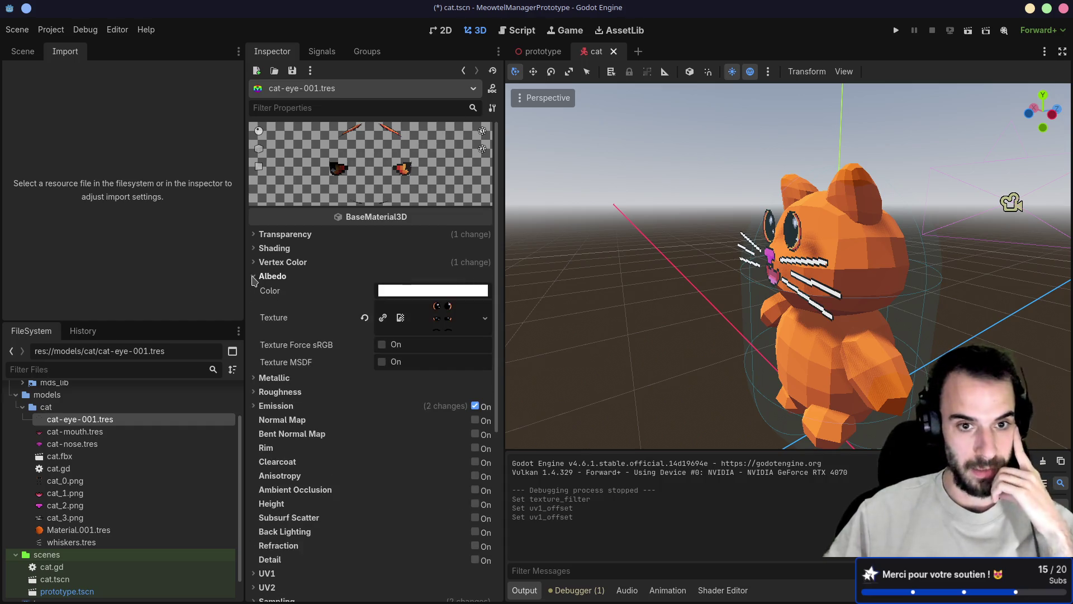
click(255, 276)
click(255, 262)
click(256, 262)
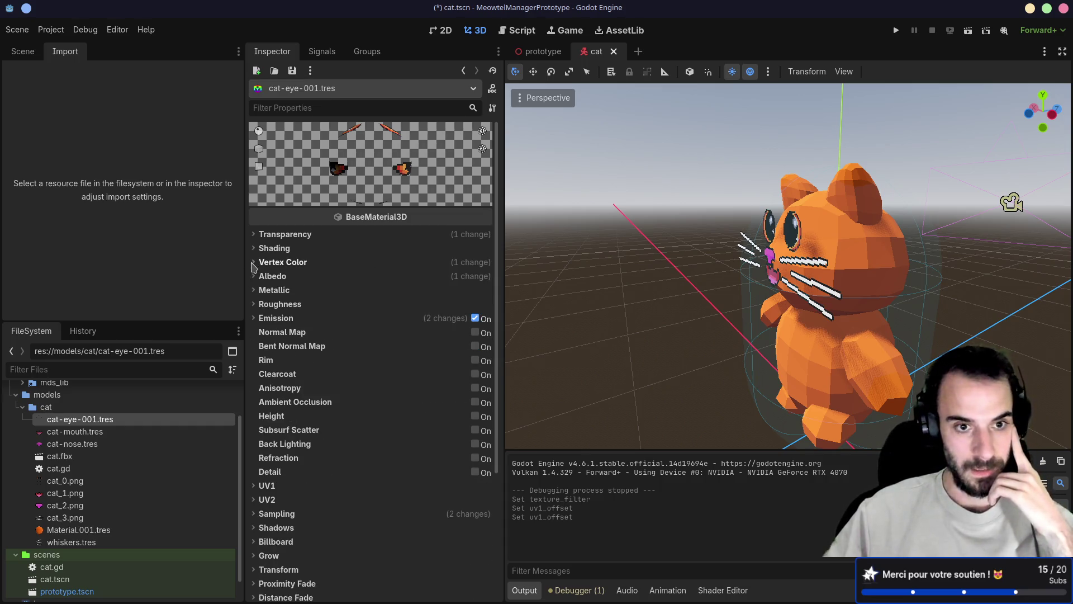
click(254, 290)
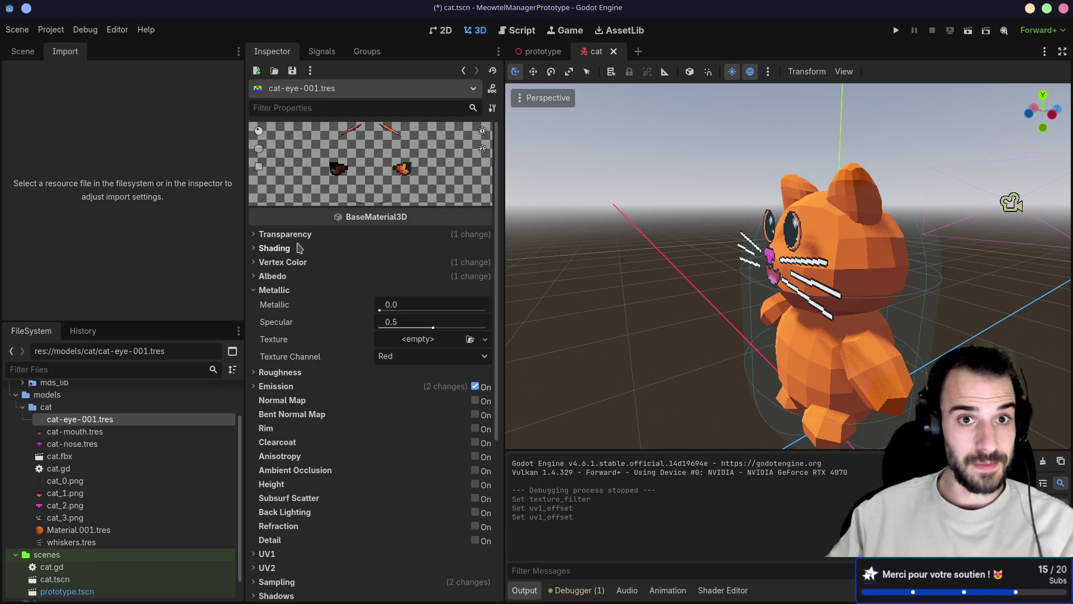
mouse_move(372, 220)
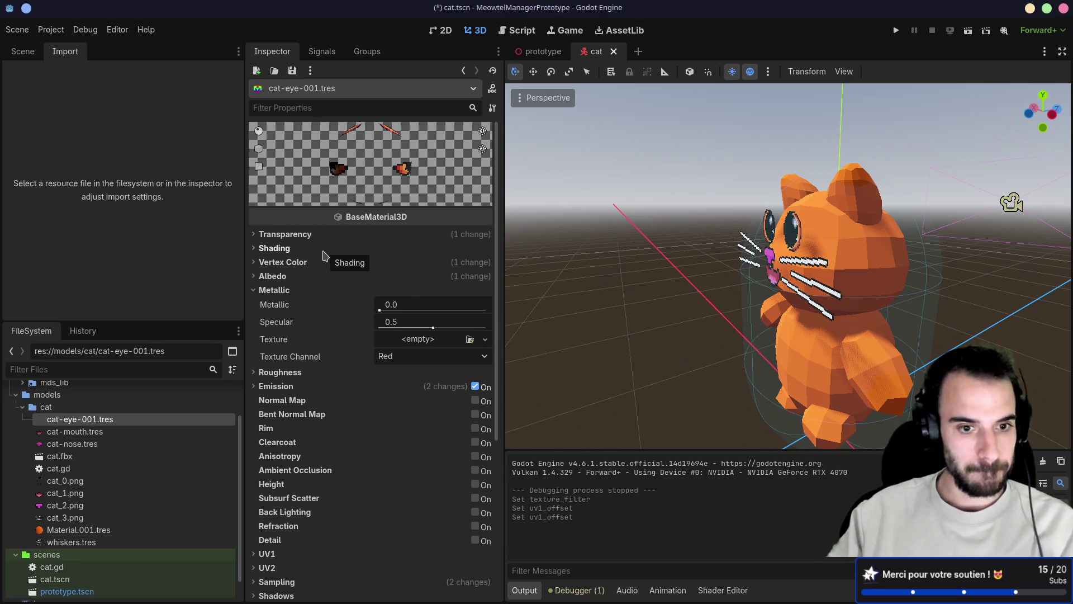
scroll(324, 255, down, 5)
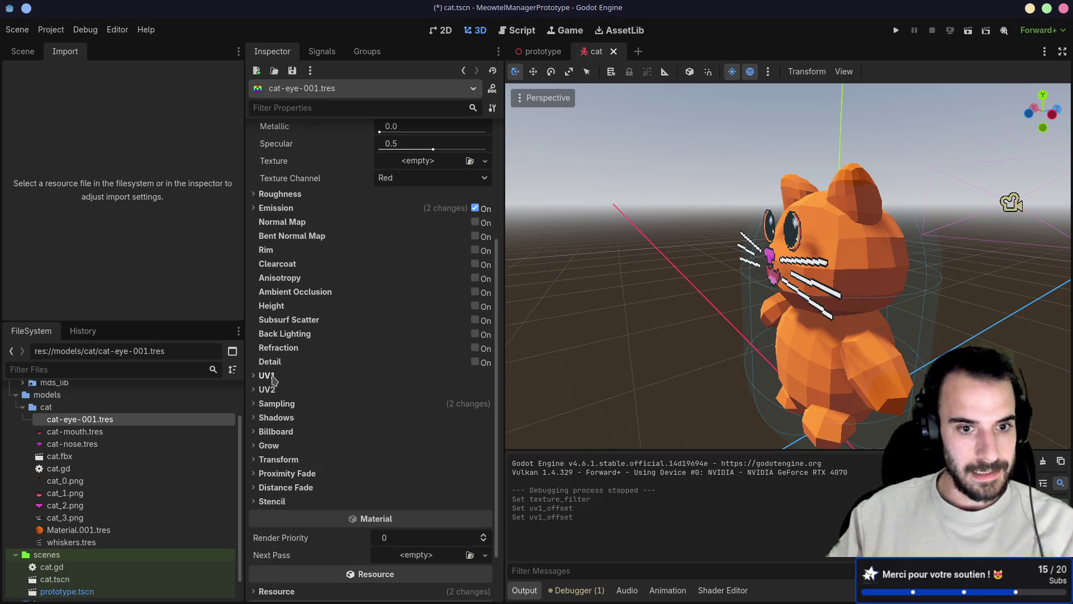
double_click(254, 418)
click(254, 418)
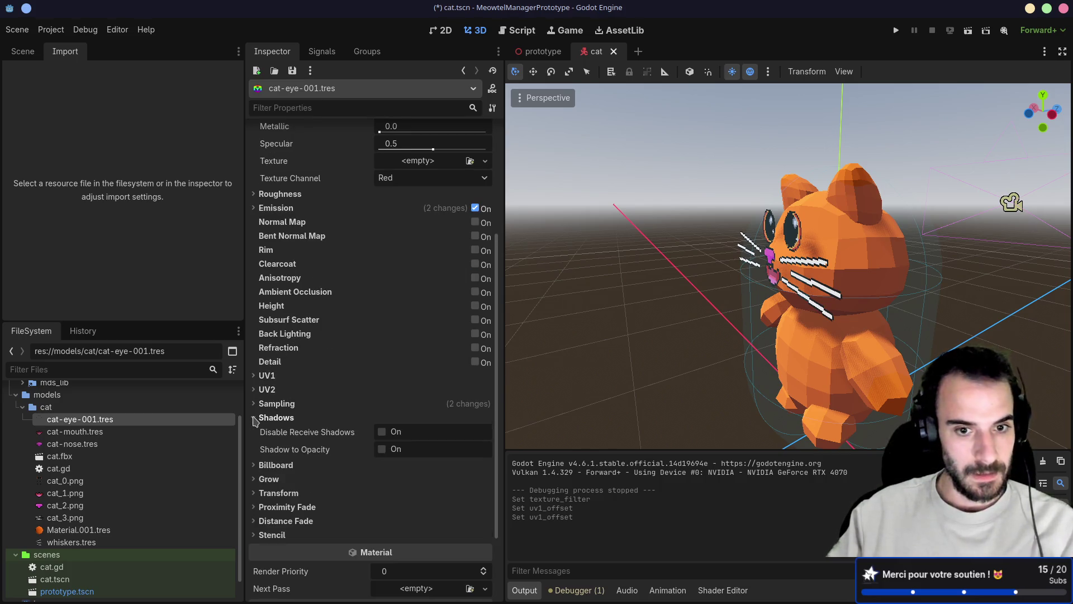
click(255, 418)
click(254, 431)
click(255, 432)
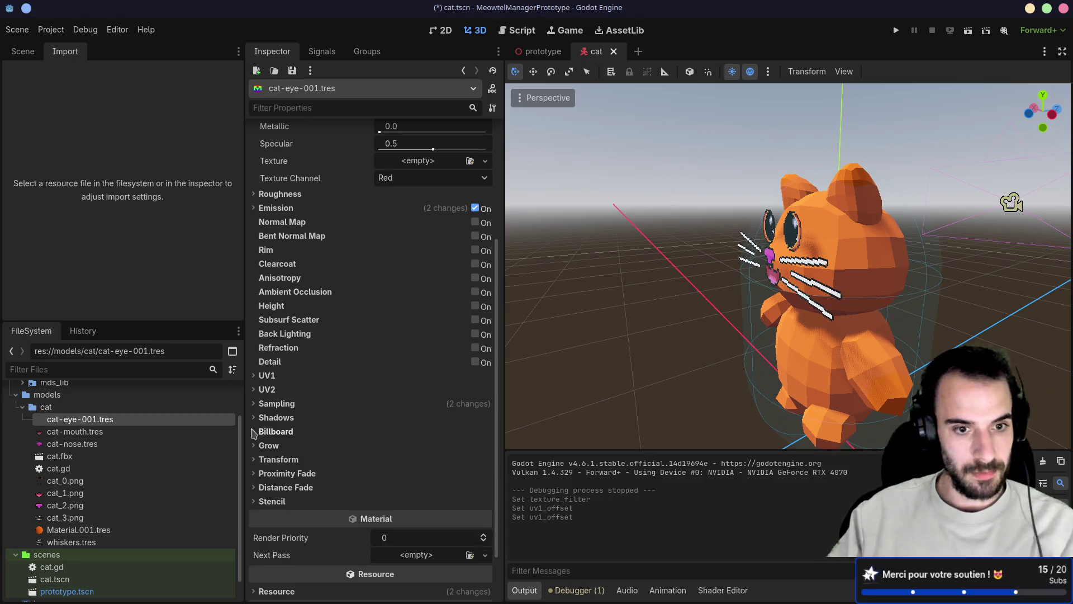
click(254, 432)
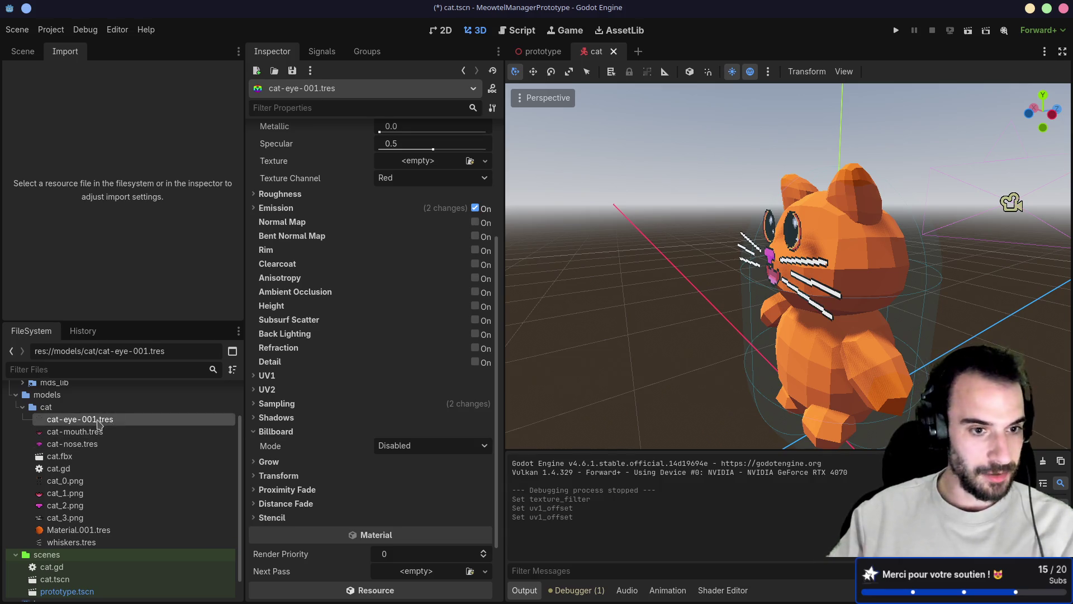
click(391, 446)
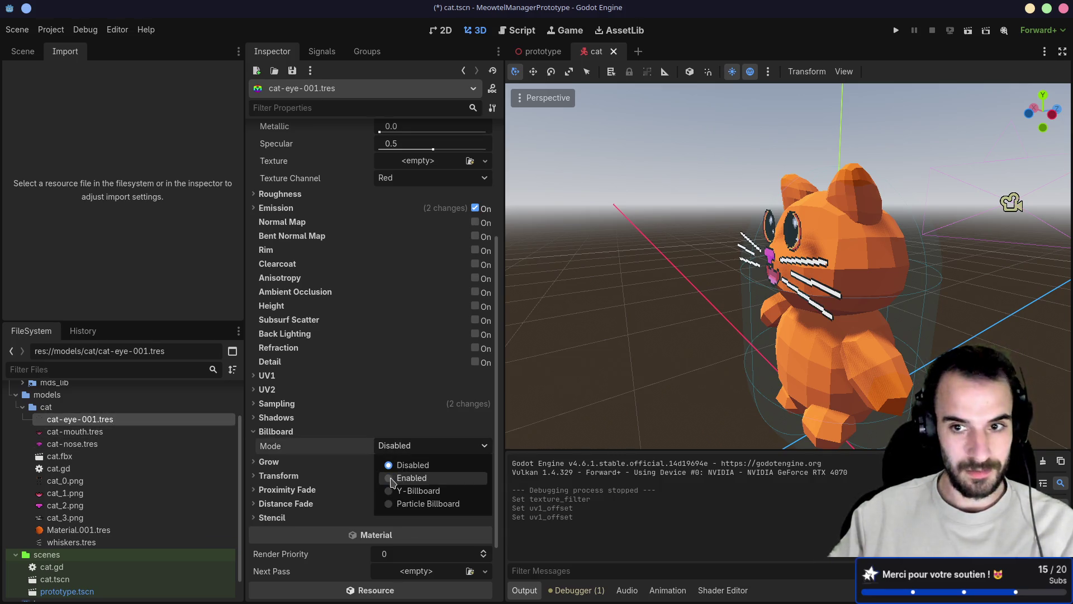
click(398, 478)
mouse_move(643, 307)
mouse_down()
mouse_move(709, 308)
mouse_move(556, 309)
mouse_up()
scroll(709, 308, down, 3)
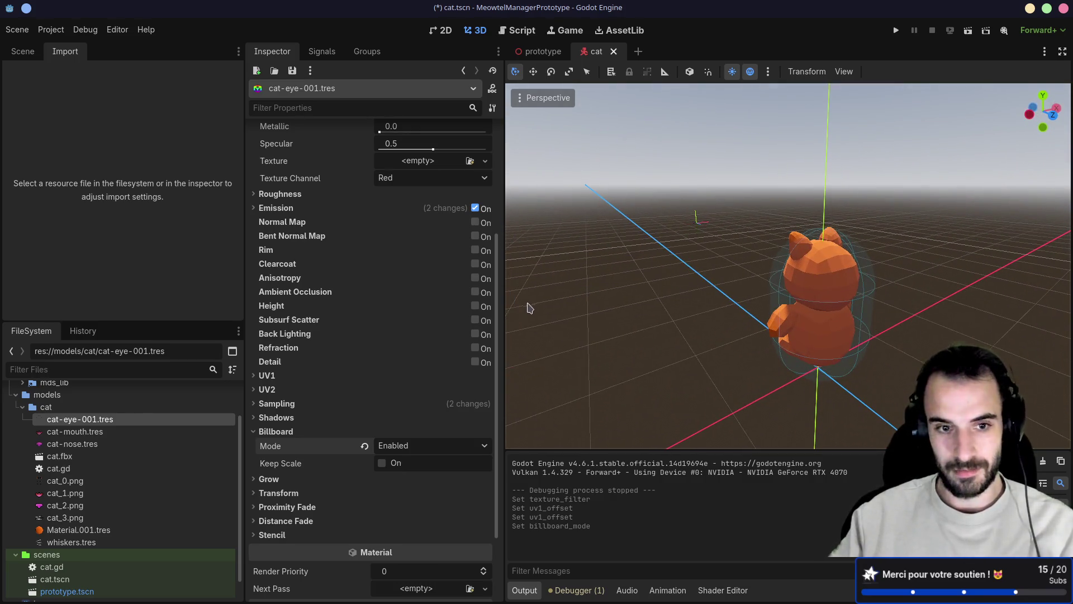
click(415, 445)
click(413, 463)
drag(571, 371, 840, 297)
scroll(827, 285, up, 5)
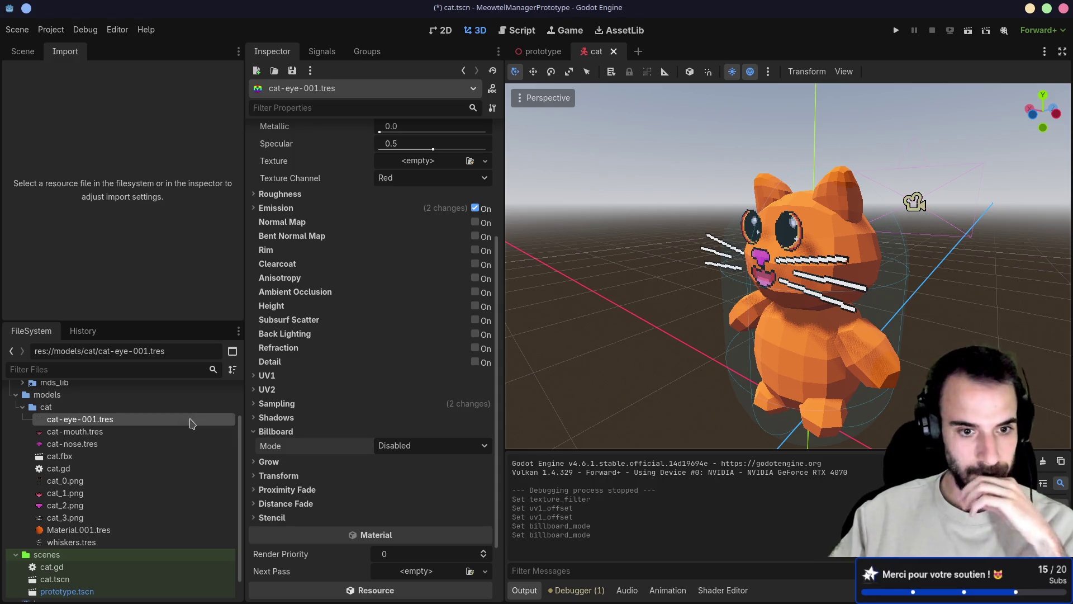
scroll(260, 418, down, 1)
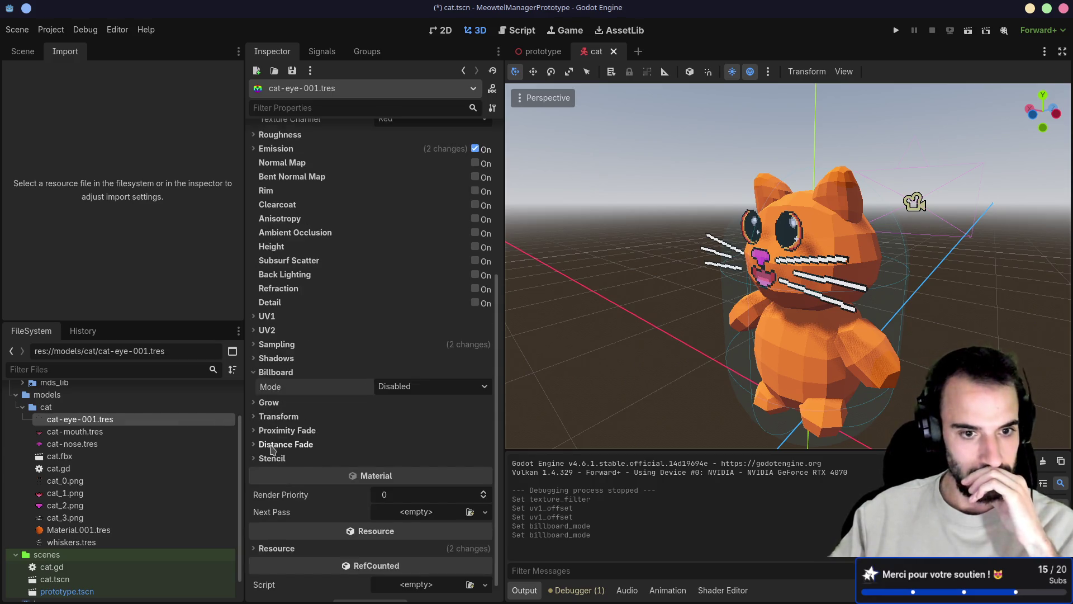
click(255, 418)
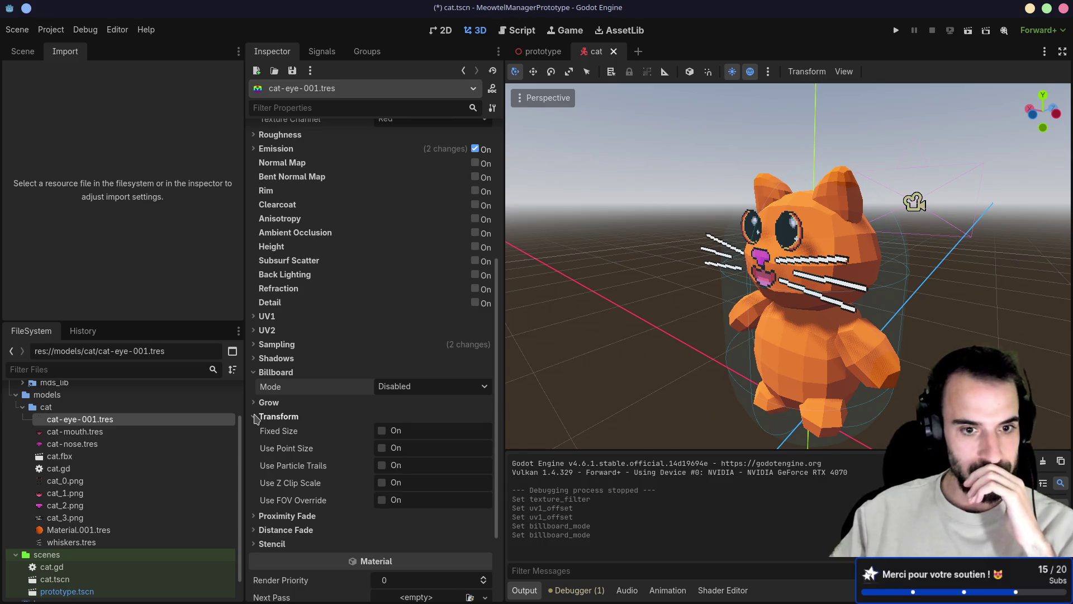
click(255, 417)
click(255, 431)
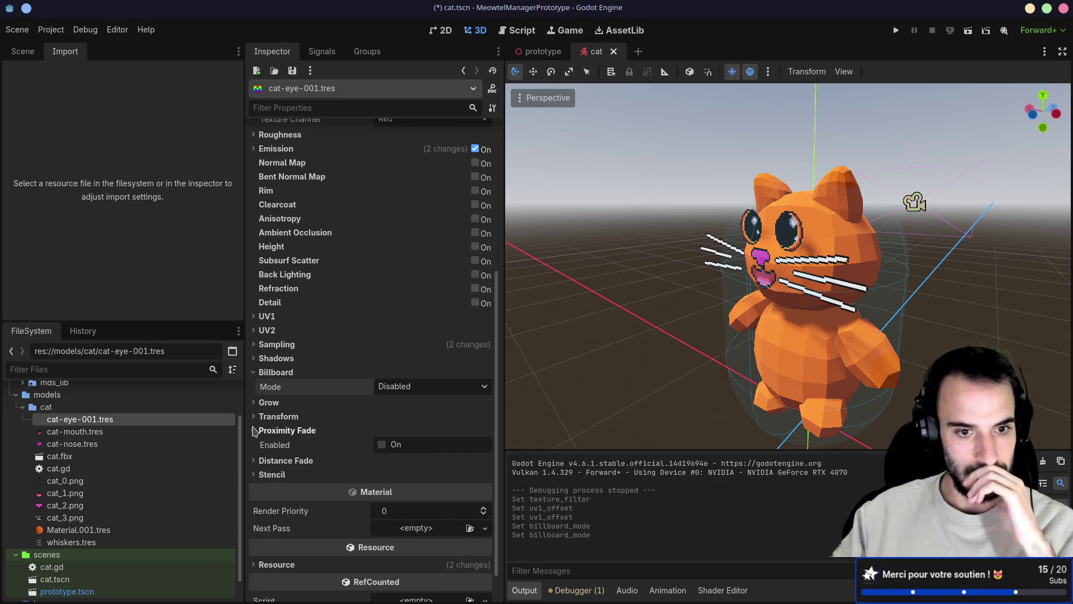
click(255, 431)
click(255, 444)
click(253, 444)
click(252, 459)
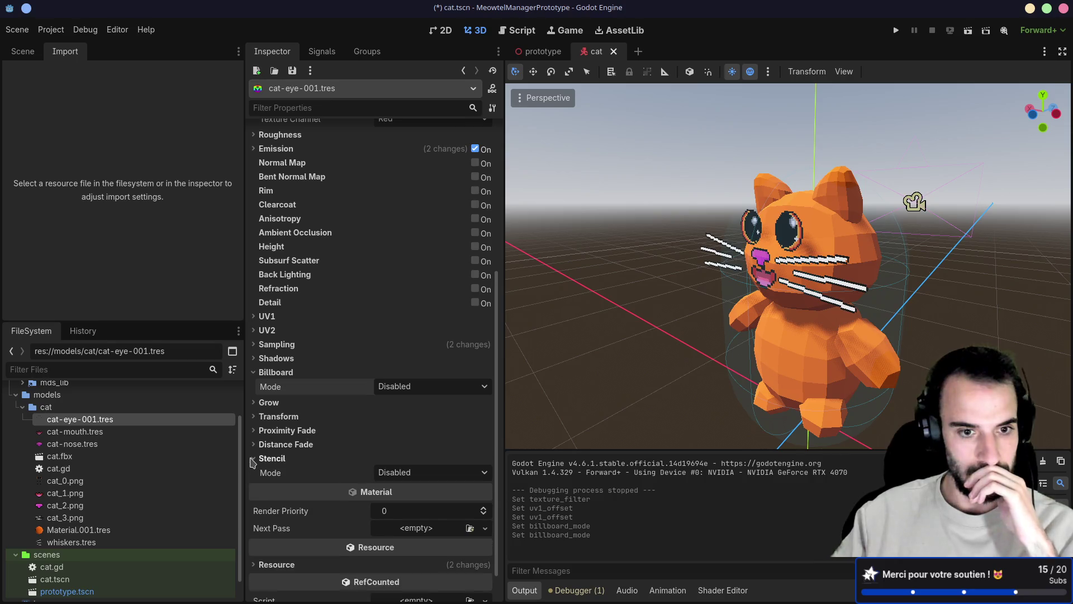
click(252, 458)
click(255, 403)
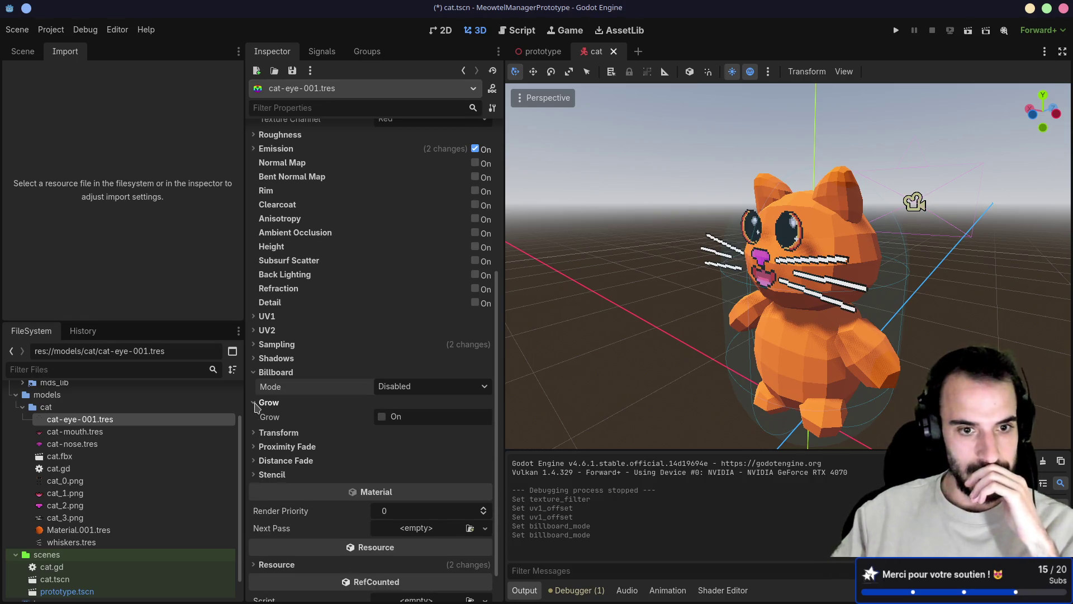
click(255, 403)
click(253, 371)
click(253, 344)
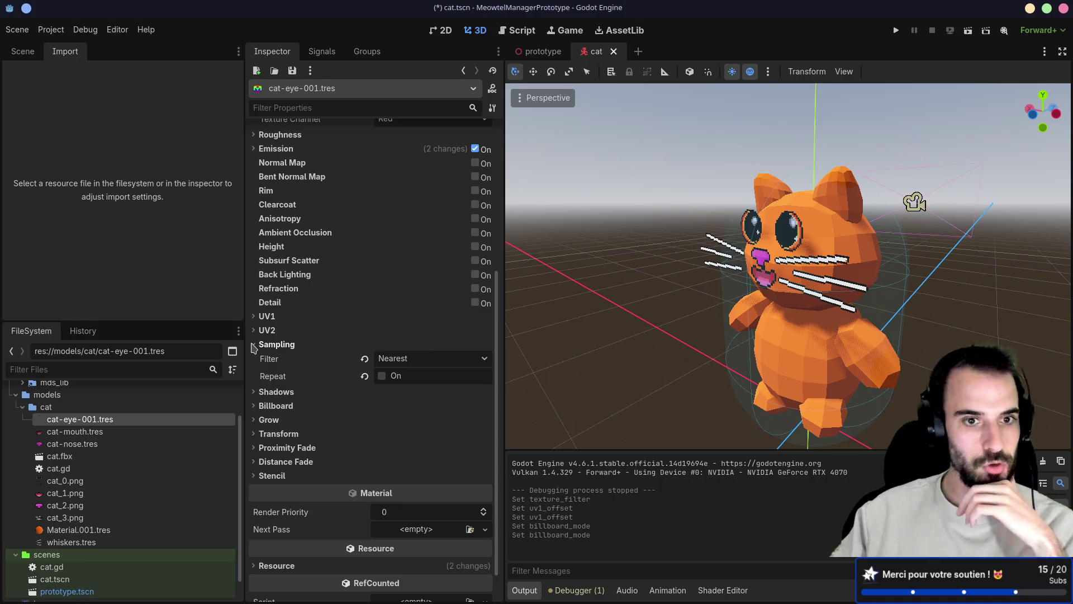
click(253, 345)
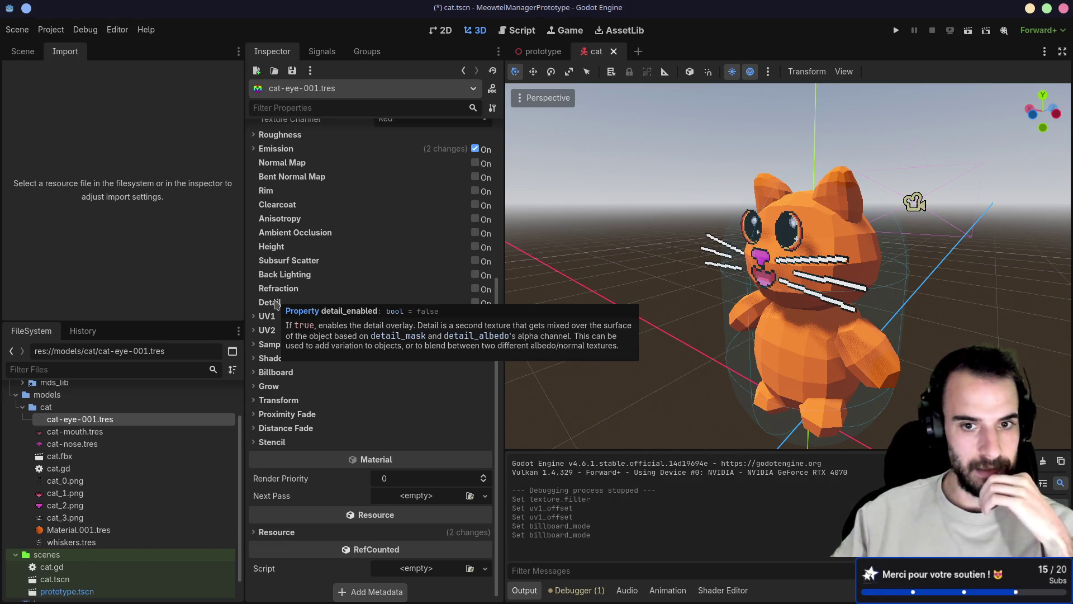
scroll(276, 305, up, 2)
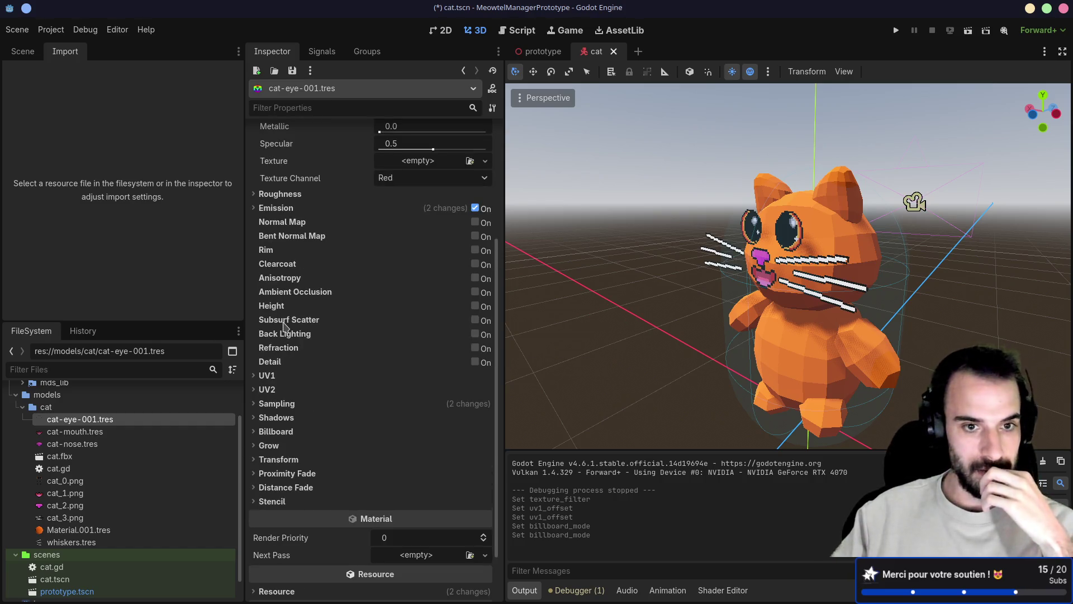
mouse_move(284, 326)
scroll(284, 327, up, 2)
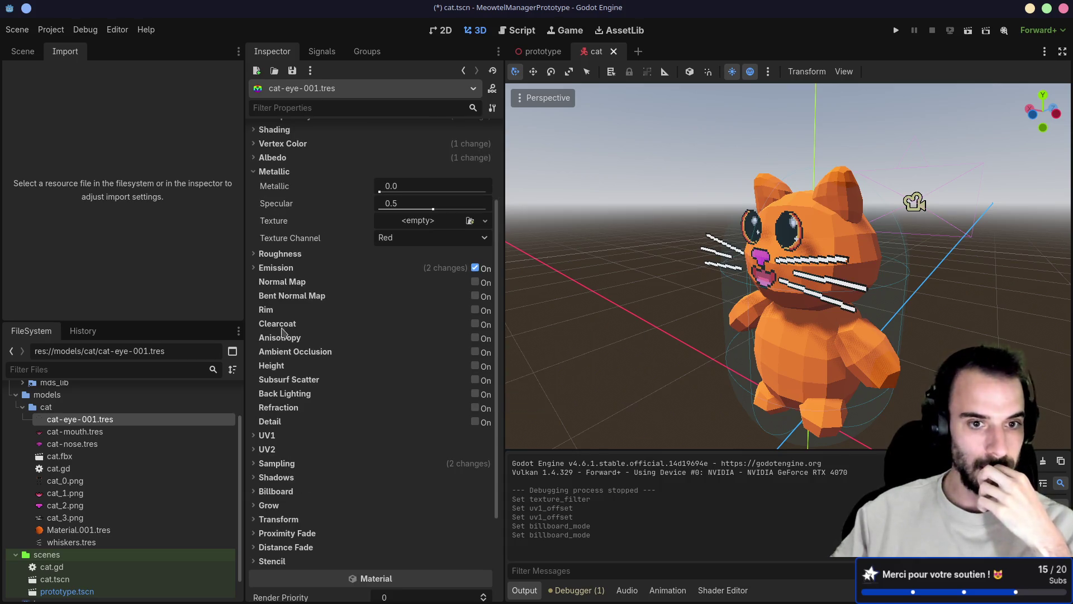
mouse_move(275, 371)
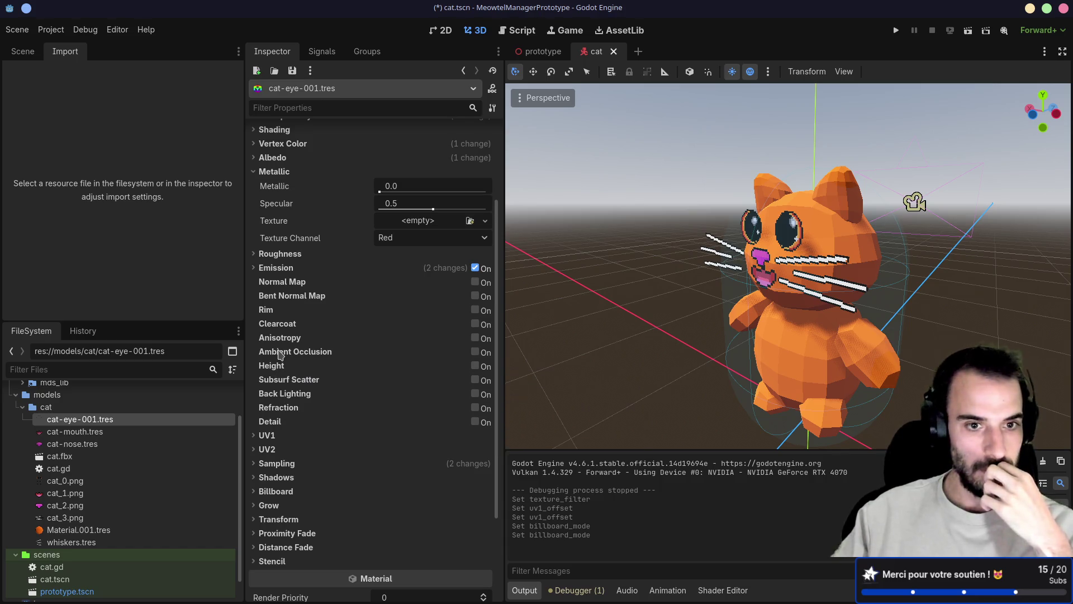
mouse_move(280, 352)
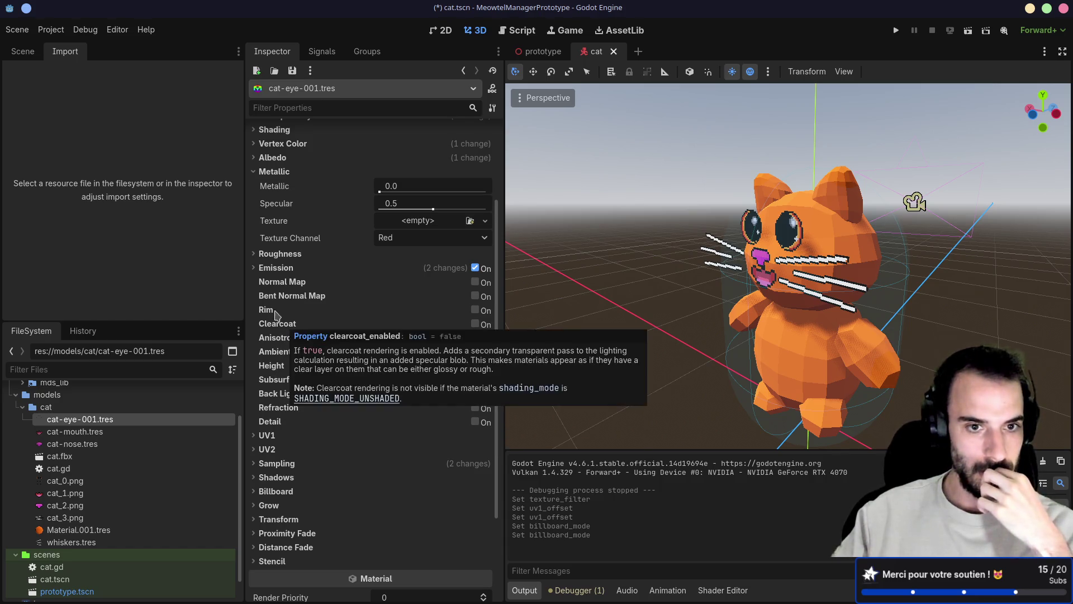
scroll(278, 287, up, 2)
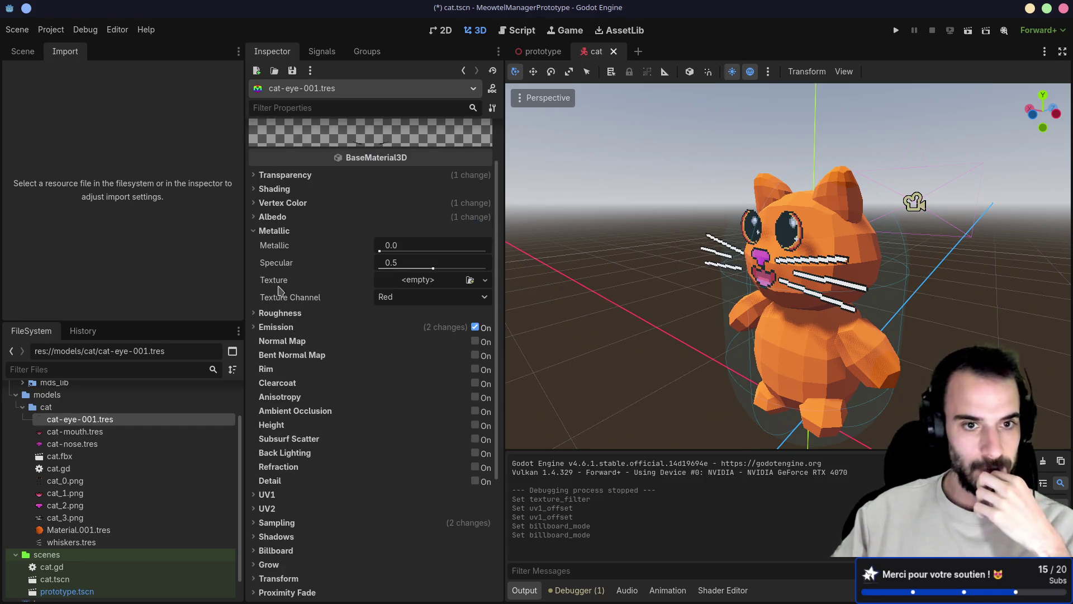
click(258, 314)
click(258, 314)
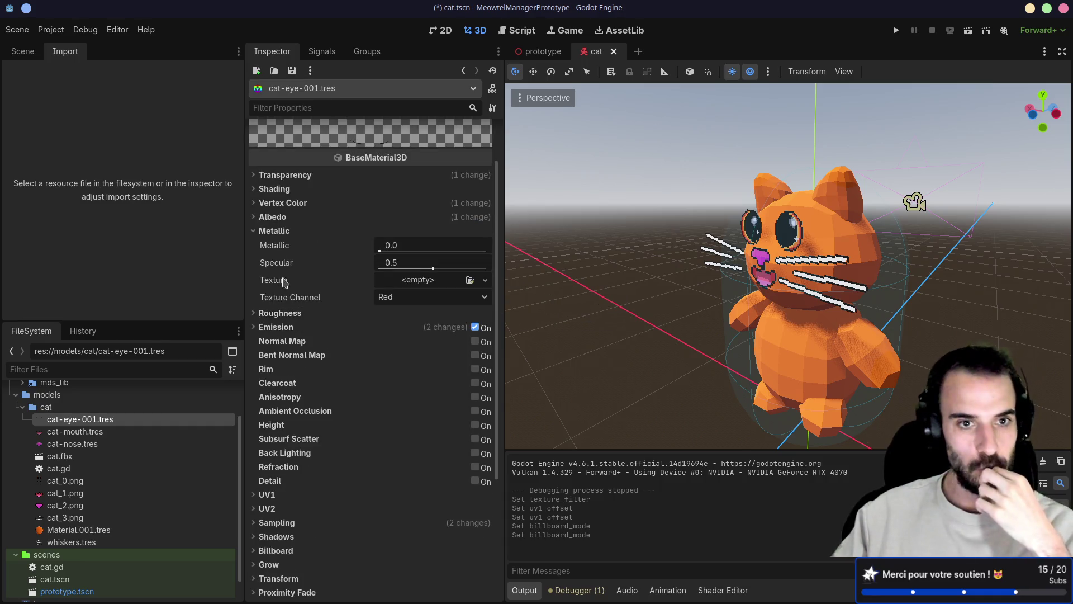
click(257, 231)
click(257, 203)
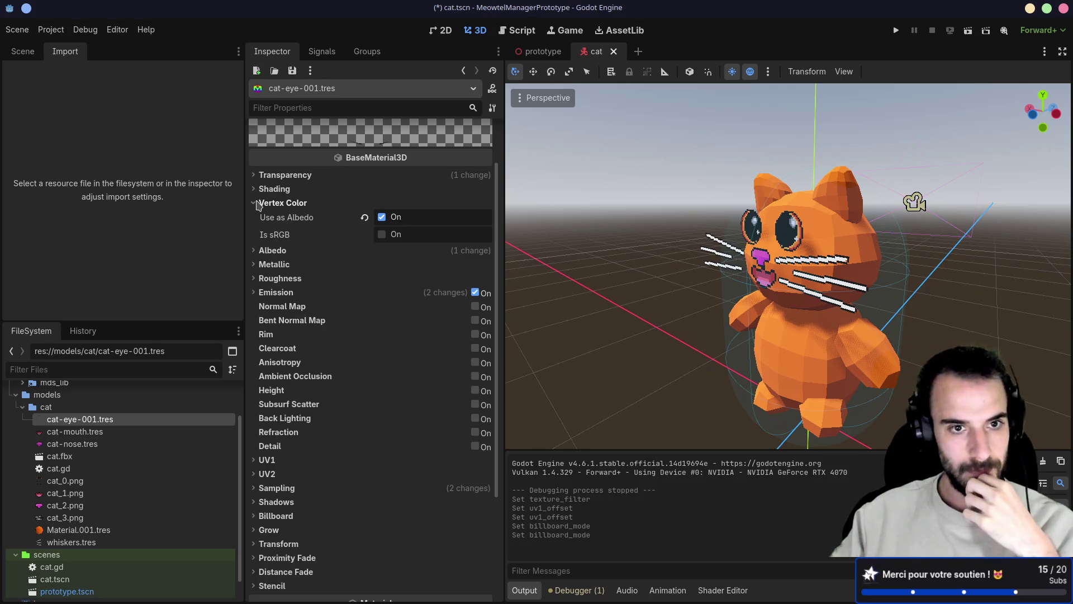
click(257, 203)
click(258, 175)
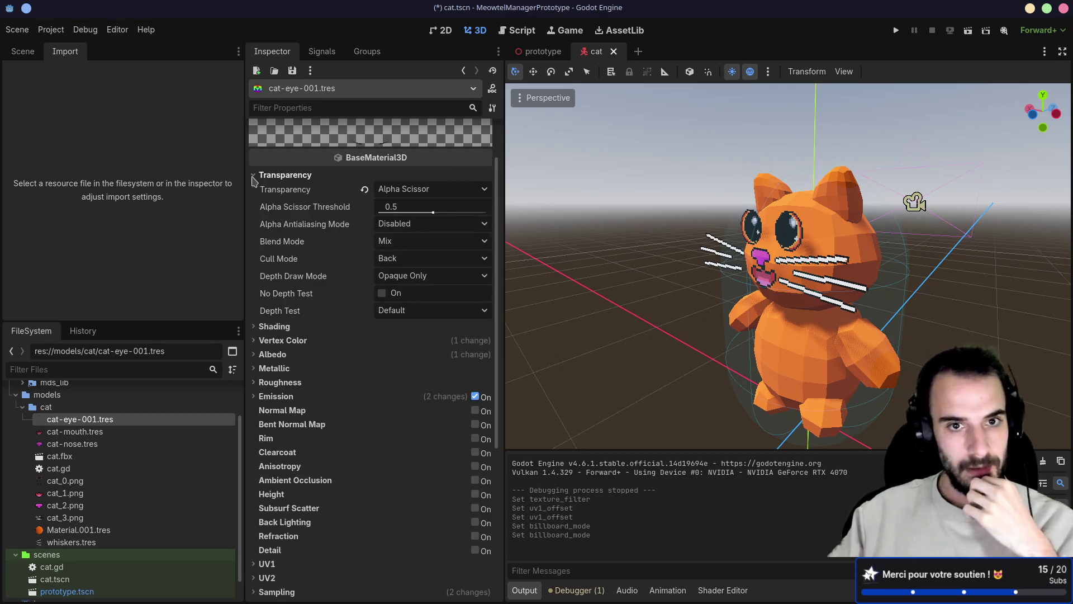
click(258, 175)
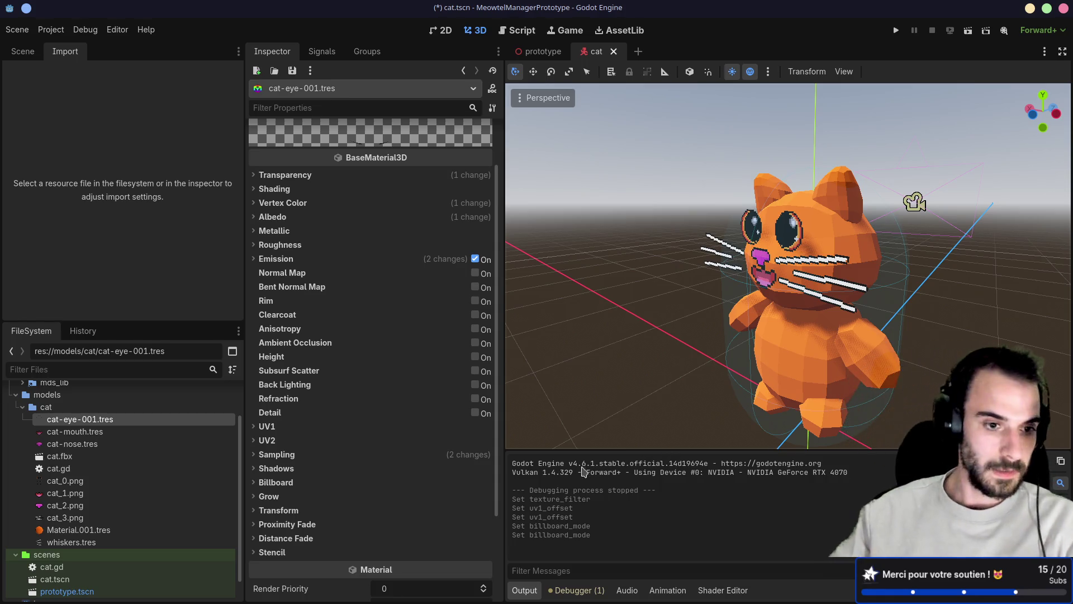
mouse_move(119, 484)
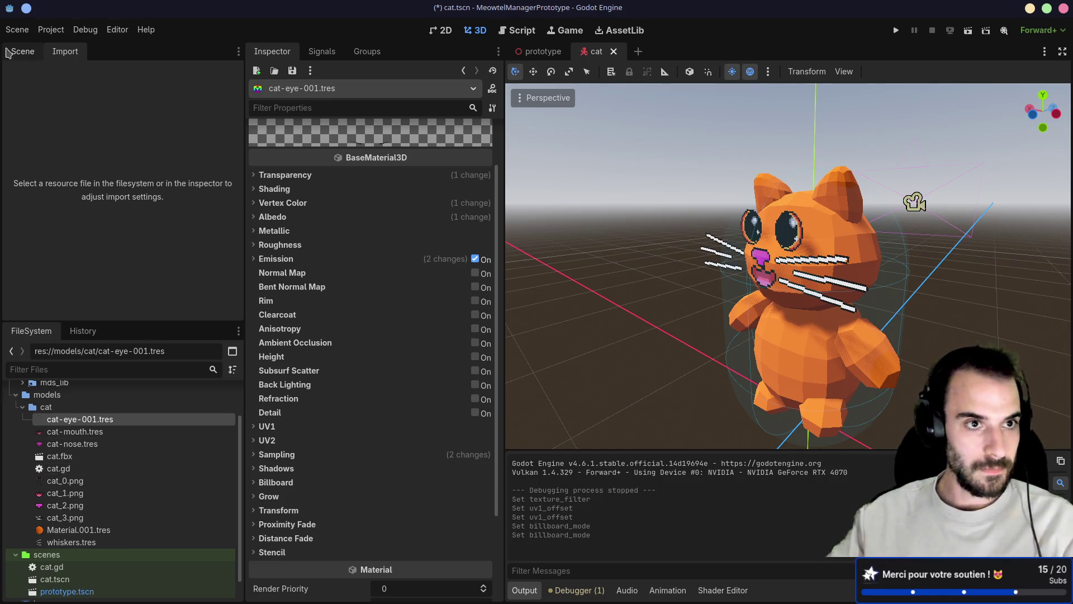
- Inspect the cat-eye-001 node's Surface 0 material, then open the Cat node's cat.gd script
click(23, 53)
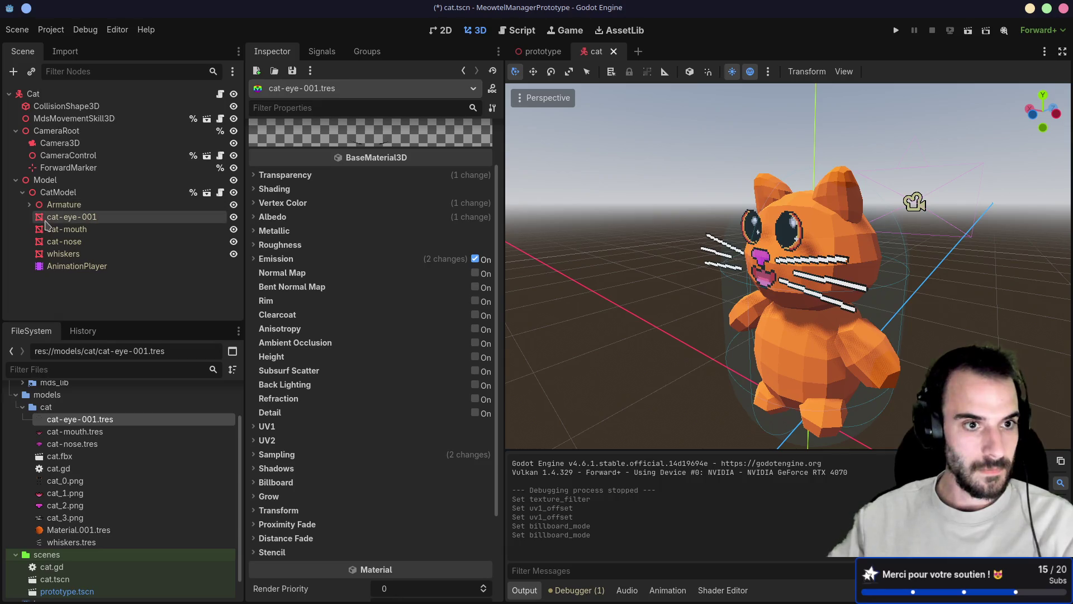
click(72, 218)
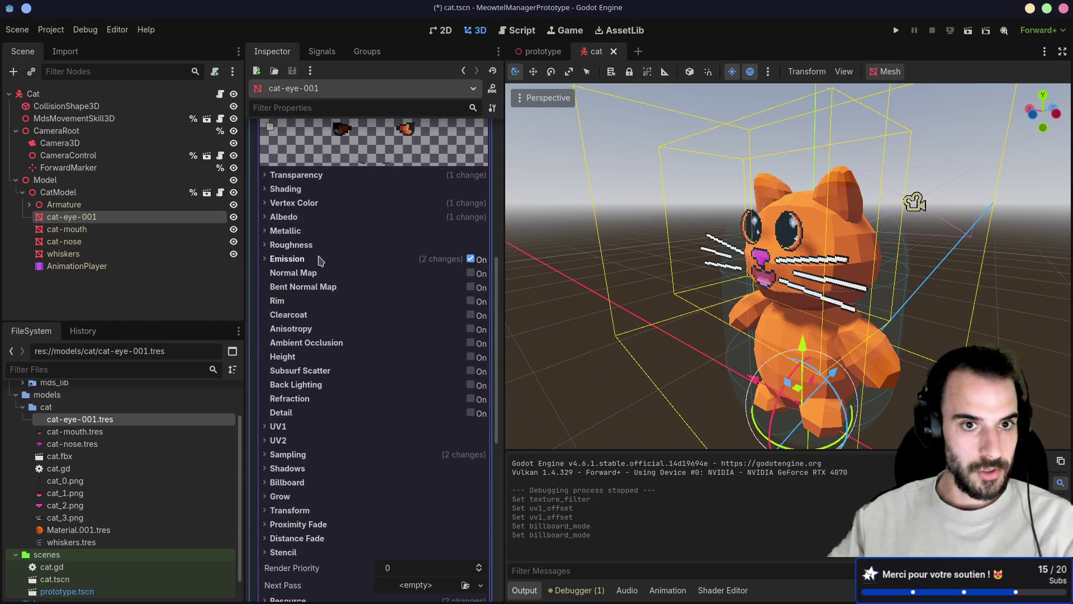
scroll(308, 263, up, 10)
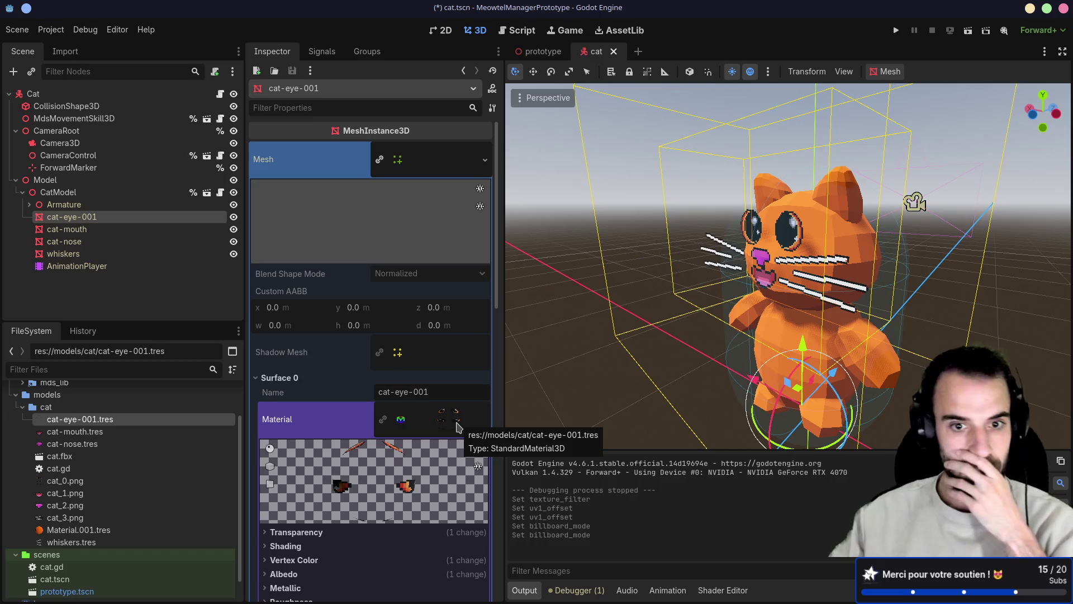
click(458, 427)
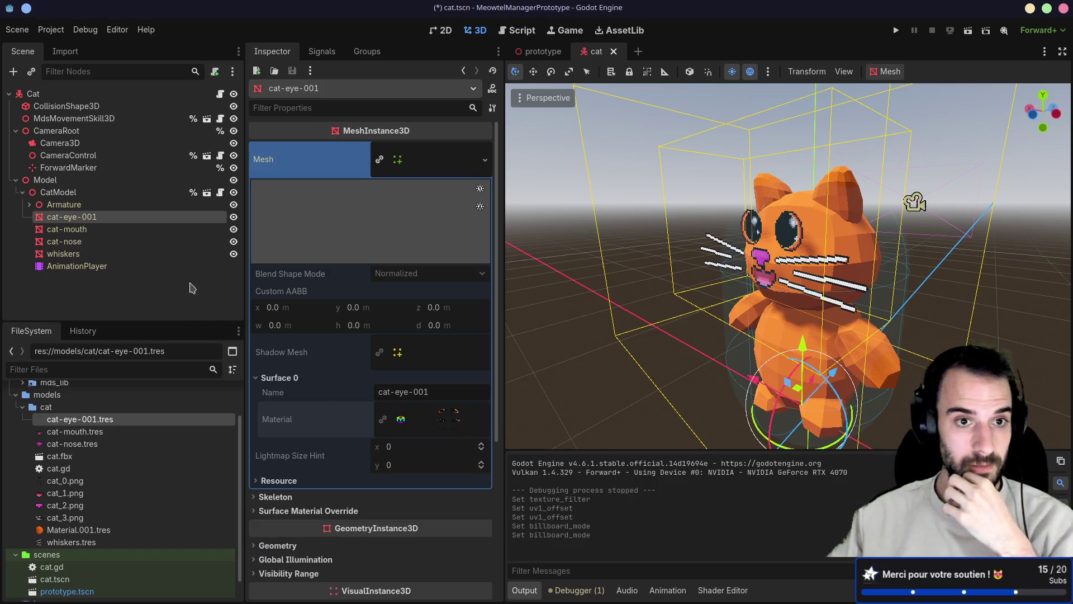
click(220, 94)
click(670, 277)
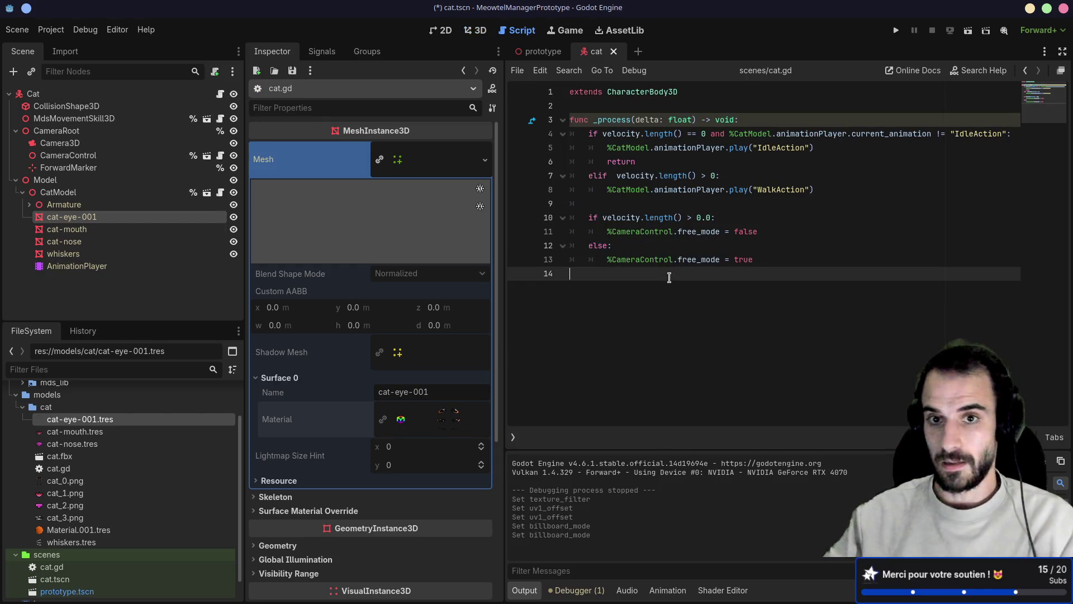
- Add an empty 'func blink():' at the end of cat.gd and switch to the browser
key(Return)
text(func b)
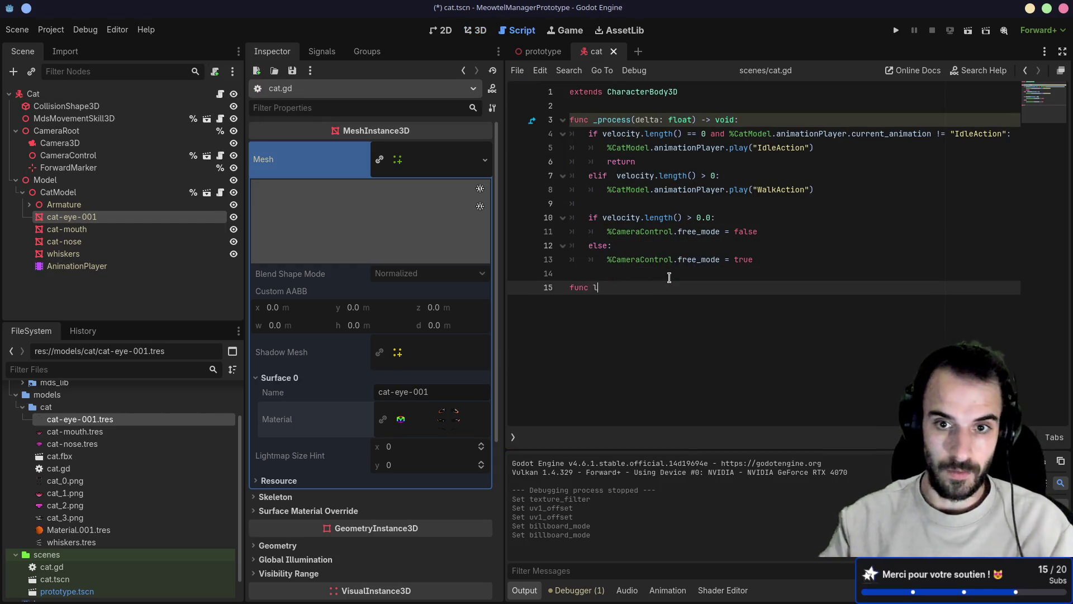
text(link)
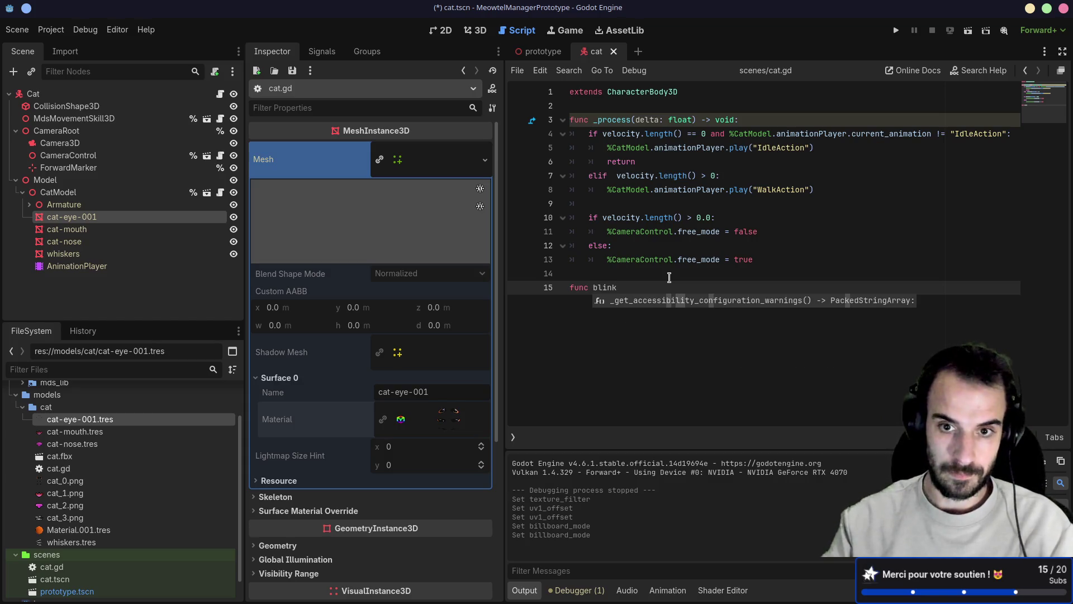
text(():)
key(Return)
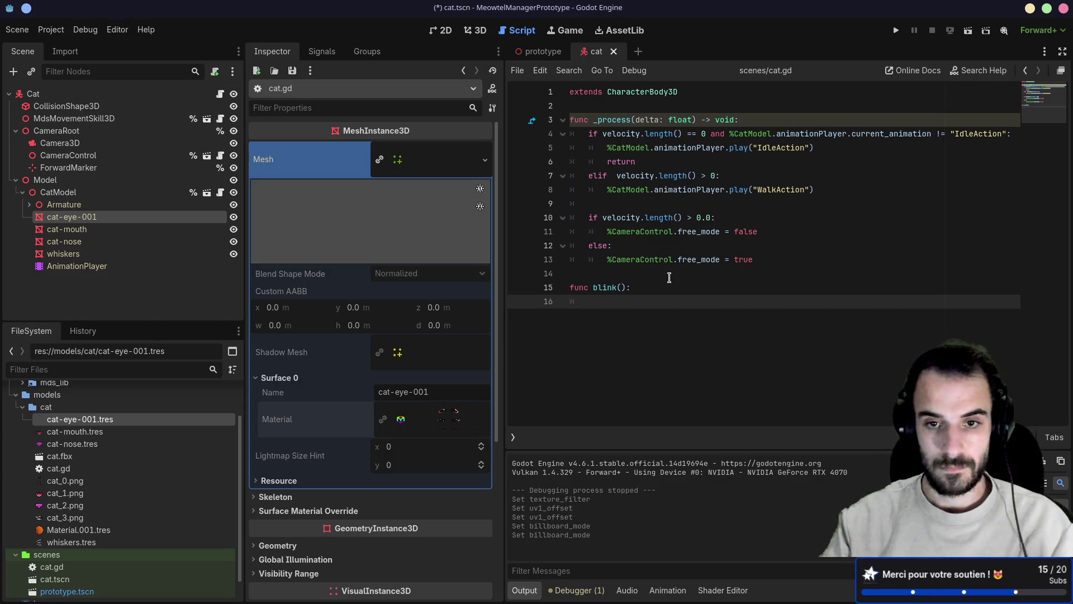
key(super+1)
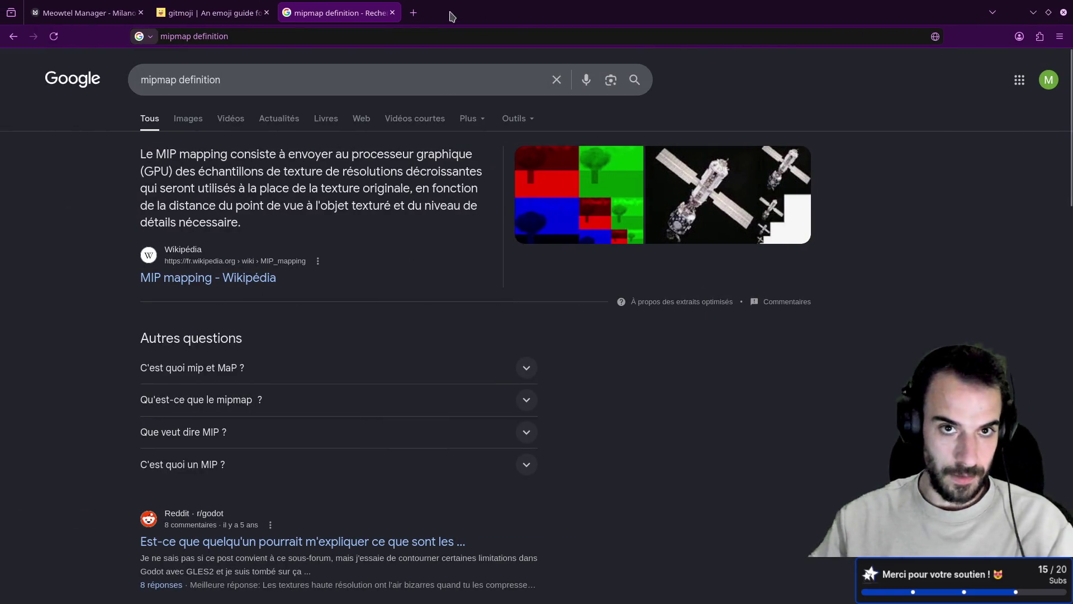
- Search the web for 'godot tween' and copy the 'var tween = get_tree().create_tween()' example line
click(414, 12)
text(godot )
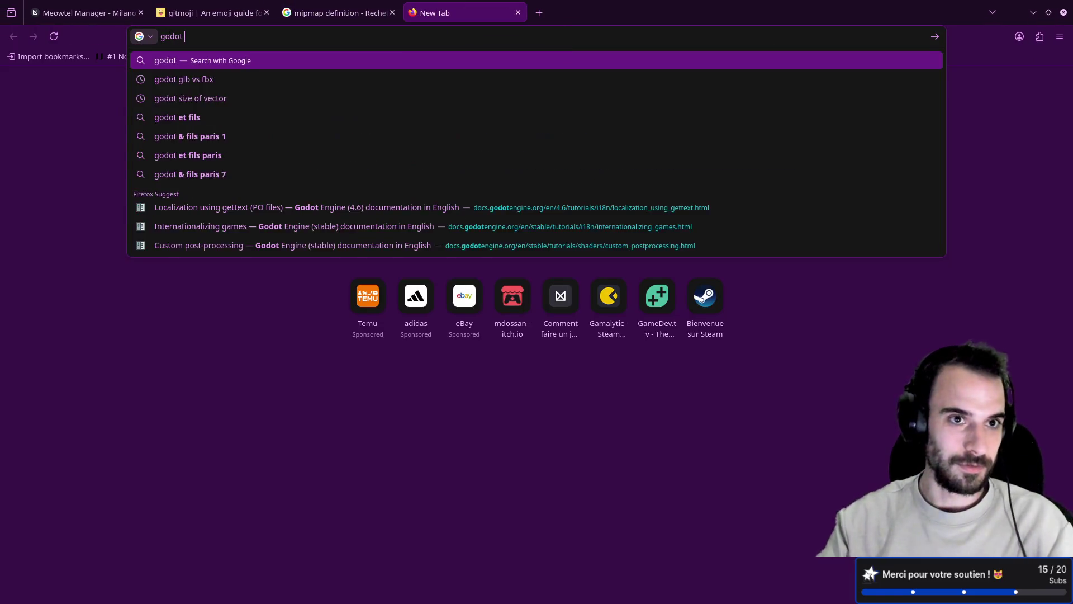
text(tween)
key(Return)
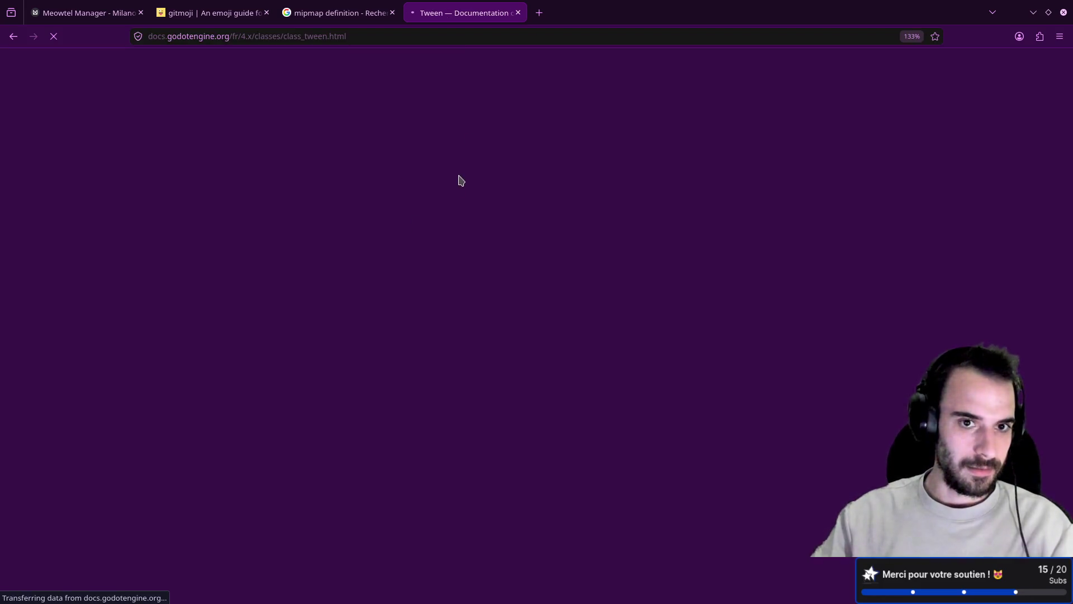
scroll(468, 256, down, 10)
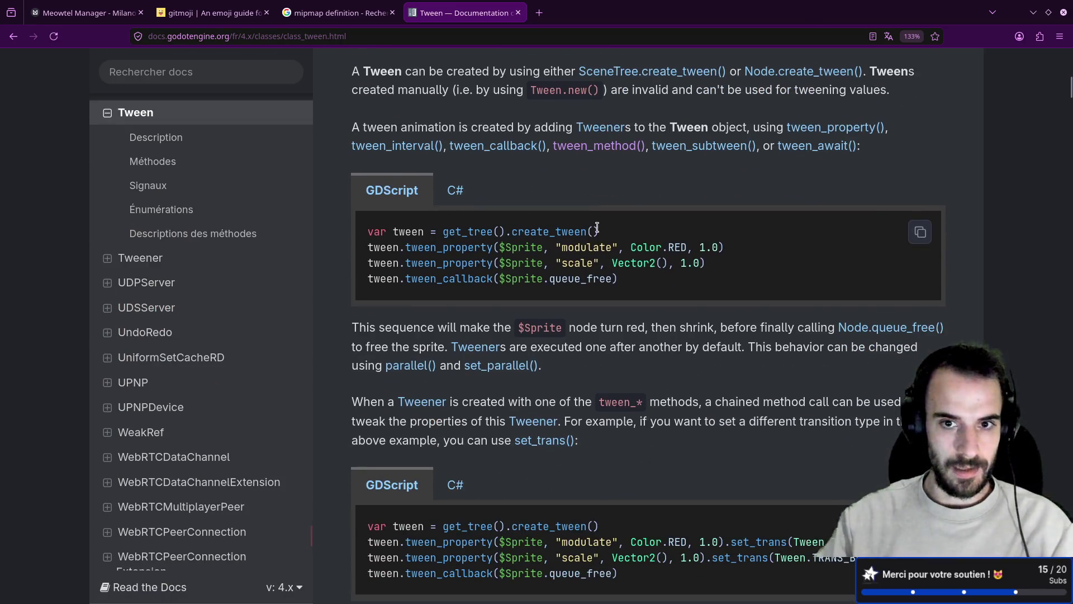
drag(599, 231, 369, 232)
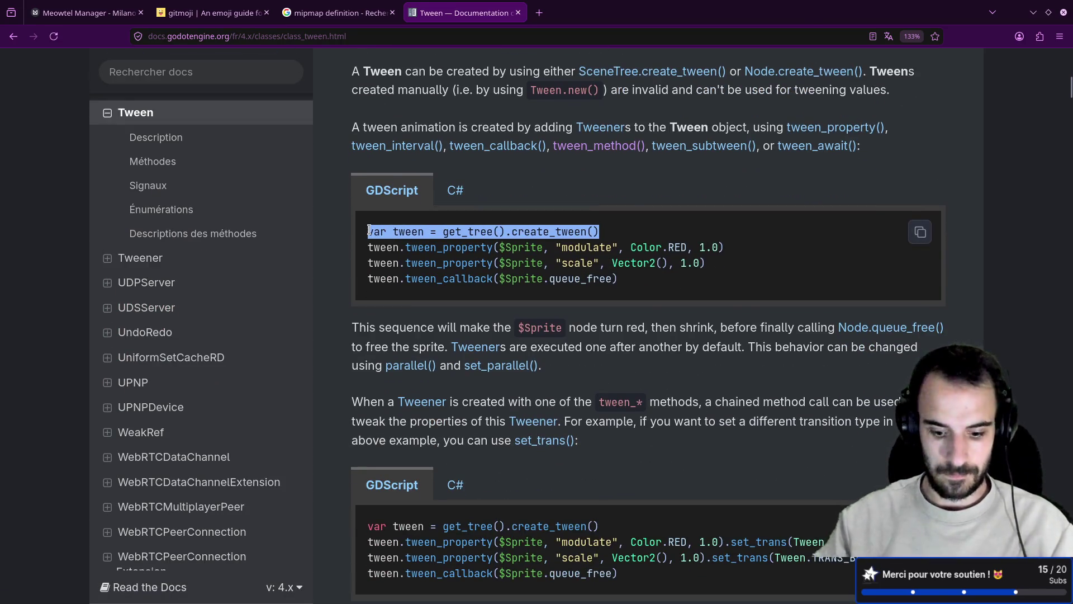
key(ctrl+c)
key(super+Right)
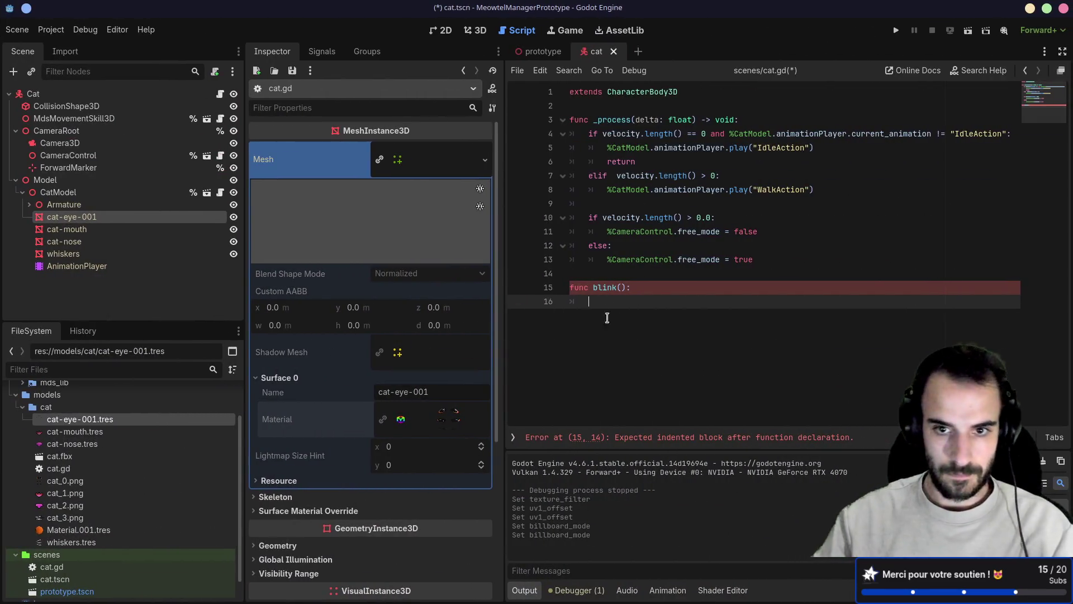
- Paste the tween creation line into blink() and start a new line below it
key(ctrl+v)
key(Return)
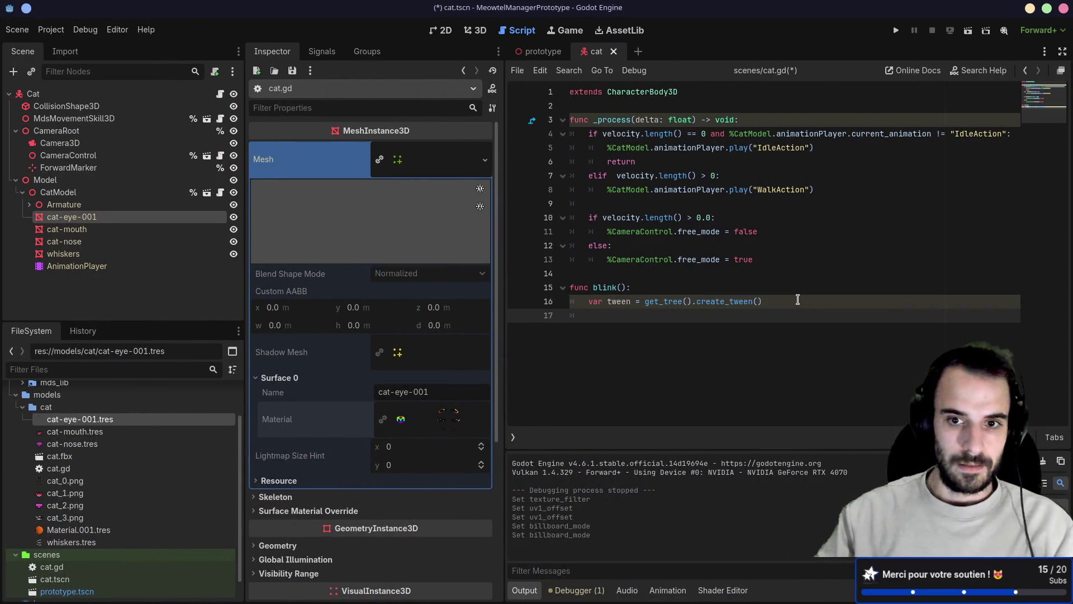
key(alt+Tab)
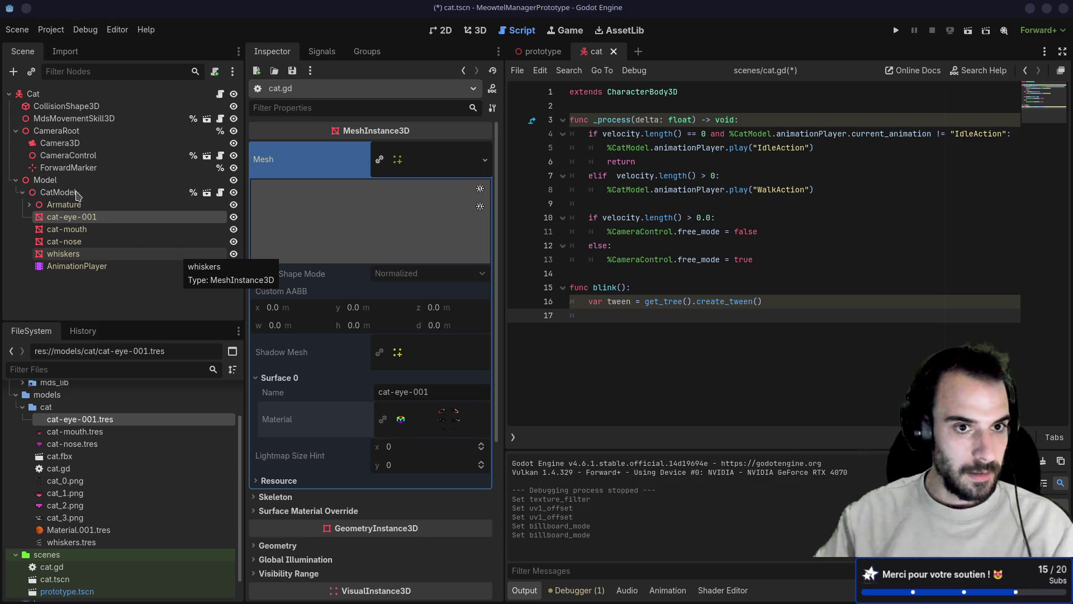
click(606, 317)
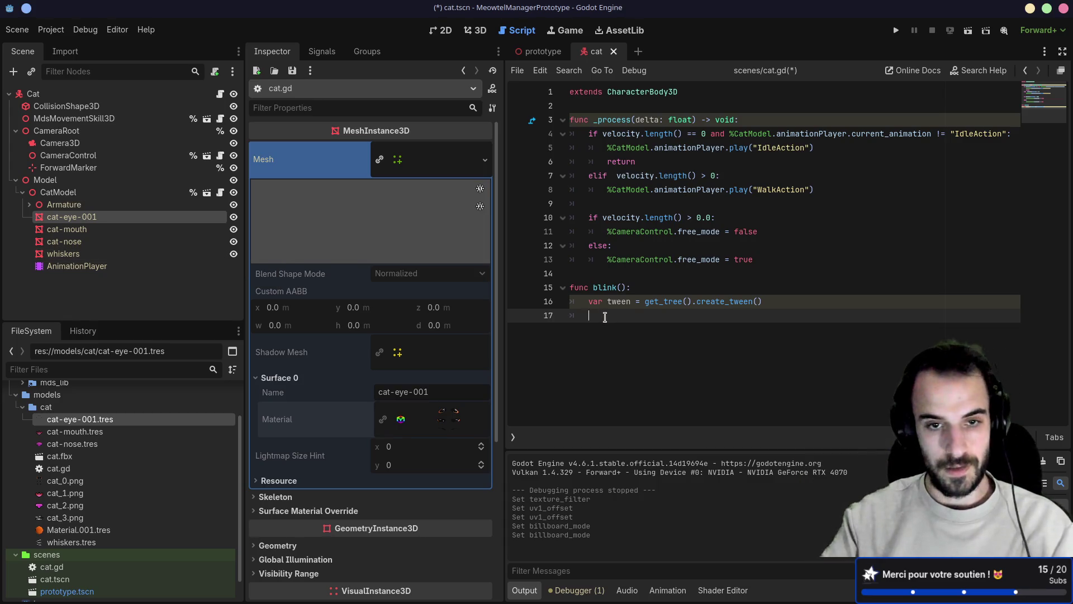
key(alt+Tab)
key(alt+Tab)
- Write tween.tween_property(%CatModel) on line 17 using autocomplete
text(twe)
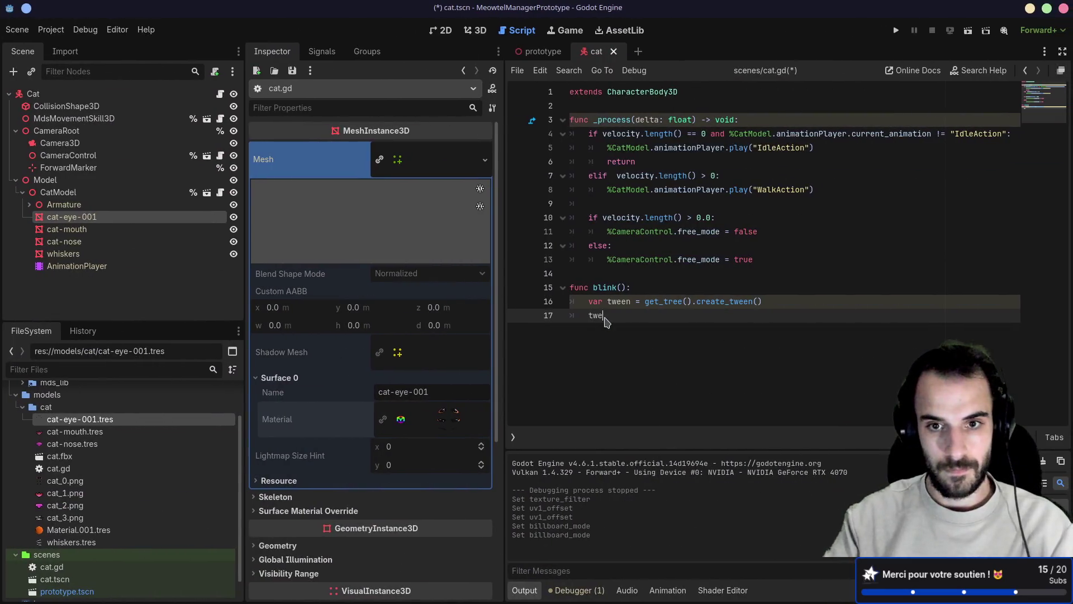
text(e)
key(Escape)
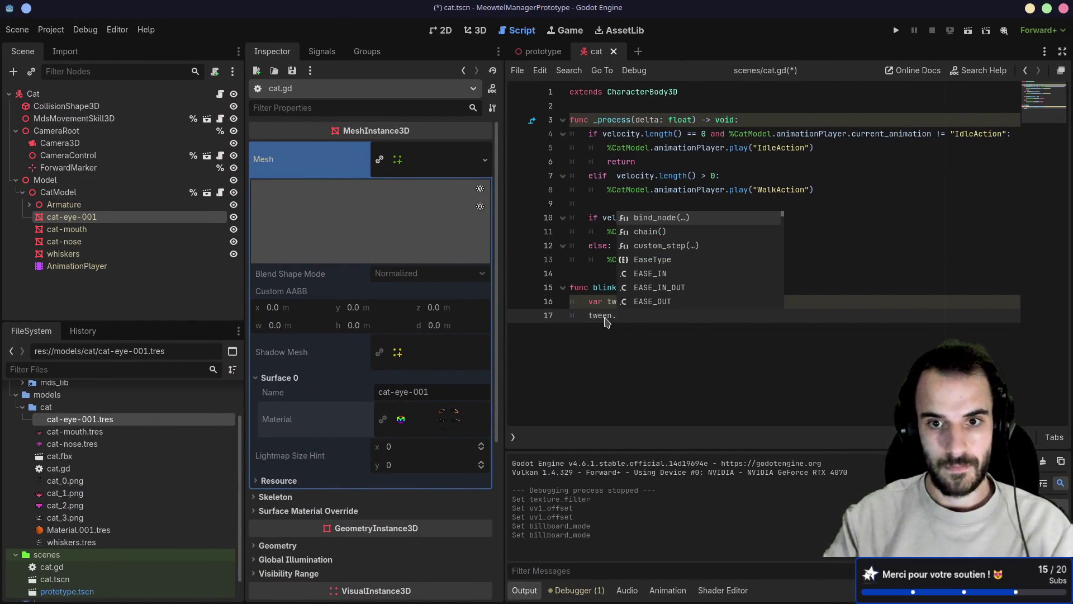
key(alt+Tab)
key(alt+Tab)
text(n.tw)
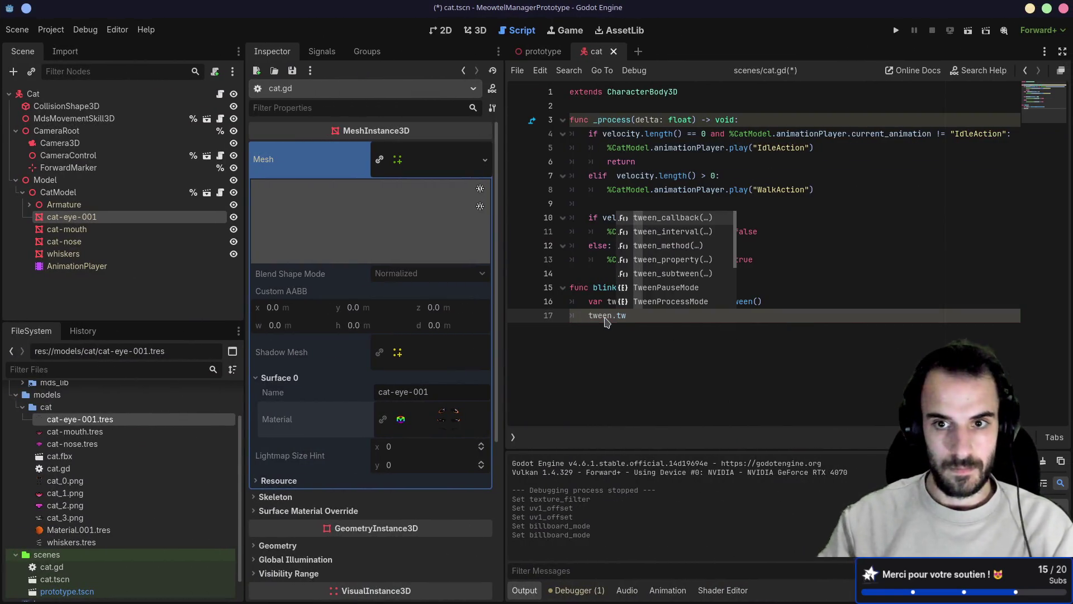
key(Down)
key(Down)
key(Down)
key(Return)
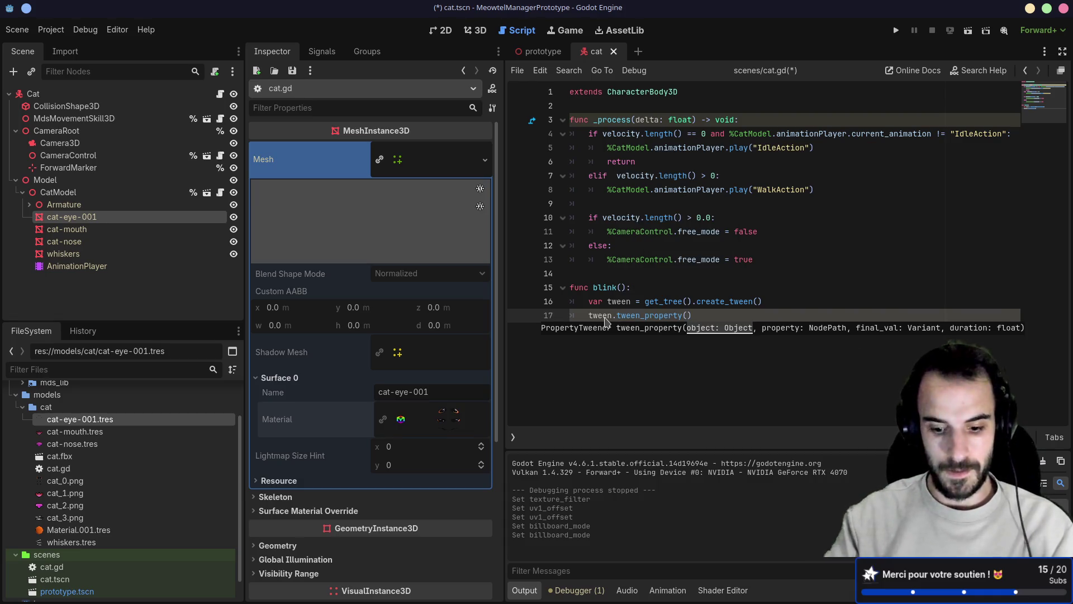
text(%Cat)
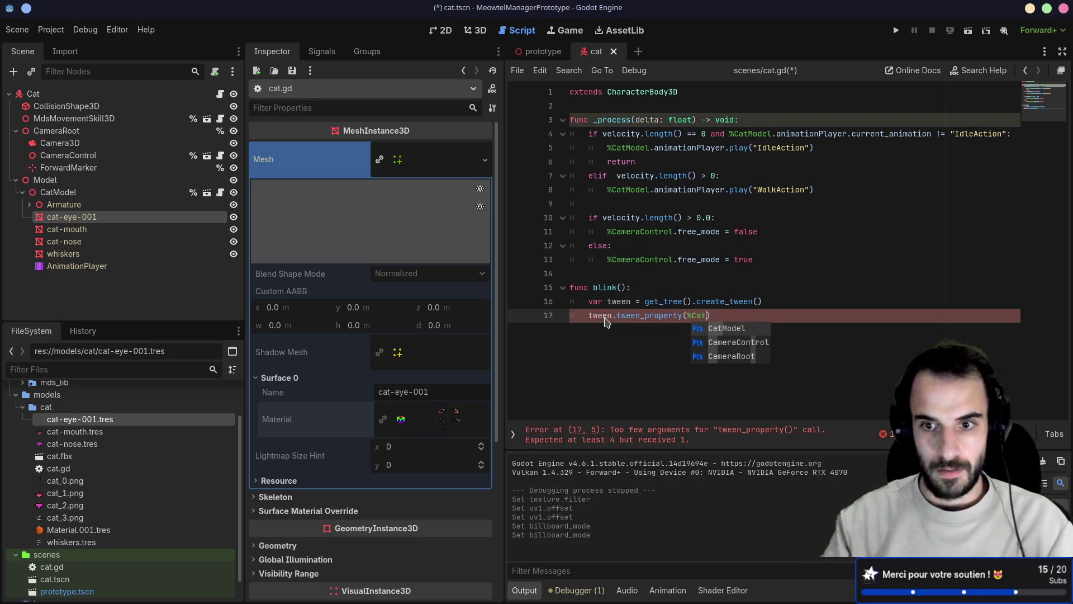
key(Return)
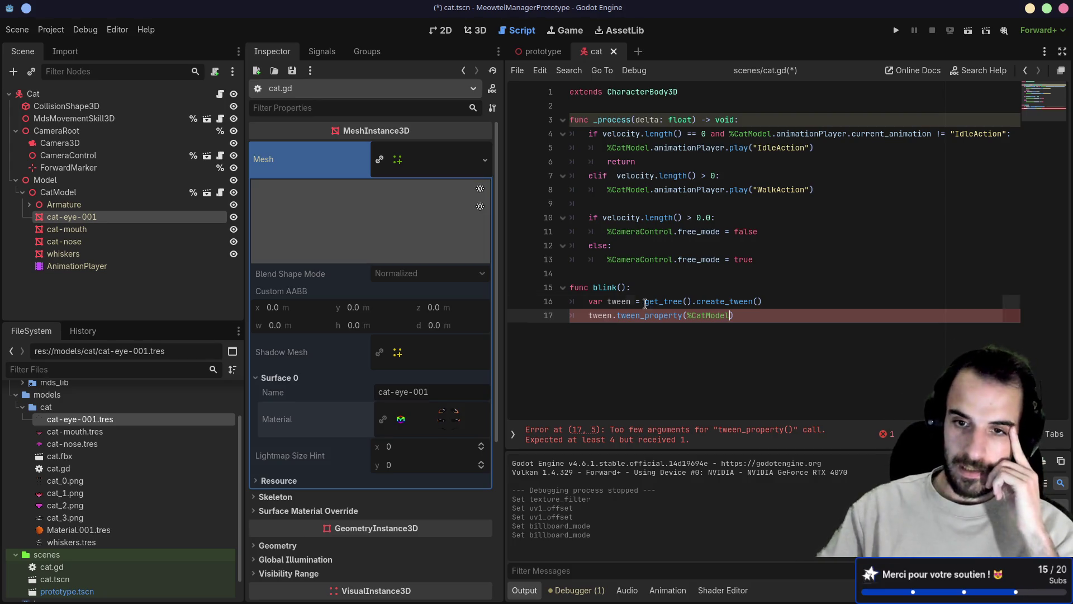
- Try removing get_tree() from the tween creation line, then restore it and check the Tween docs
drag(646, 302, 690, 302)
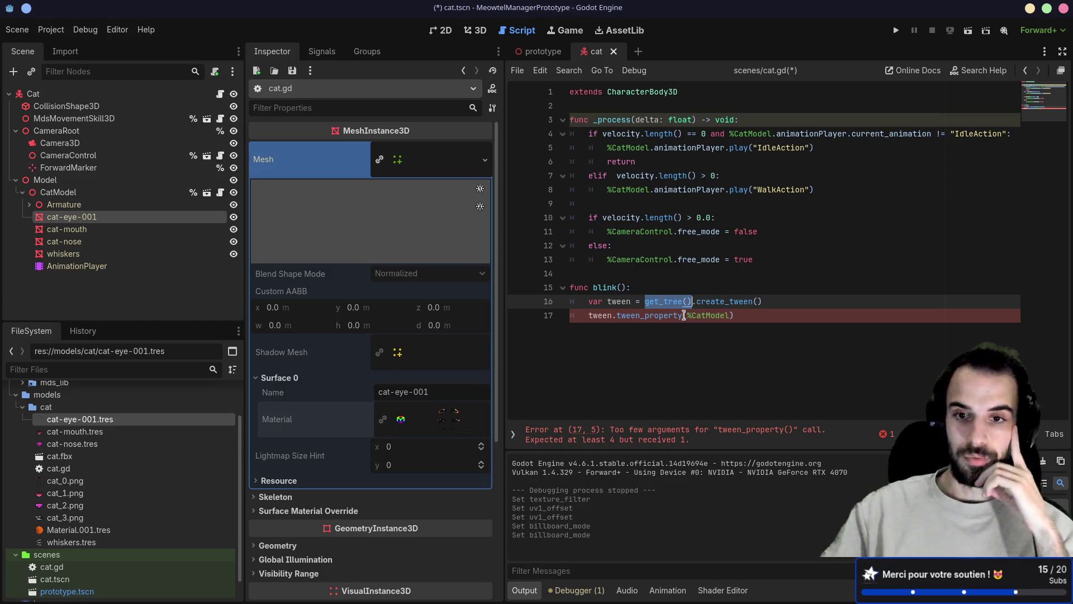
mouse_move(671, 316)
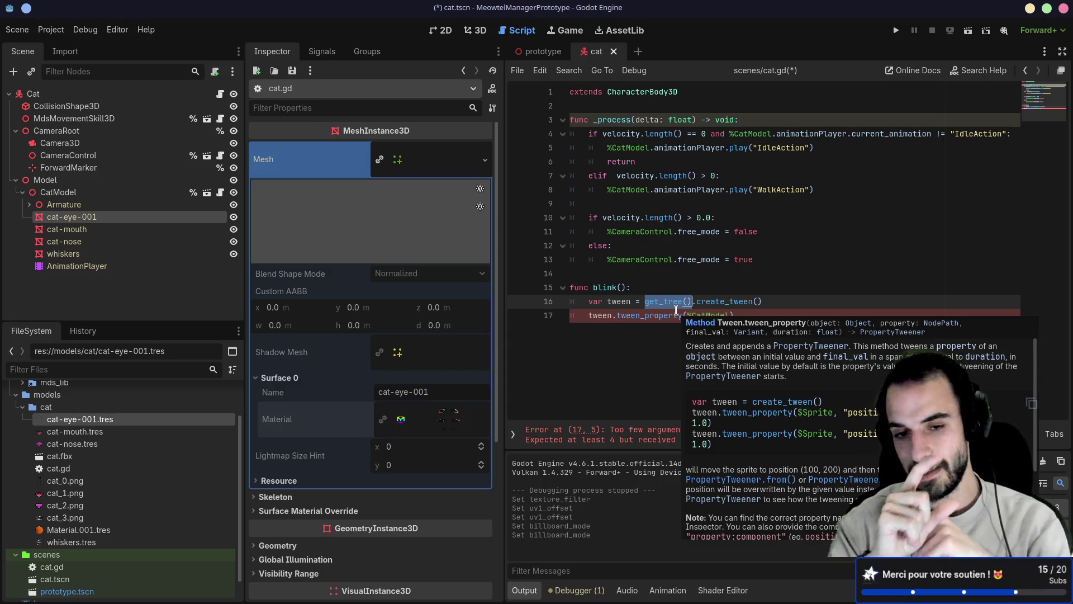
key(Delete)
key(Delete)
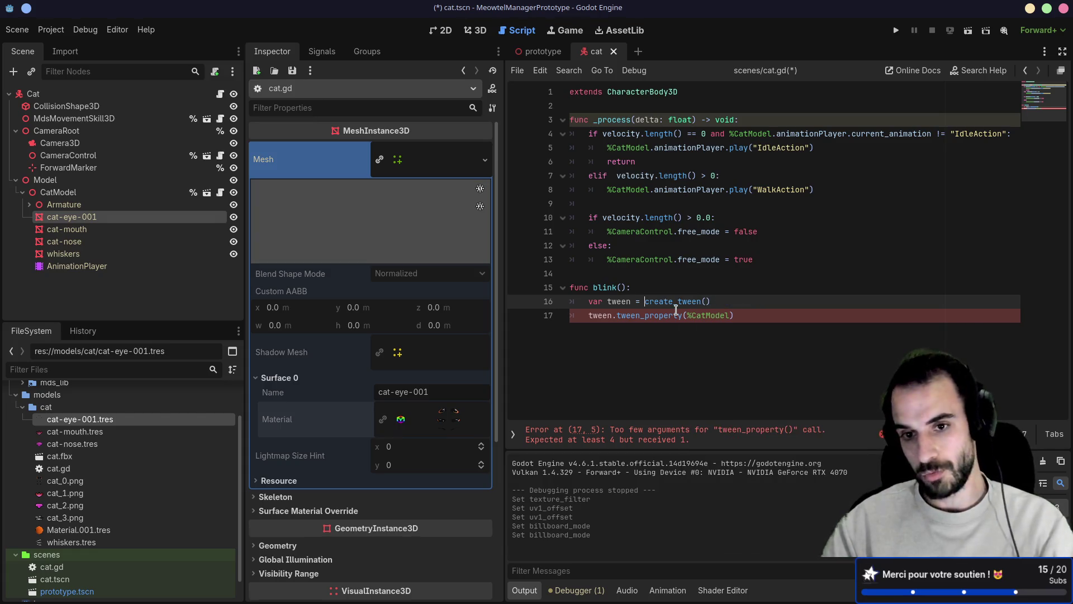
double_click(682, 301)
key(ctrl+z)
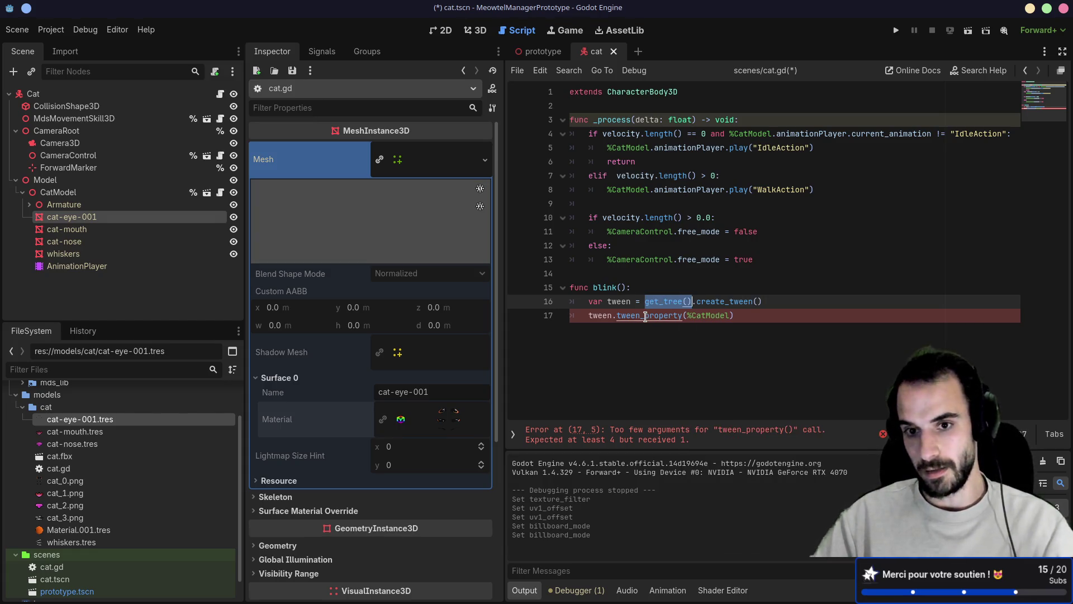
key(alt+Tab)
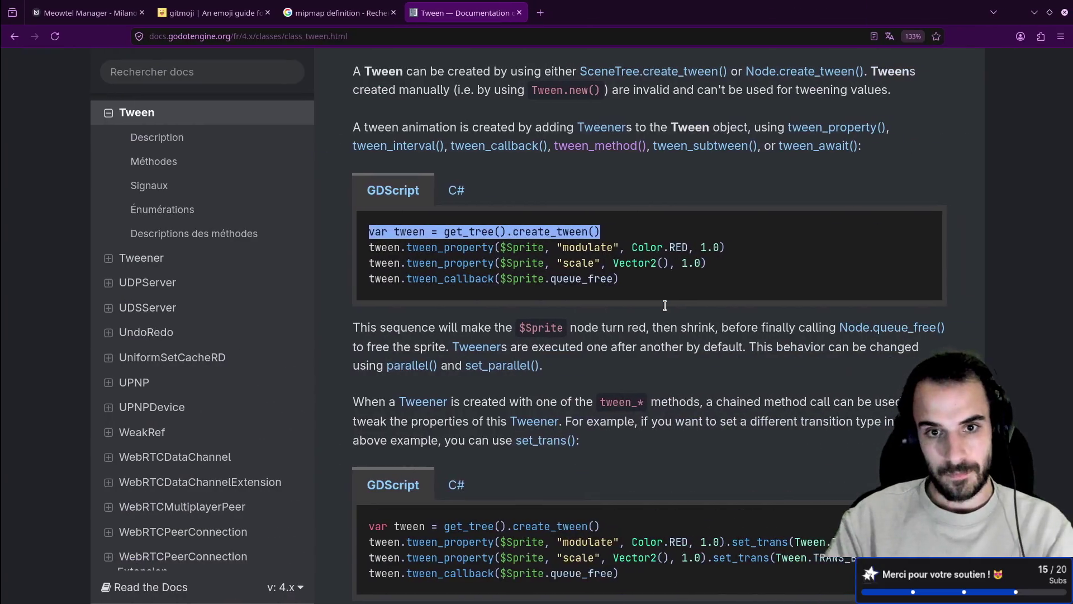
- Scroll down through the Tween class reference usage examples
scroll(674, 312, up, 3)
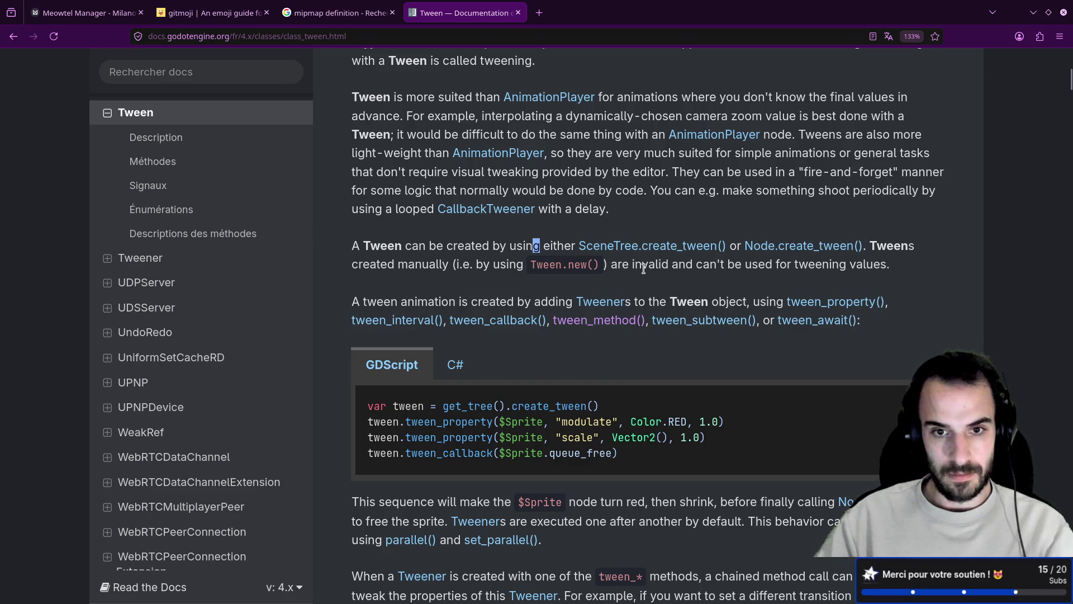
scroll(602, 278, down, 3)
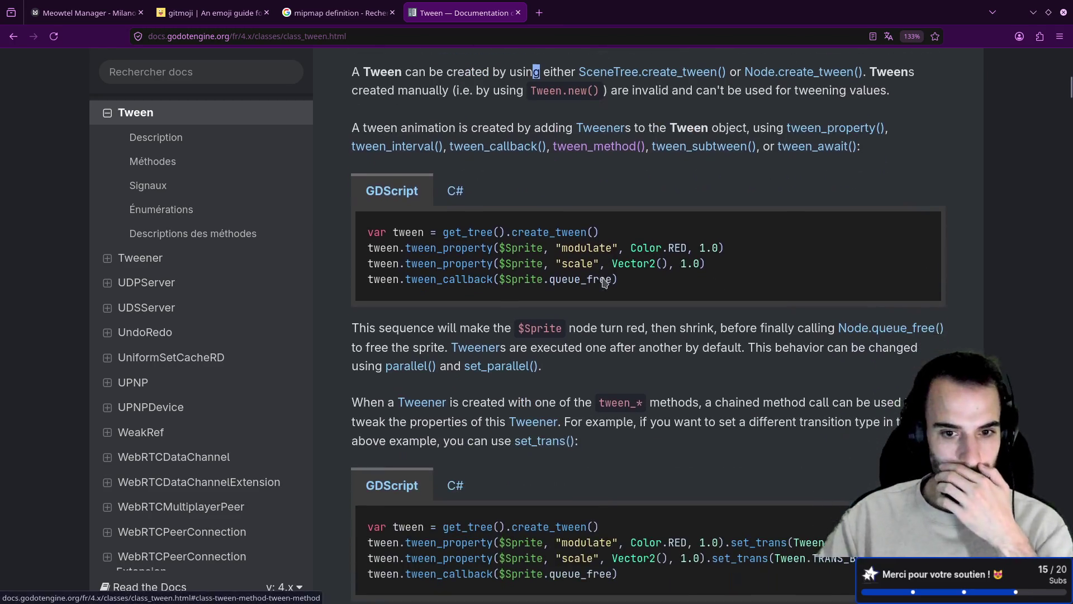
scroll(602, 278, down, 2)
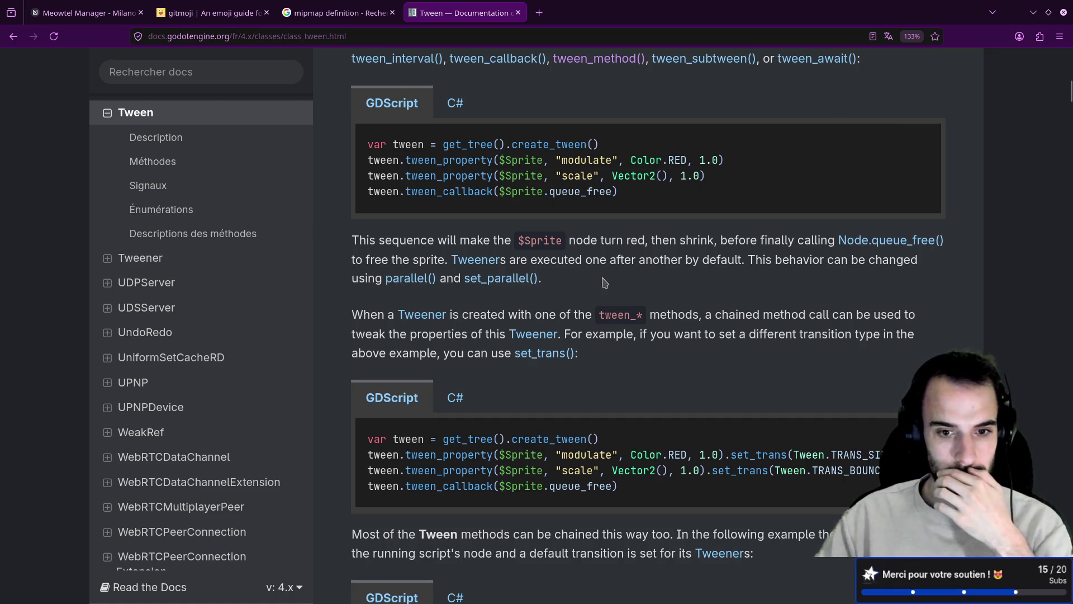
scroll(605, 283, down, 2)
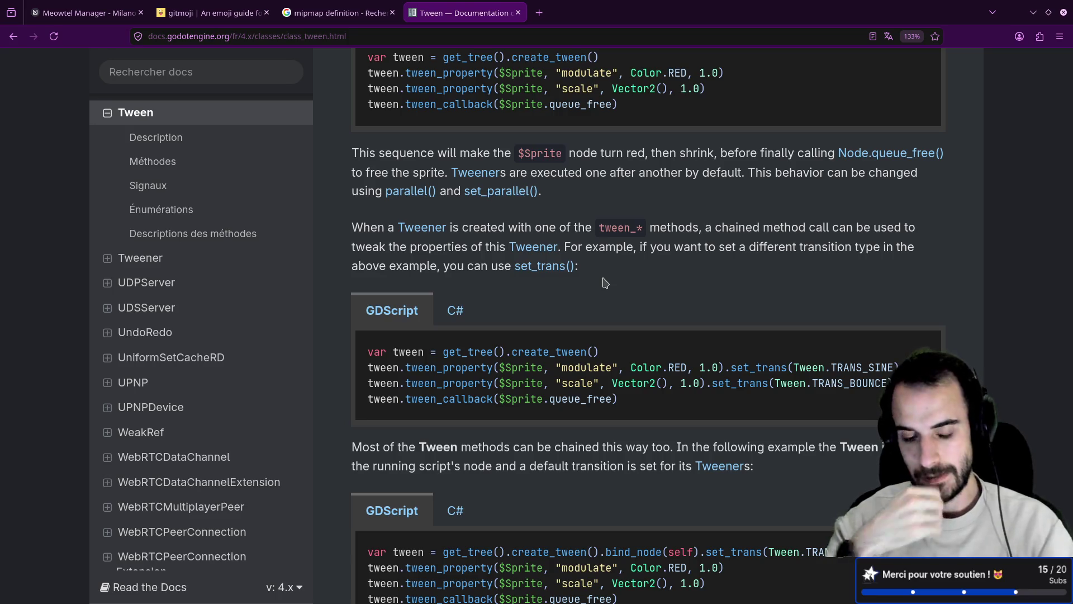
scroll(605, 282, down, 5)
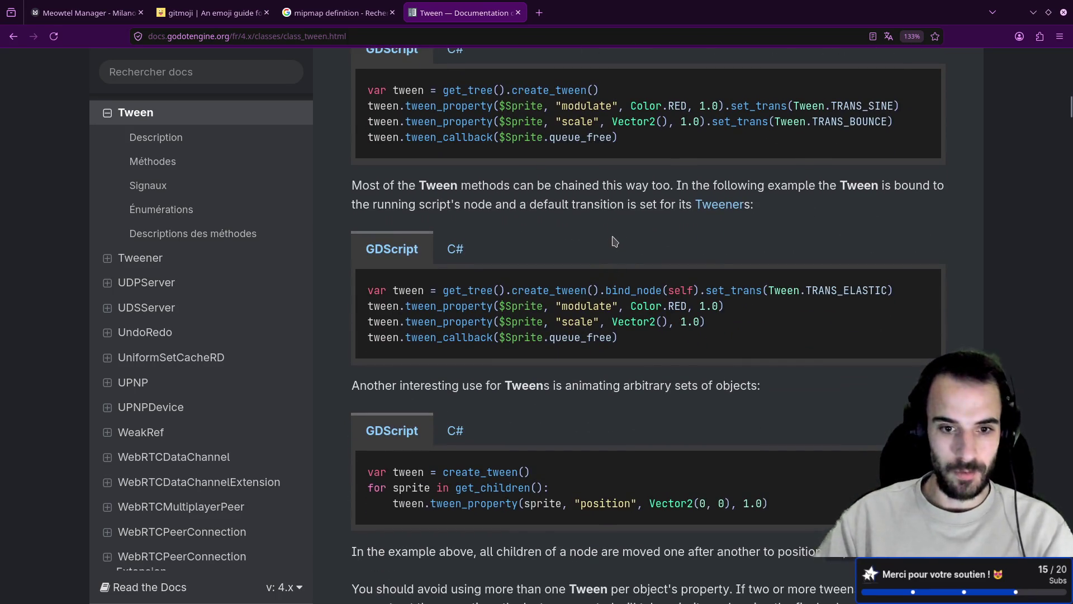
scroll(613, 239, down, 2)
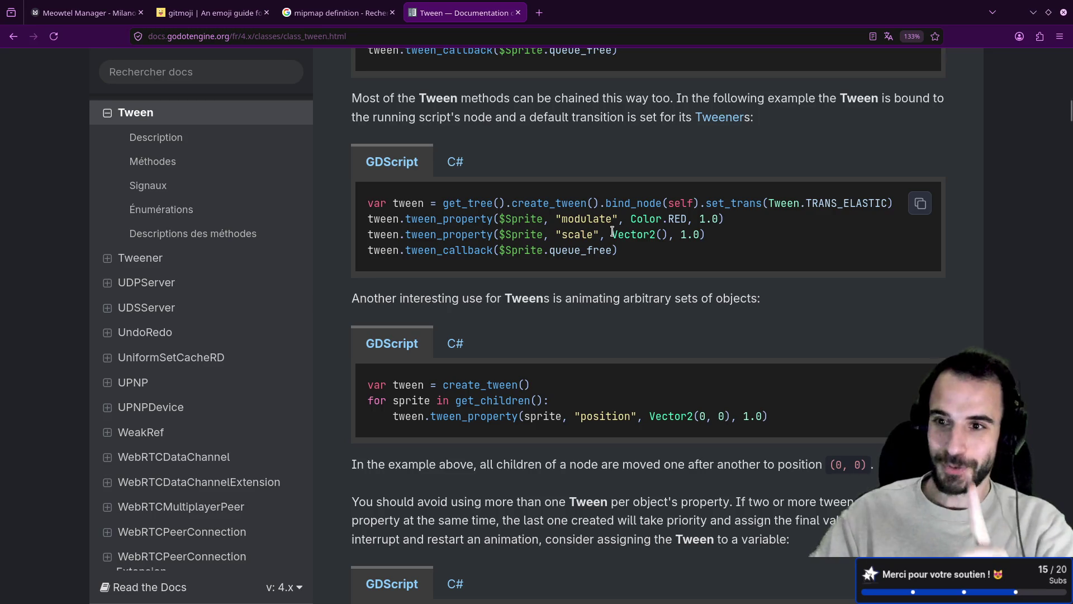
scroll(613, 230, down, 6)
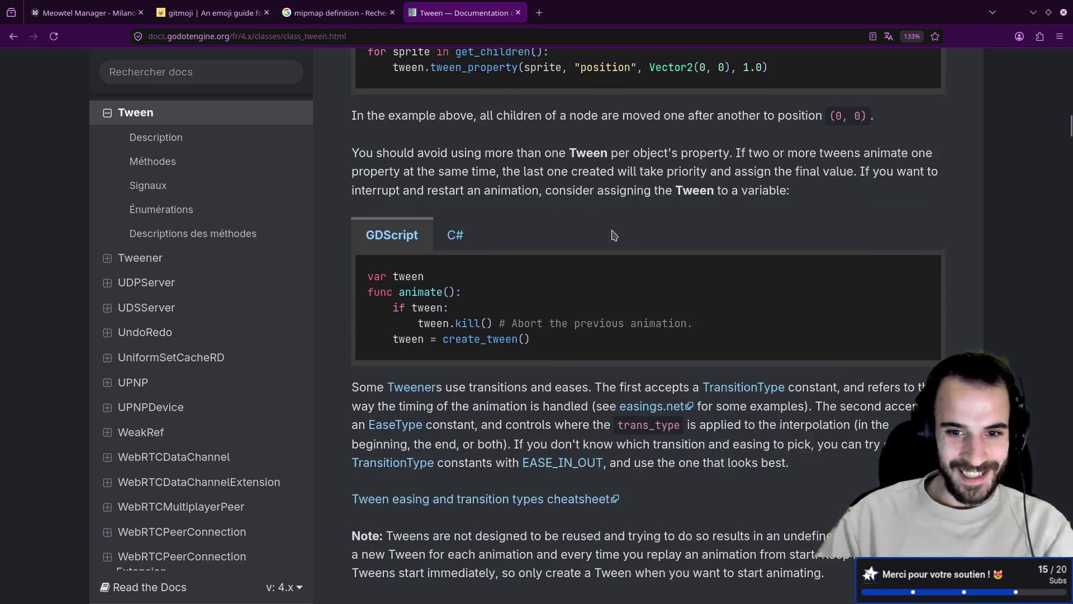
- Highlight the 'Abort the previous animation' example comment, then return to cat.gd
drag(514, 235, 684, 237)
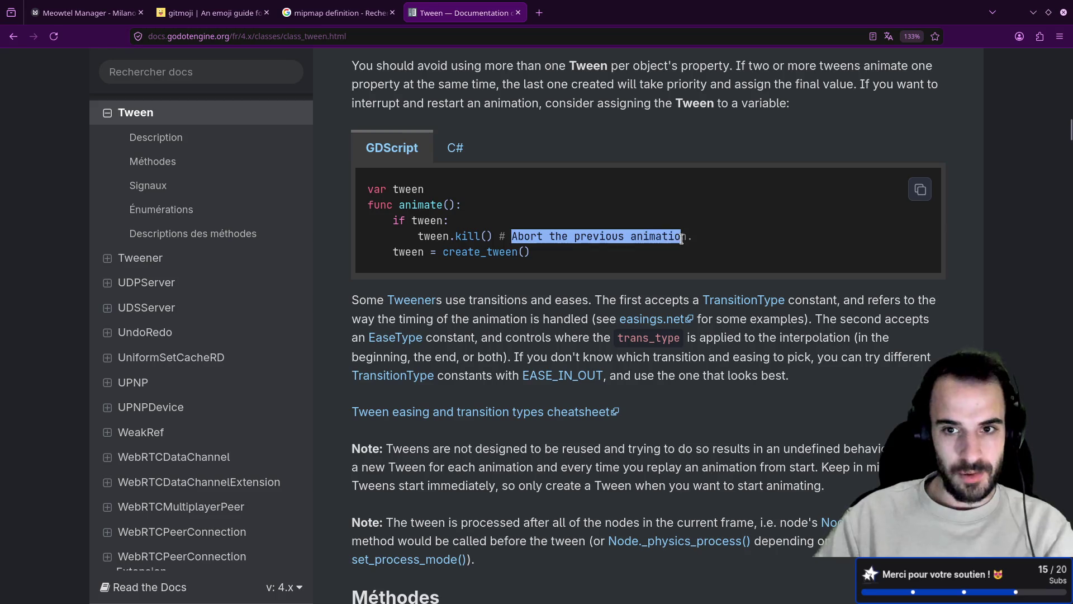
click(684, 240)
drag(433, 236, 619, 236)
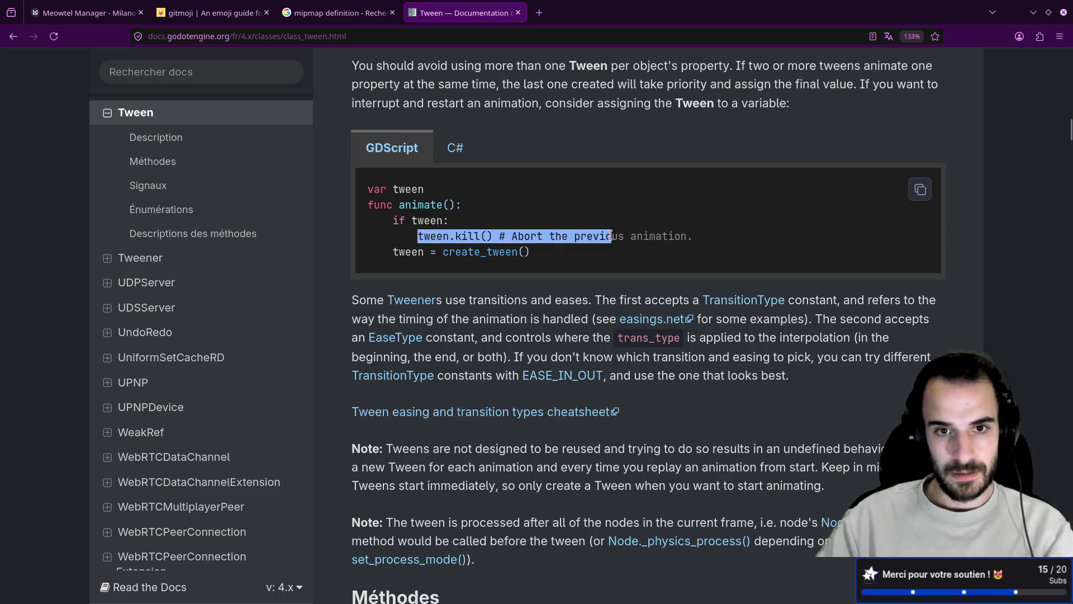
click(534, 239)
scroll(536, 240, up, 8)
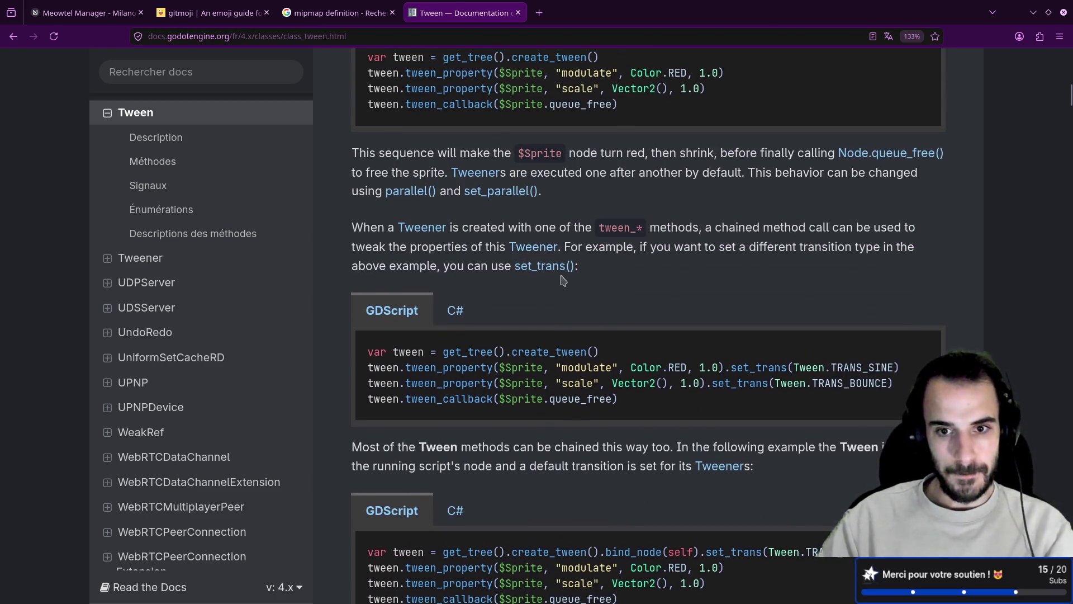
scroll(563, 273, up, 3)
key(alt+Tab)
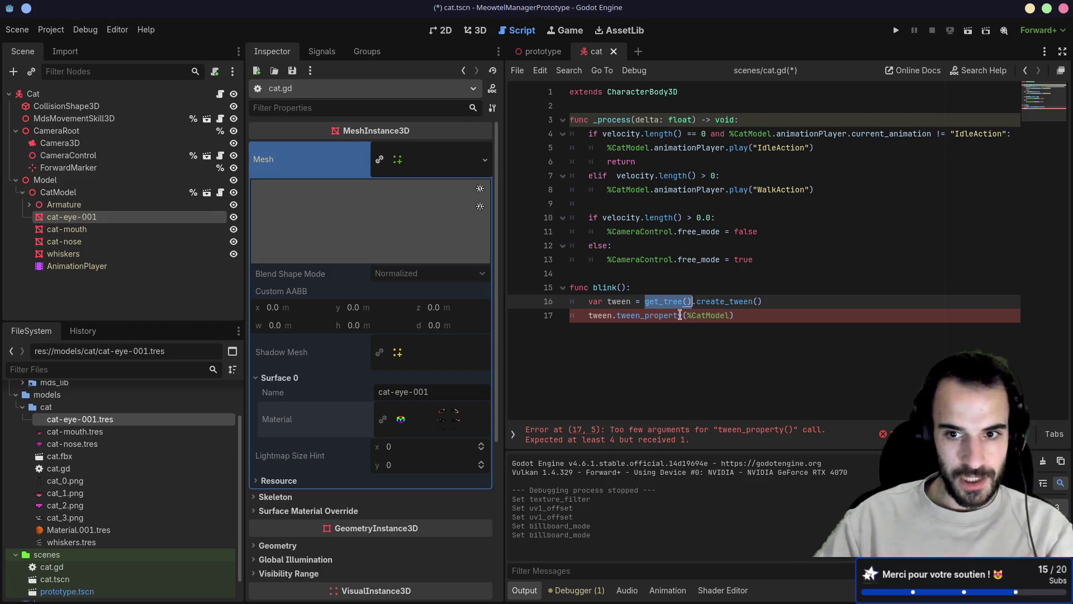
- Move %CatModel out of tween_property() onto a new line above var tween
drag(687, 315, 729, 317)
key(ctrl+x)
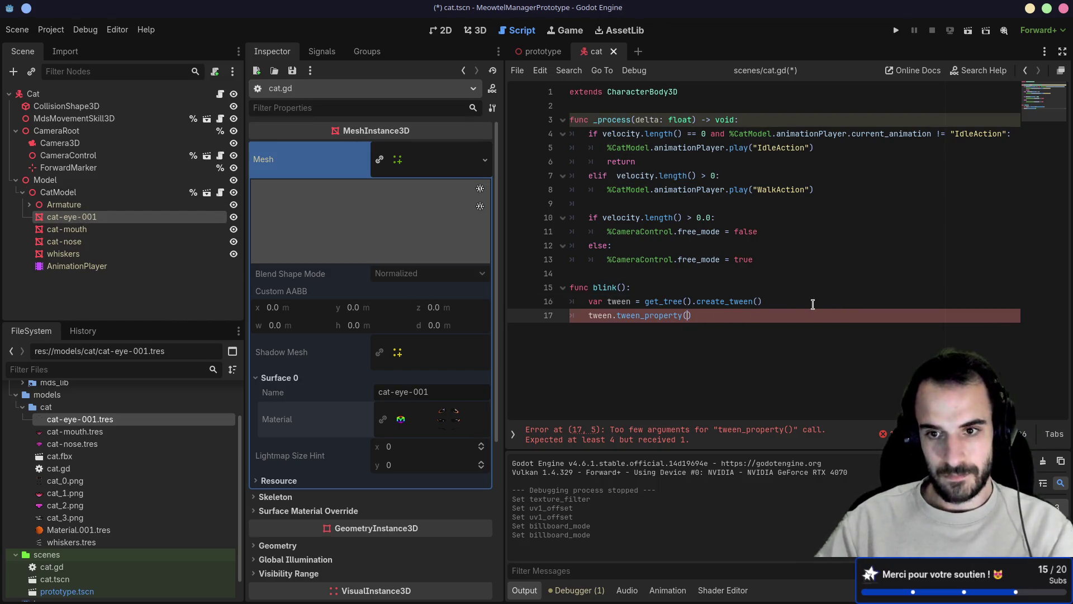
click(813, 304)
key(Up)
key(Return)
key(ctrl+v)
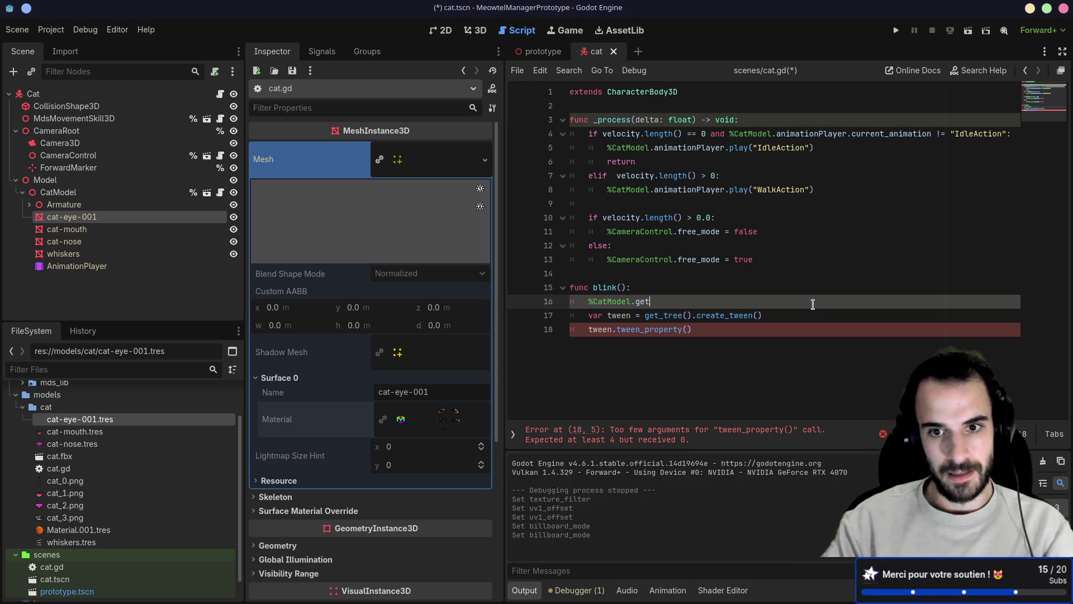
- Extend it to %CatModel.get_node("cat-eye-001").ma using autocomplete
text(_node)
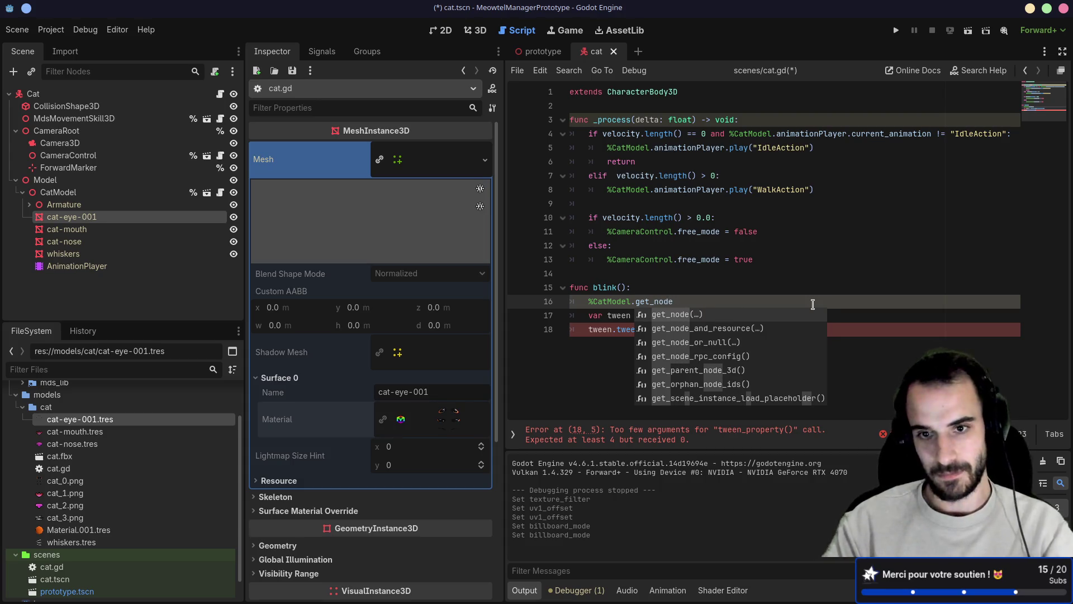
key(Return)
text(")
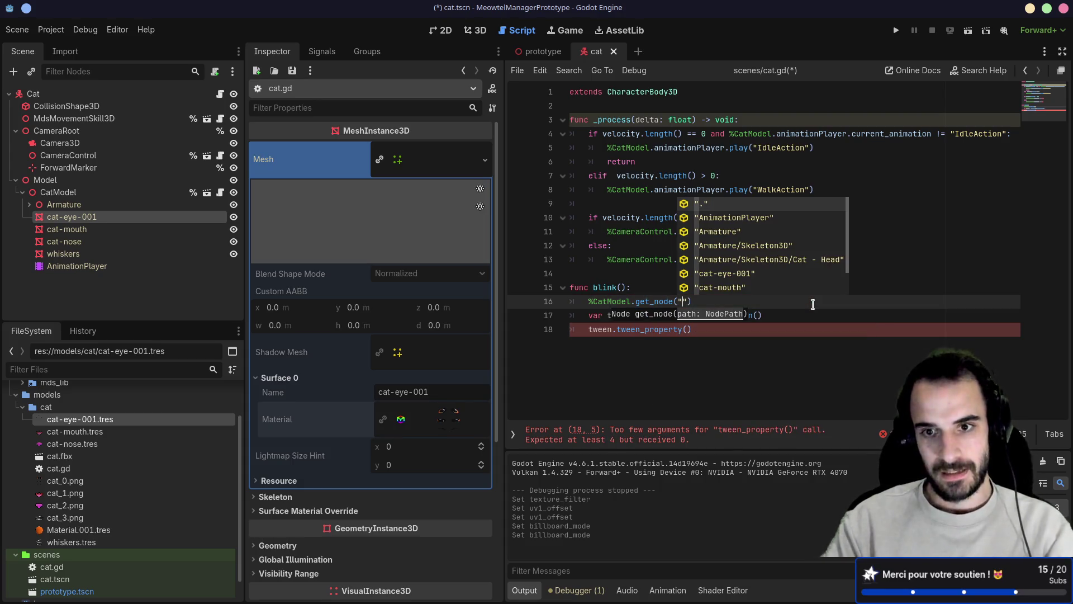
key(Down)
key(Down)
key(Down)
key(Return)
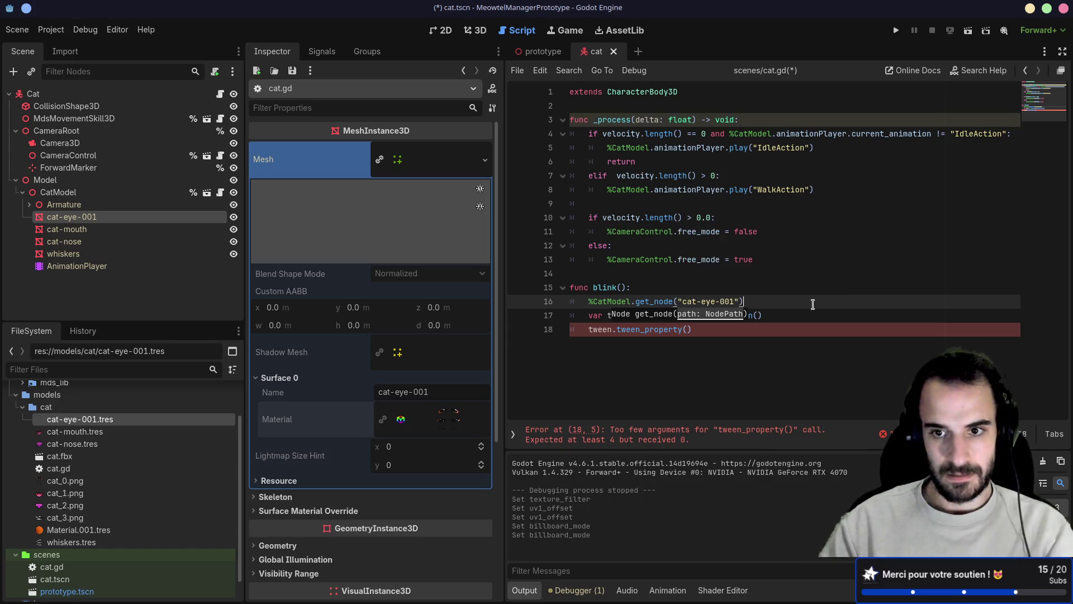
text(.ma)
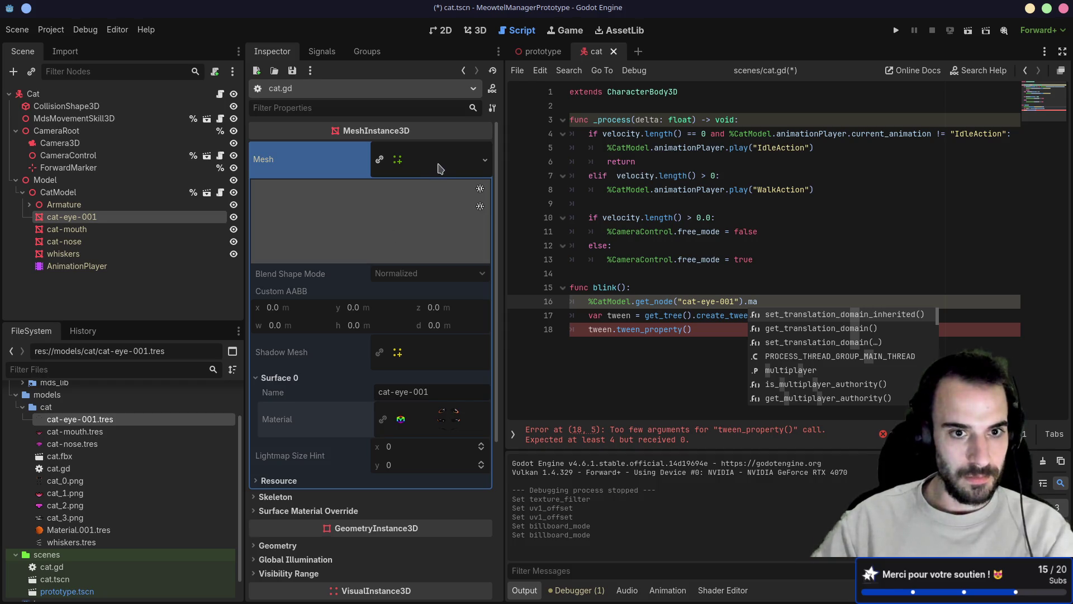
- Inspect the eye's Mesh and Surface 0 in the Inspector, then begin line 16 with 'var'
click(440, 168)
click(437, 167)
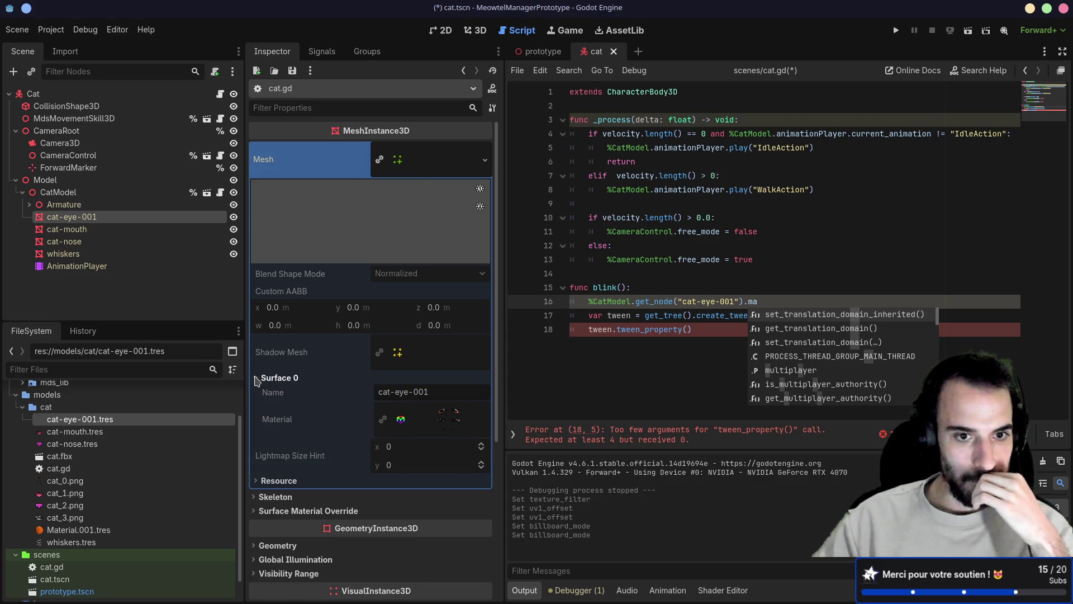
click(257, 380)
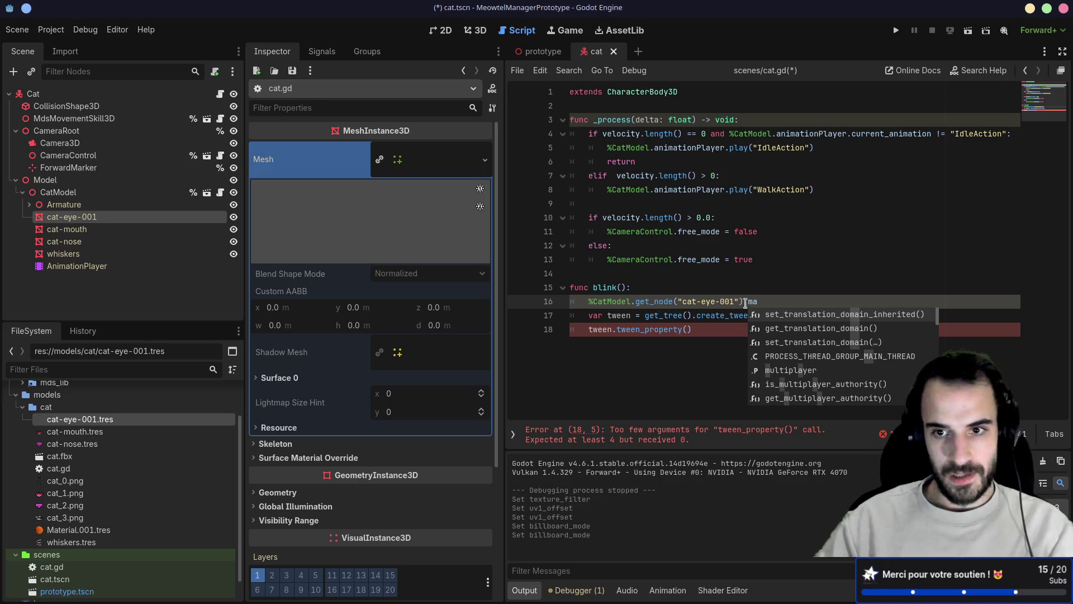
key(Escape)
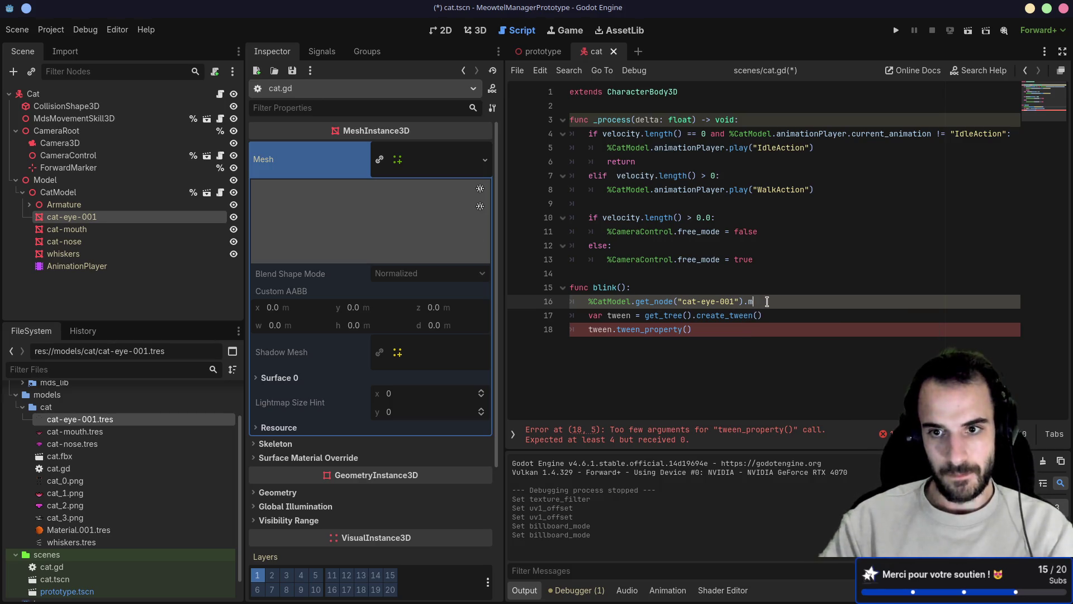
click(587, 302)
text(var )
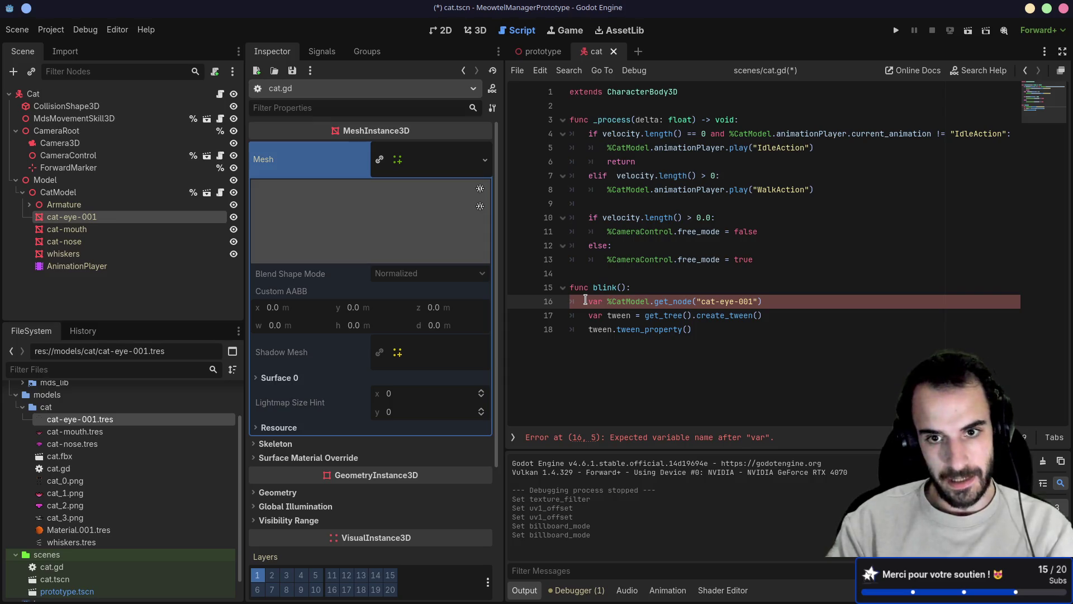
text(me)
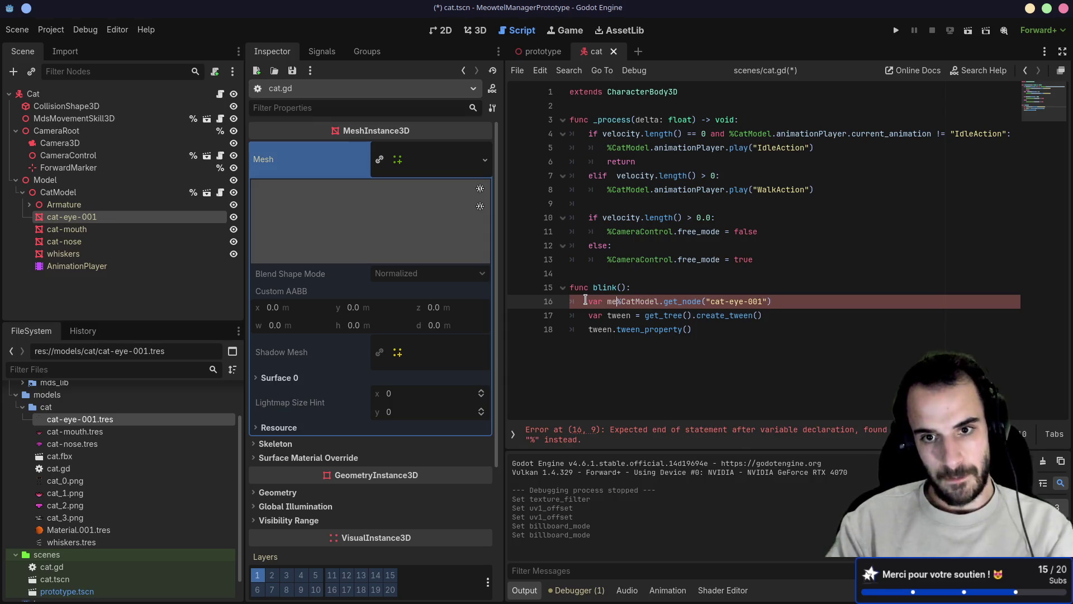
- Make line 16 read 'var eyes_mesh: MeshInstance3D = %CatModel.get_node("cat-eye-001")' and add a blank line below
key(BackSpace)
key(BackSpace)
text(eyes_)
text(mesh =)
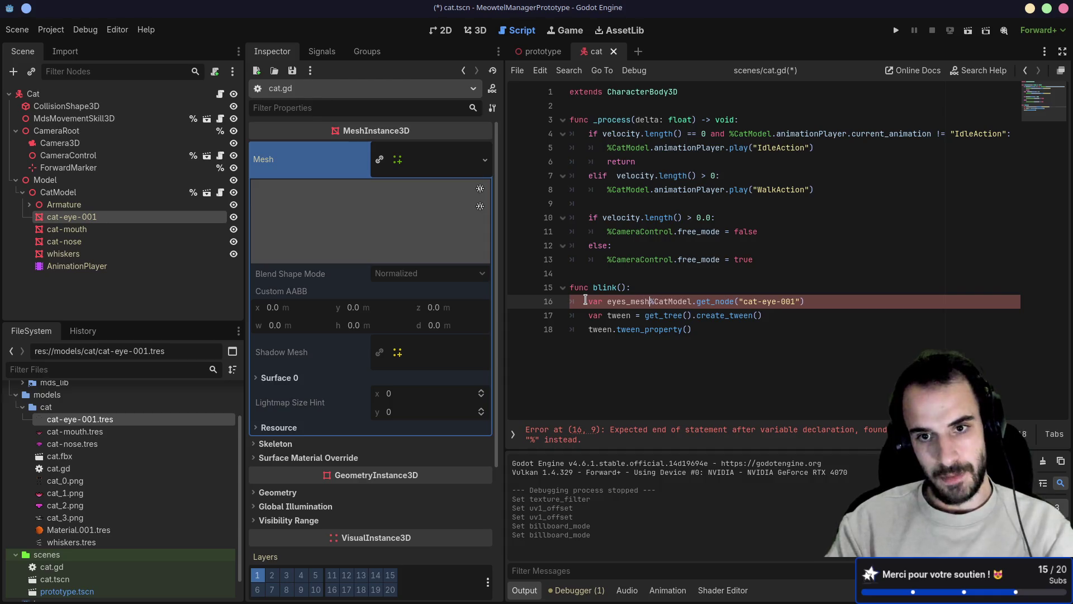
key(Left)
key(Left)
key(Left)
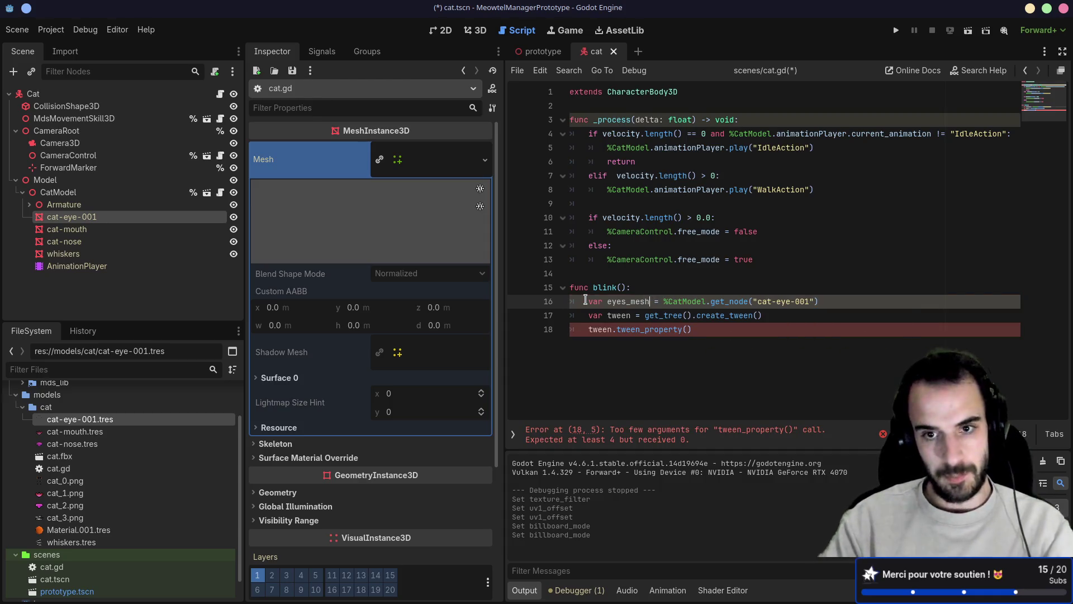
text(: Mes)
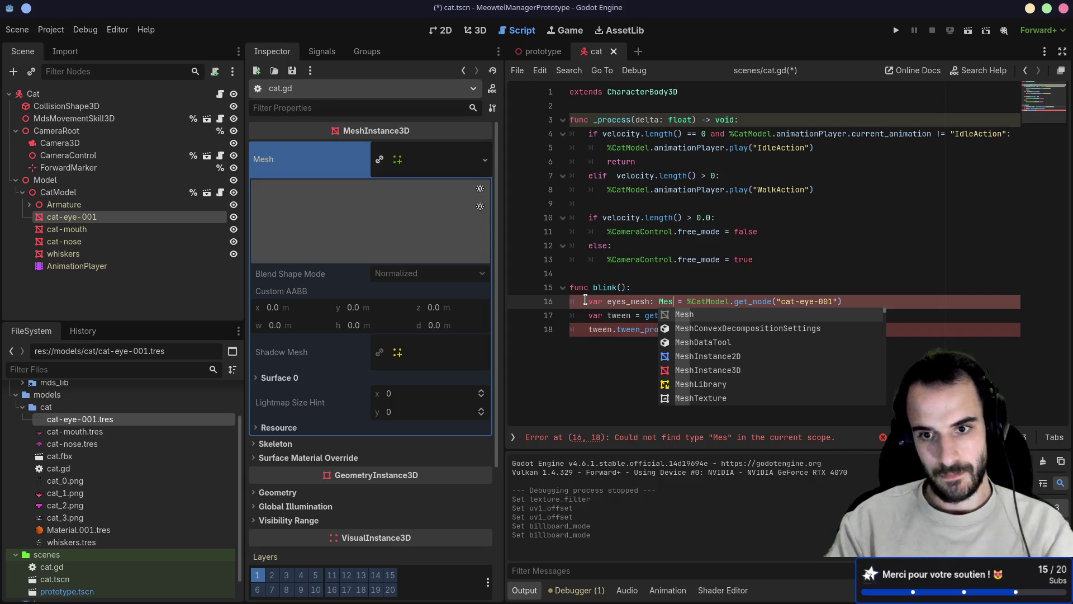
key(Down)
key(Down)
key(Down)
key(Return)
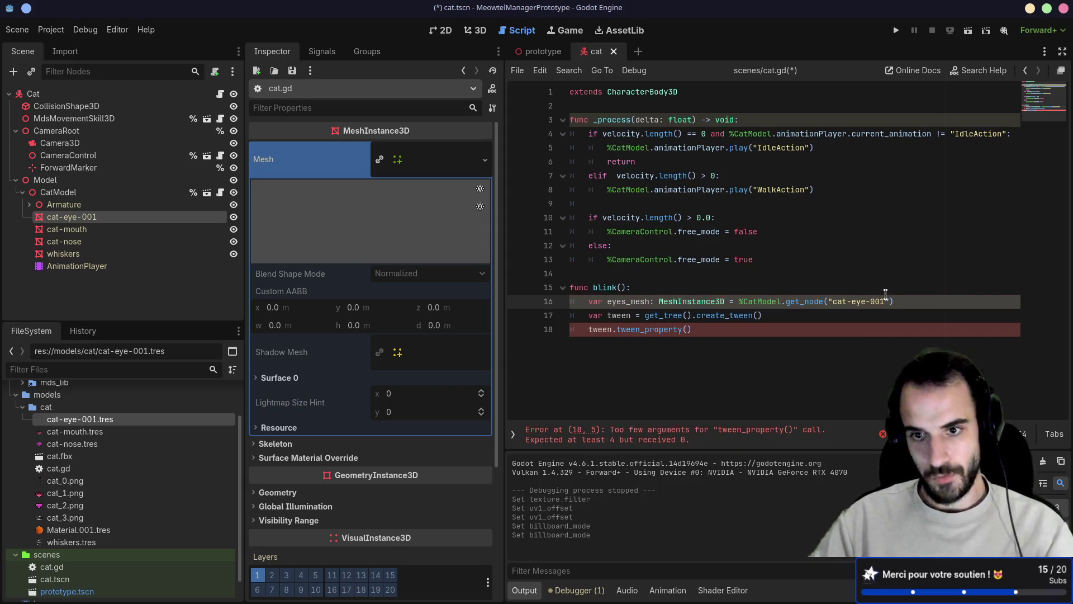
key(Return)
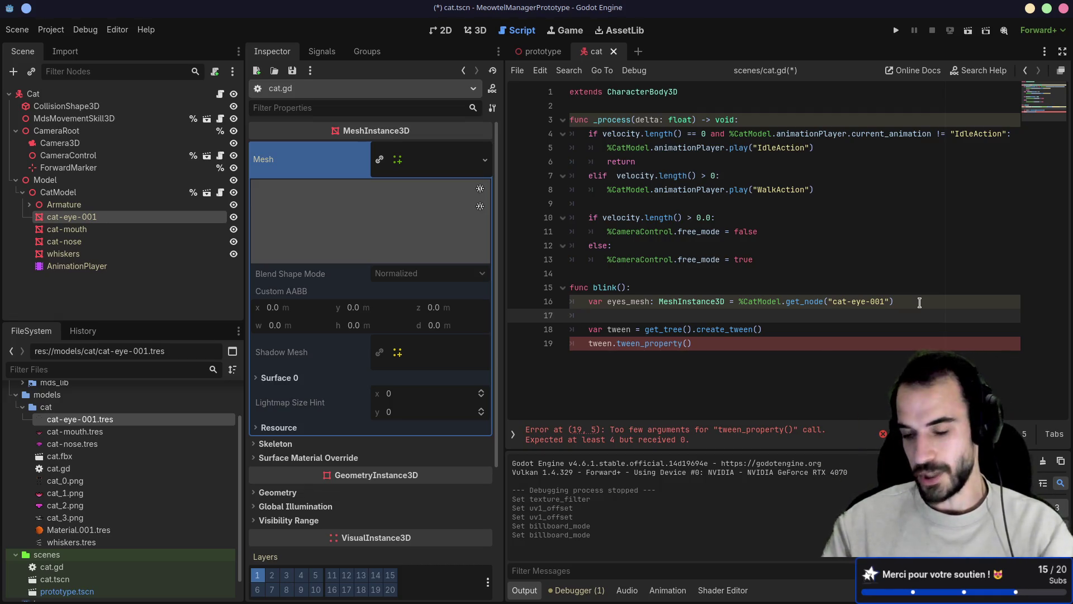
- Type eyes_mesh.get_active_material on line 17 using autocomplete
text(eye)
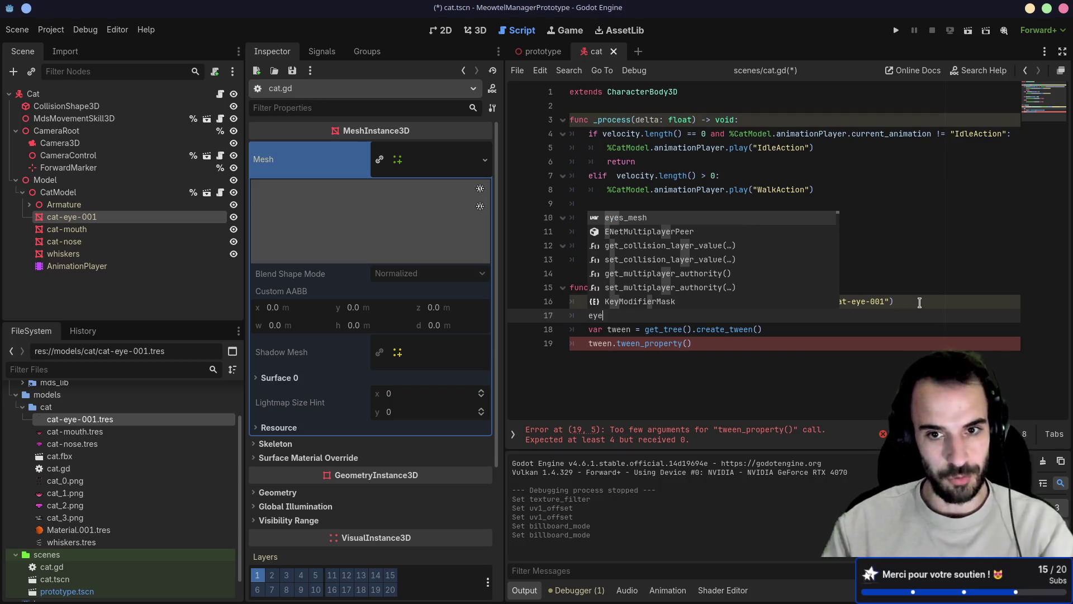
key(Return)
text(.)
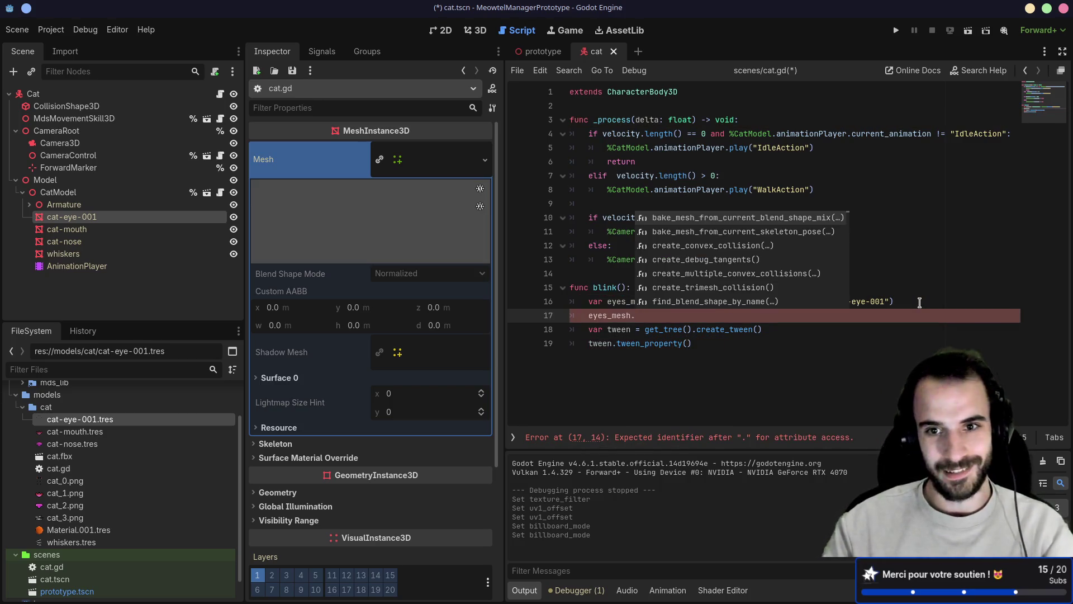
text(ma)
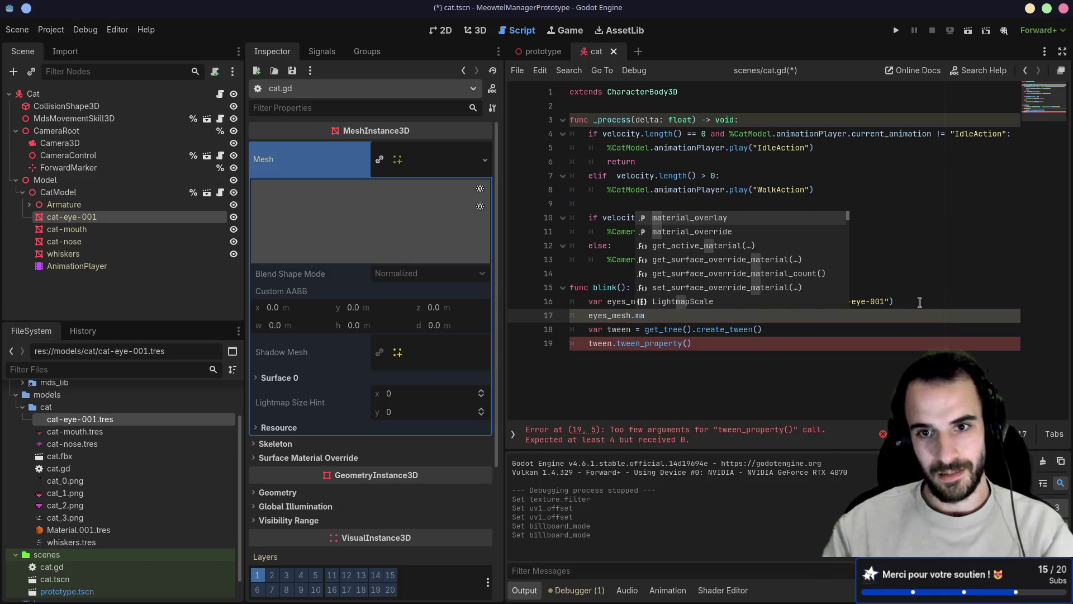
key(BackSpace)
key(BackSpace)
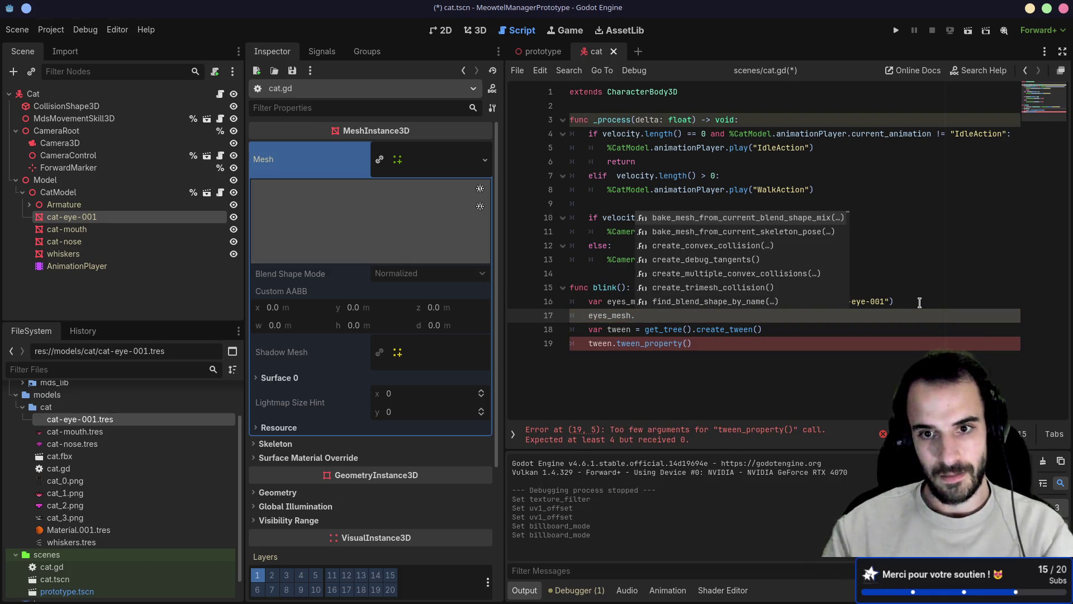
text(mate)
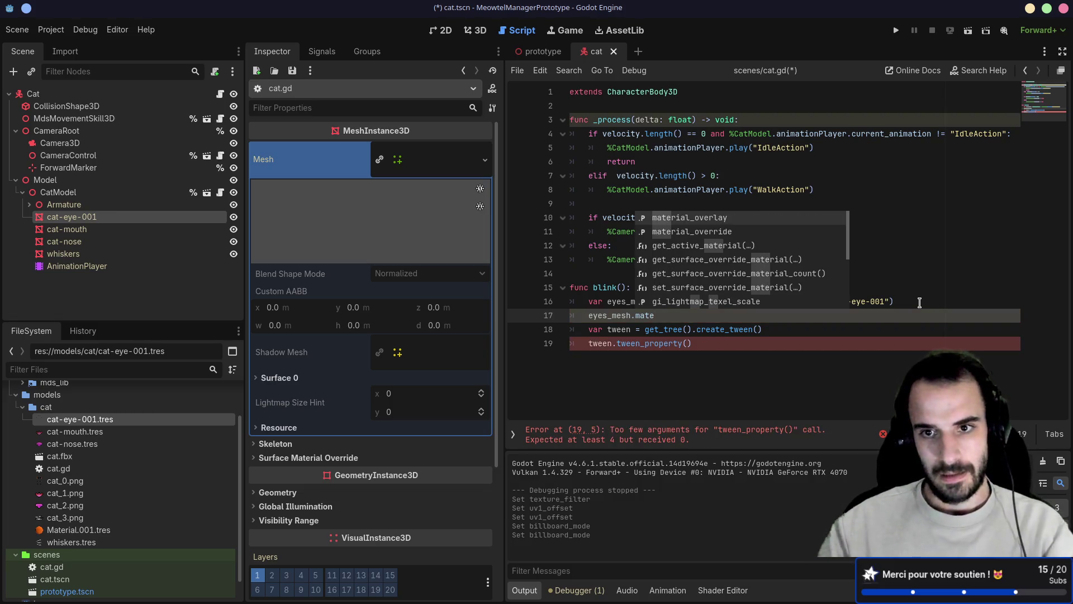
key(Down)
key(Down)
key(Return)
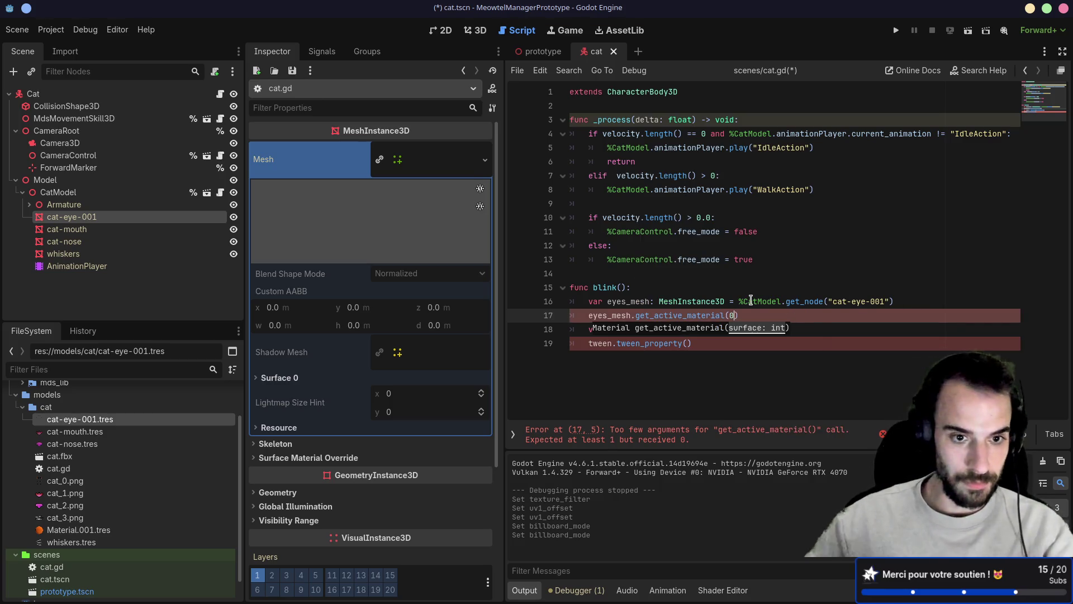
- Check the Surface 0 material in the Inspector and the get_active_material documentation
click(266, 379)
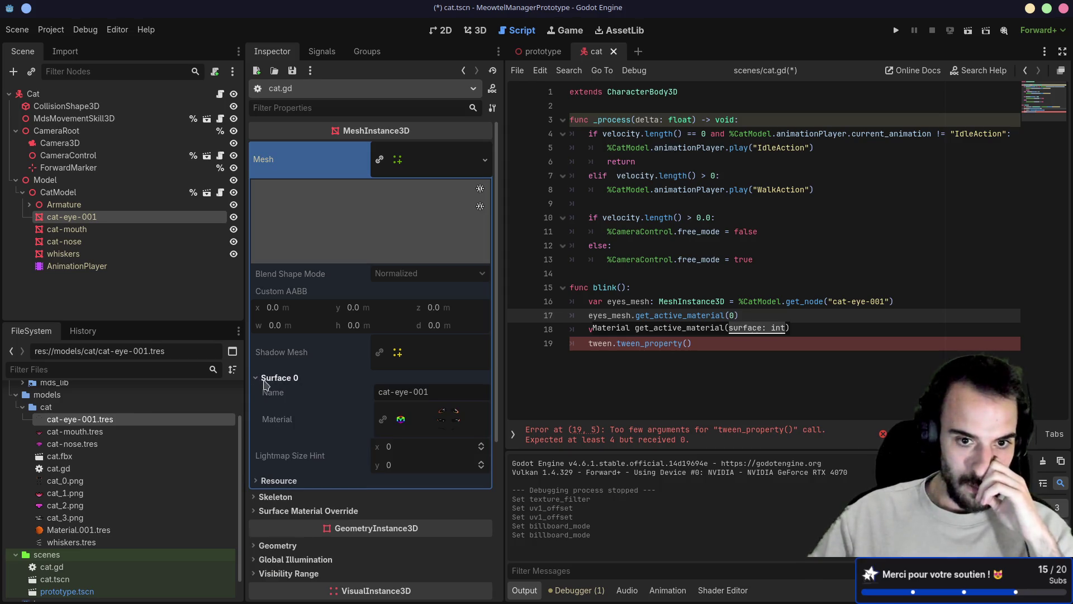
click(266, 380)
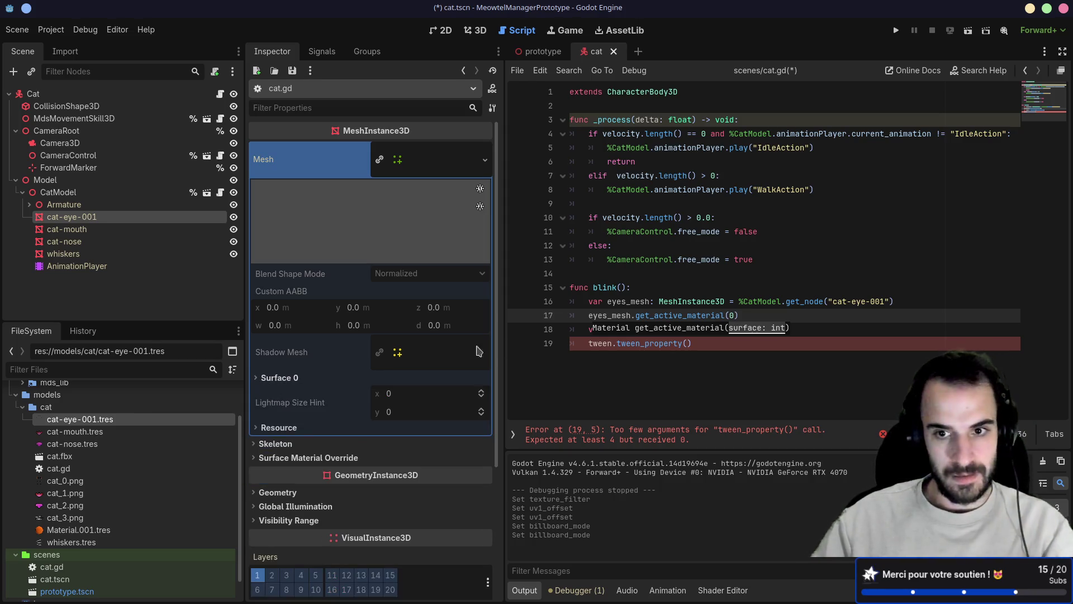
ctrl+click(679, 316)
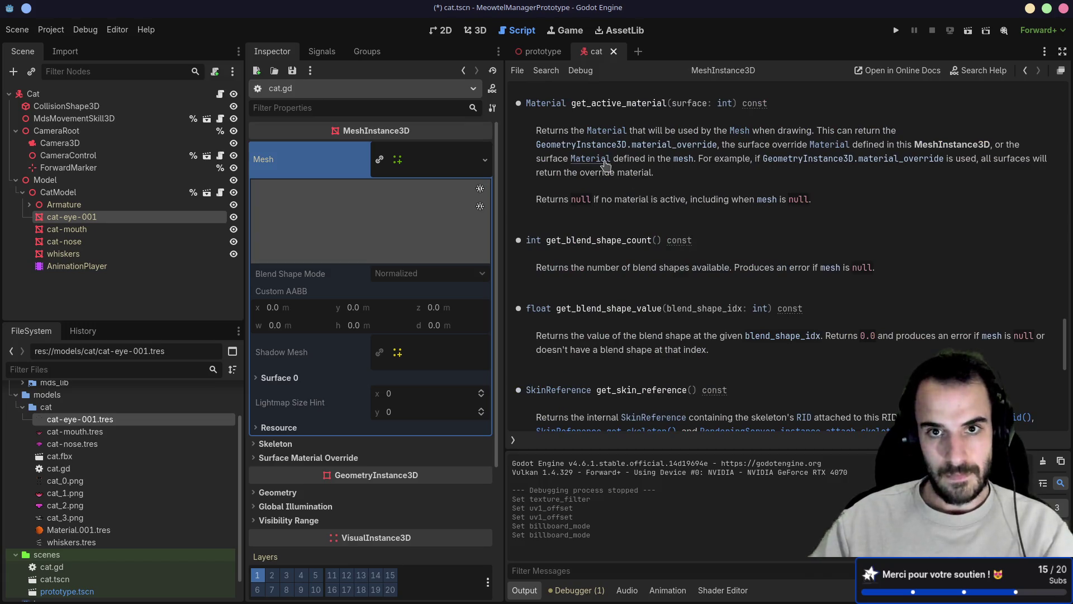
key(alt+Left)
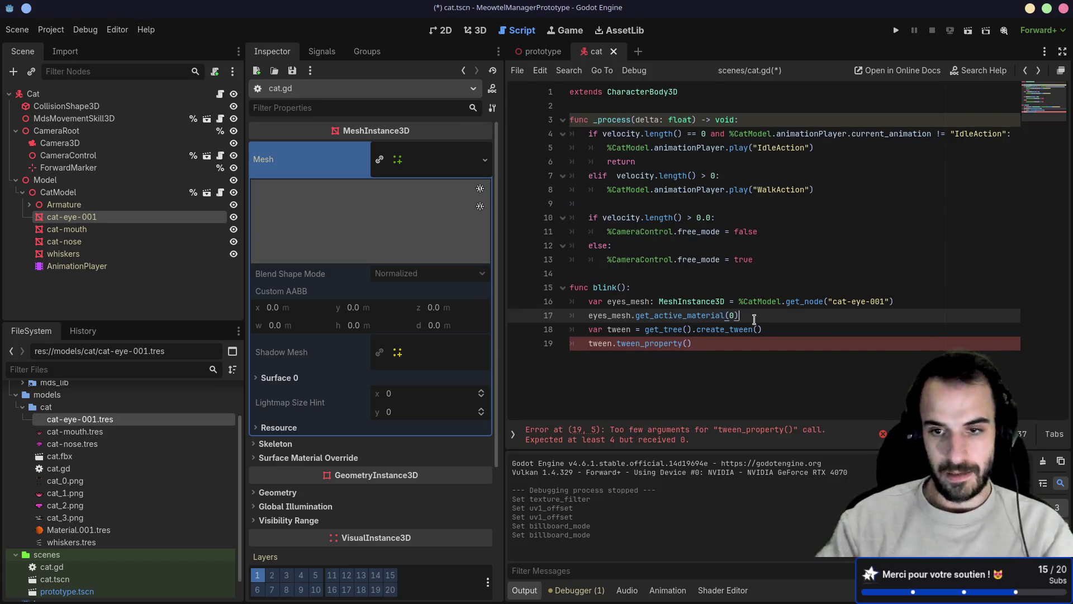
text(.ui)
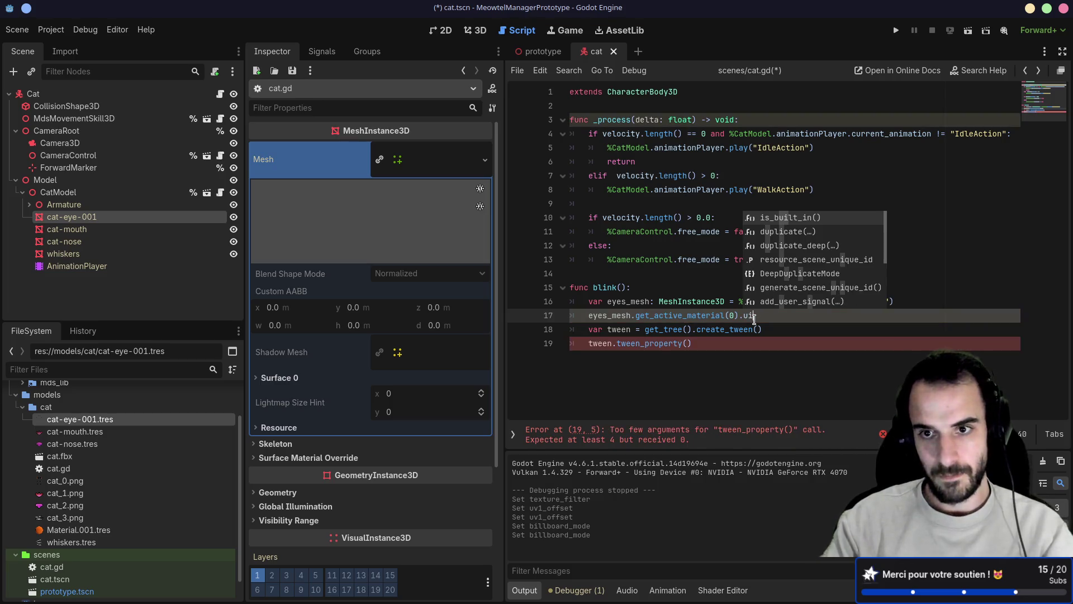
key(BackSpace)
key(BackSpace)
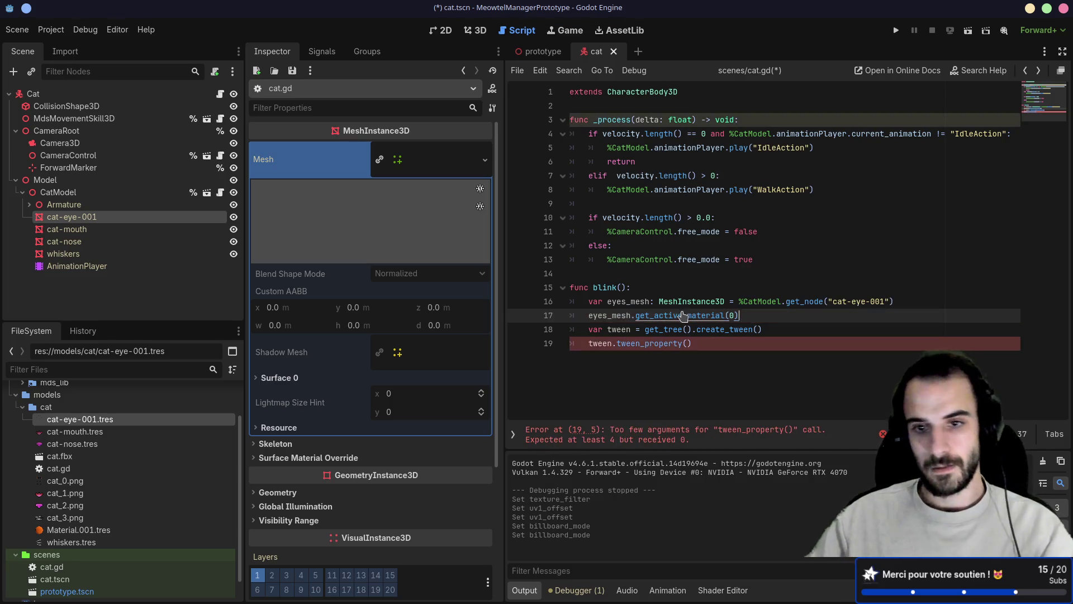
ctrl+click(668, 317)
key(alt+Left)
- Declare line 17 as 'var material: Material = eyes_mesh.get_active_material(0)', save cat.gd, and view Material docs
text(var material)
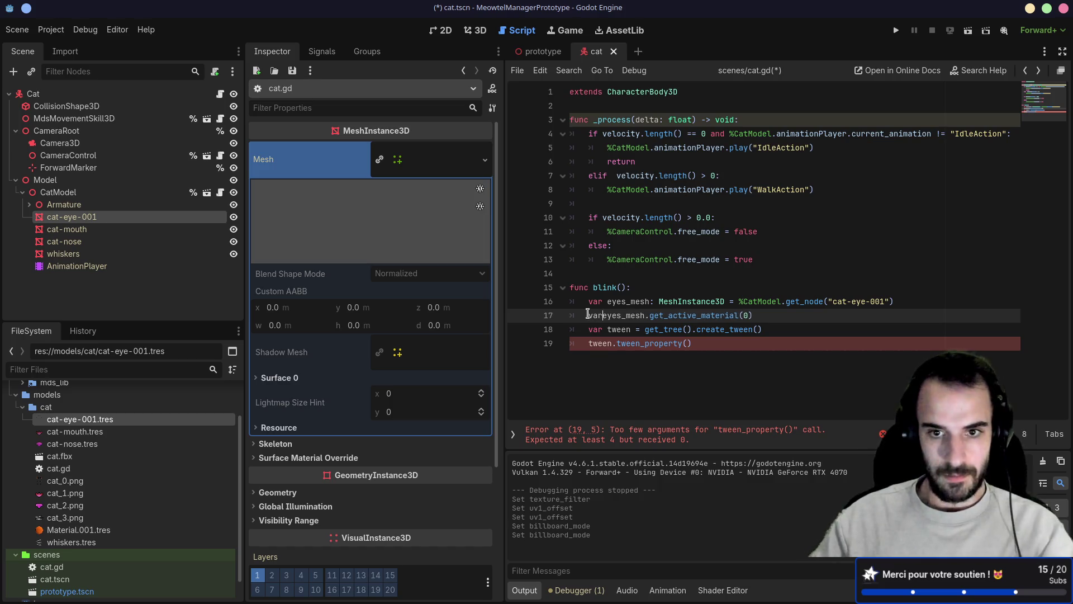
text(: =)
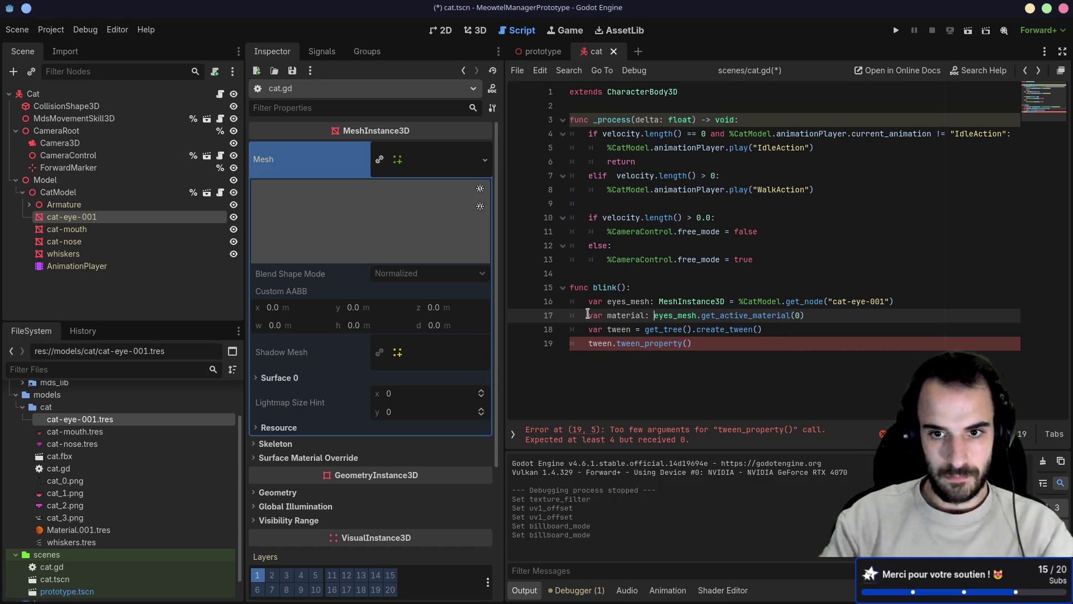
key(Left)
key(Left)
text(Mat)
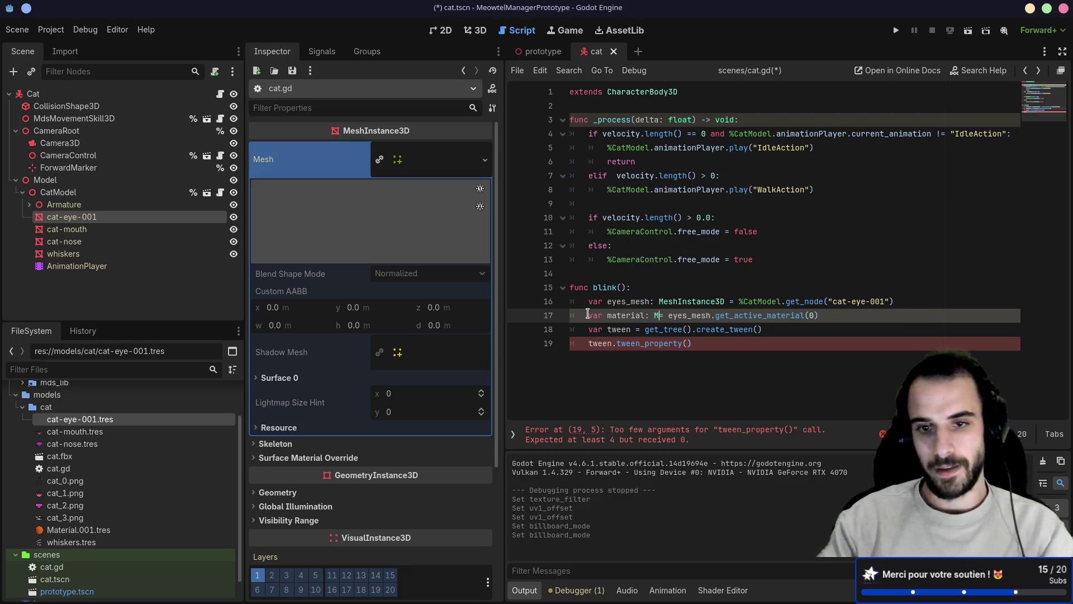
key(Return)
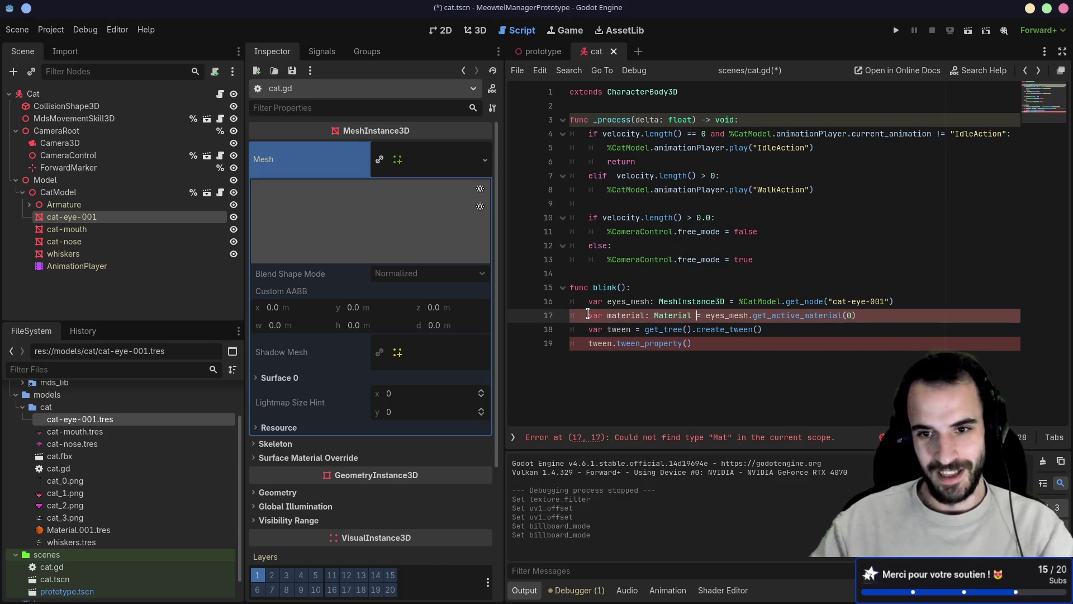
key(ctrl+s)
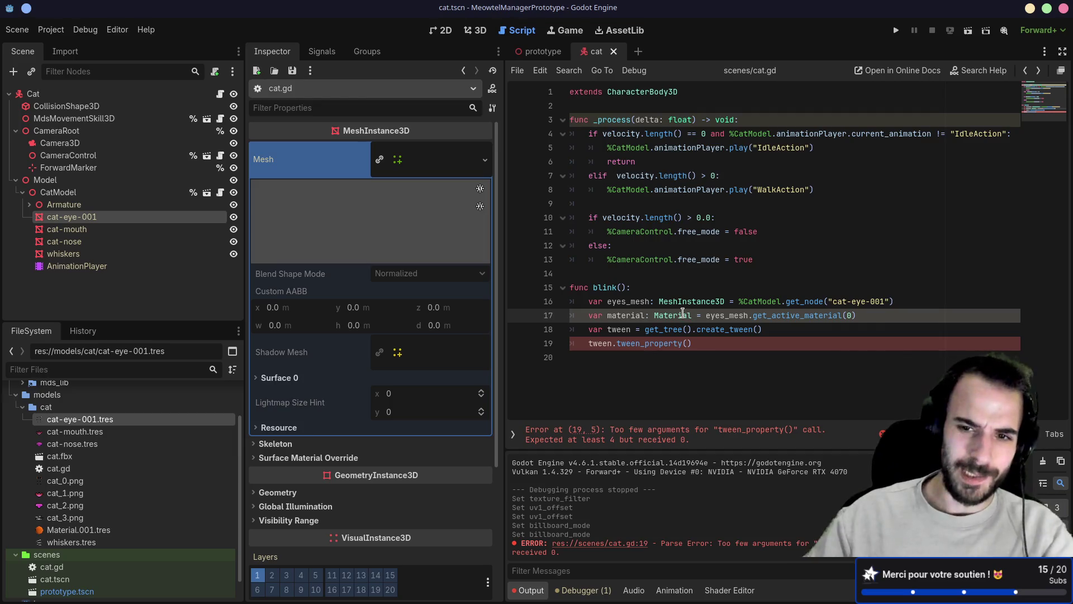
ctrl+click(684, 315)
scroll(676, 275, down, 5)
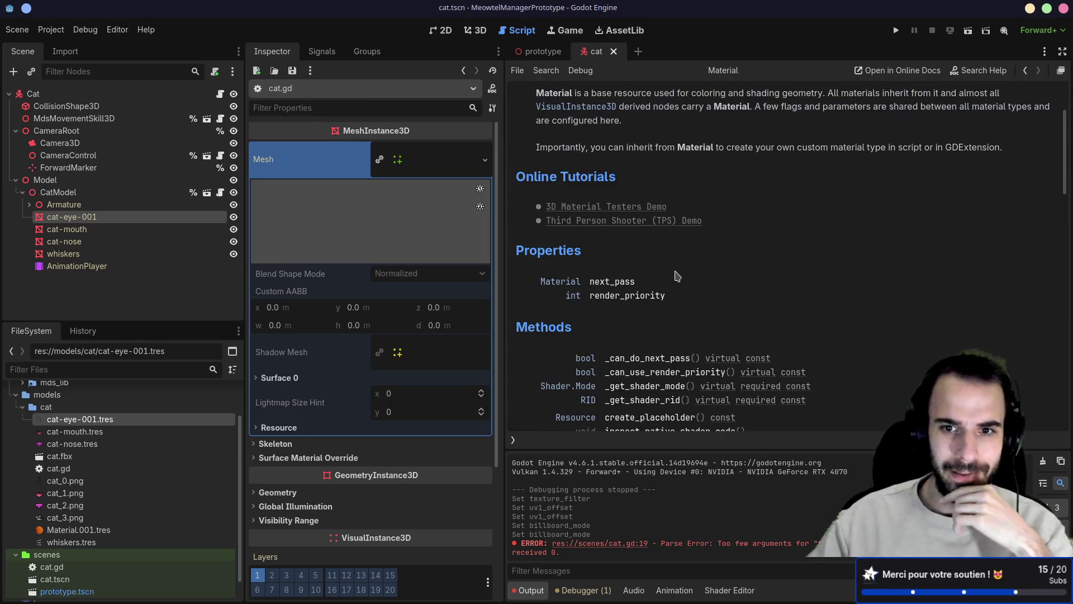
scroll(620, 272, down, 10)
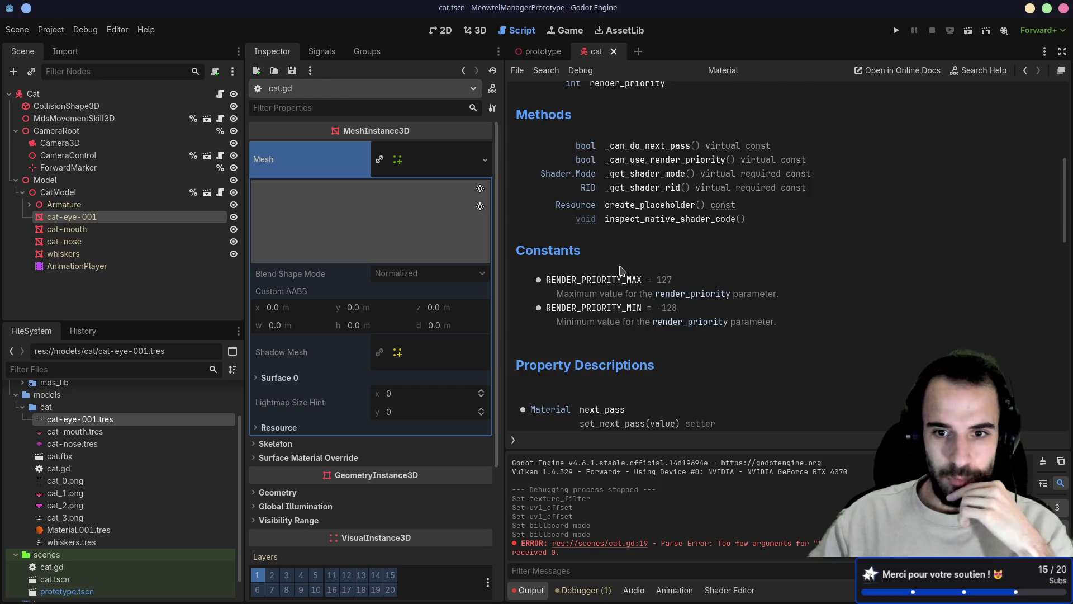
scroll(621, 270, down, 5)
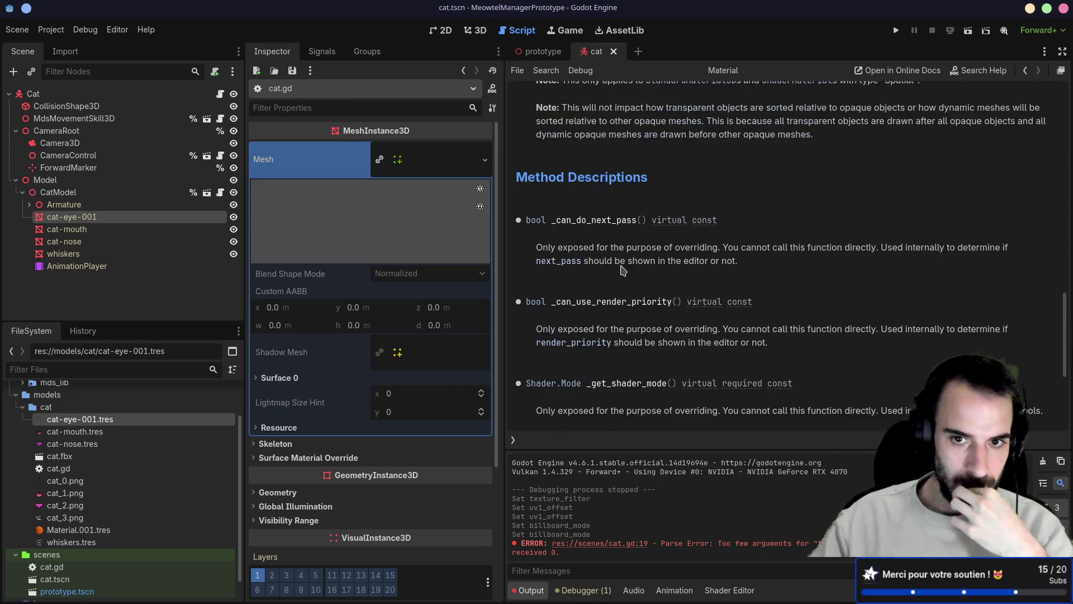
scroll(622, 270, down, 4)
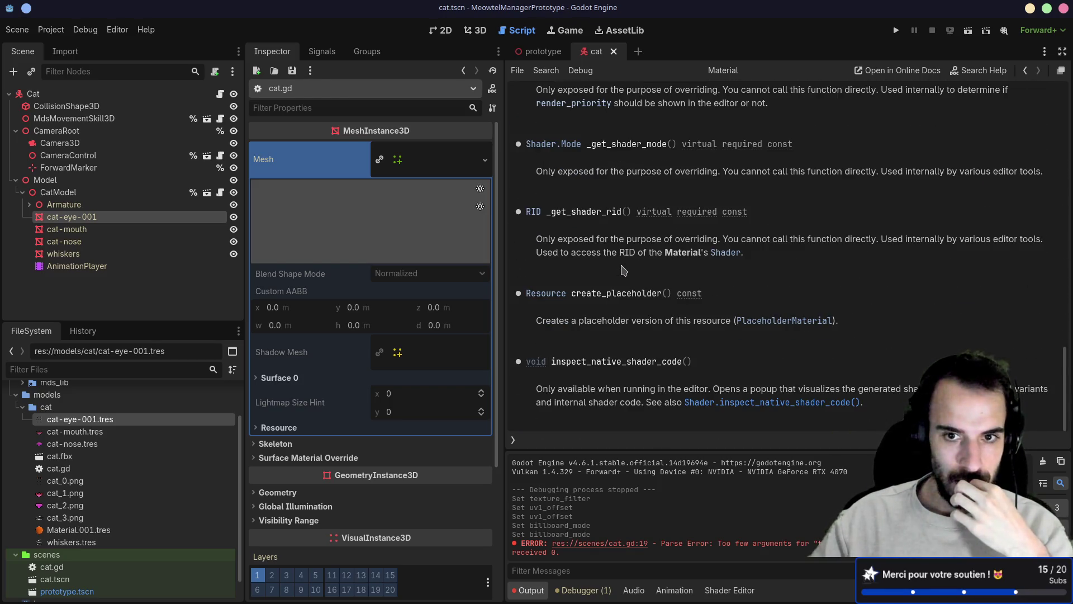
key(Home)
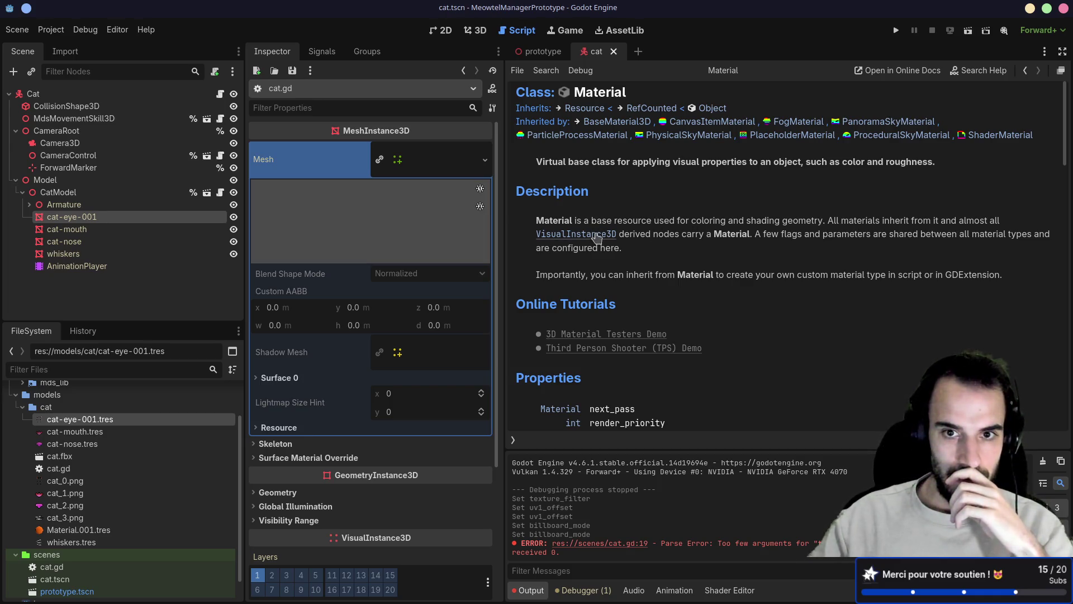
click(594, 235)
scroll(657, 226, down, 3)
scroll(657, 226, down, 3)
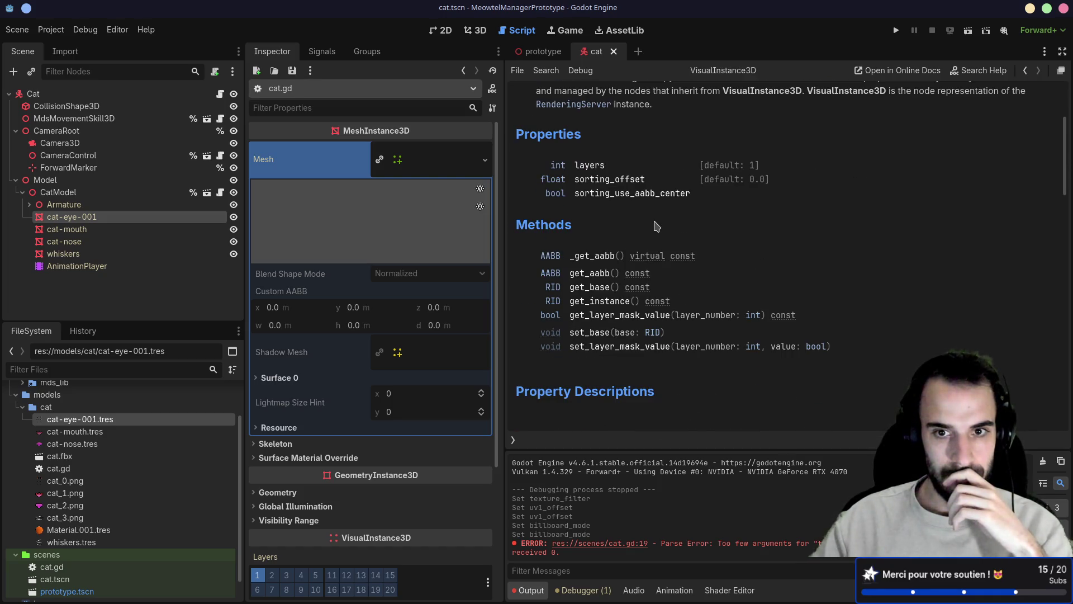
scroll(657, 225, down, 6)
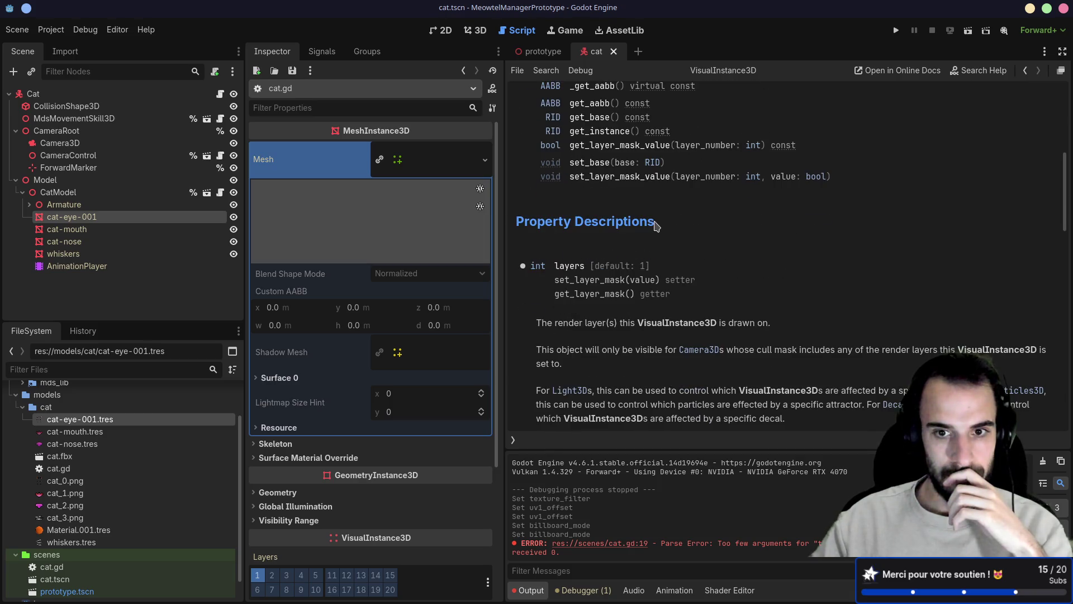
key(alt+Left)
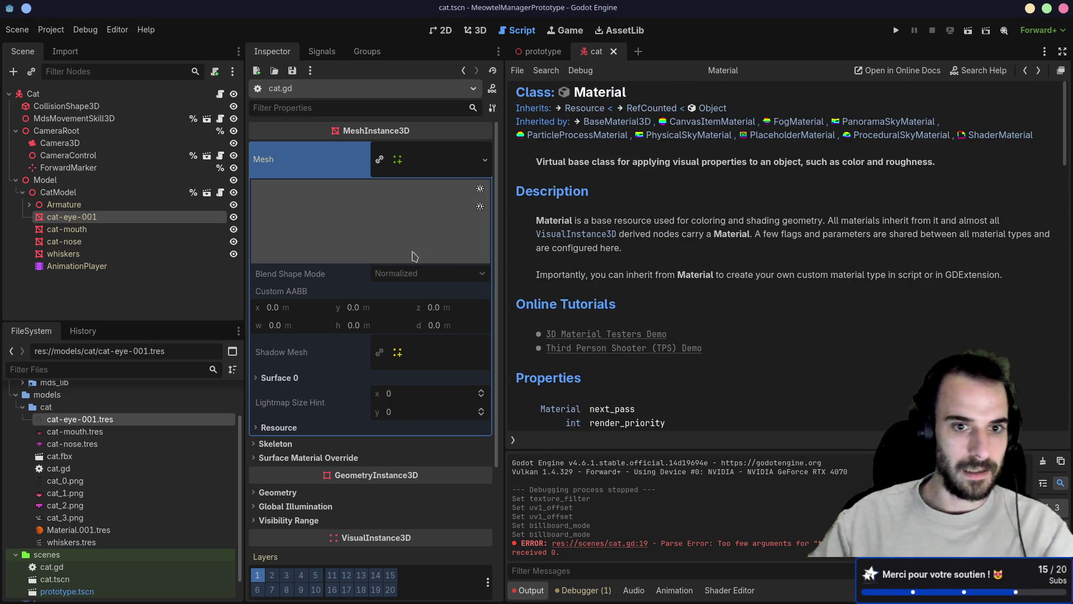
click(410, 355)
- Expand cat-eye-001's Surface 0 and its material in the Inspector
scroll(410, 355, down, 2)
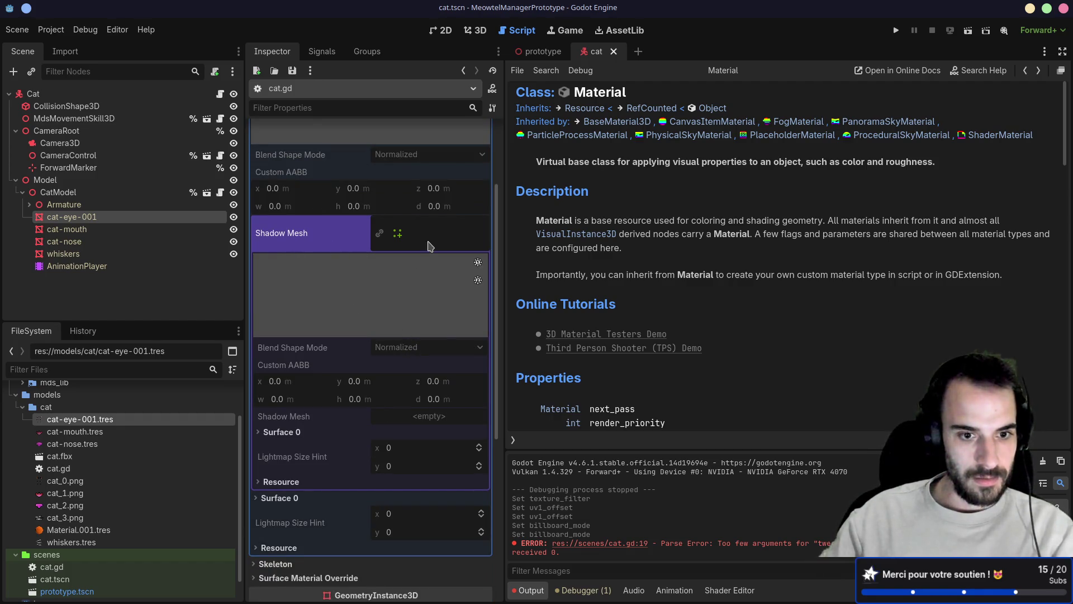
click(429, 236)
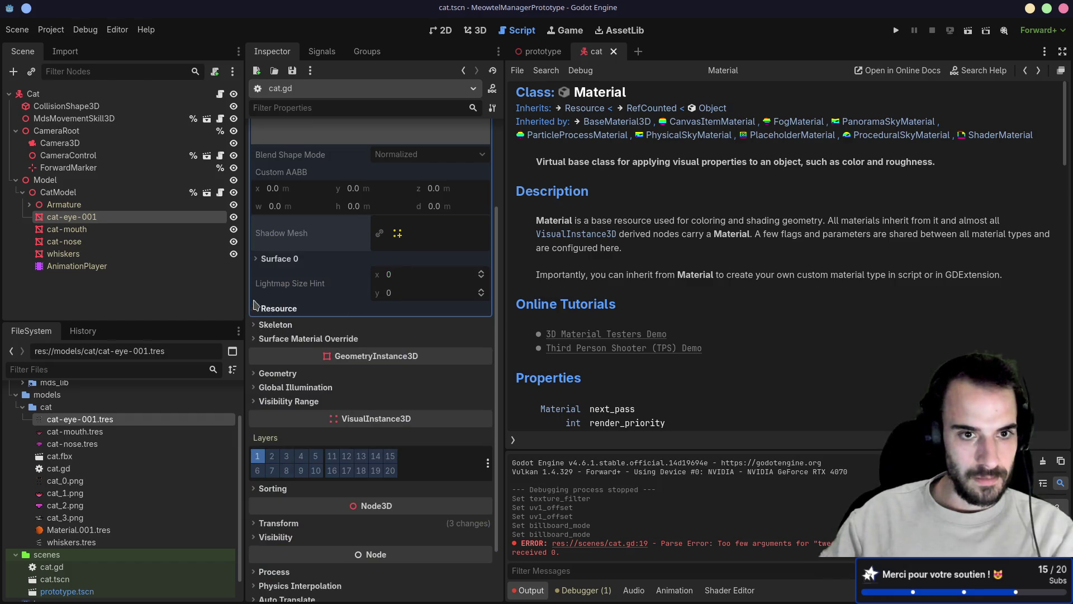
click(259, 261)
click(438, 302)
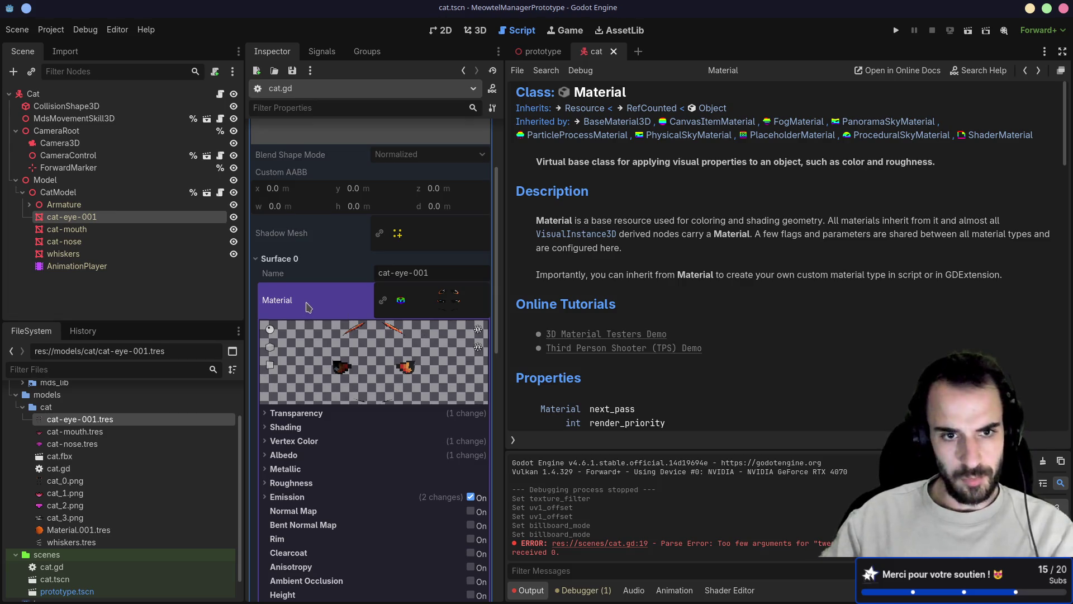
right_click(439, 304)
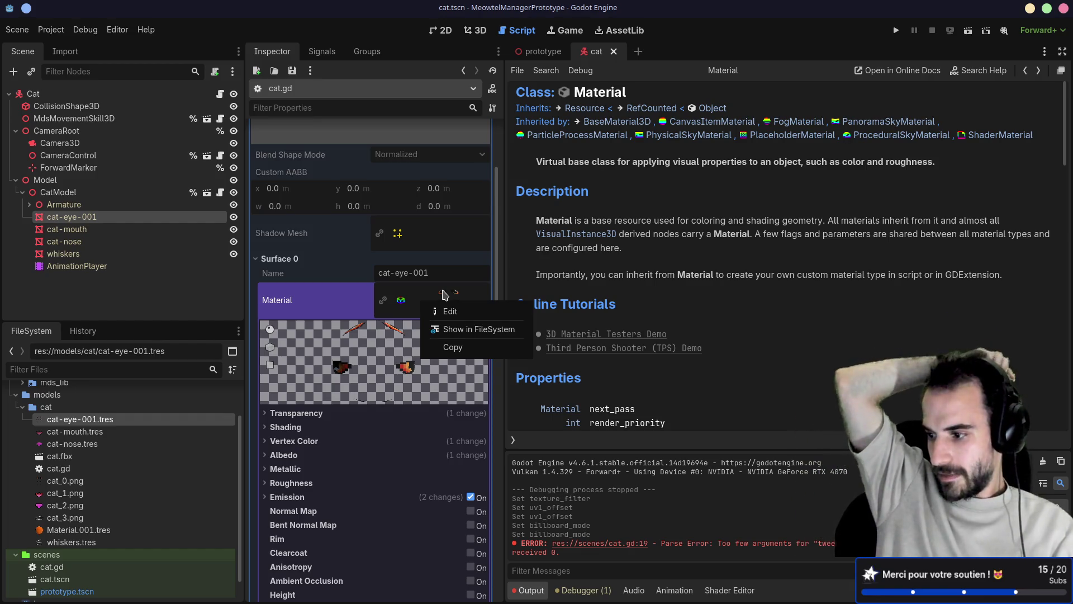
key(Escape)
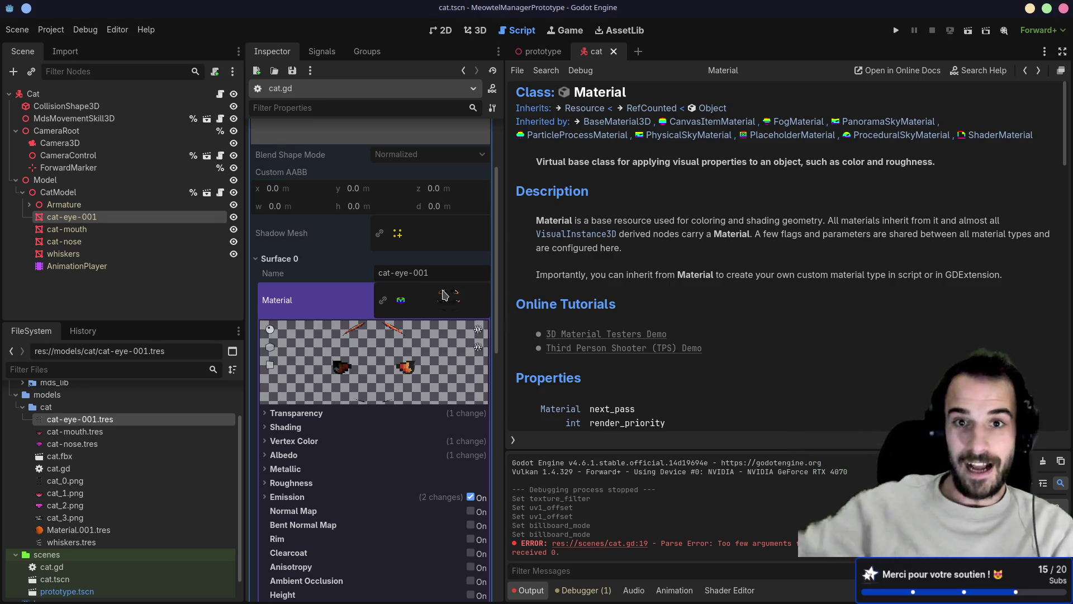
- Return to cat.gd and select the MeshInstance3D type on line 16
key(alt+Left)
drag(660, 297, 722, 298)
mouse_move(721, 298)
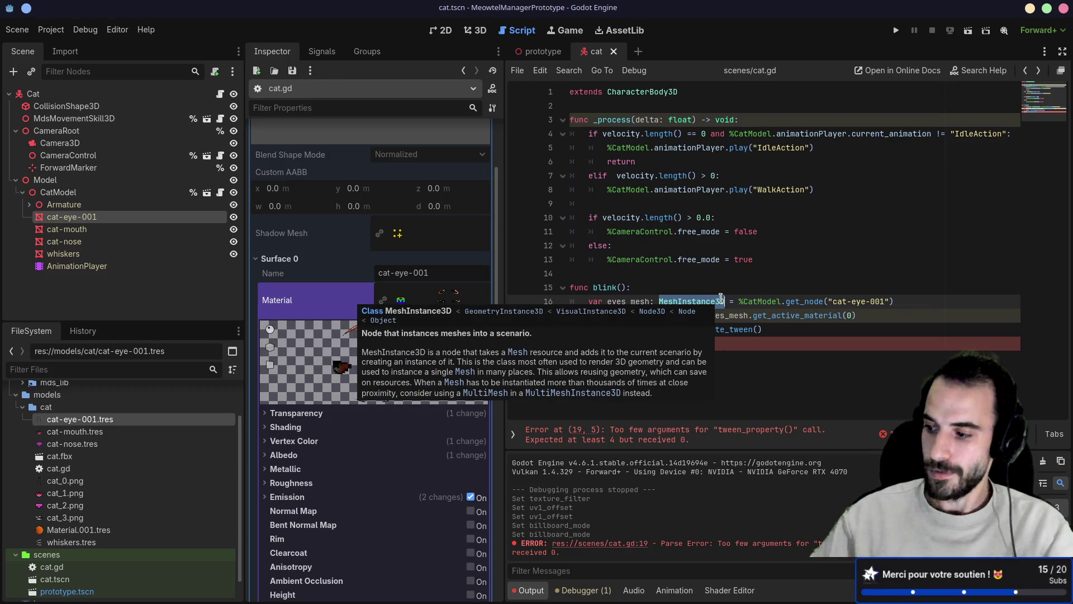
- Check the Material type tooltip on line 17, then switch to the Firefox Tween docs
click(767, 297)
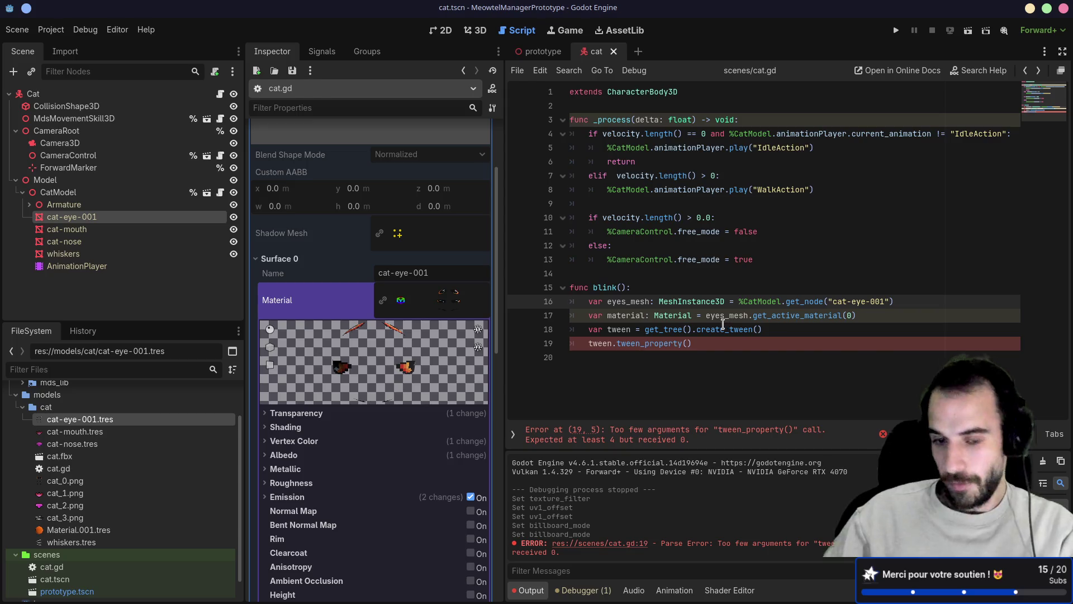
double_click(686, 315)
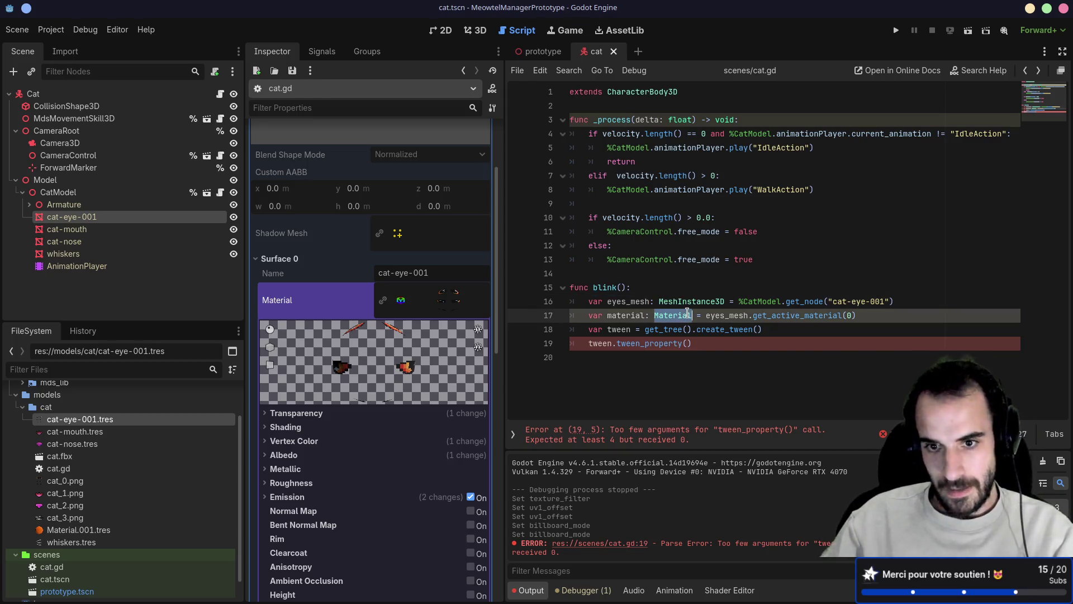
mouse_move(688, 315)
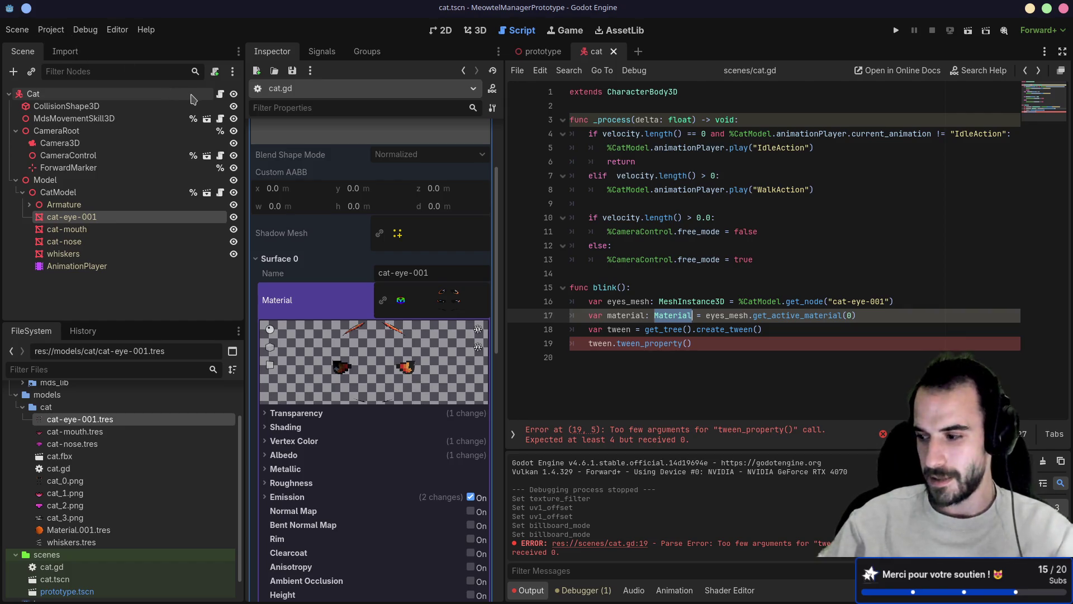
key(alt+Tab)
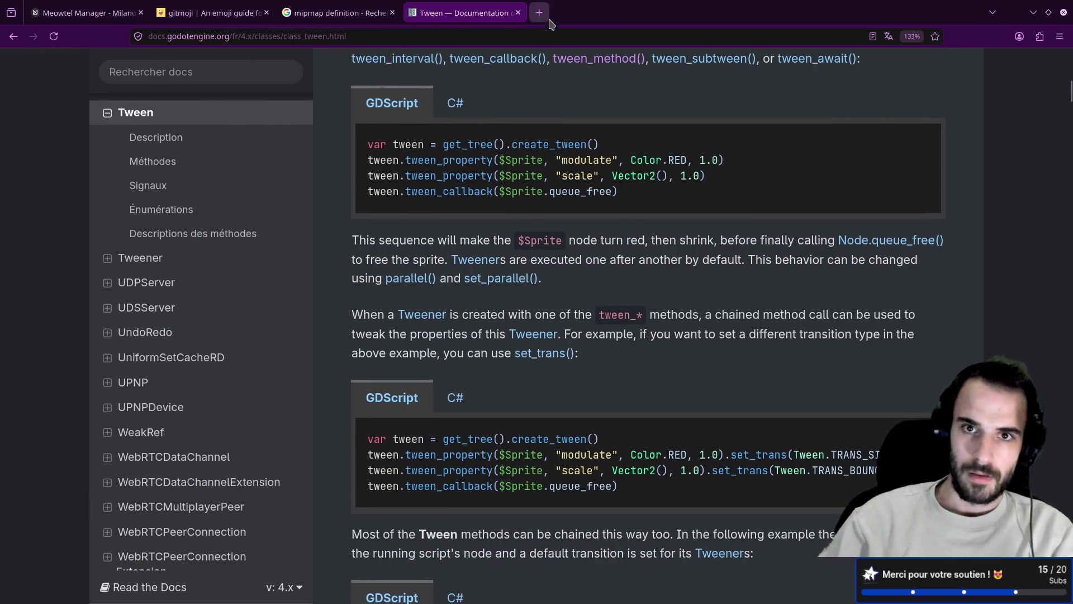
- Search 'godot force typing' in a new tab and read the Reddit thread on static typing
click(545, 14)
text(godot )
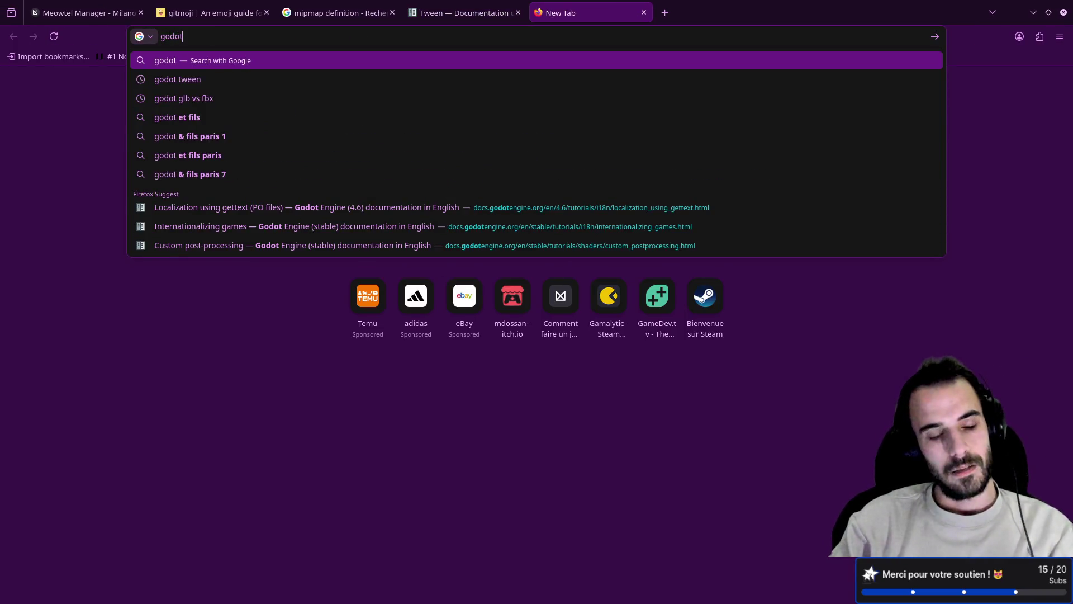
text(force )
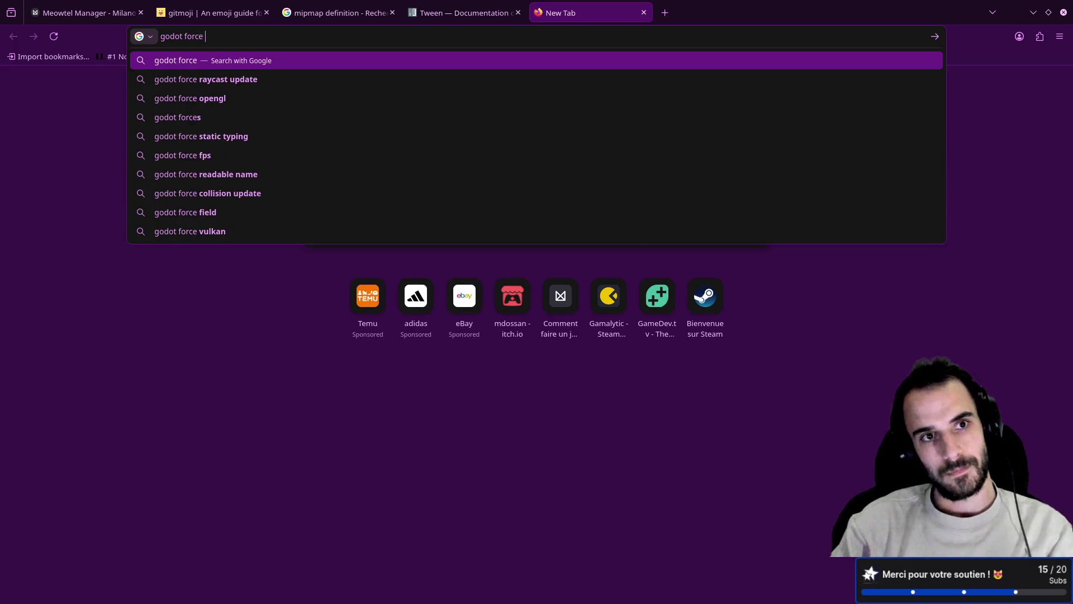
text(typ)
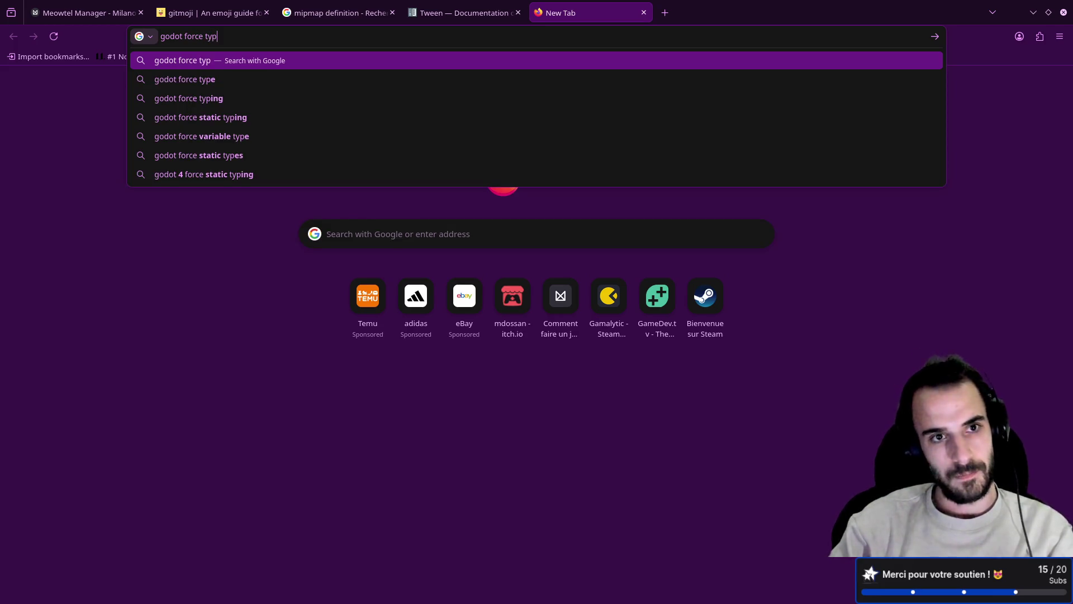
text(ing)
key(Return)
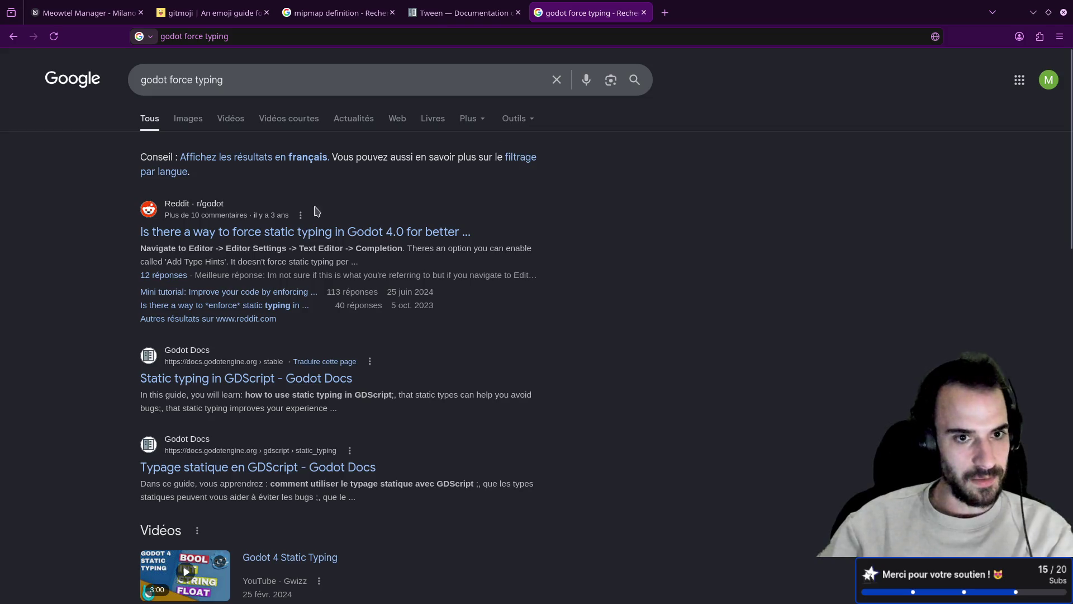
click(297, 238)
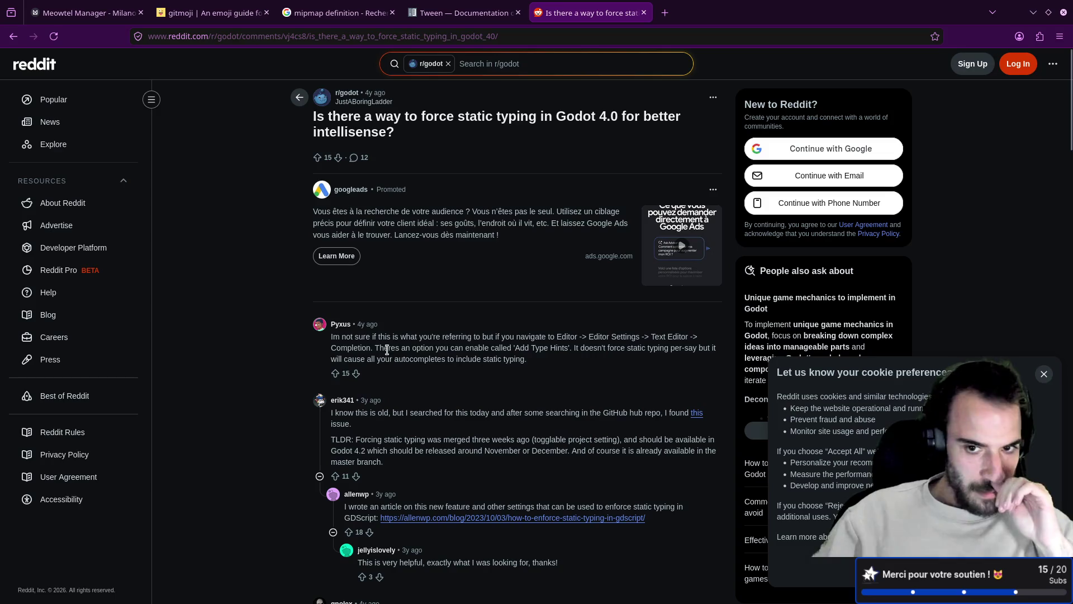
key(alt+Left)
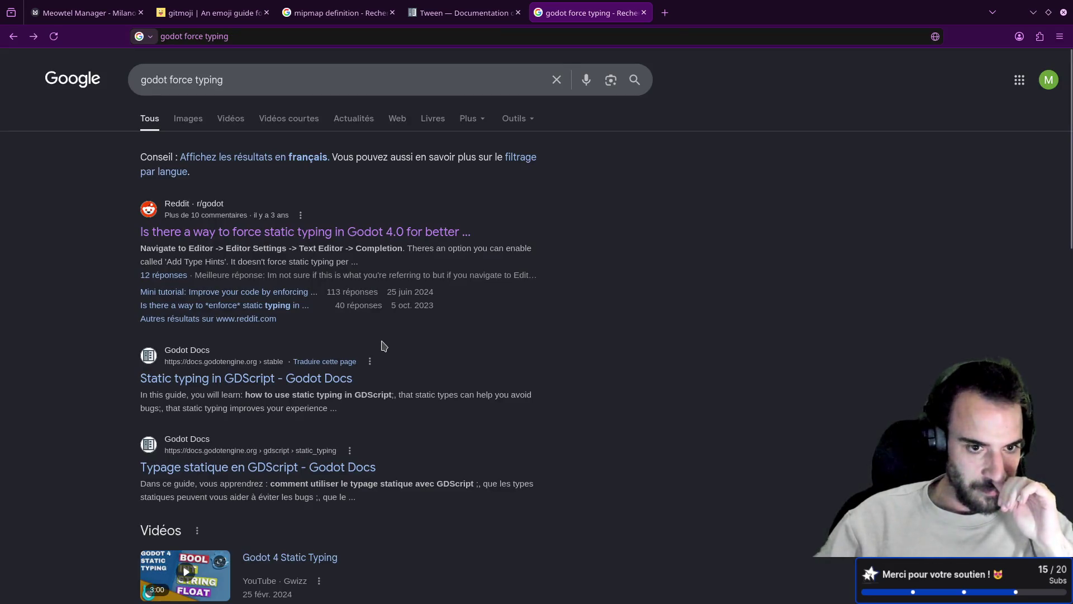
scroll(378, 342, down, 6)
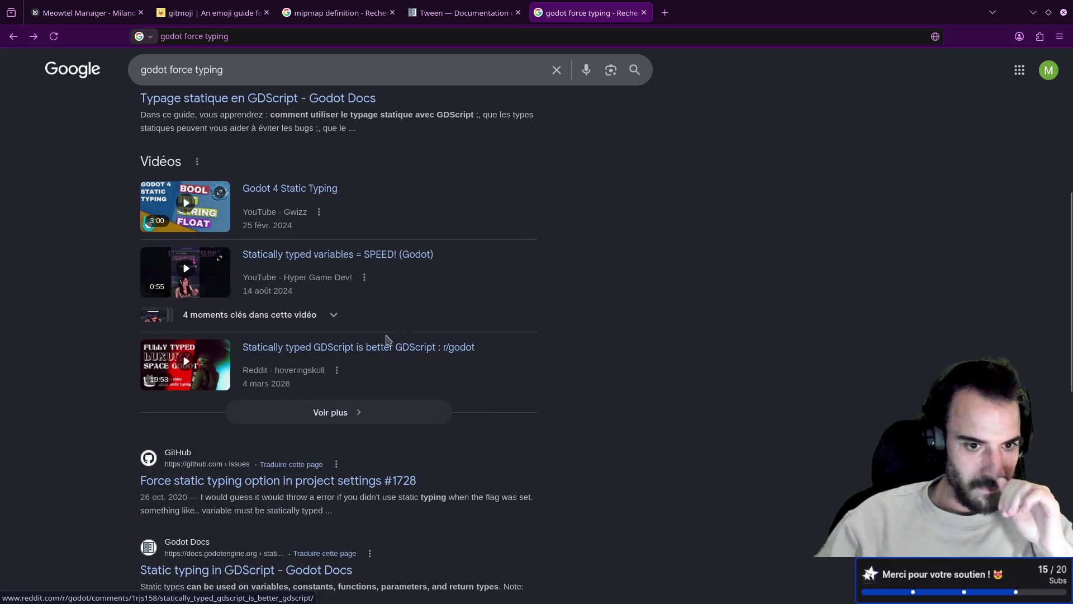
click(459, 11)
key(super+Right)
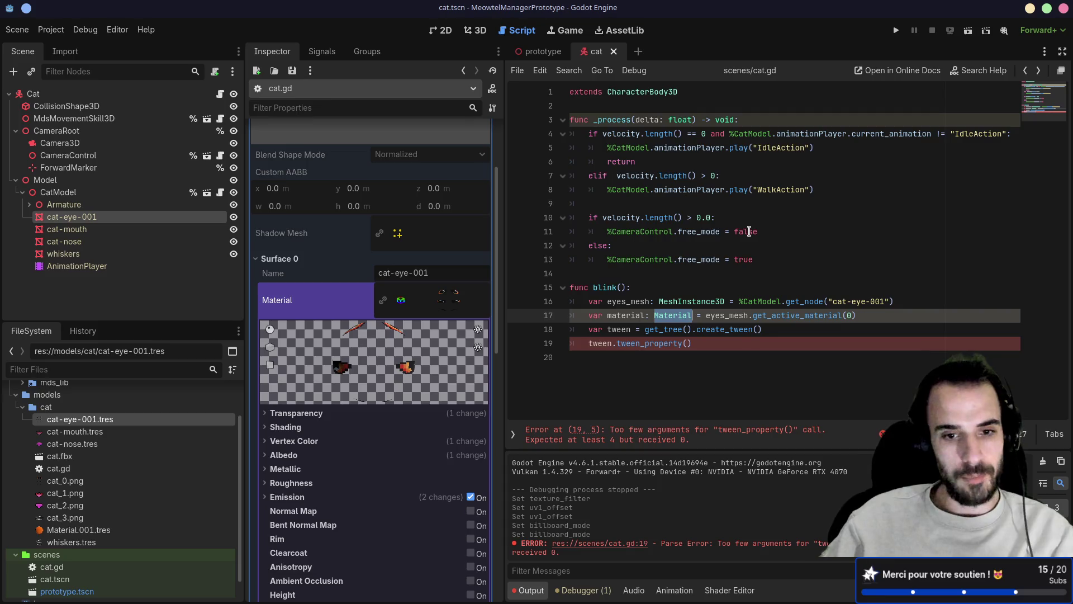
- Widen the Inspector slightly and open the Material class reference from line 17
drag(245, 306, 226, 319)
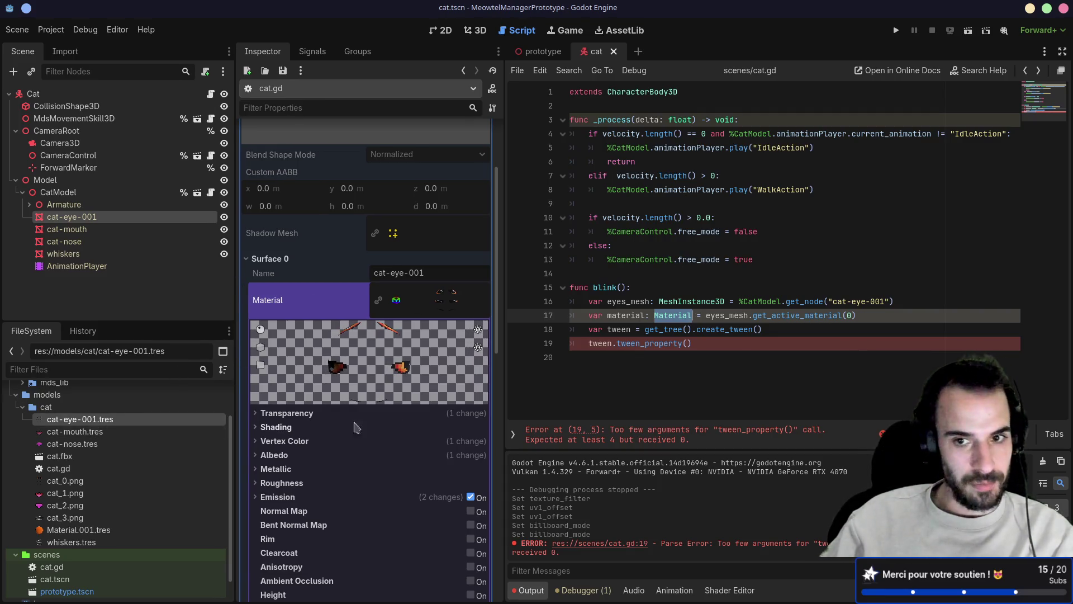
mouse_move(713, 327)
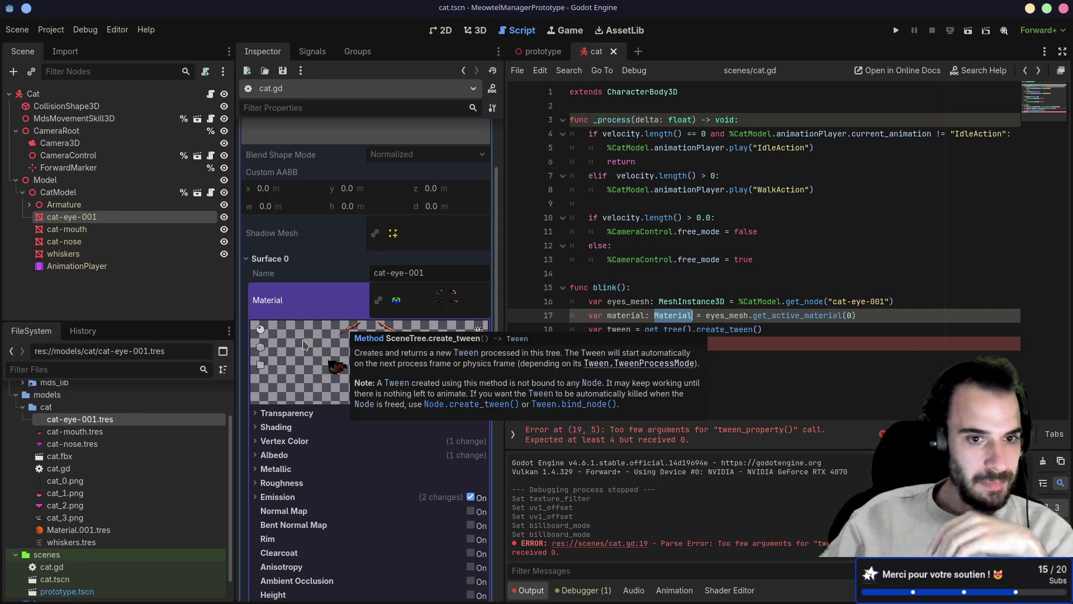
click(678, 315)
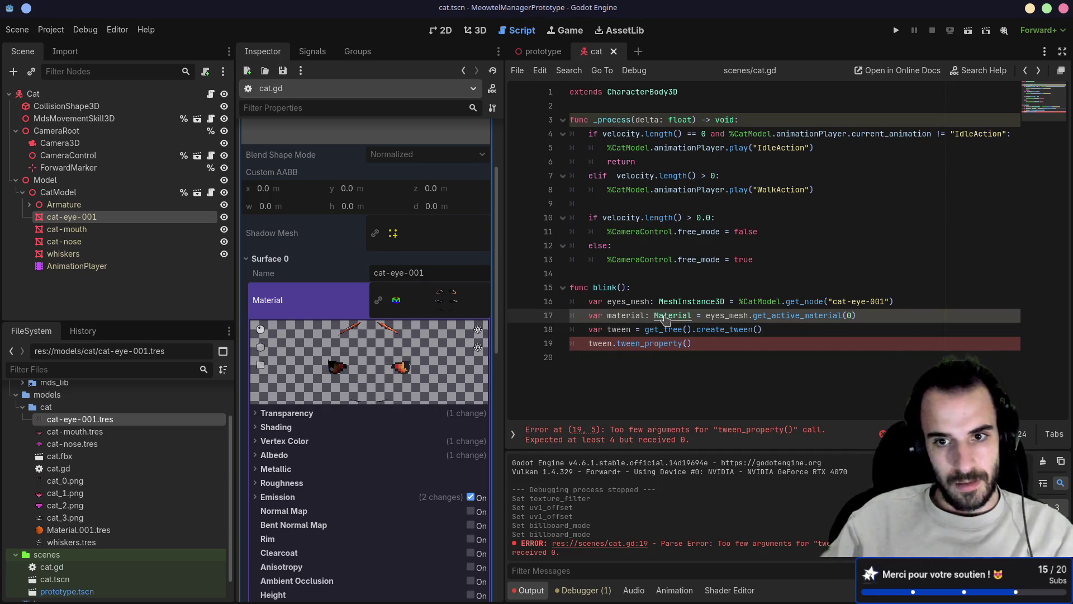
ctrl+click(666, 317)
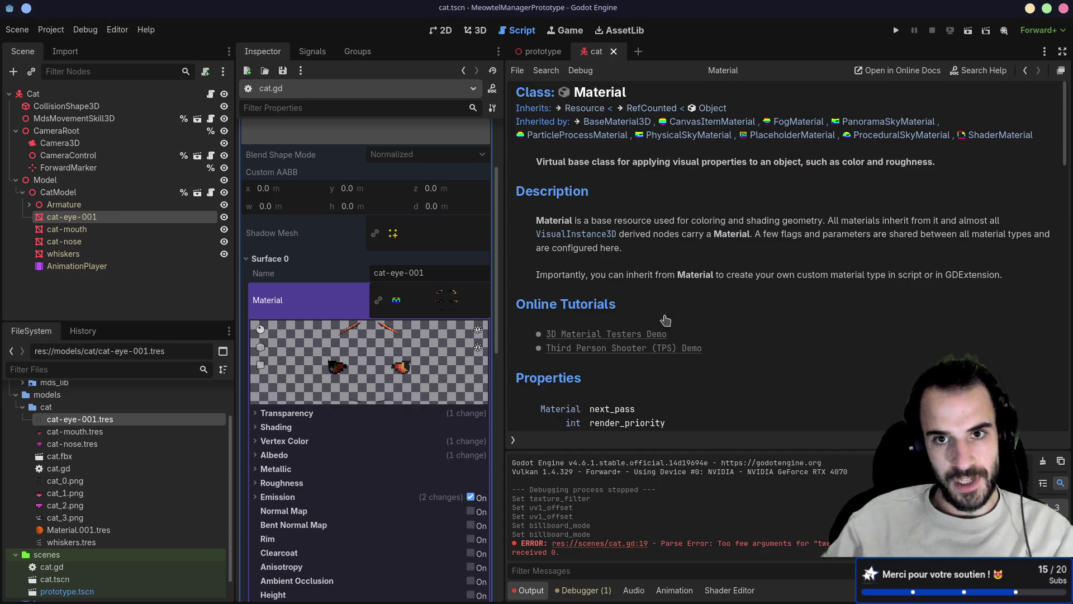
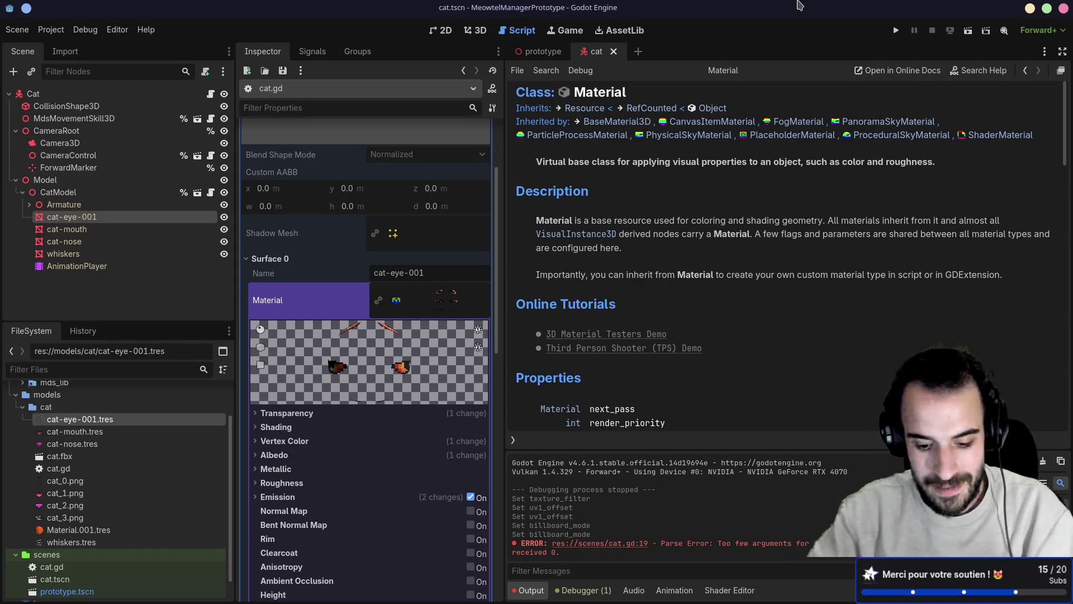
- Preview the cat animation in Blender, glance at the Tween docs, then do a quick test run in Godot
key(super+Right)
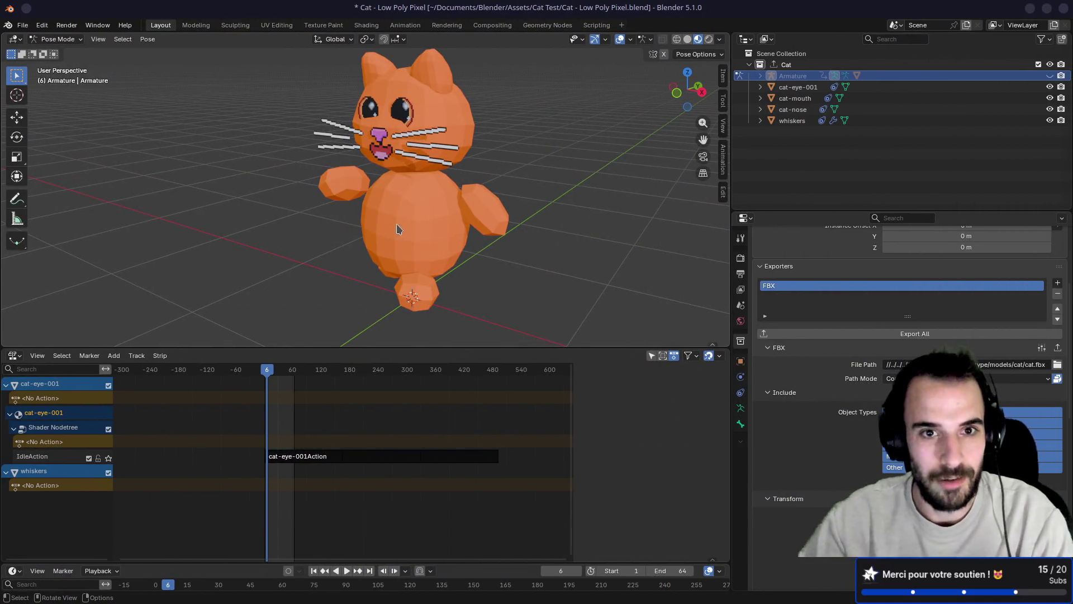
key(space)
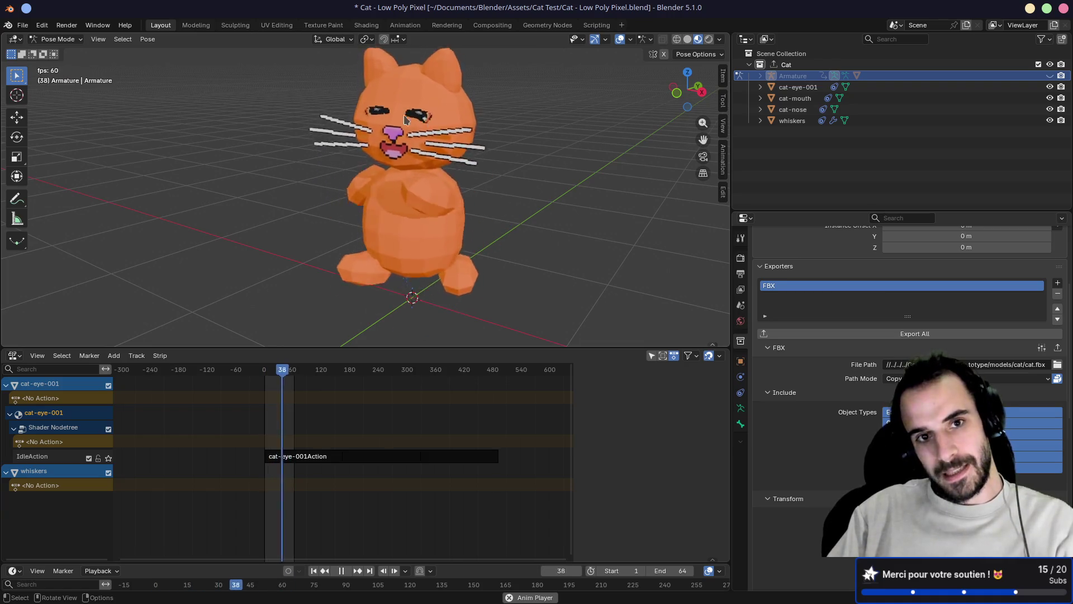
key(super+2)
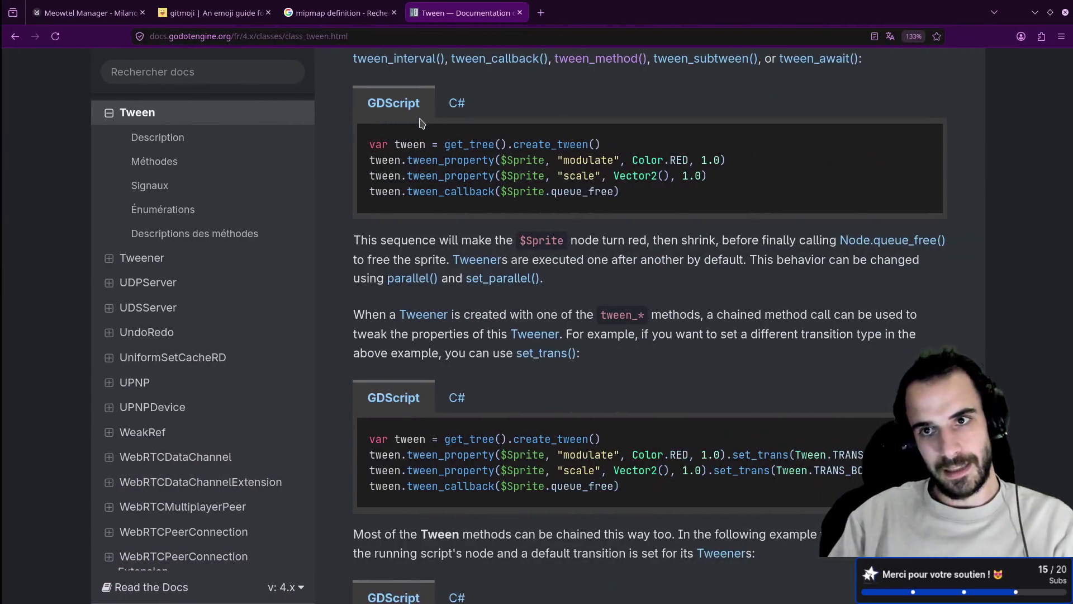
key(super+3)
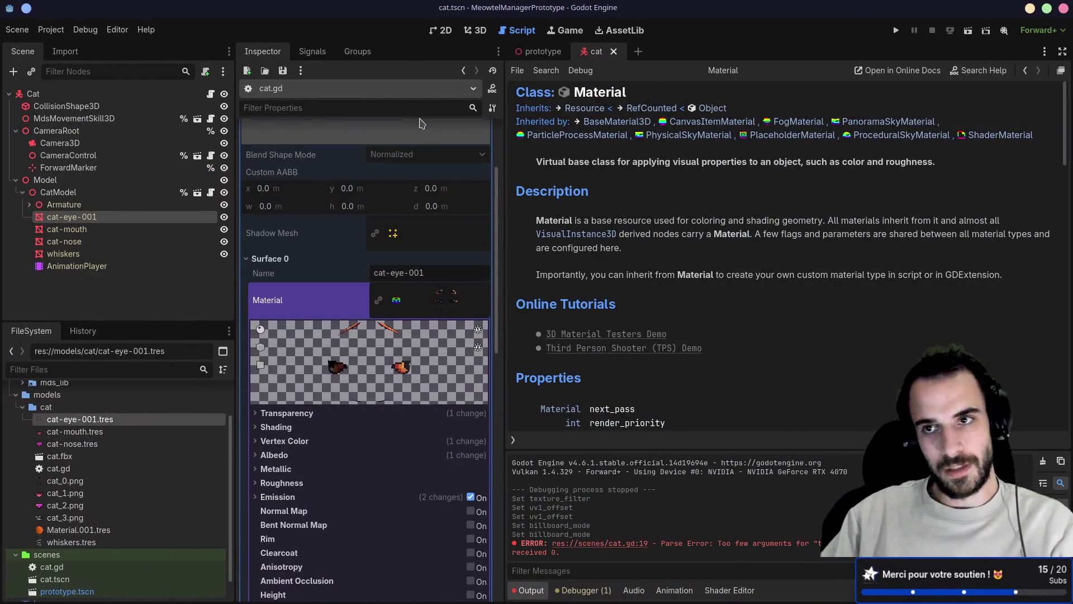
scroll(422, 123, up, 2)
click(897, 30)
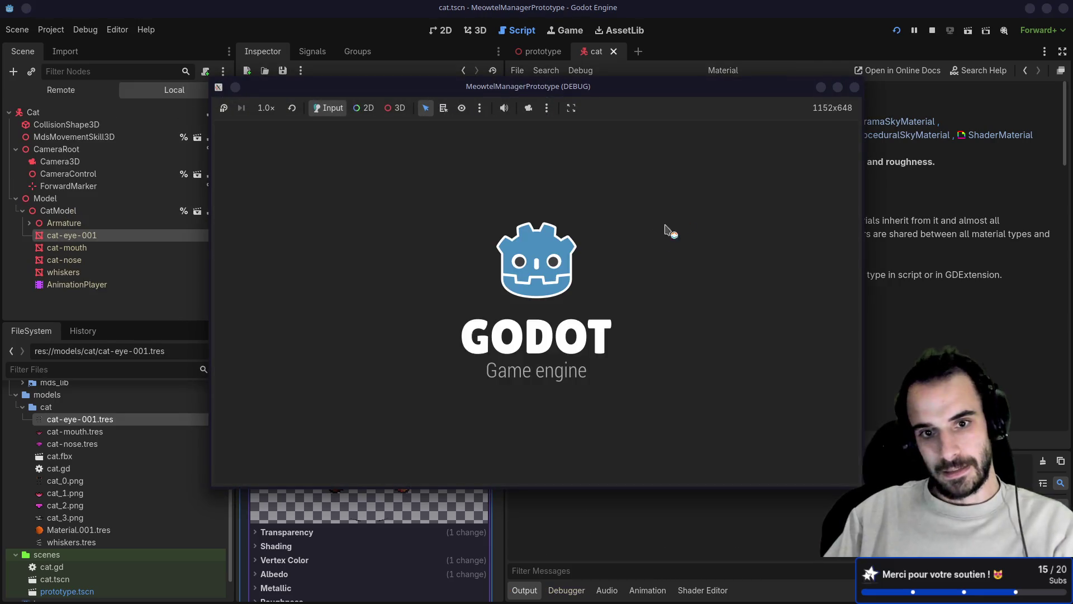
click(855, 86)
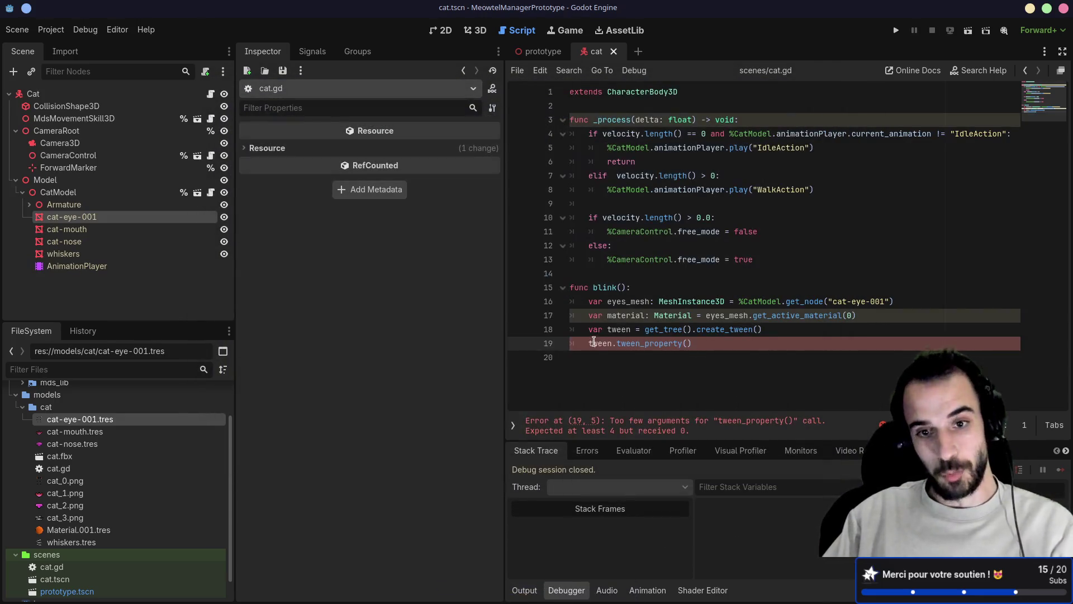
- Comment out the draft blink lines 16–19, add a pass placeholder, and save the script
mouse_move(613, 343)
mouse_down()
mouse_move(582, 329)
mouse_move(603, 300)
mouse_up()
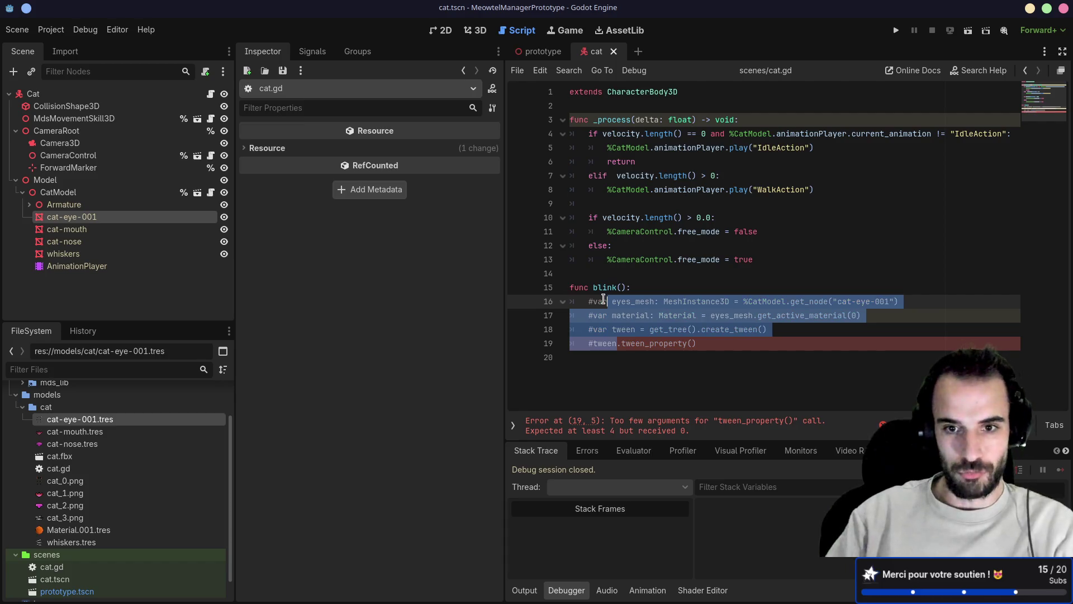
key(ctrl+k)
click(639, 288)
key(Return)
text(pass)
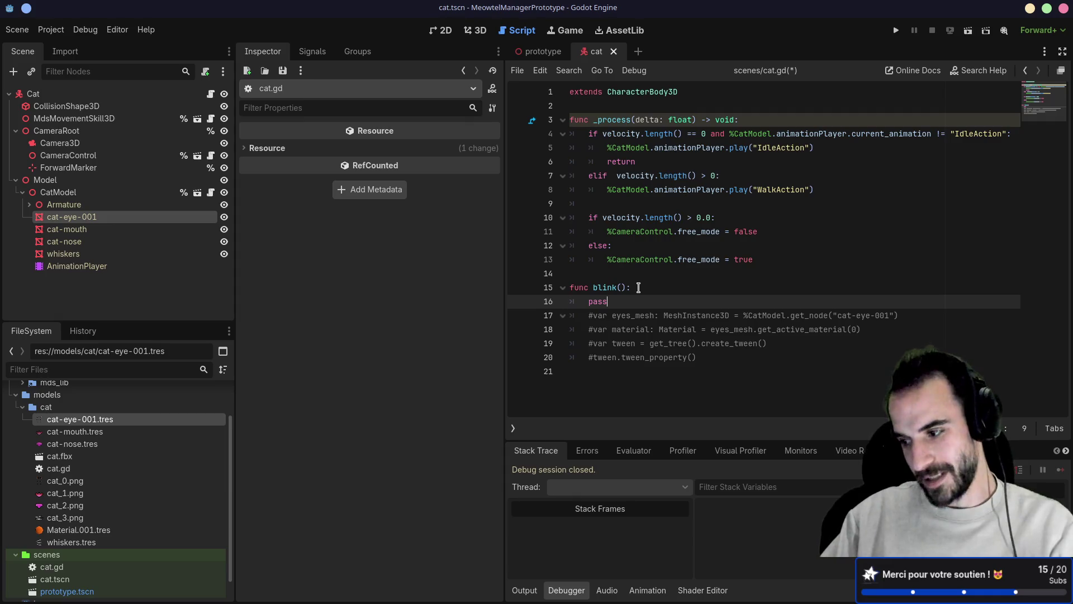
key(ctrl+s)
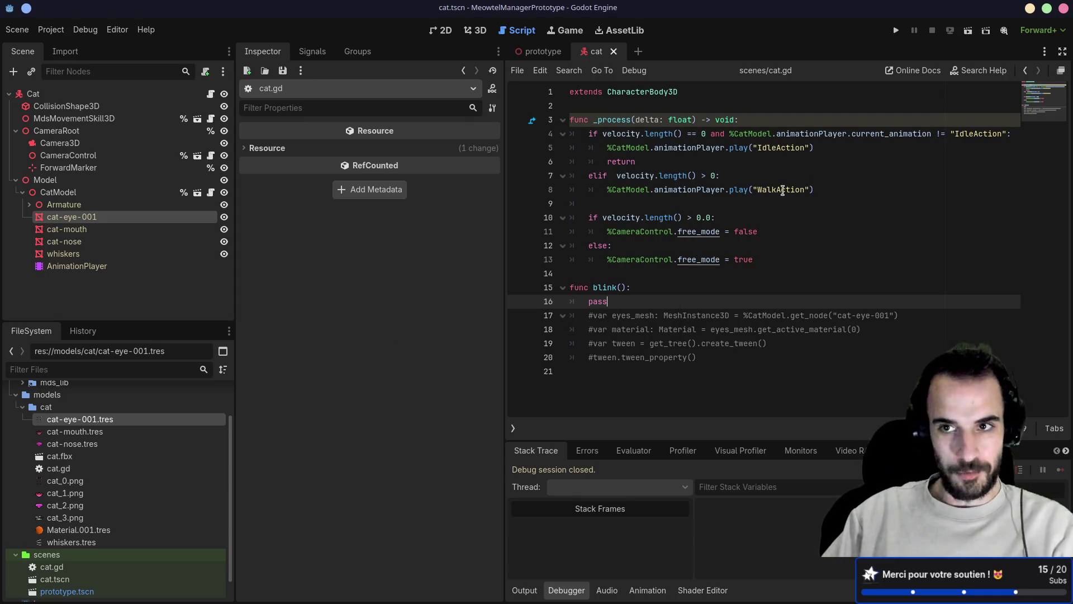
- Run the game and walk the cat toward the box with W while orbiting the camera
click(897, 31)
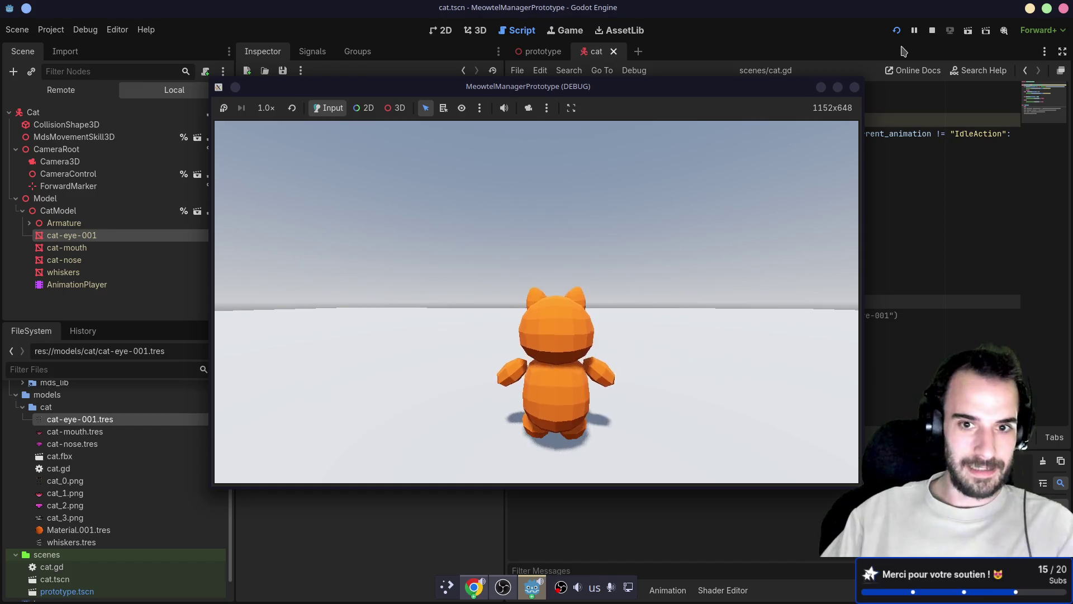
key(w)
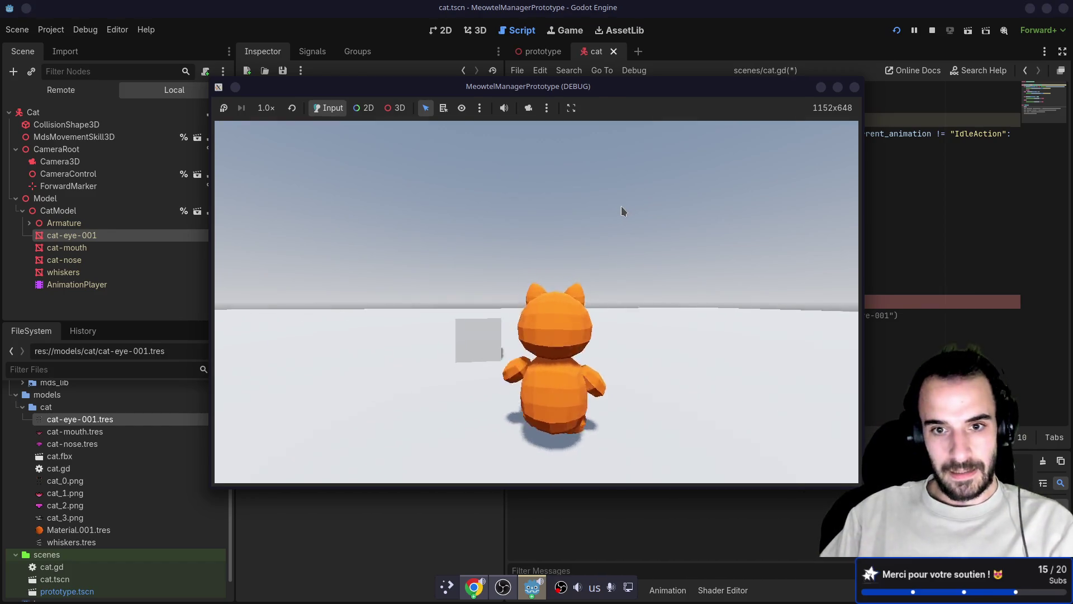
mouse_move(631, 210)
mouse_down()
mouse_move(530, 216)
mouse_move(623, 225)
mouse_move(555, 251)
mouse_move(577, 263)
mouse_move(408, 260)
mouse_move(424, 261)
mouse_up()
key(w)
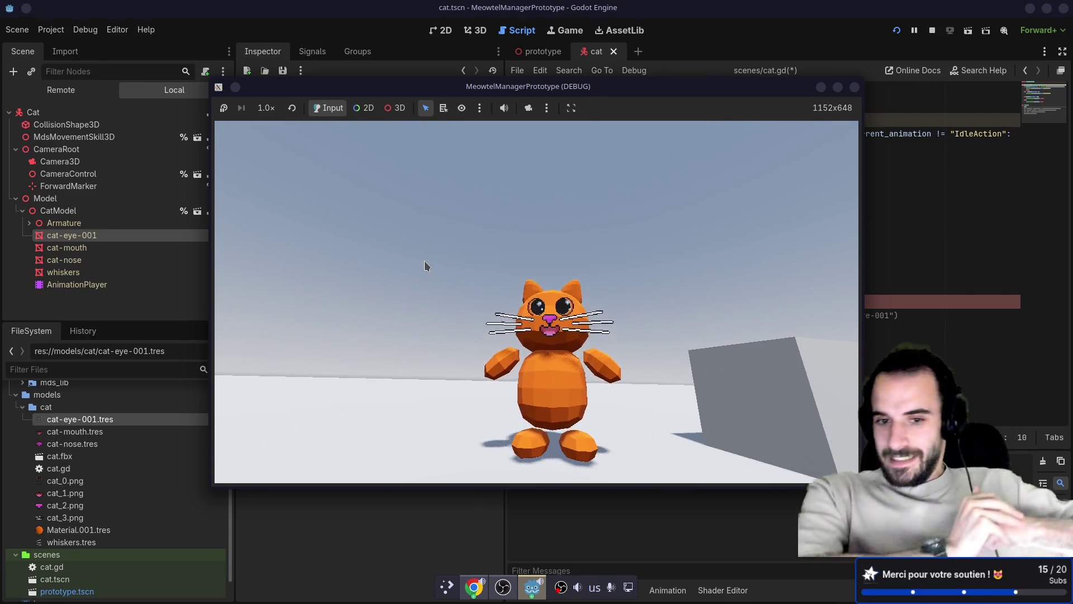
mouse_move(424, 261)
mouse_down()
mouse_move(399, 252)
mouse_move(517, 290)
mouse_move(733, 169)
mouse_move(678, 294)
mouse_up()
- Stop the game, uncomment the tween lines 17–20, remove the pass placeholder, and save
key(F8)
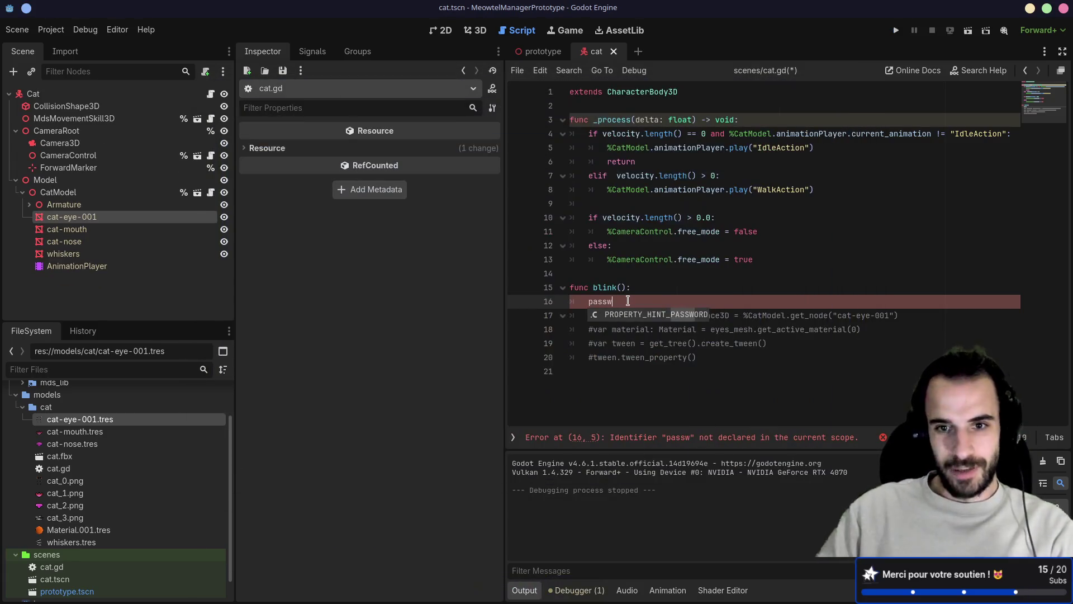
key(BackSpace)
key(ctrl+s)
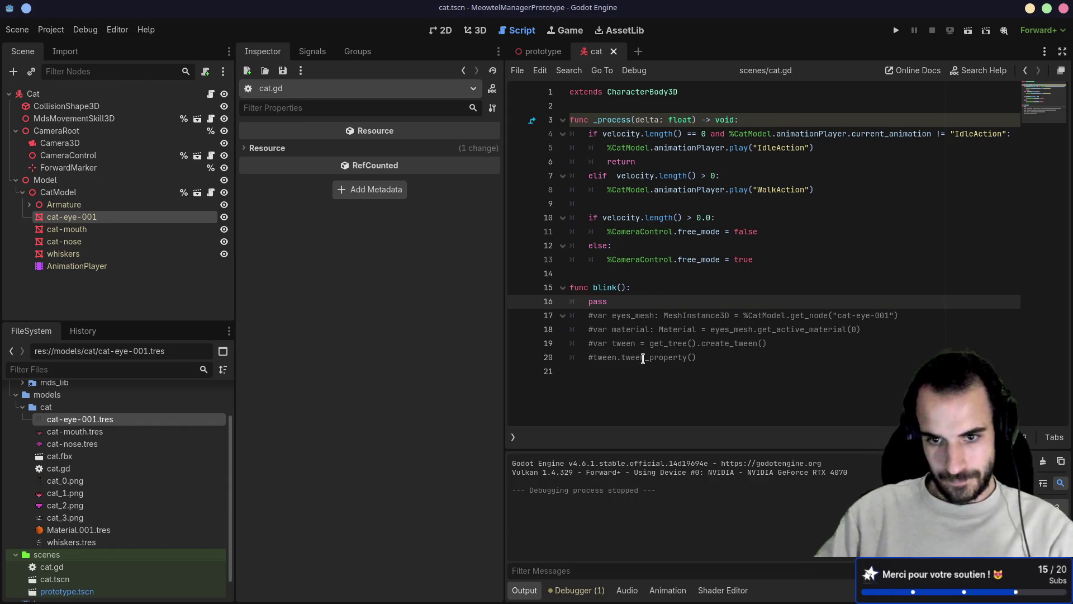
drag(645, 358, 649, 289)
key(ctrl+k)
key(BackSpace)
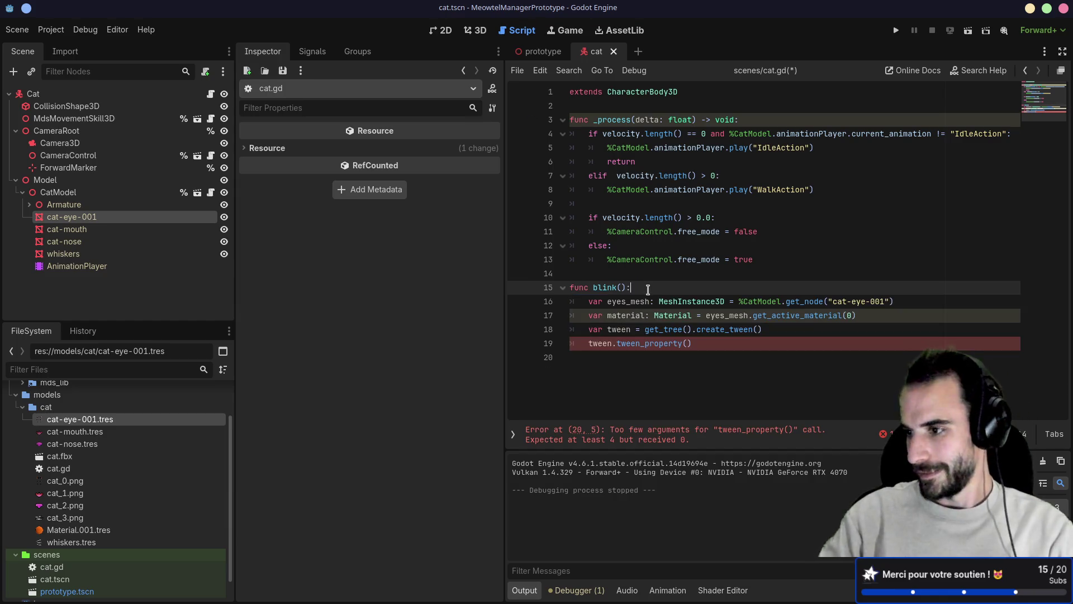
key(ctrl+s)
- Add a new line 18 starting with 'material.' and open cat-eye-001.tres to inspect its properties
click(650, 340)
mouse_move(650, 341)
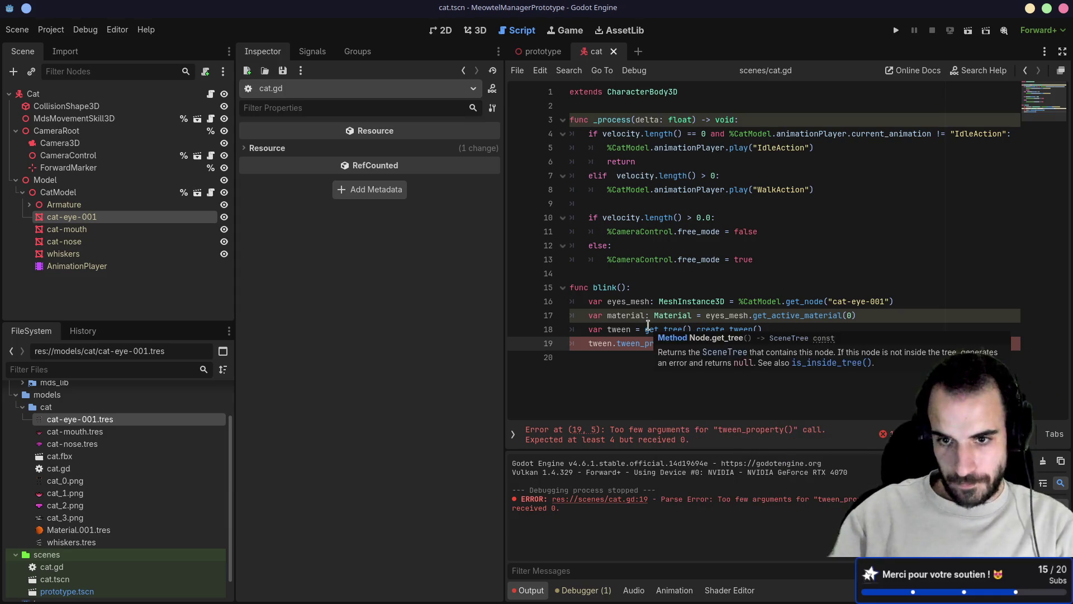
click(676, 318)
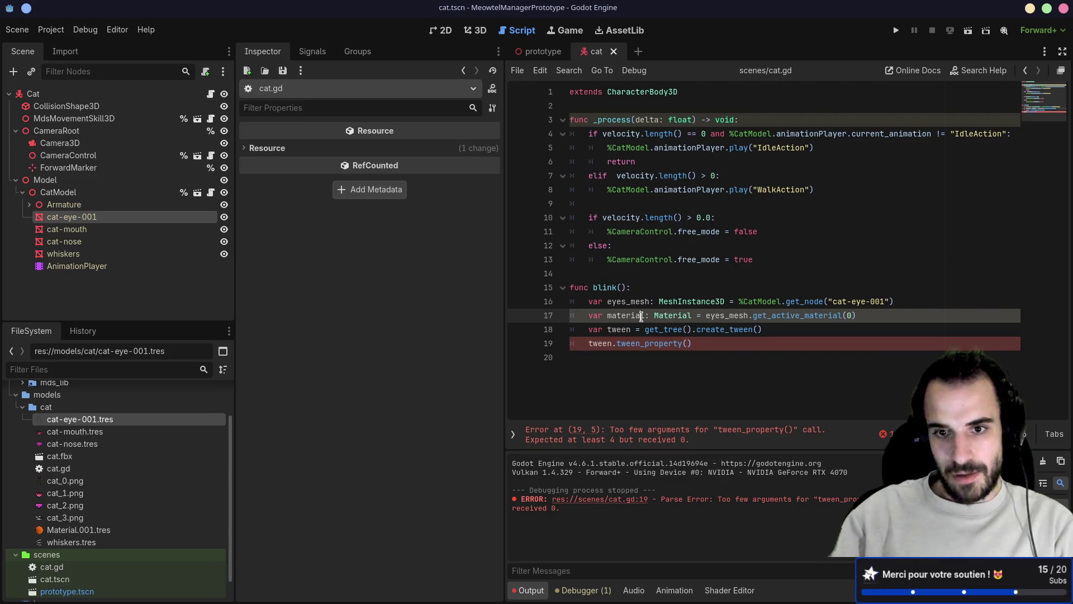
key(Return)
text(ma)
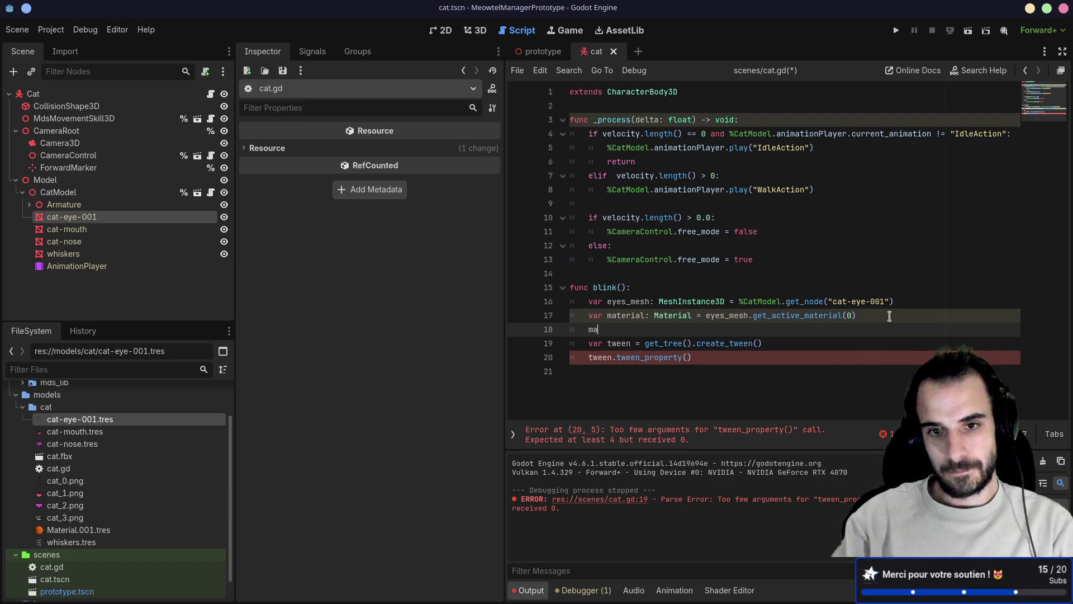
text(terial.)
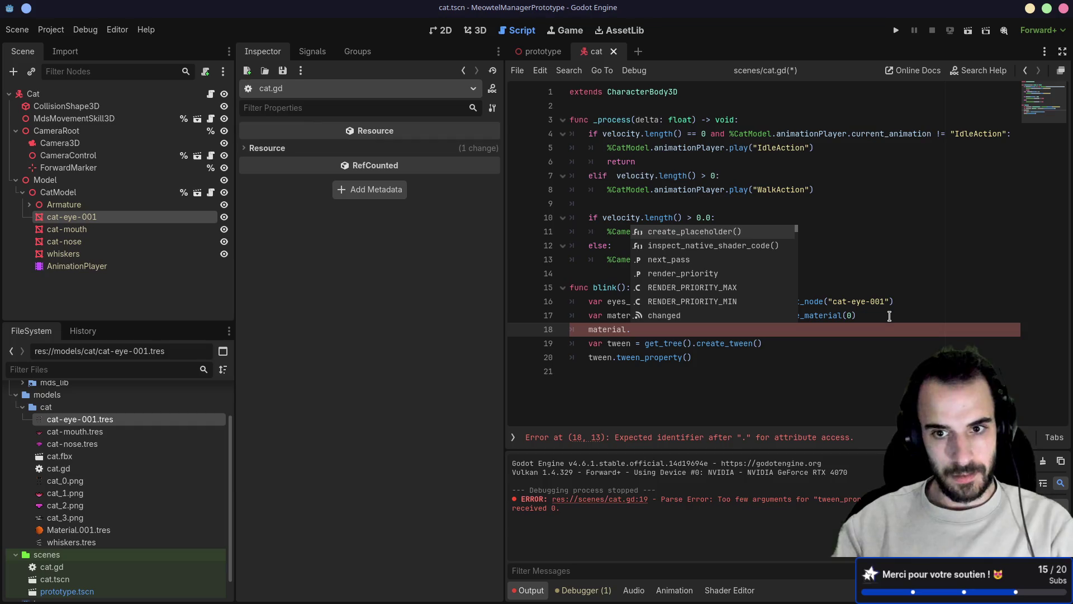
key(Escape)
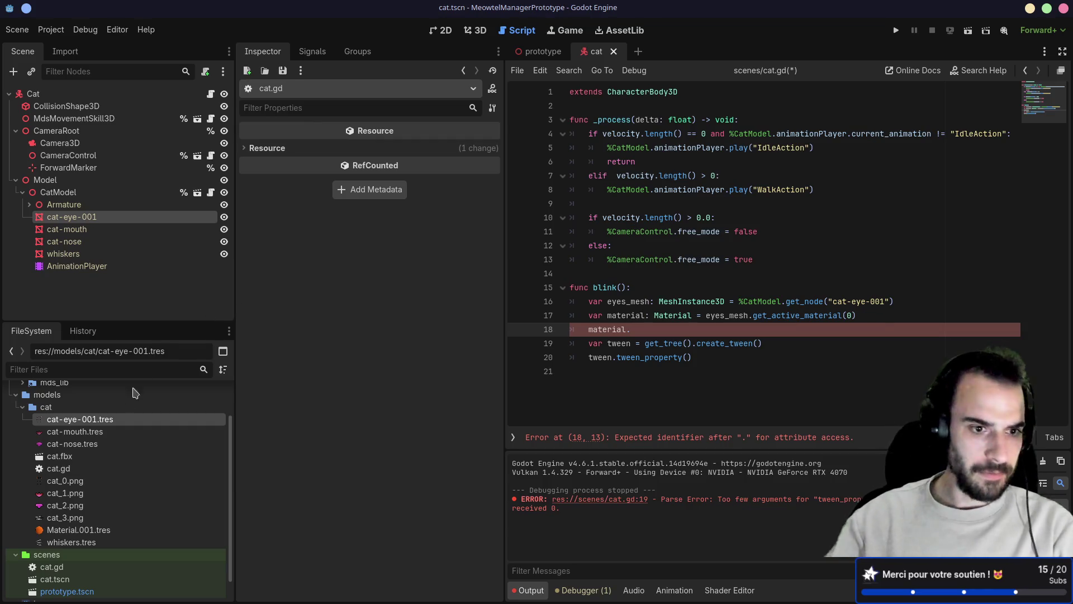
double_click(110, 425)
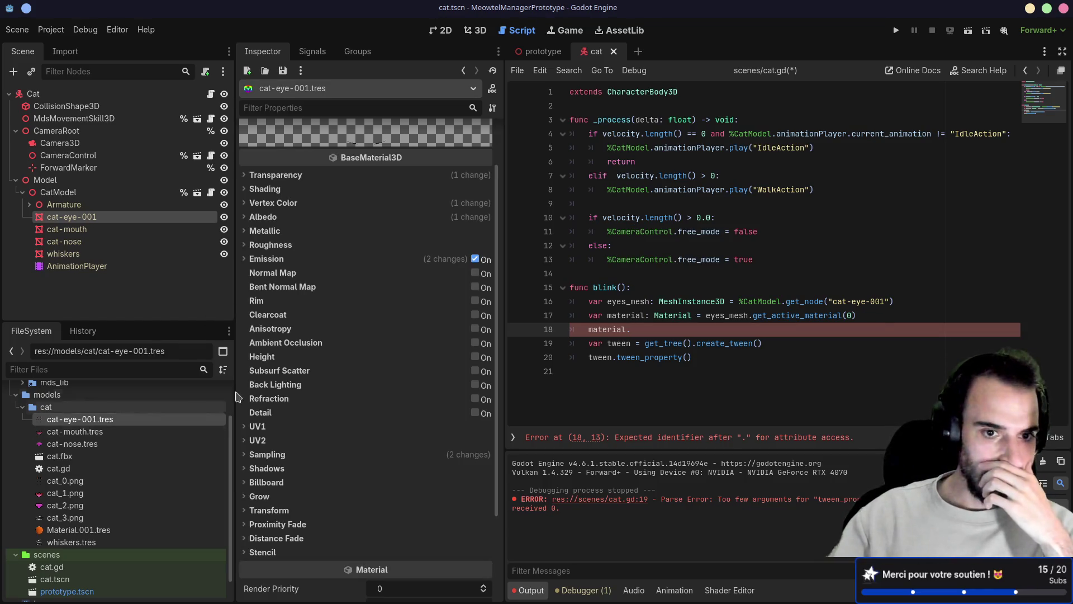
- Look up UV1 in the eye material's Inspector, complete line 18 as material.uv1_offset, then switch to Blender
scroll(316, 352, down, 5)
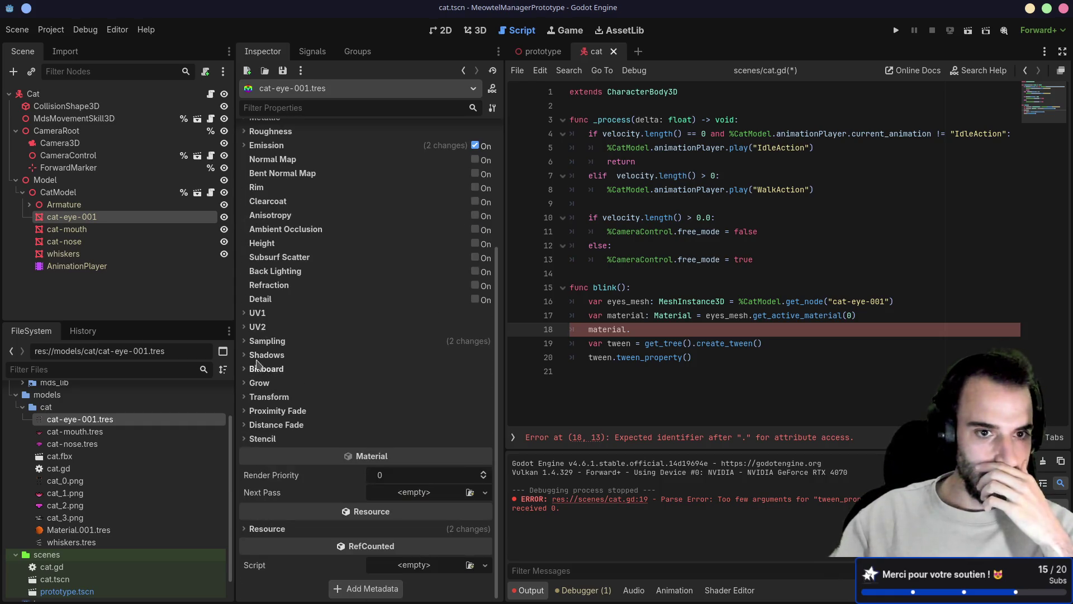
click(256, 314)
scroll(306, 351, up, 6)
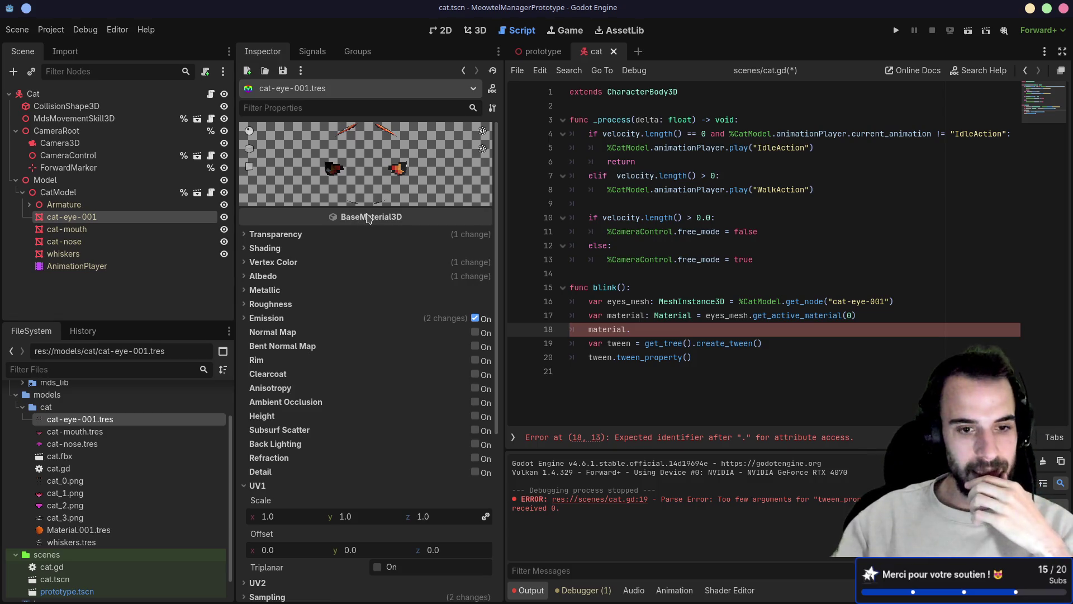
mouse_move(368, 218)
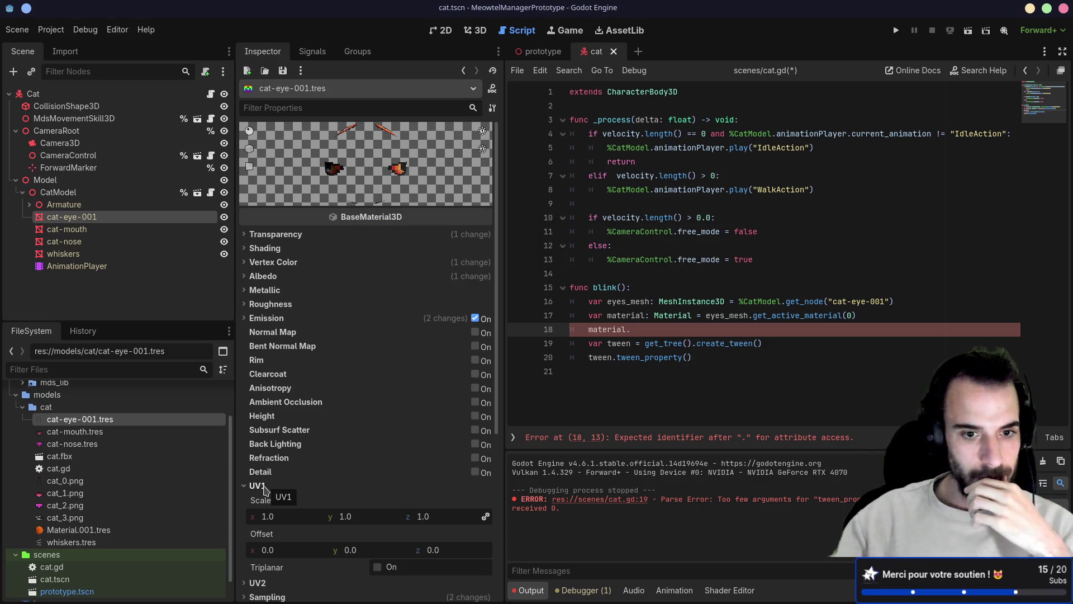
mouse_move(267, 505)
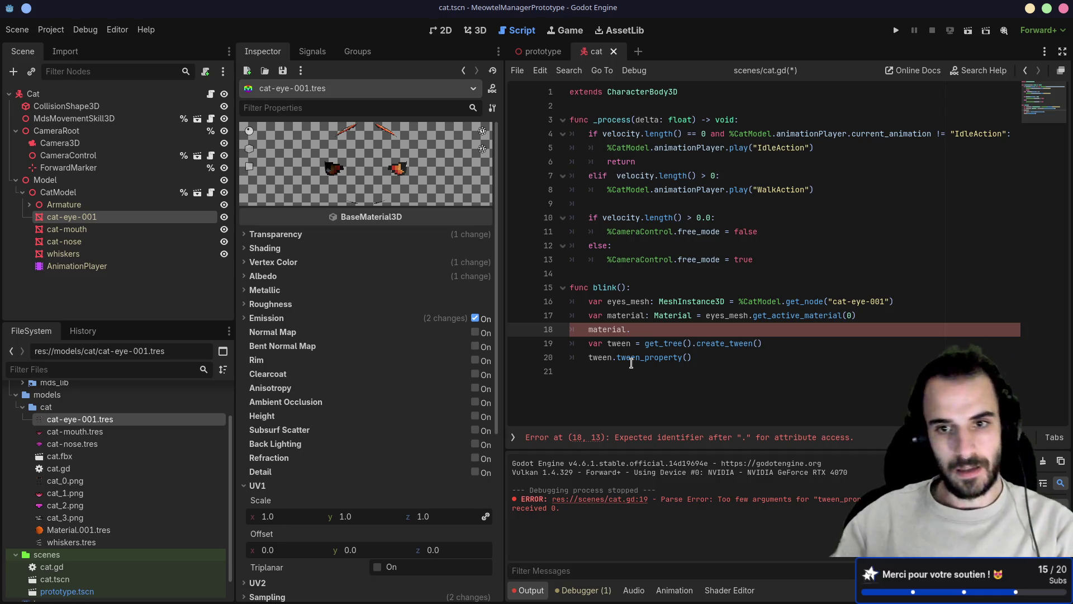
text(uv)
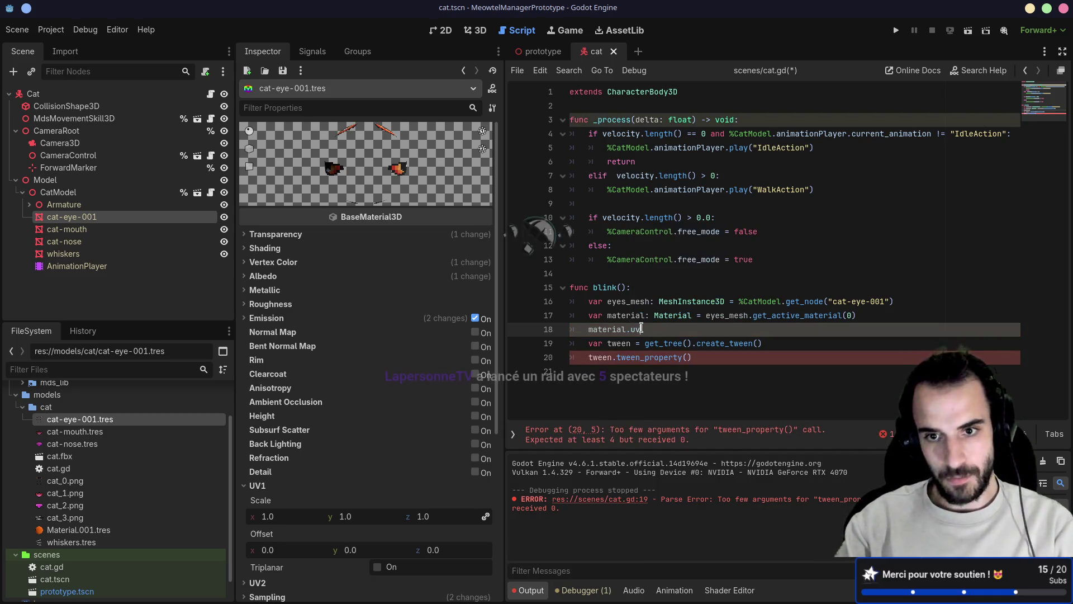
text(1_offset)
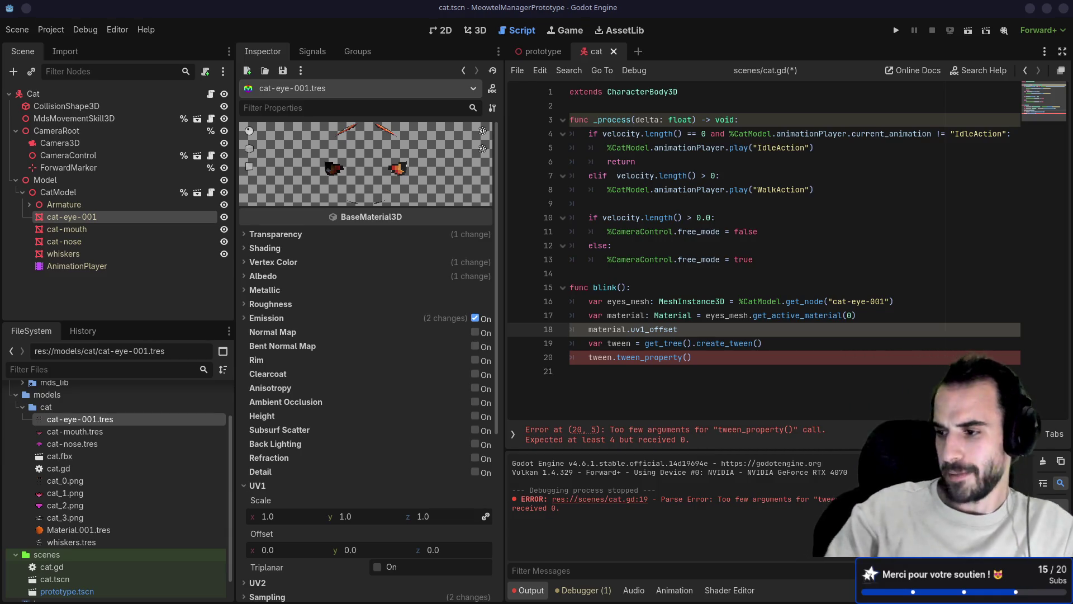
key(alt+Tab)
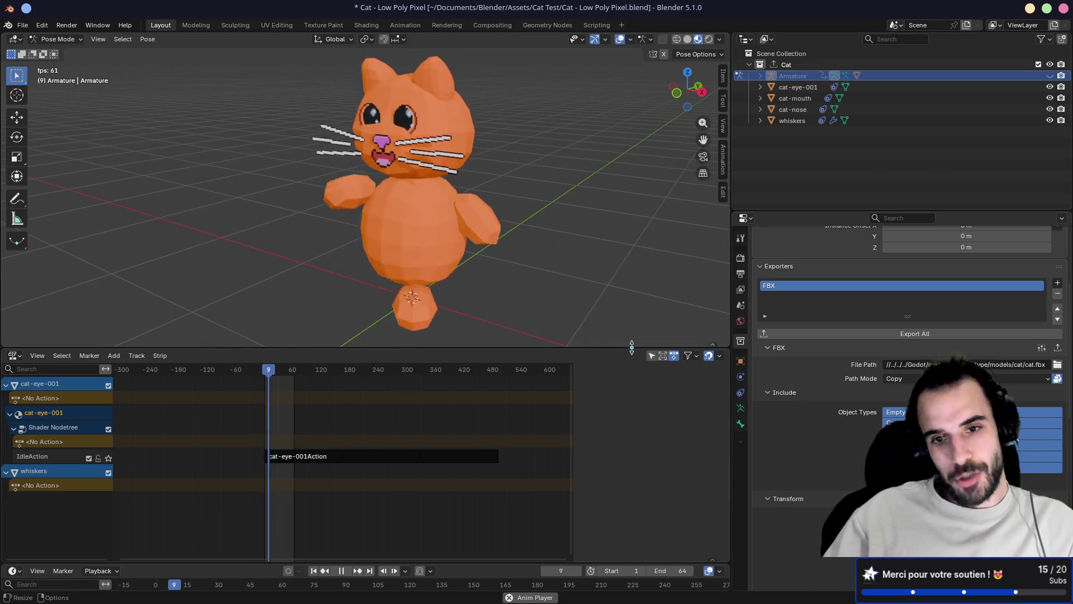
- Enlarge Blender's 3D viewport, then move to the Godot Tween docs, where a Save As dialog appears
drag(632, 349, 634, 412)
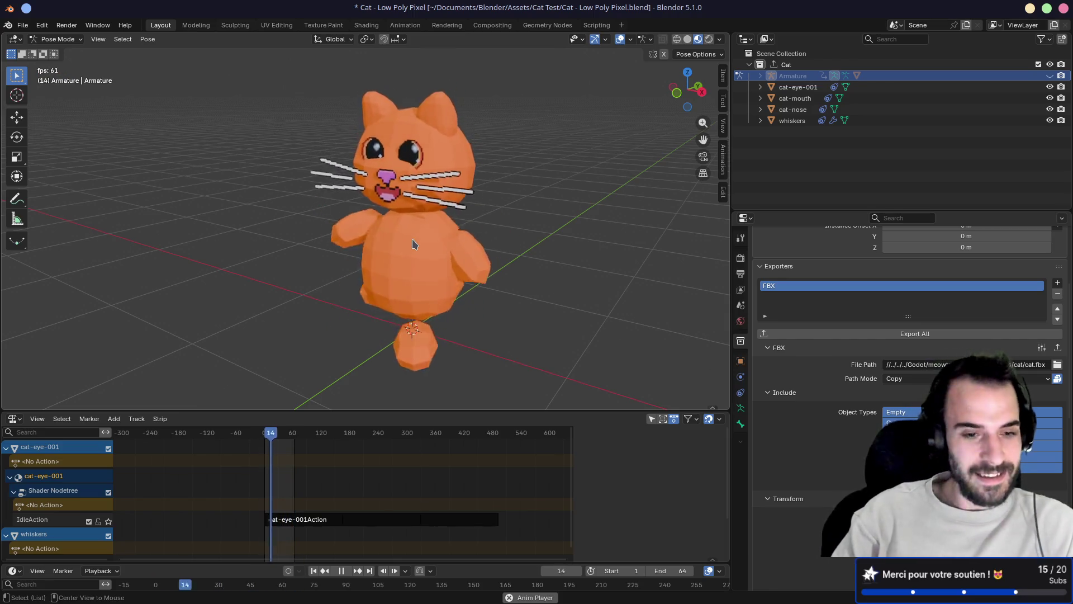
key(alt+Tab)
key(ctrl+s)
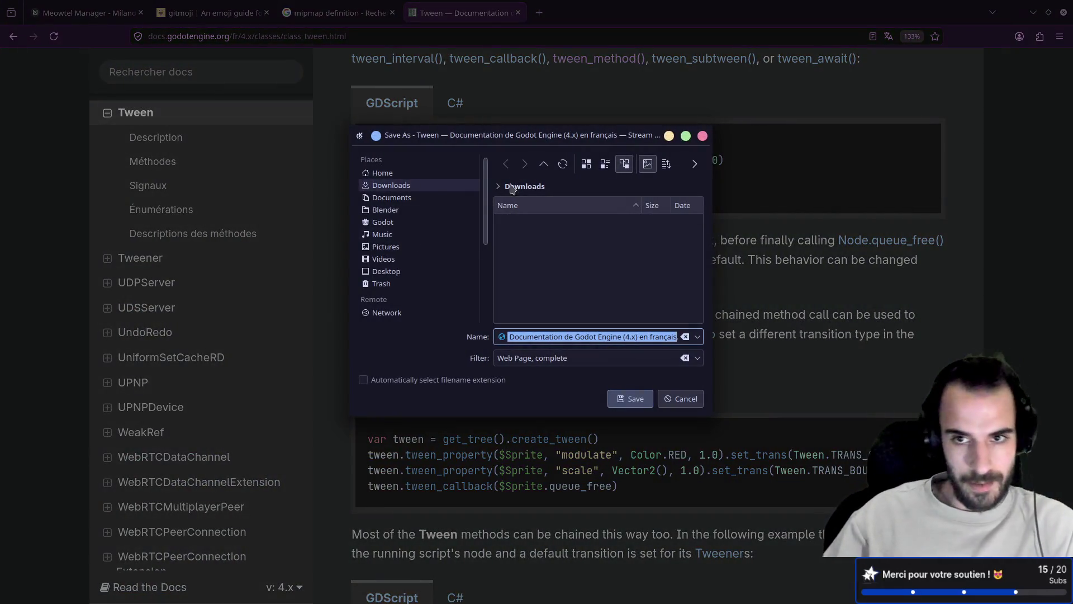
- Cancel the Save As dialog, read the Tween docs, and go back to Godot
click(703, 136)
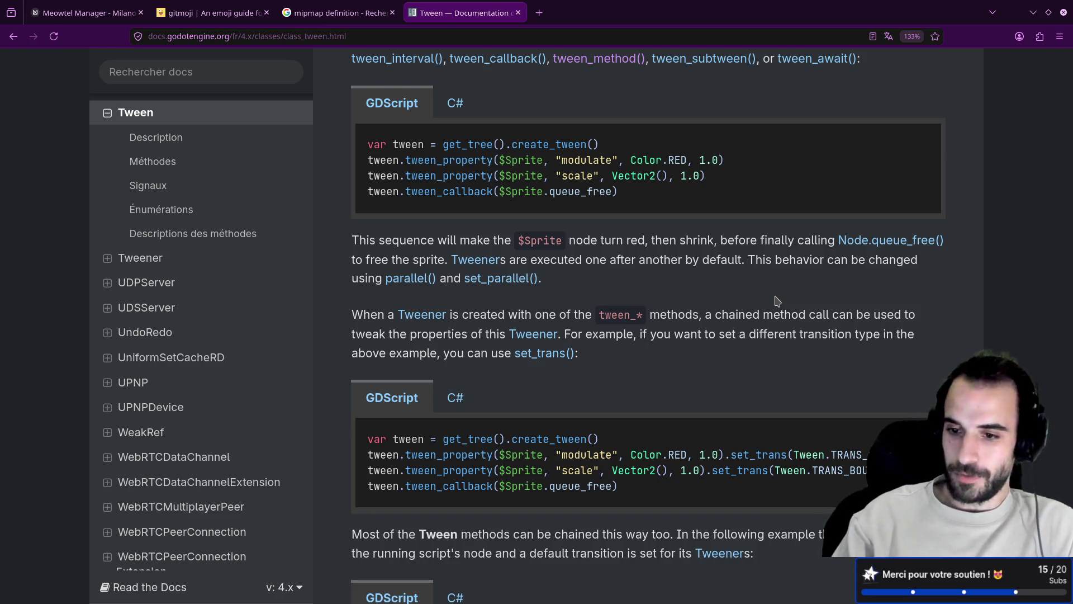
key(super+2)
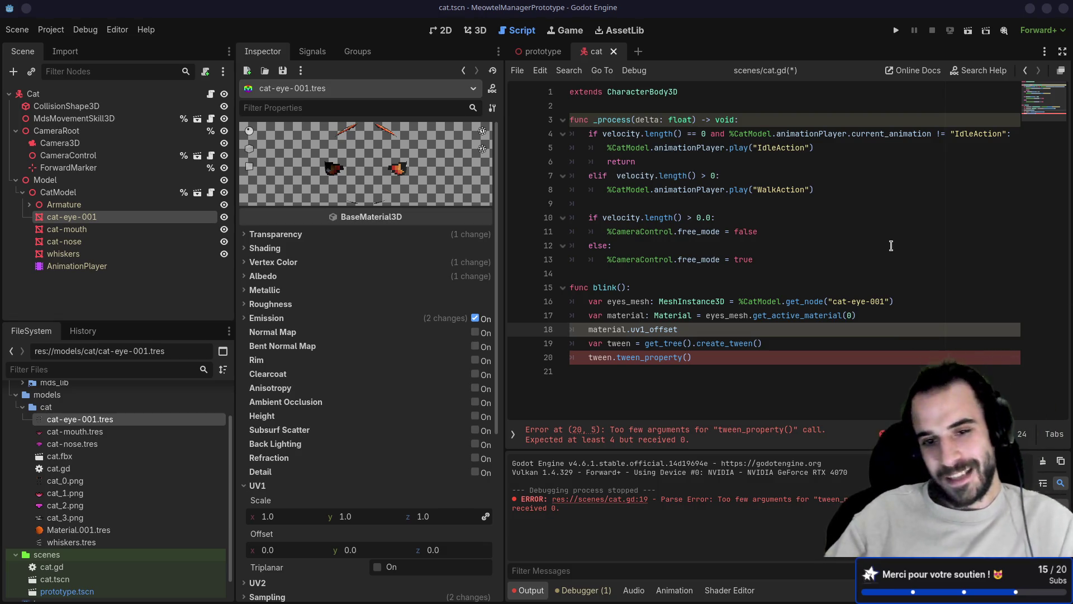
- Orbit around the playing cat in Blender's viewport to view it from front, side and behind
key(super+2)
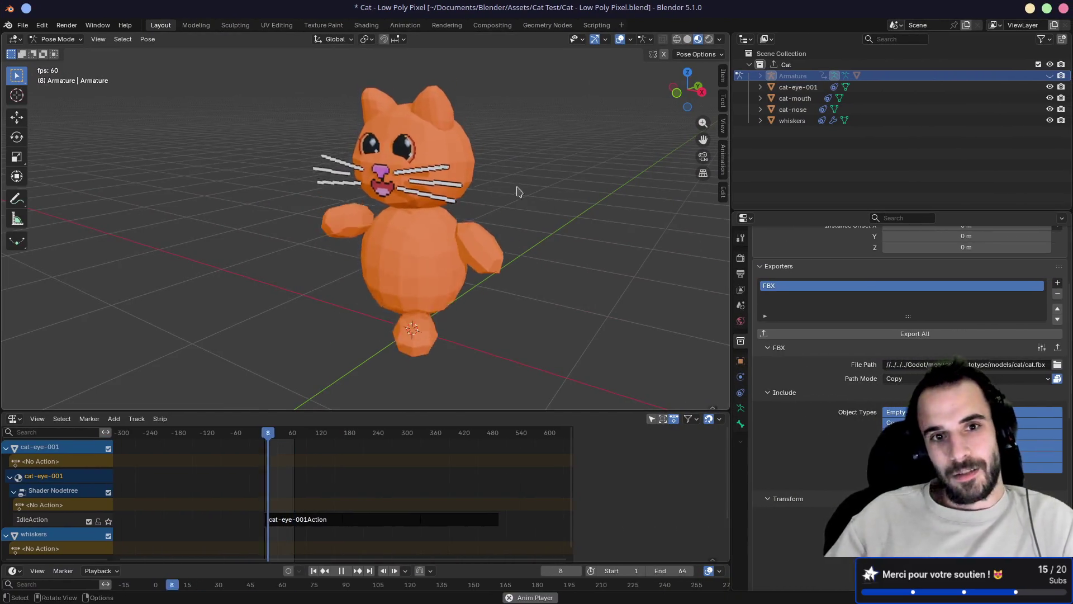
mouse_move(515, 186)
mouse_down()
mouse_move(535, 175)
mouse_move(503, 196)
mouse_move(620, 183)
mouse_up()
scroll(439, 216, up, 5)
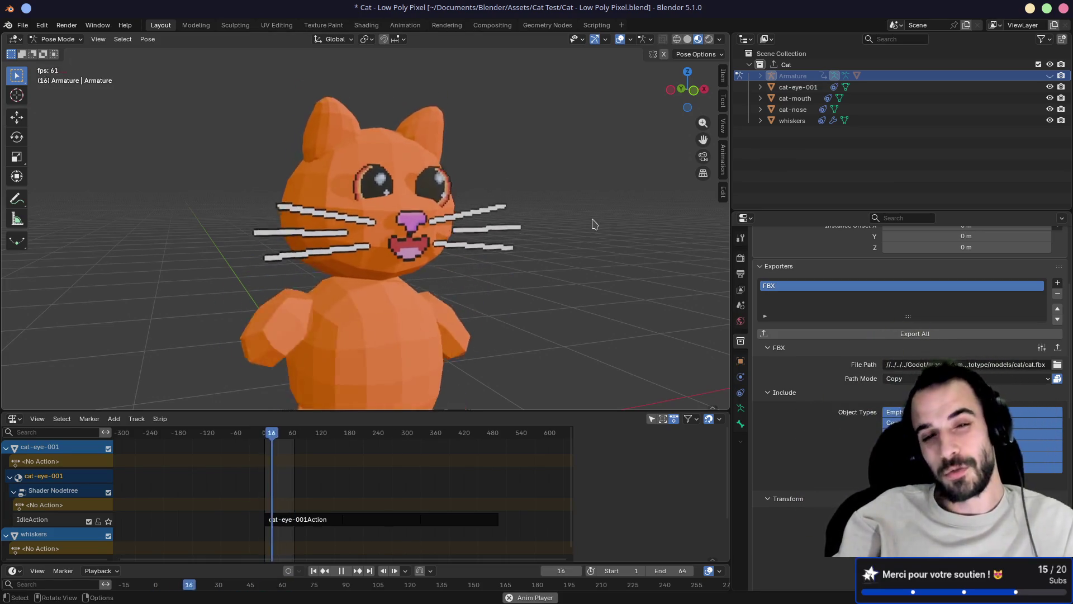
scroll(541, 271, up, 2)
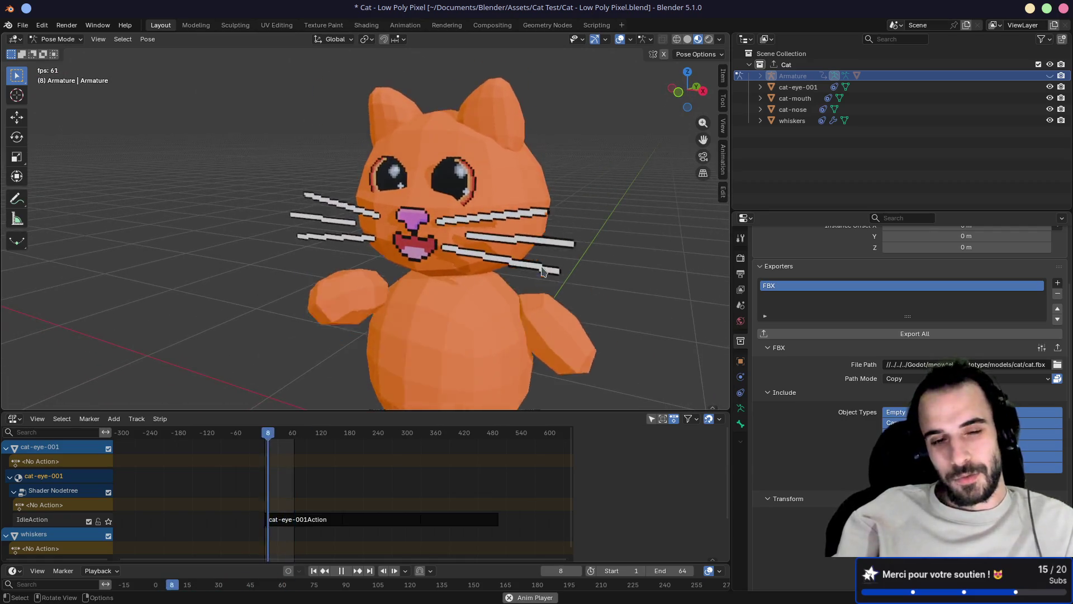
key(KP_1)
scroll(541, 271, down, 2)
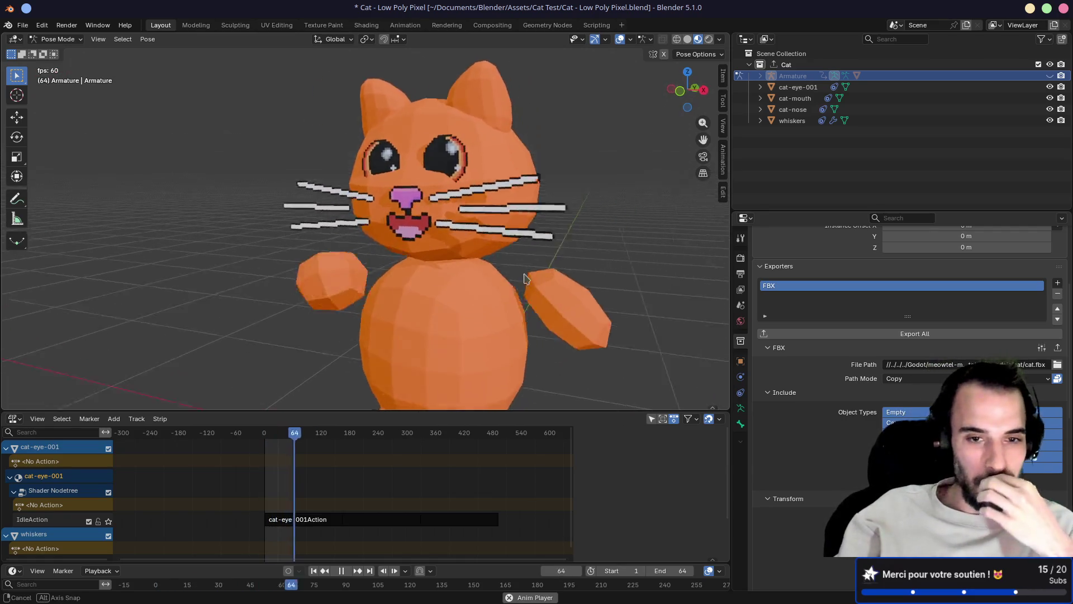
mouse_move(468, 293)
mouse_down()
mouse_move(442, 316)
mouse_move(481, 333)
mouse_up()
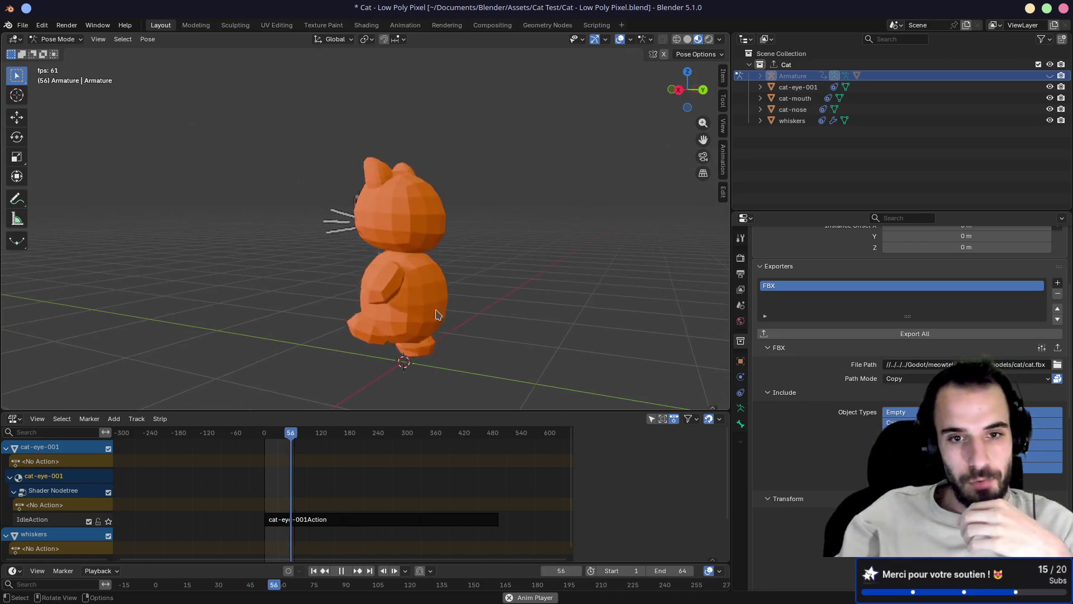
mouse_move(410, 331)
mouse_down()
mouse_move(469, 324)
mouse_move(434, 333)
mouse_move(375, 318)
mouse_move(366, 302)
mouse_move(390, 283)
mouse_move(378, 292)
mouse_up()
scroll(378, 285, up, 5)
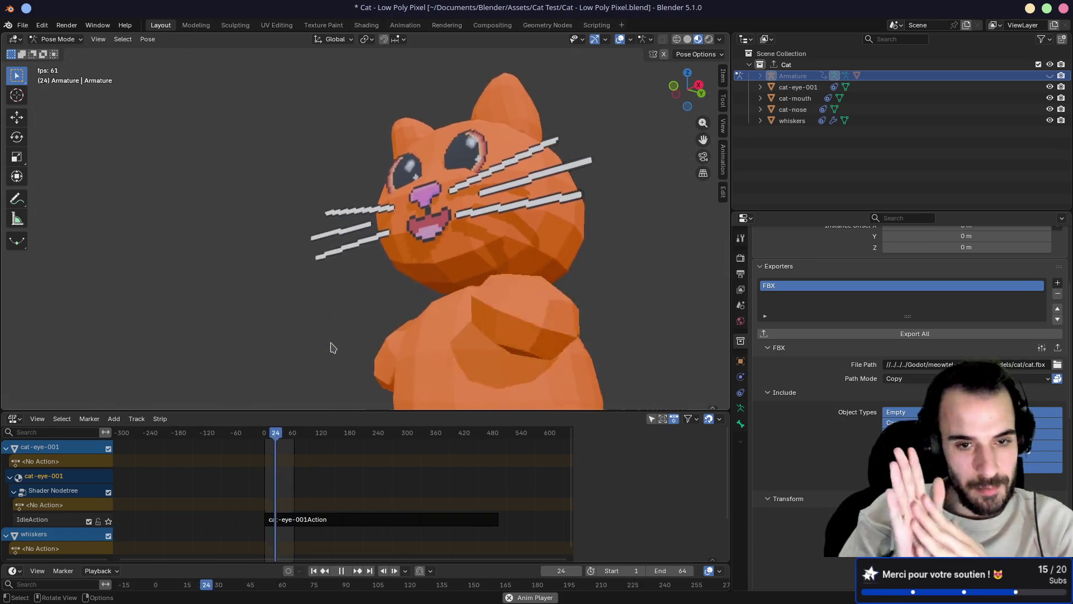
mouse_move(330, 347)
mouse_down()
mouse_move(359, 352)
mouse_move(468, 290)
mouse_move(426, 179)
mouse_up()
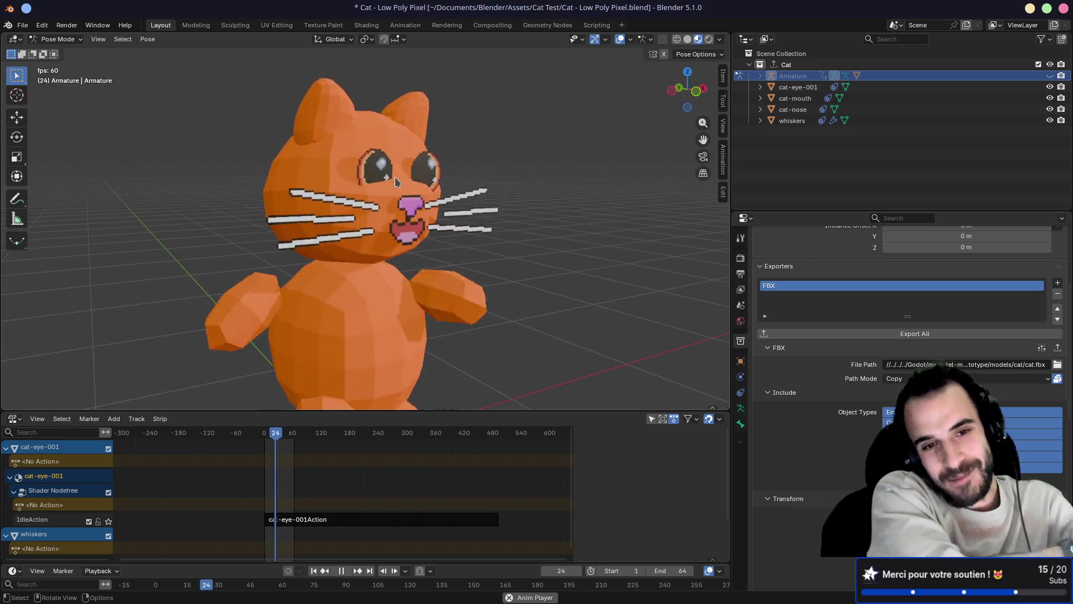
- Enlarge the NLA area, pause playback, and disable the whiskers, IdleAction, Shader Nodetree and cat-eye-001 tracks
key(super+Left)
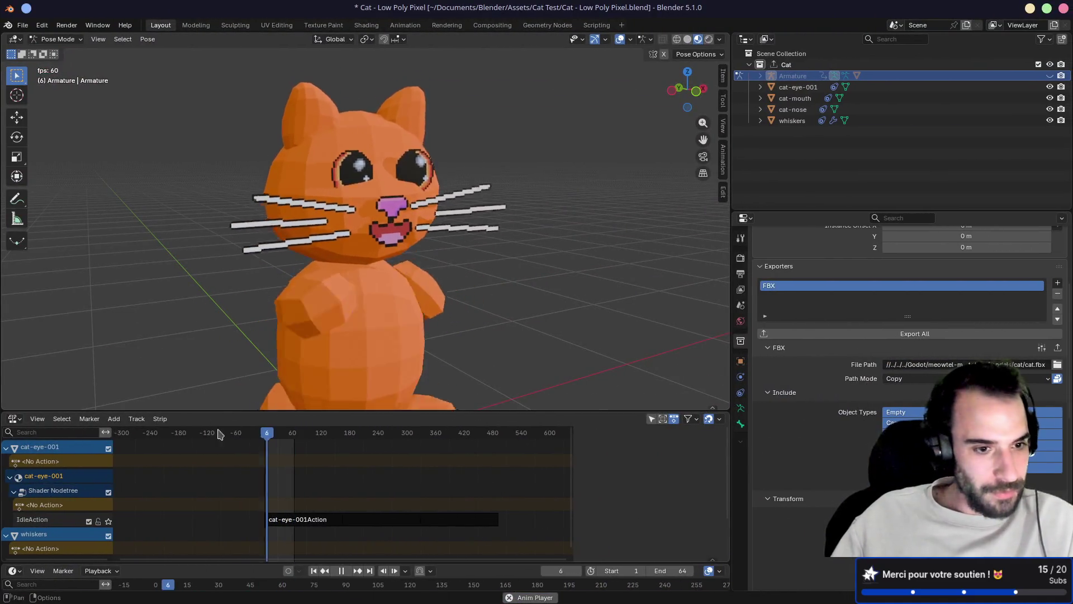
drag(196, 413, 196, 362)
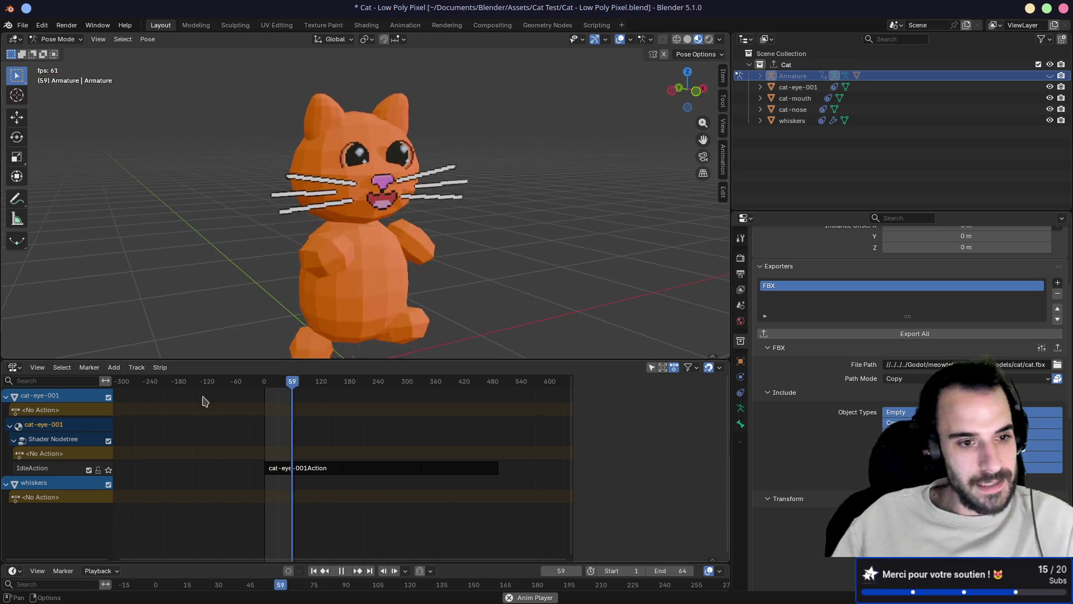
key(space)
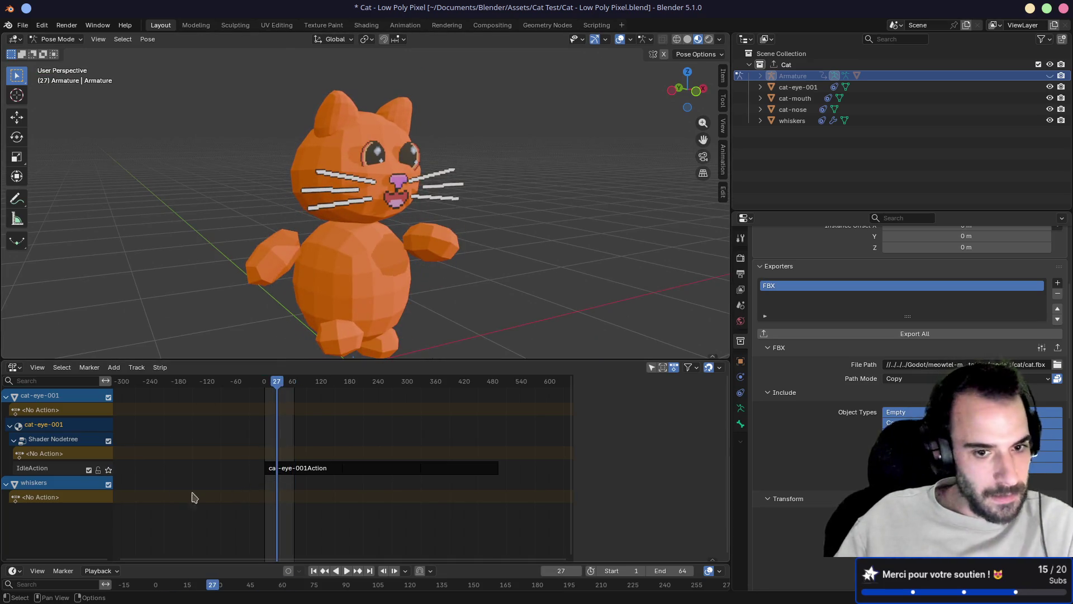
click(108, 485)
click(89, 470)
click(109, 440)
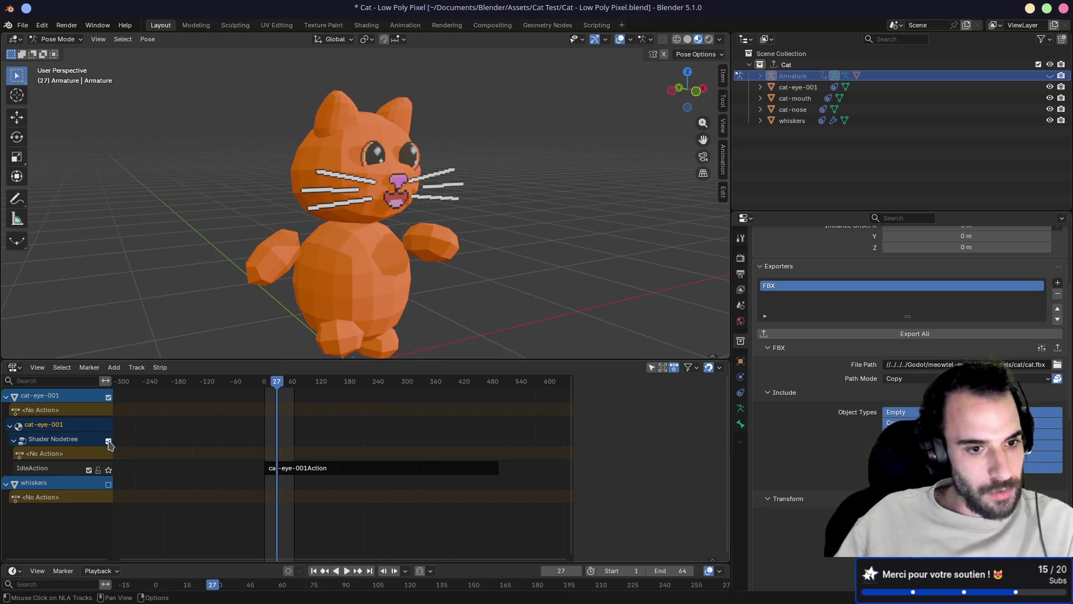
click(109, 397)
click(13, 367)
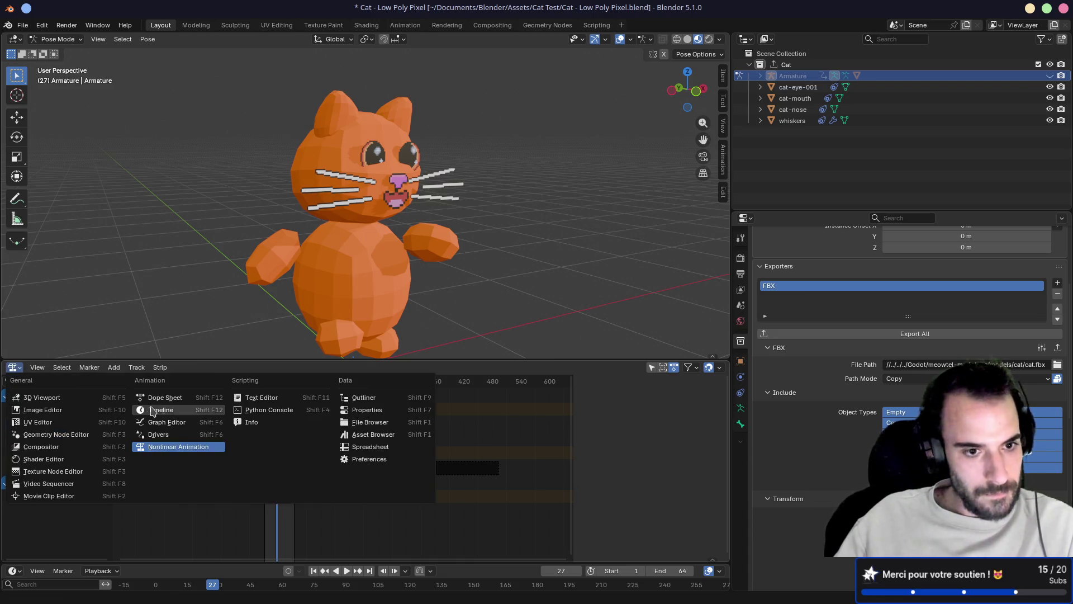
- Load WalkAction in the Action Editor to inspect its keyframes, then return to blink() in cat.gd
click(162, 399)
click(325, 367)
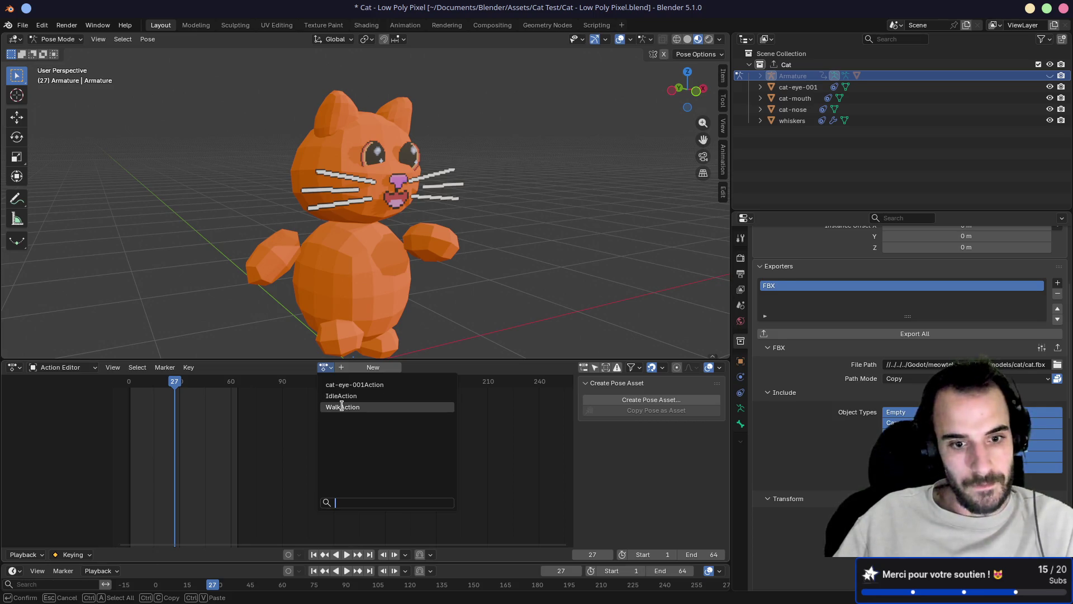
click(342, 406)
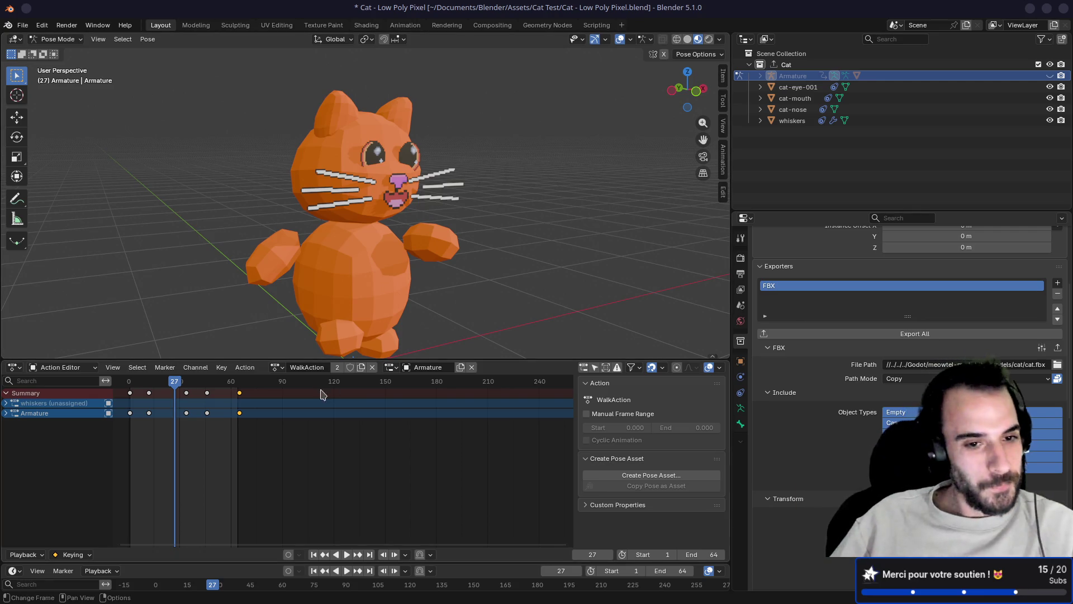
key(Escape)
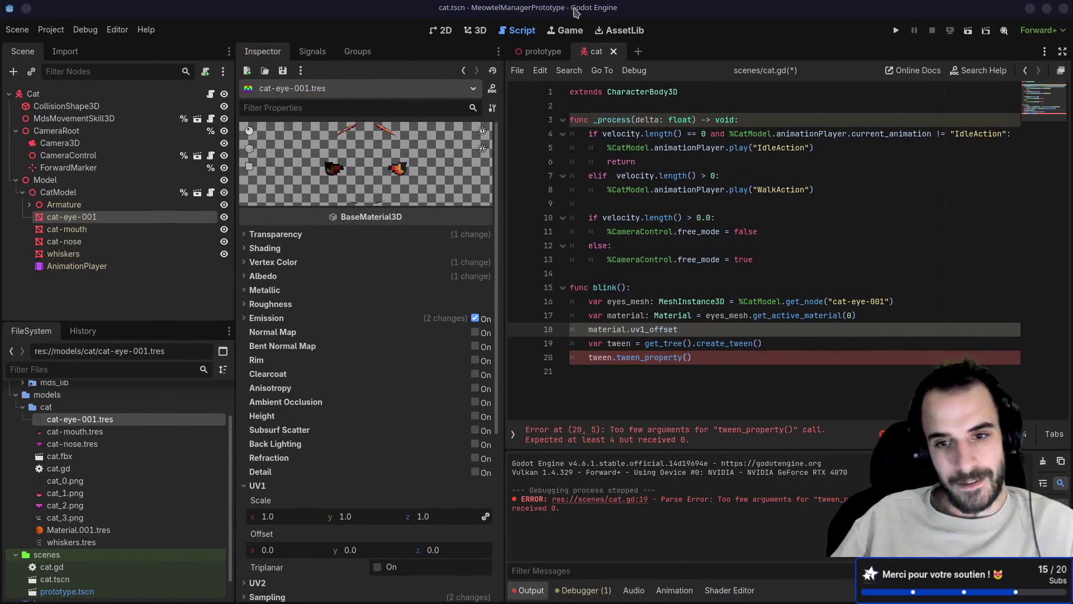
click(688, 290)
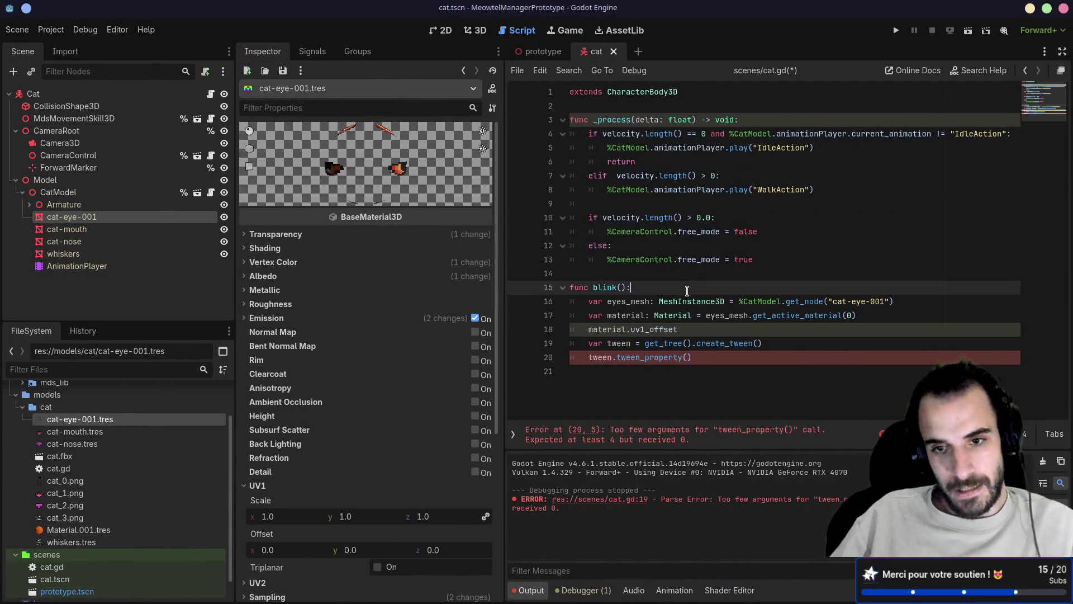
- Wrap line 18 in print() so blink() prints material.uv1_offset, and save
double_click(654, 330)
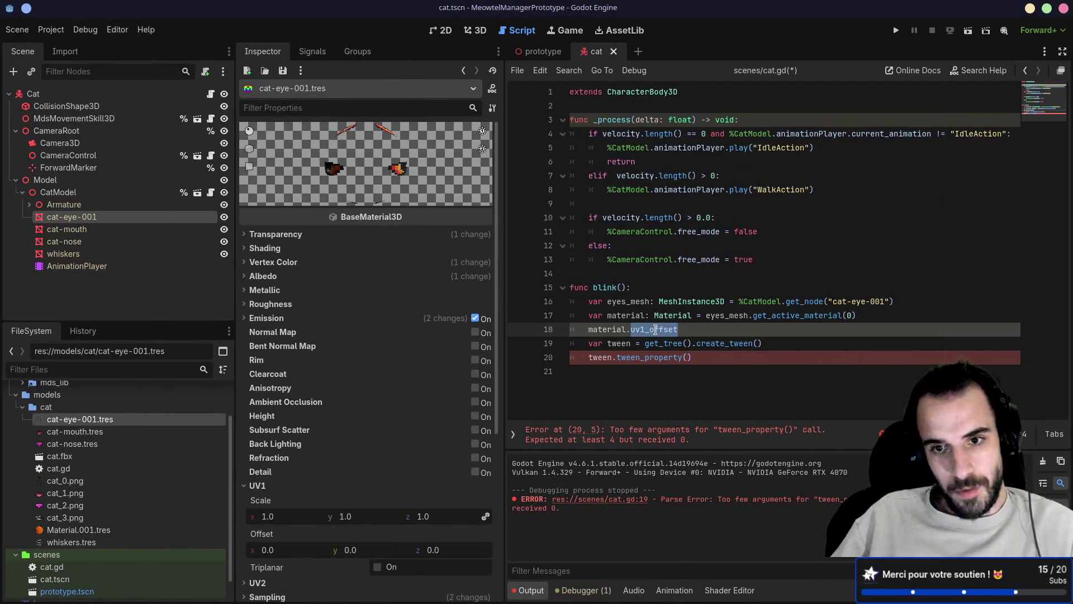
click(656, 329)
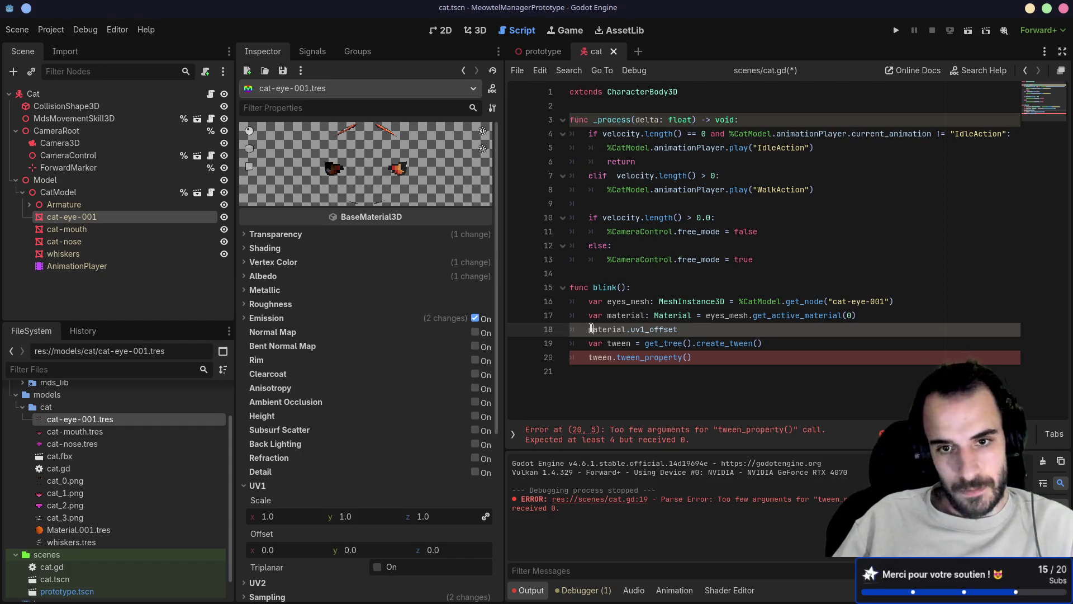
text(print()
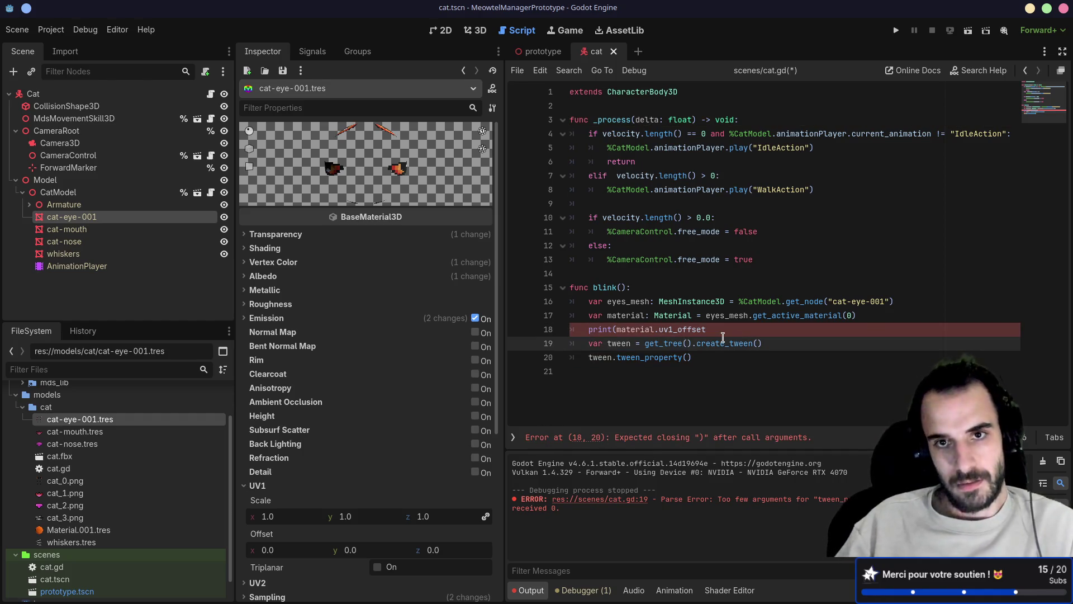
click(725, 331)
text())
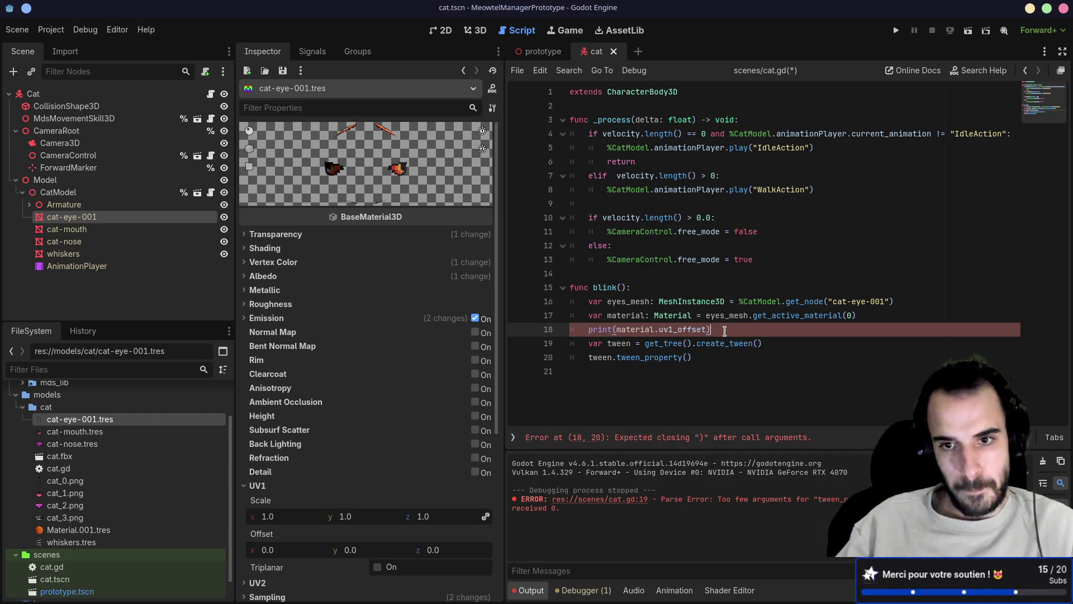
key(ctrl+s)
- Comment out the tween_property call, add a blink() call at the end of _process, and save
click(579, 356)
text(#)
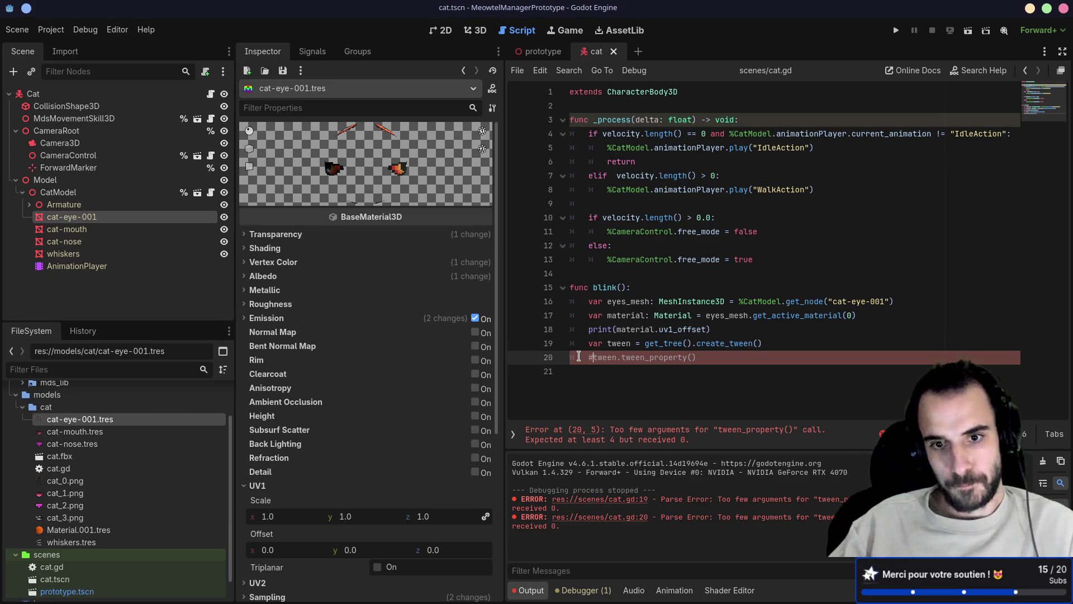
click(774, 260)
key(Return)
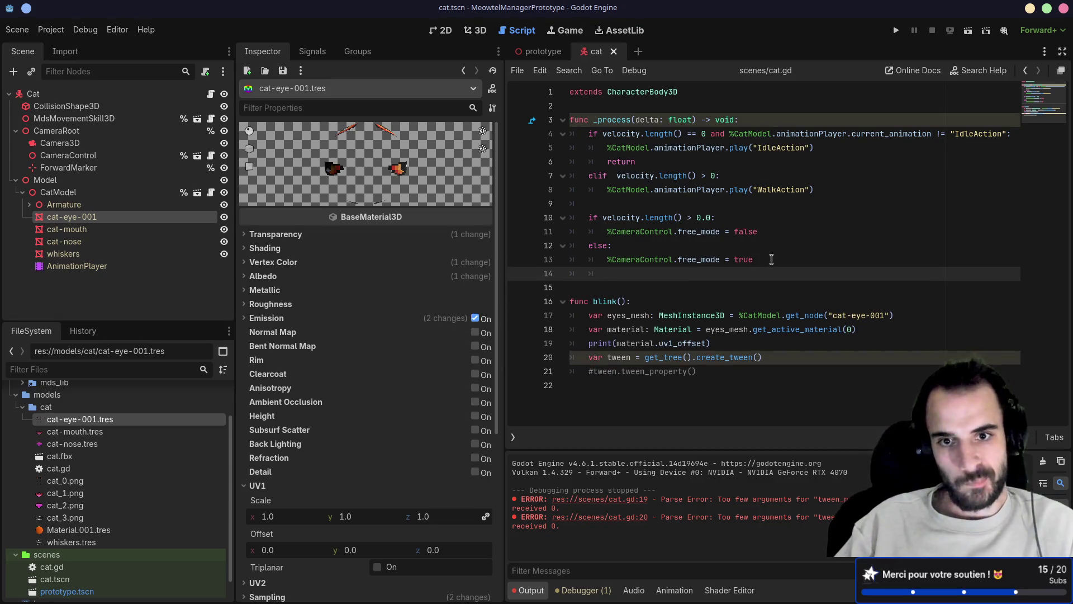
key(Return)
text(blink())
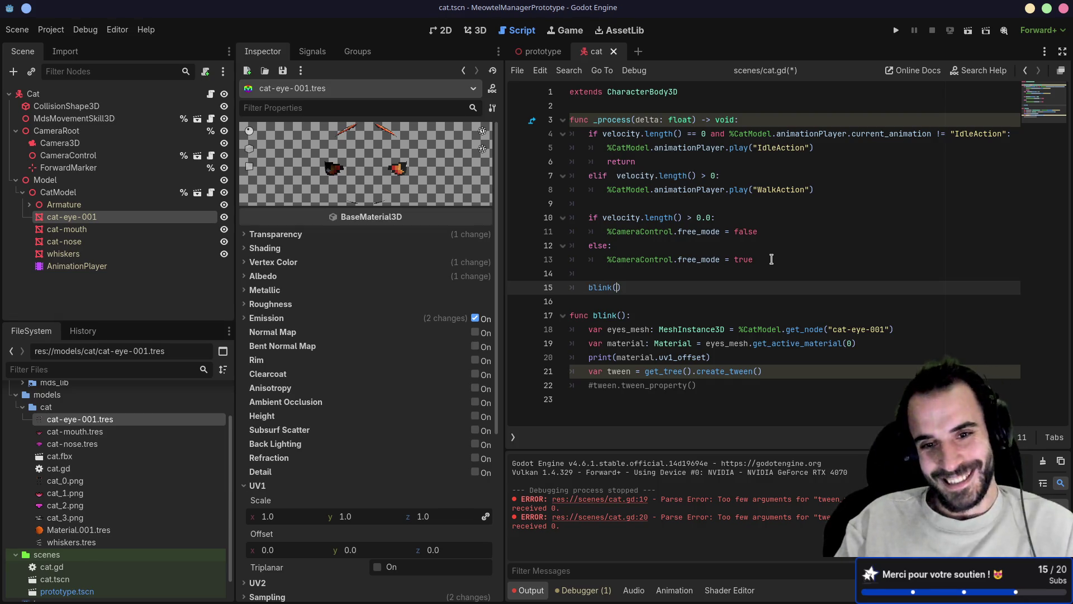
key(ctrl+s)
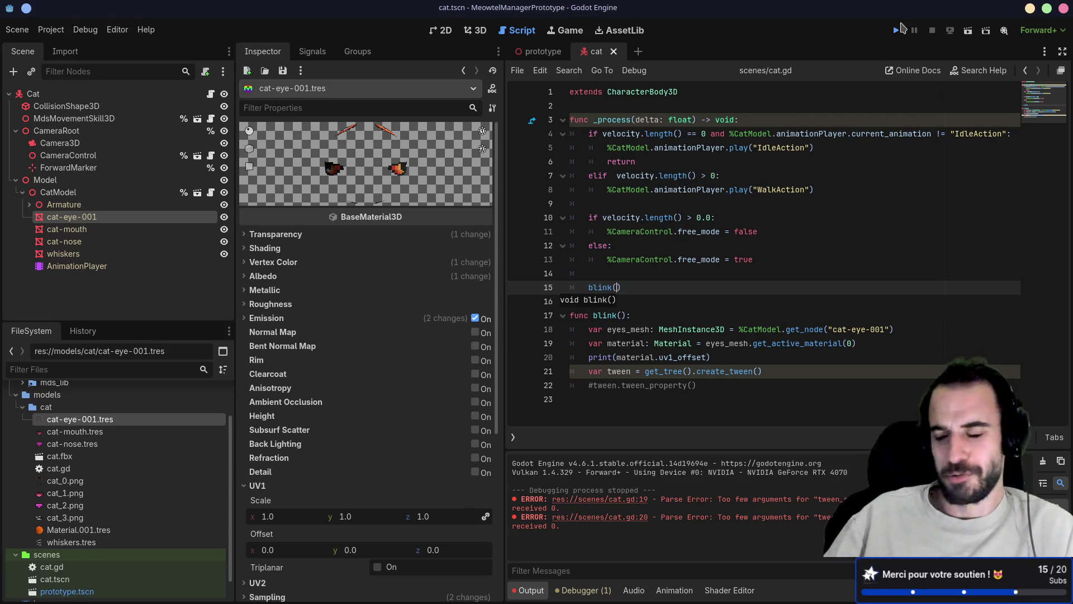
click(900, 28)
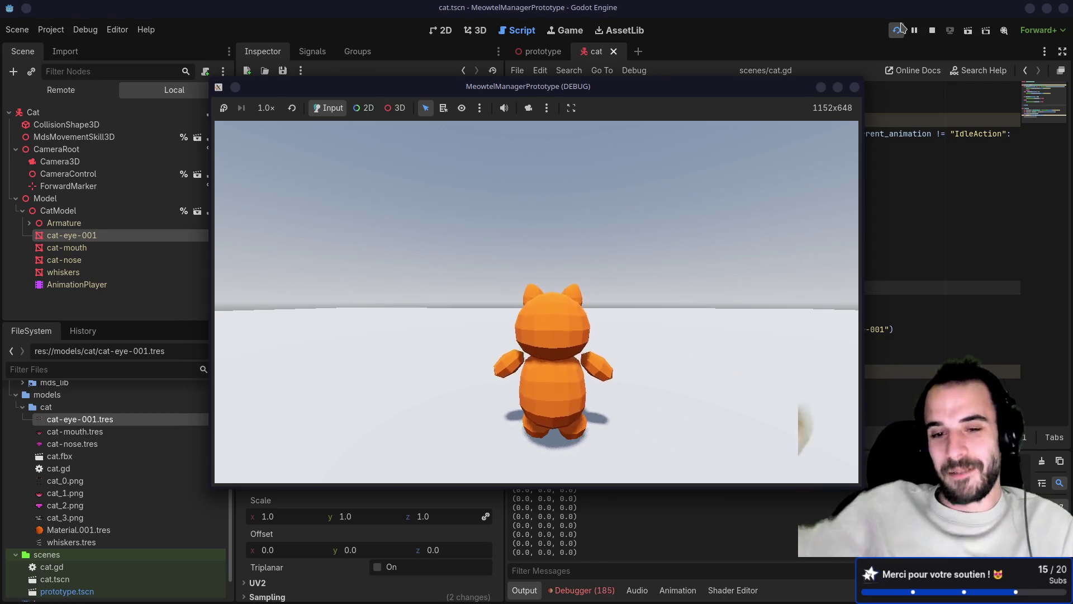
- Playtest the cat walking with W, S and D while orbiting the camera, then switch to Blender
mouse_move(783, 168)
mouse_down()
mouse_move(699, 262)
mouse_move(667, 228)
mouse_move(685, 224)
mouse_move(704, 254)
mouse_move(779, 243)
mouse_move(575, 242)
mouse_up()
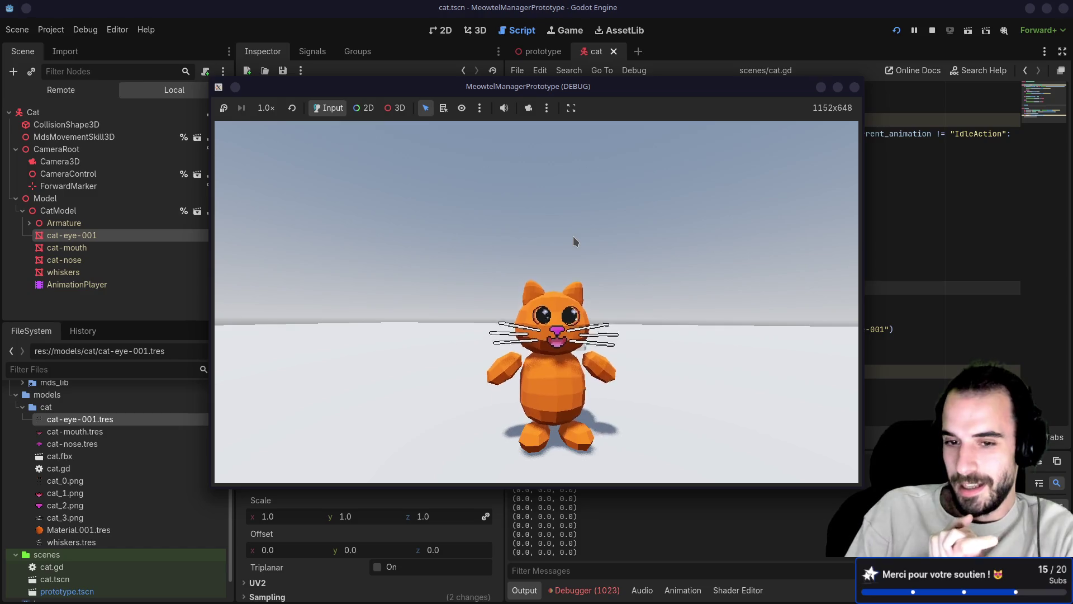
key(d)
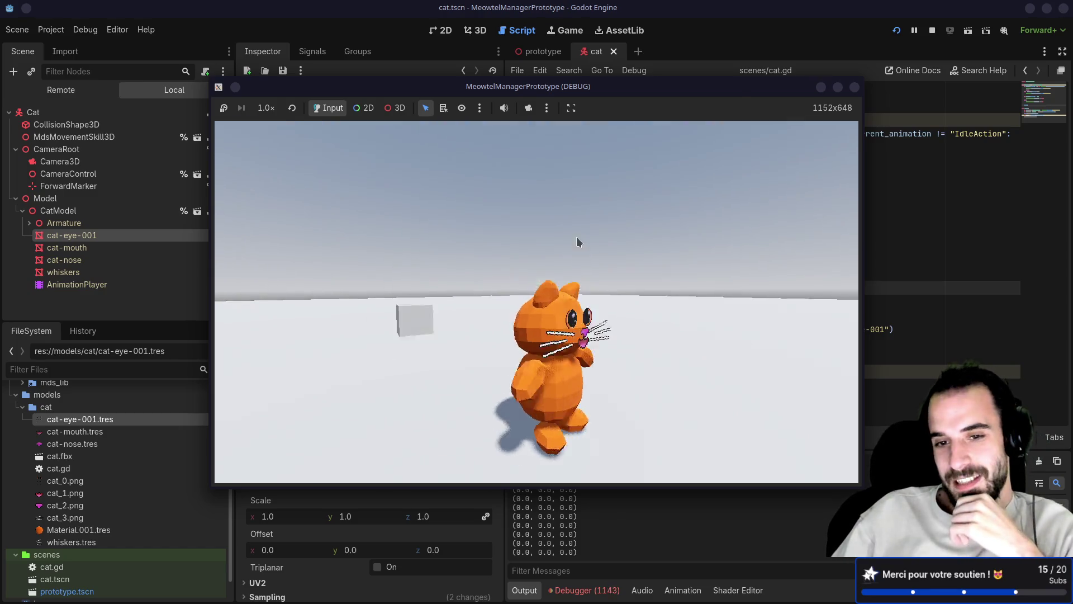
key(s)
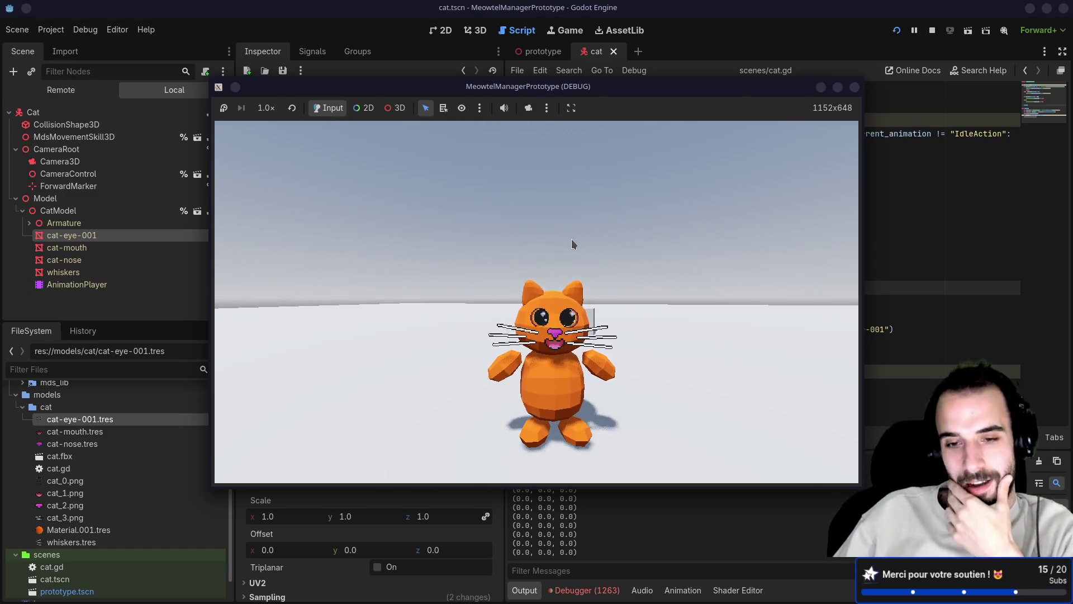
mouse_move(572, 239)
mouse_down()
mouse_move(511, 230)
mouse_move(568, 222)
mouse_move(581, 226)
mouse_move(551, 238)
mouse_move(595, 235)
mouse_up()
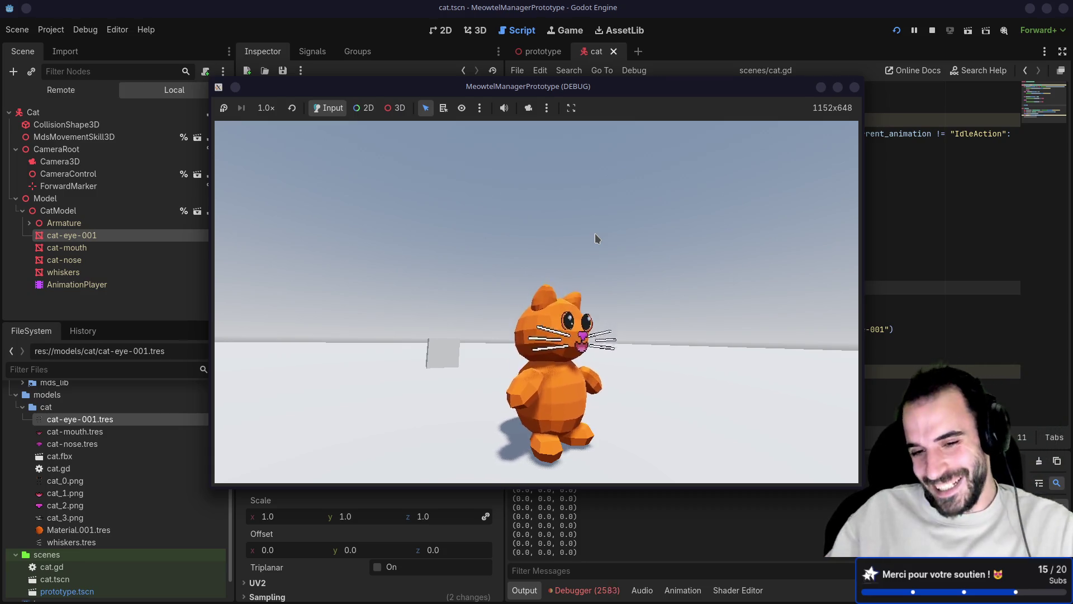
mouse_move(595, 233)
mouse_down()
mouse_move(575, 266)
mouse_move(587, 281)
mouse_move(582, 310)
mouse_move(504, 311)
mouse_move(547, 307)
mouse_move(609, 333)
mouse_move(641, 323)
mouse_up()
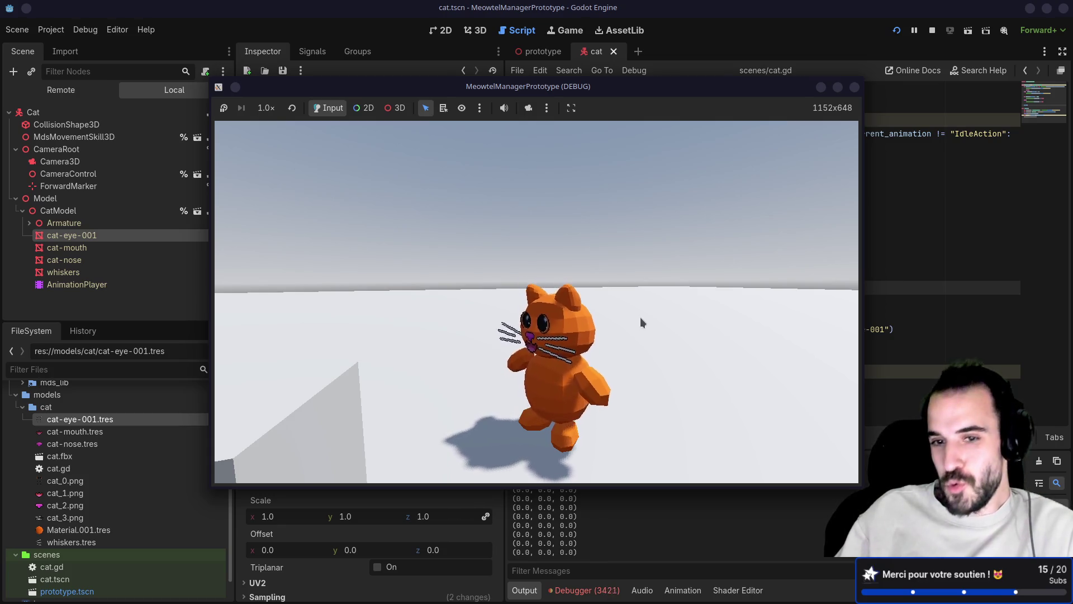
mouse_move(641, 322)
mouse_down()
mouse_move(662, 310)
mouse_move(646, 310)
mouse_up()
key(w)
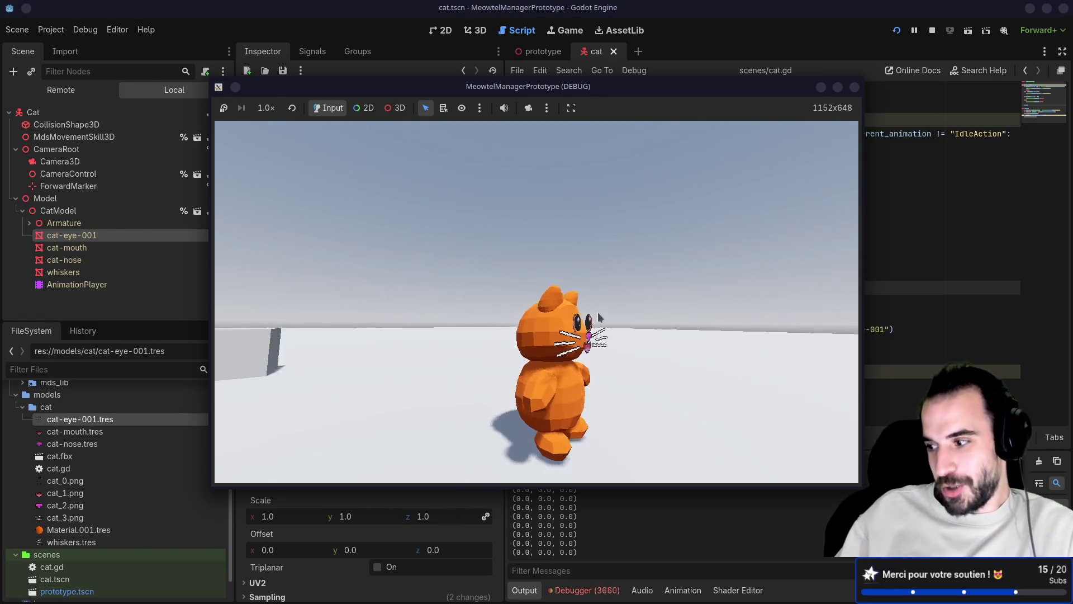
drag(667, 320, 562, 310)
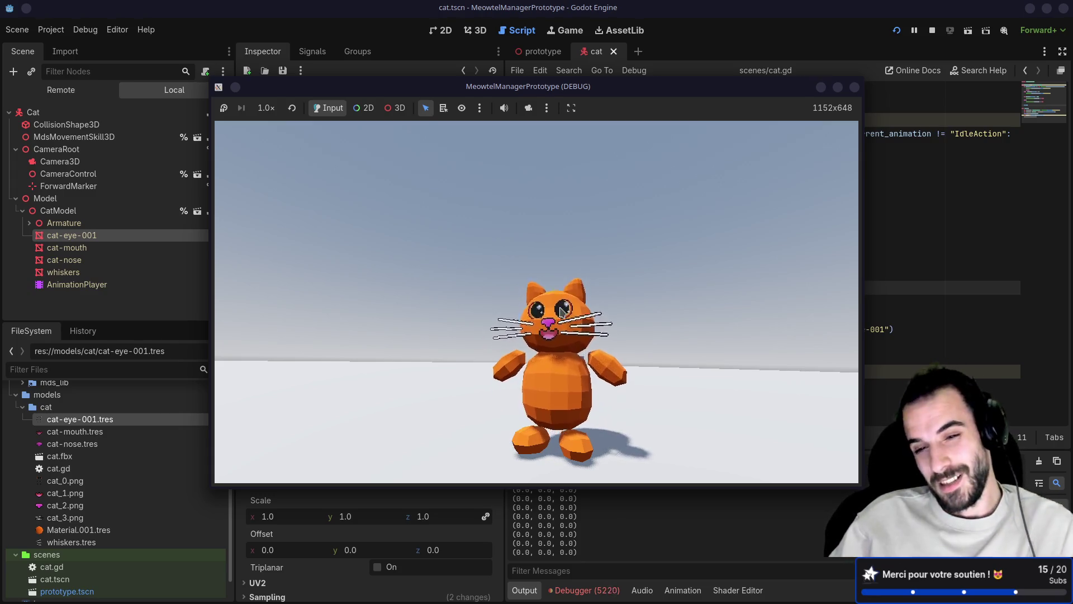
mouse_move(561, 313)
mouse_down()
mouse_move(605, 304)
mouse_move(574, 320)
mouse_up()
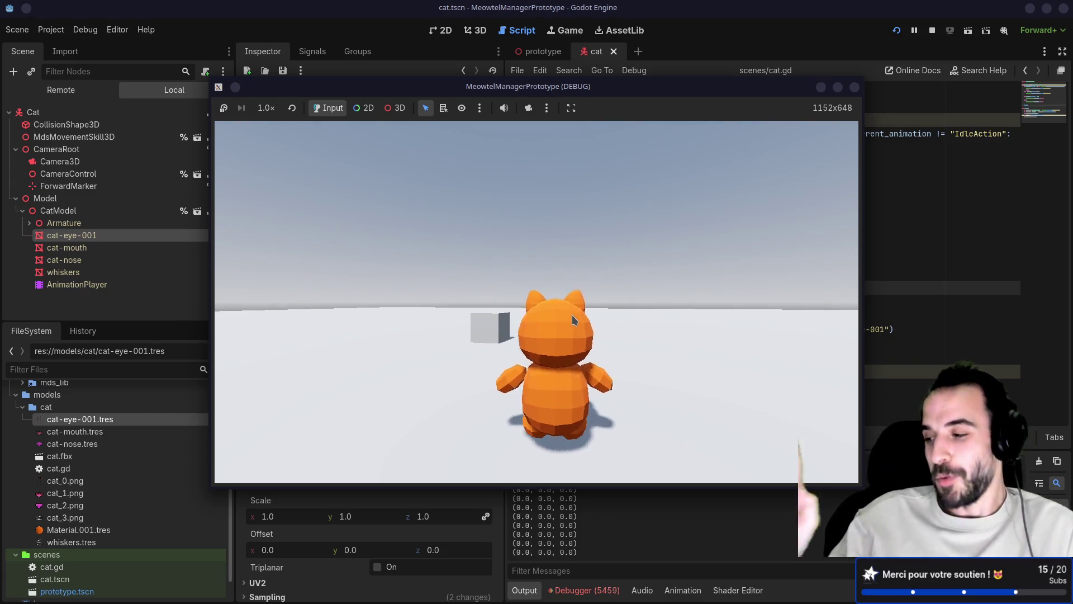
key(alt+Tab)
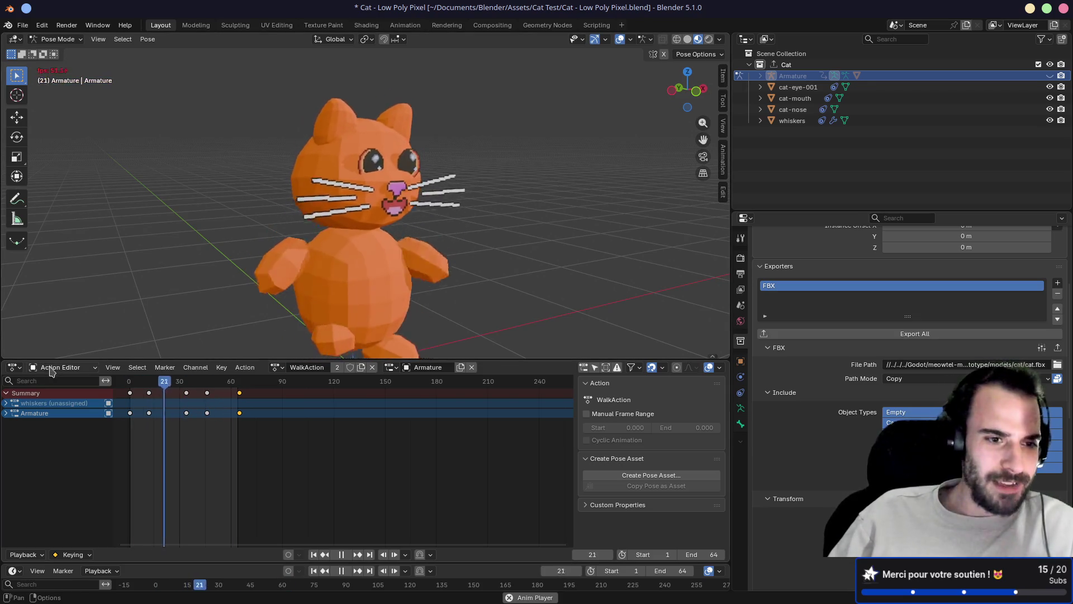
- Show the Nonlinear Animation editor with cat-eye-001 and IdleAction tracks enabled, then stop the Godot game
click(13, 367)
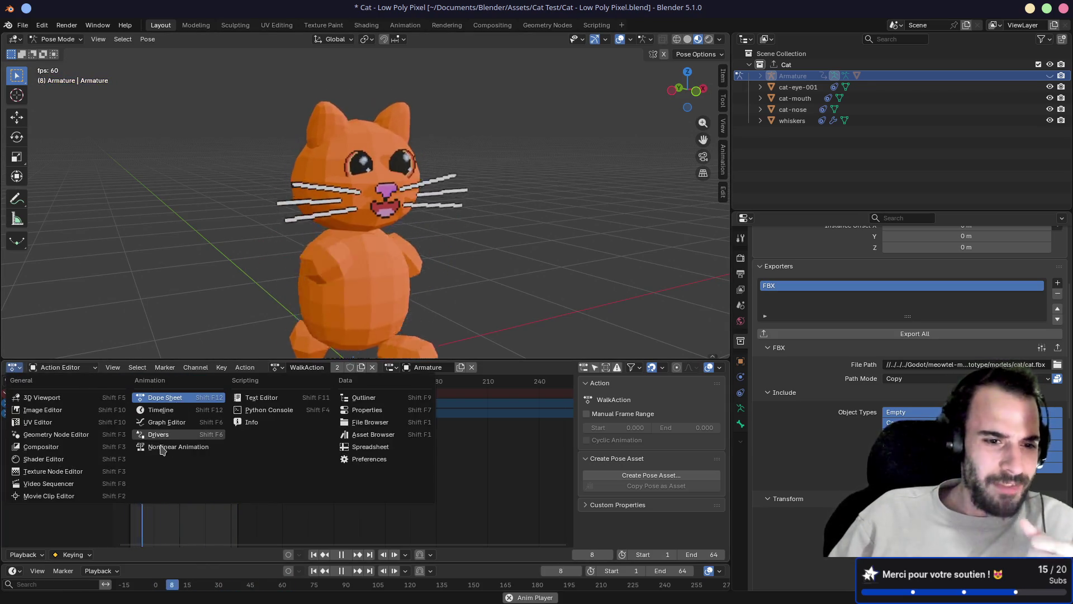
click(162, 446)
click(109, 441)
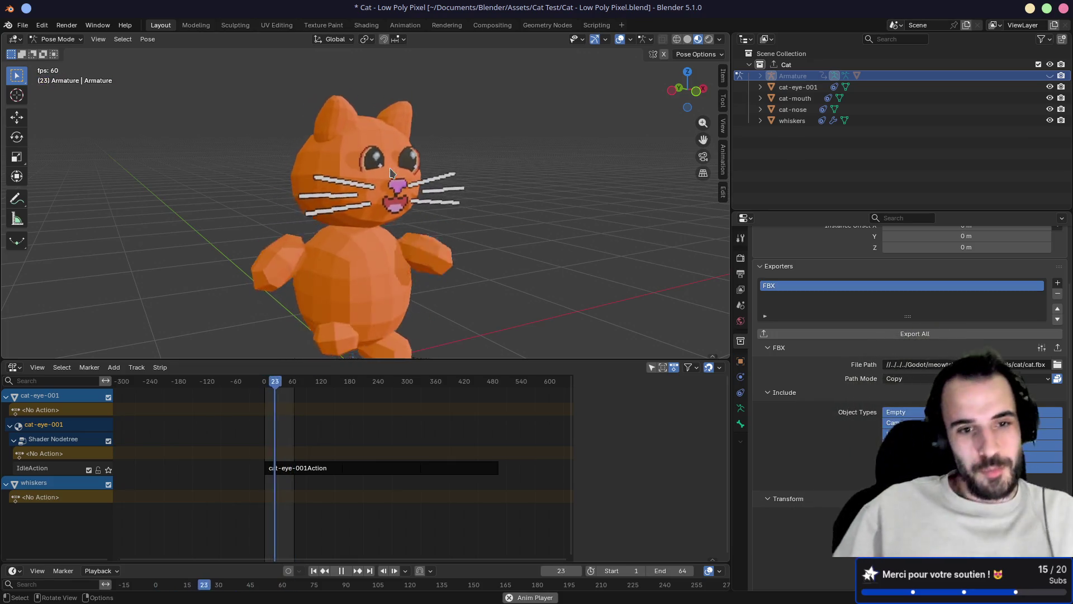
key(alt+Tab)
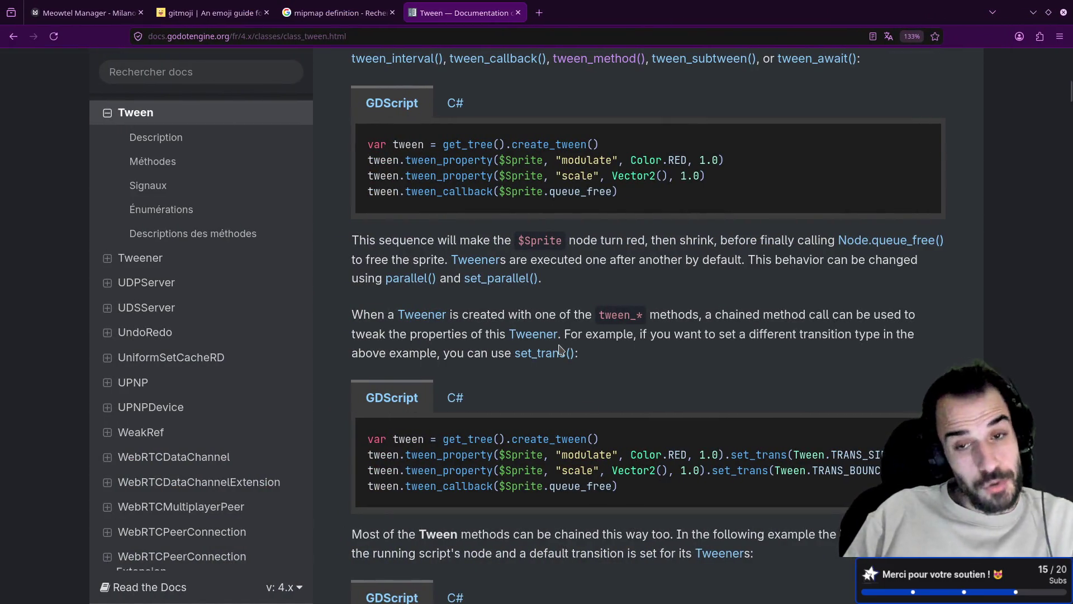
key(alt+Tab)
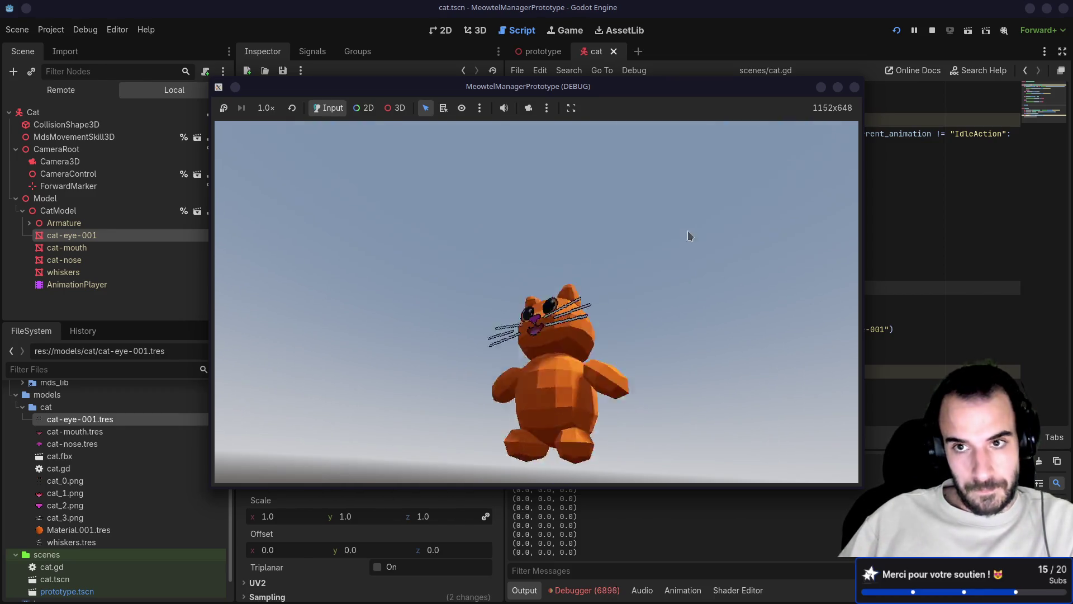
key(F8)
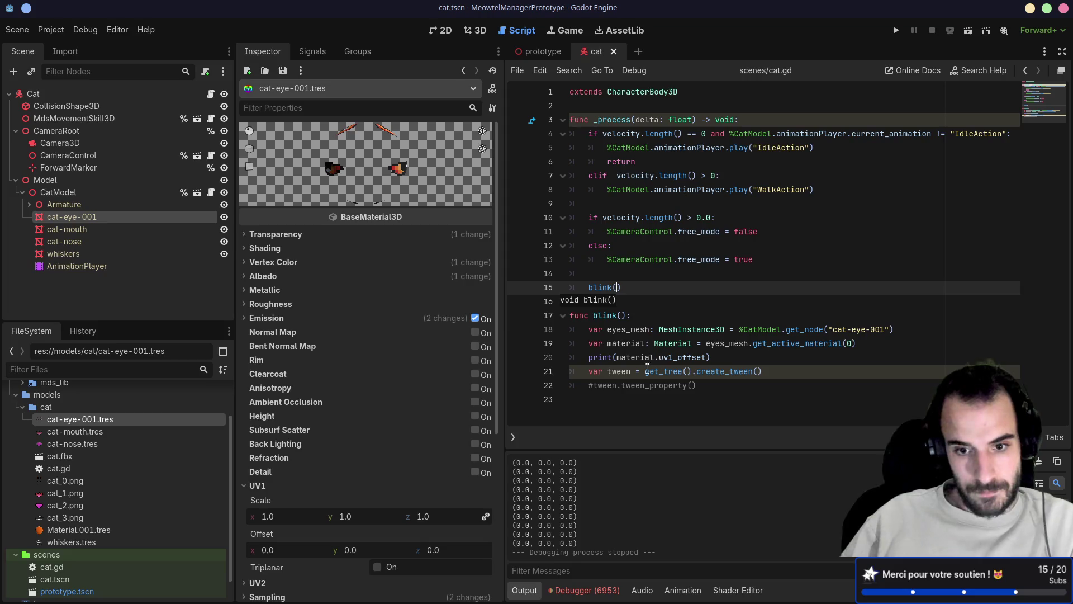
- Review the Tween errors in the Debugger, then read the Material and BaseMaterial3D class docs
scroll(573, 517, up, 2)
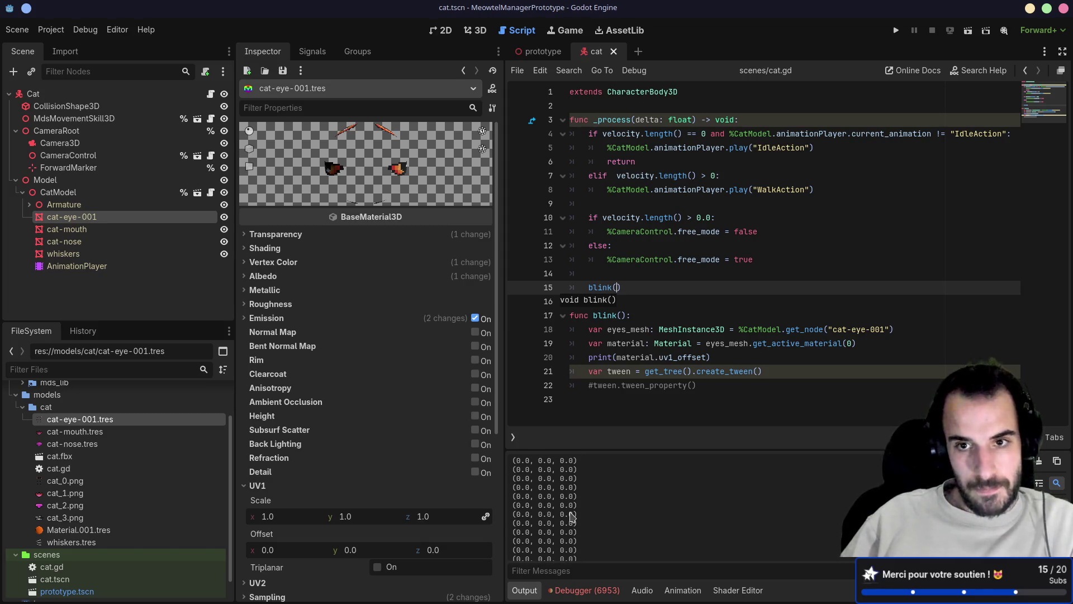
click(584, 591)
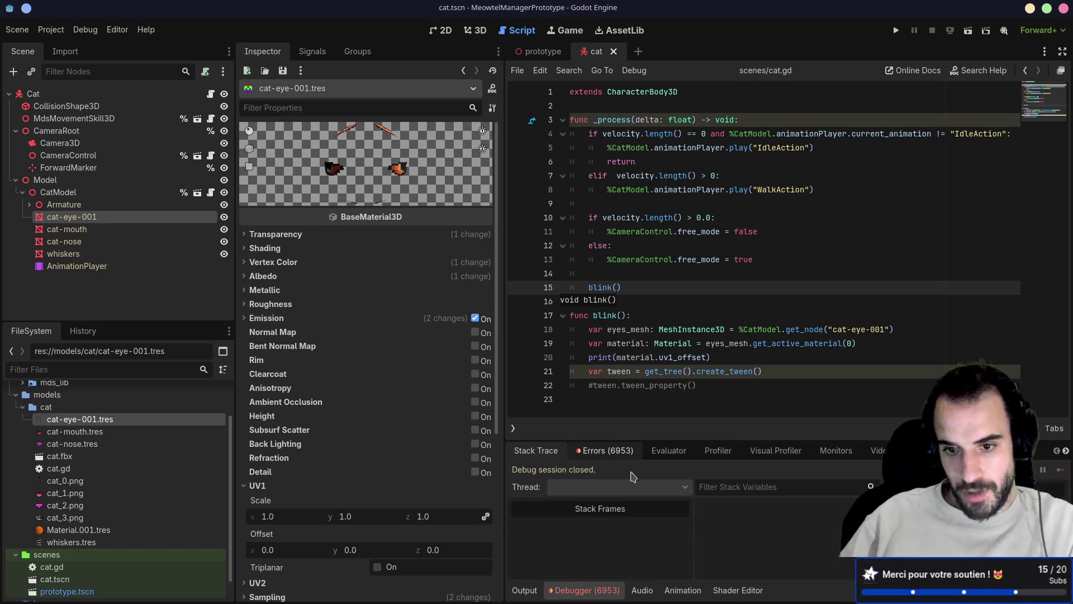
click(607, 450)
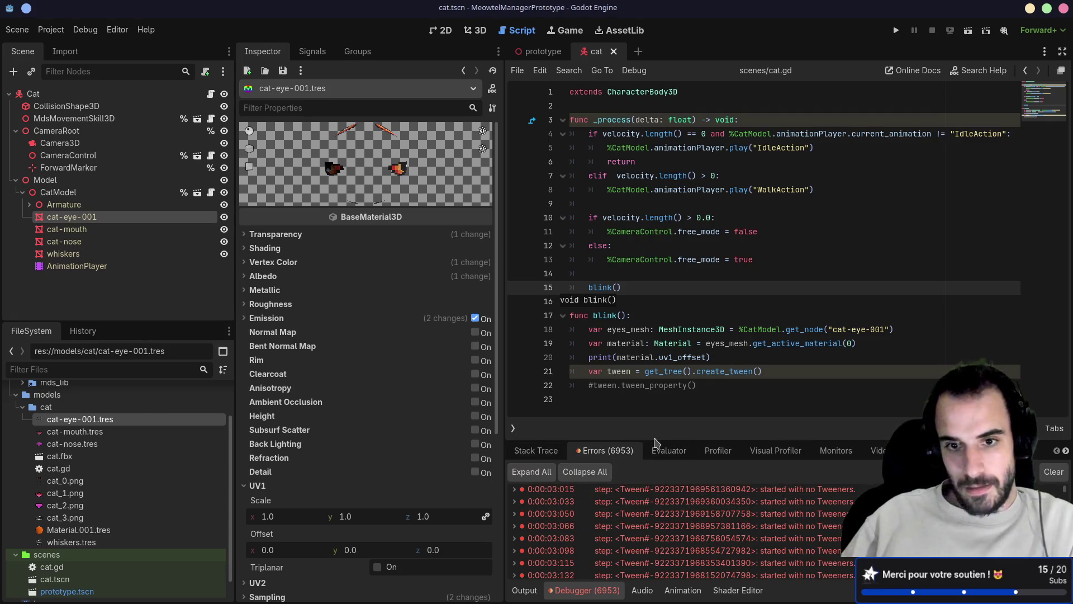
click(589, 373)
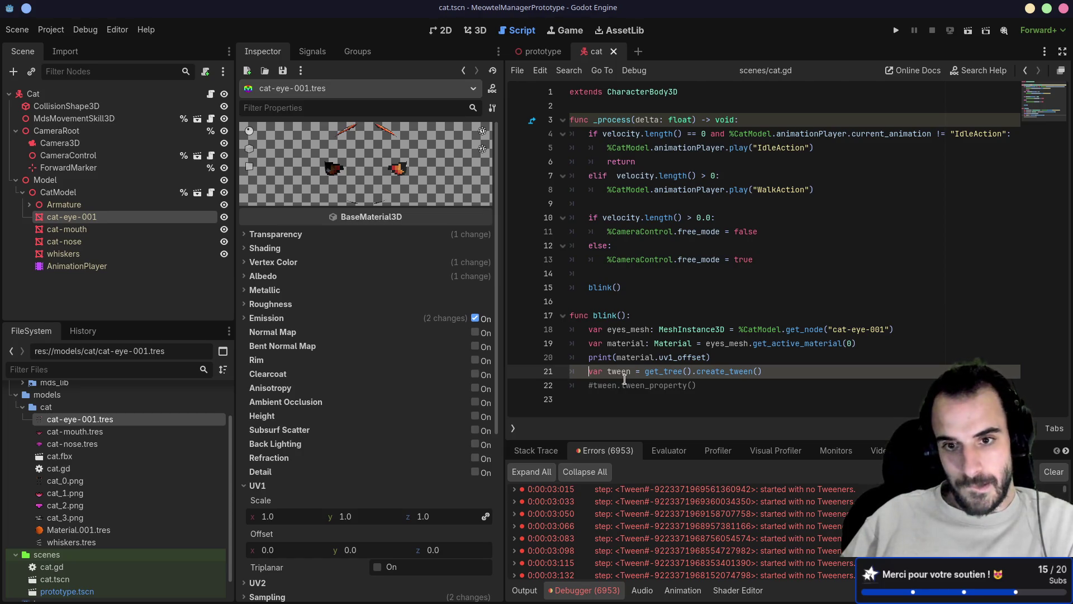
click(691, 360)
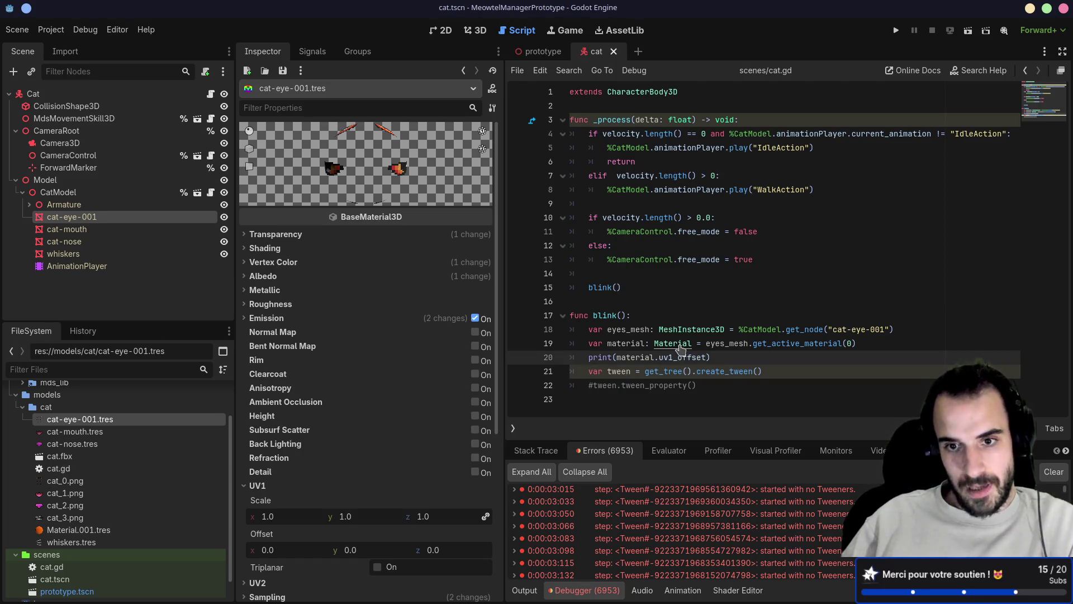
ctrl+click(679, 346)
click(615, 122)
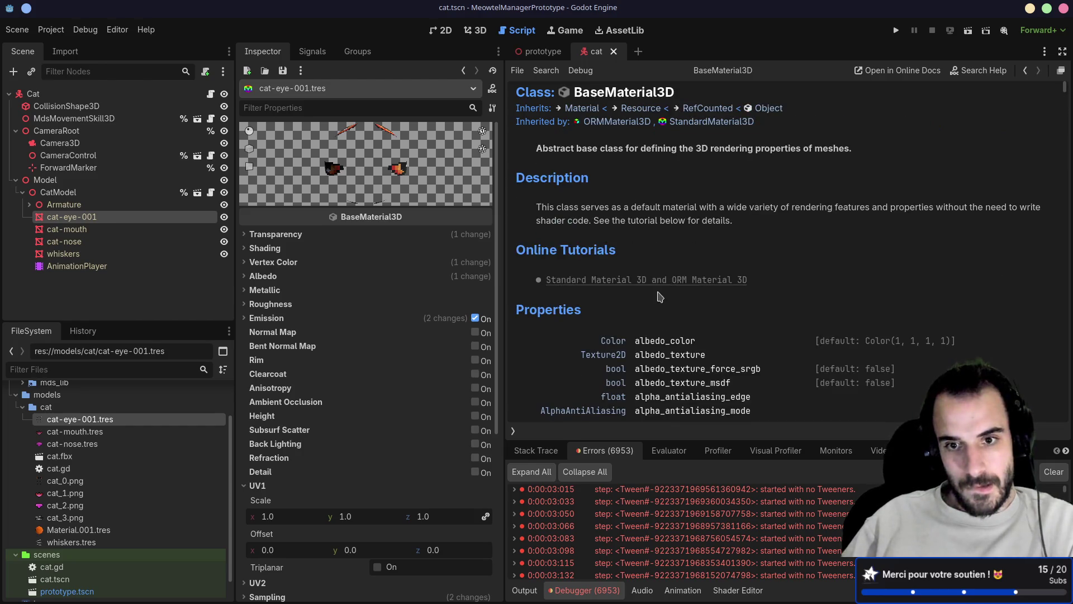
scroll(660, 297, down, 15)
scroll(660, 296, down, 20)
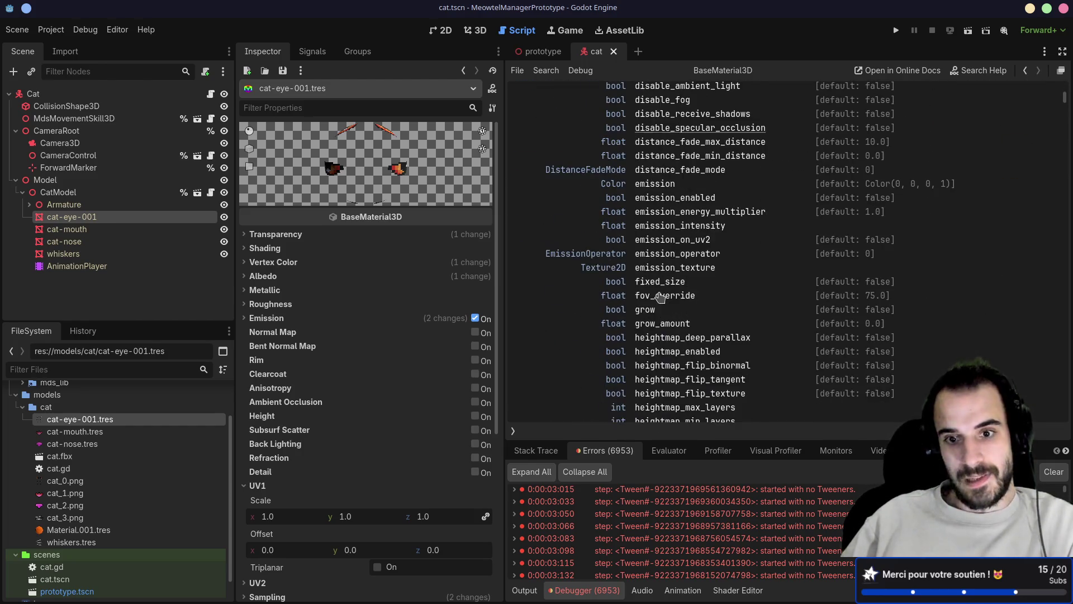
scroll(660, 296, down, 10)
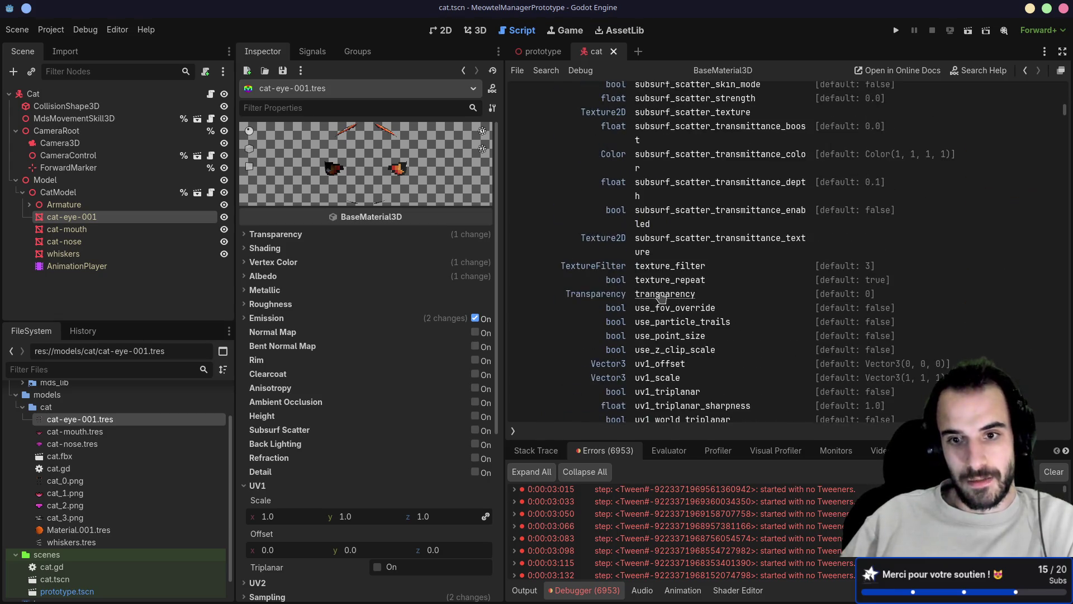
key(alt+Left)
key(alt+Left)
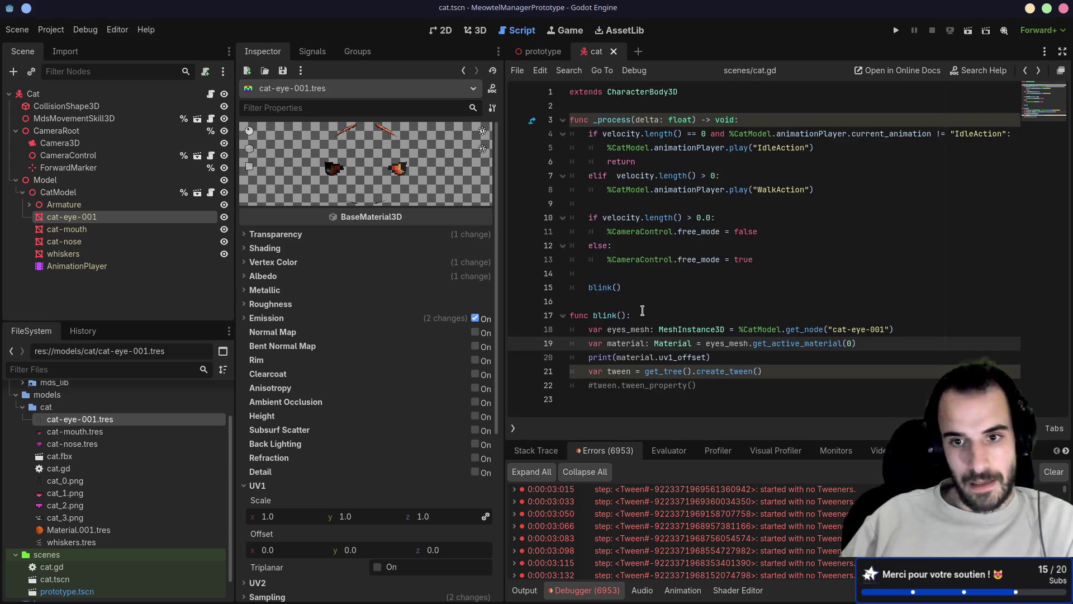
- Change line 19's material variable type to BaseMaterial3D and save cat.gd
text(Bas)
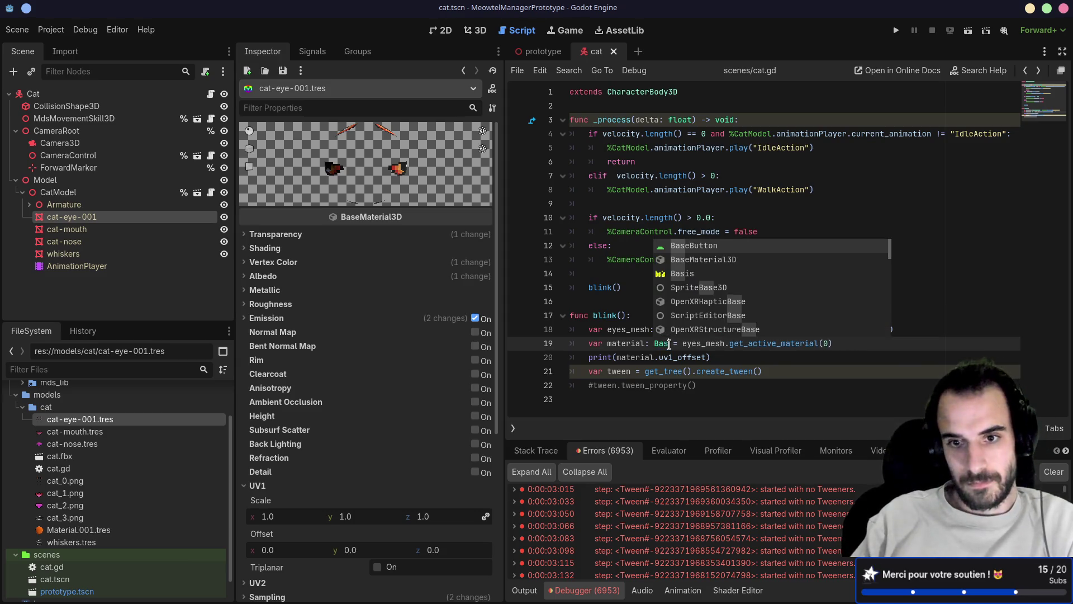
text(eMate)
key(Return)
key(ctrl+s)
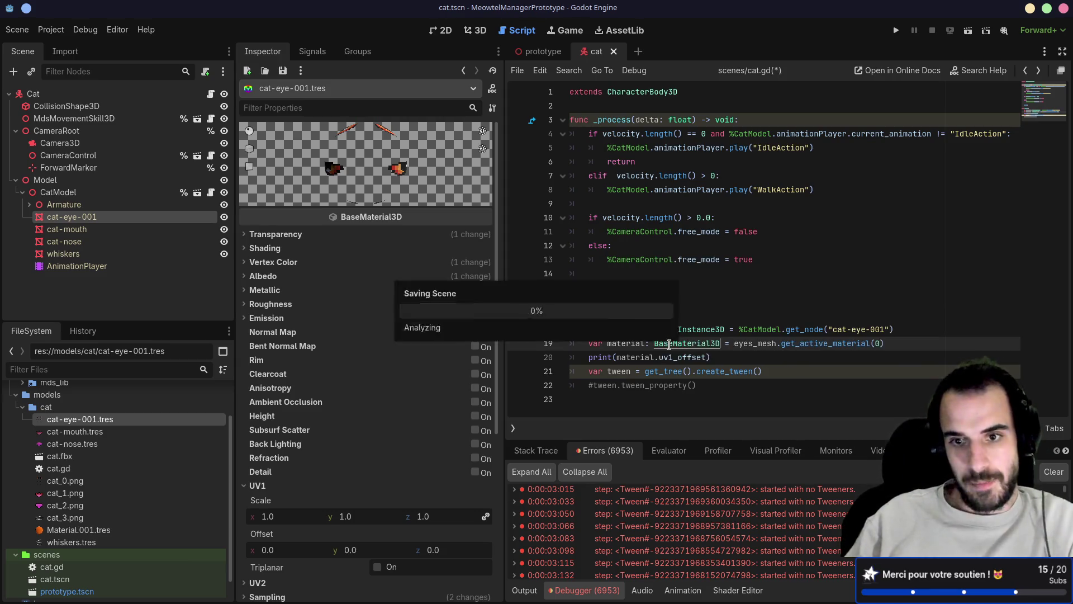
drag(711, 357, 599, 356)
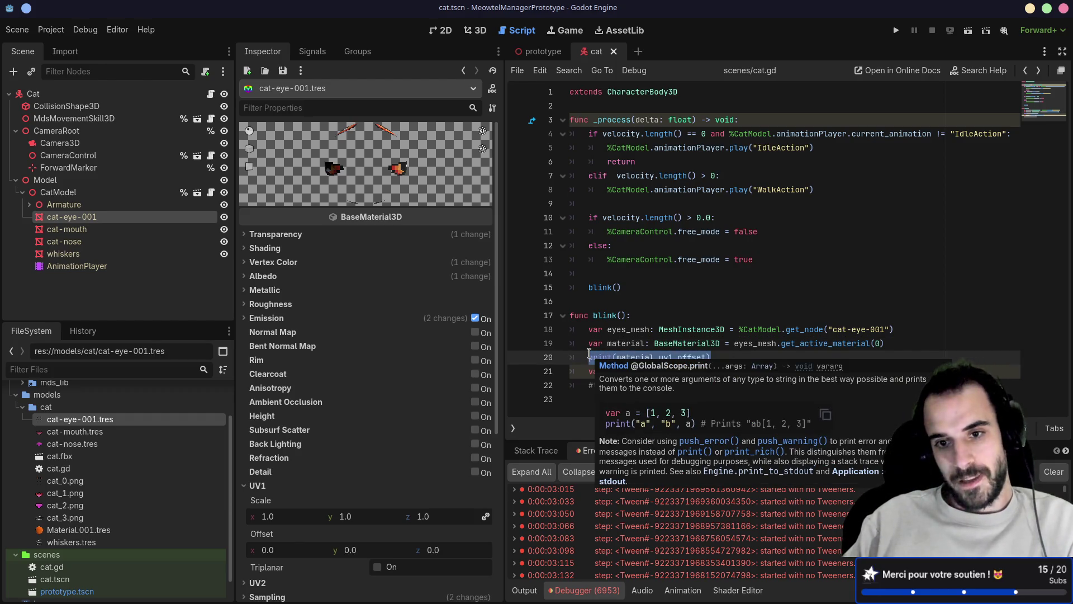
click(589, 354)
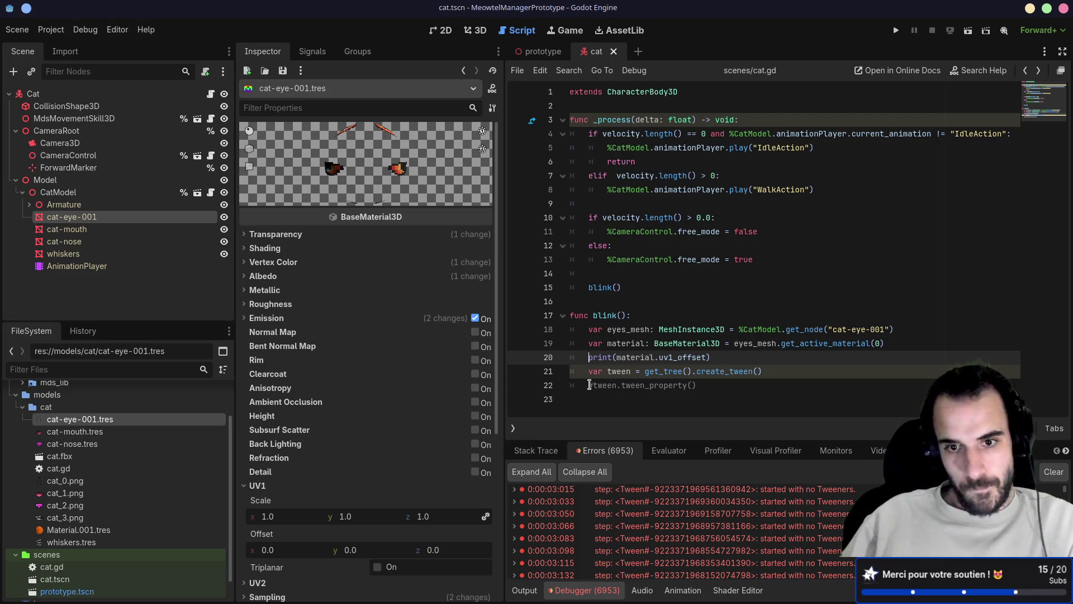
- Fill the line 22 tween_property call with material and the "uv1_offset" property
click(589, 385)
text(mate)
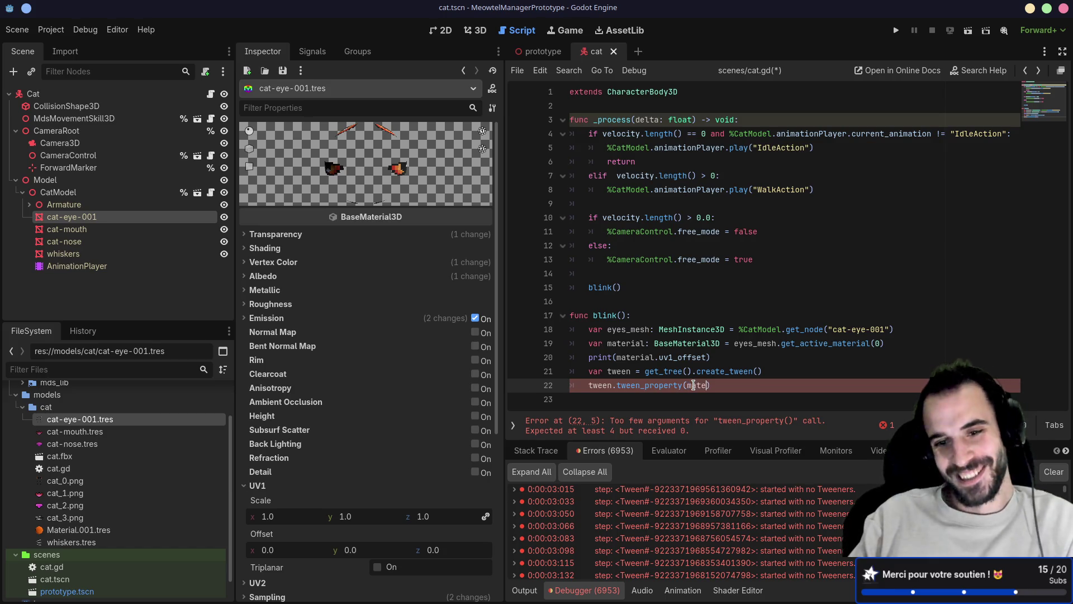
key(Return)
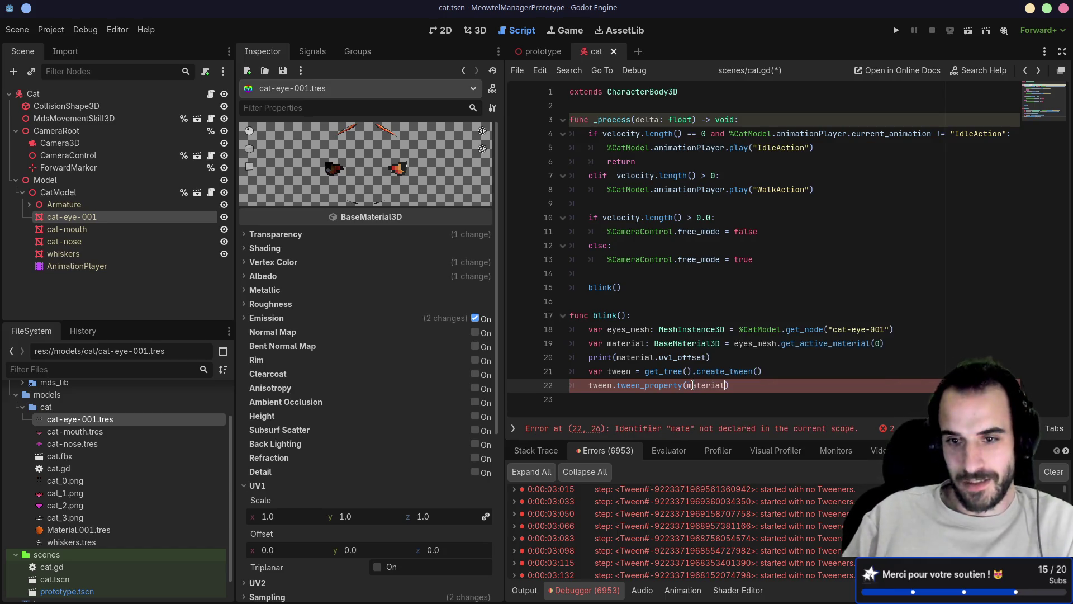
text(, ")
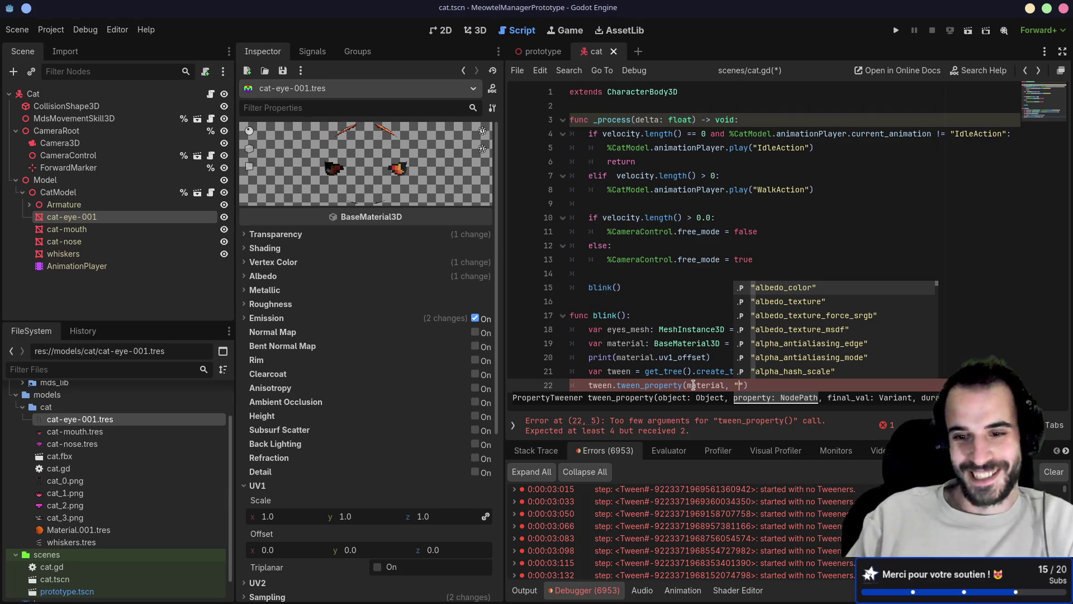
key(Up)
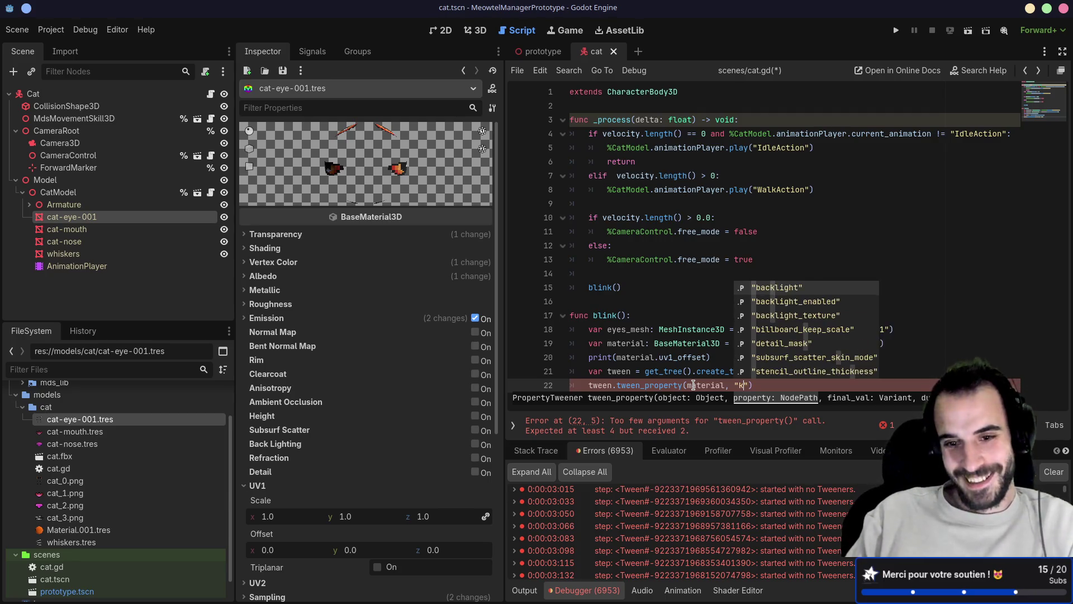
key(Down)
key(Up)
key(Down)
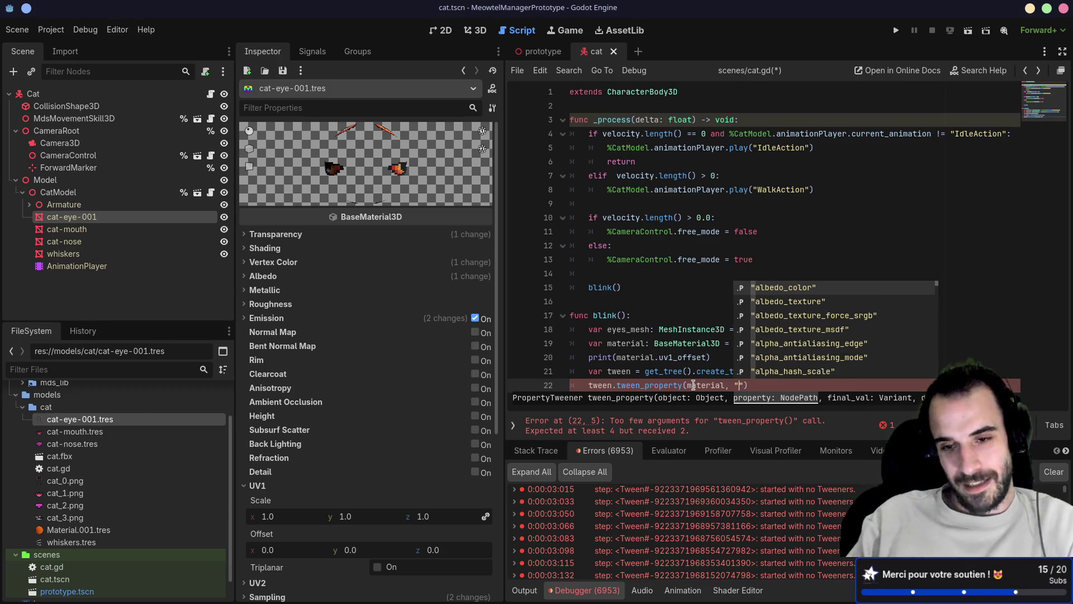
text(uv)
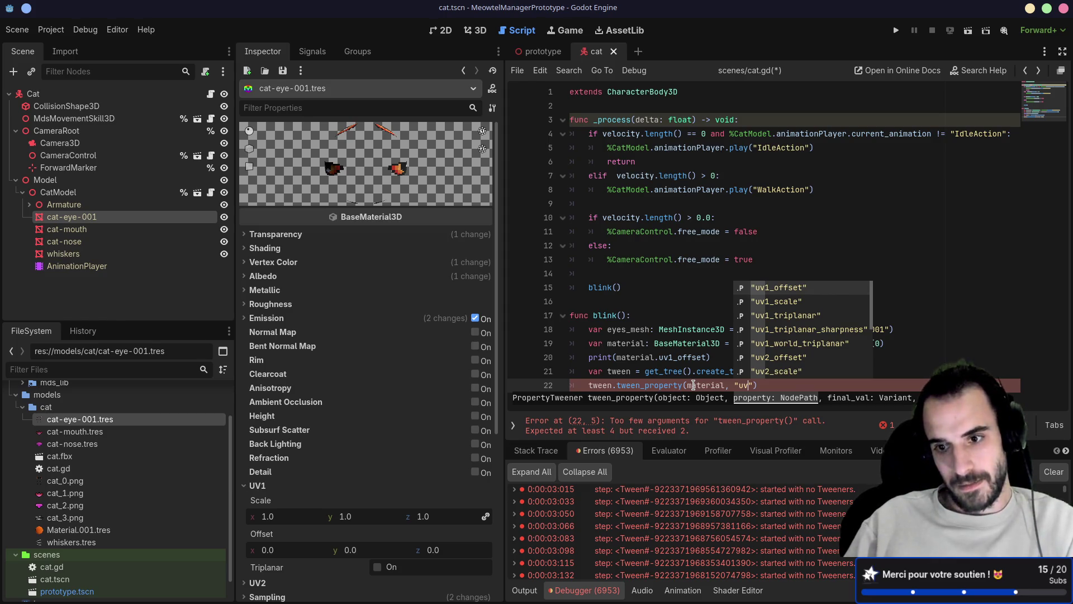
key(Return)
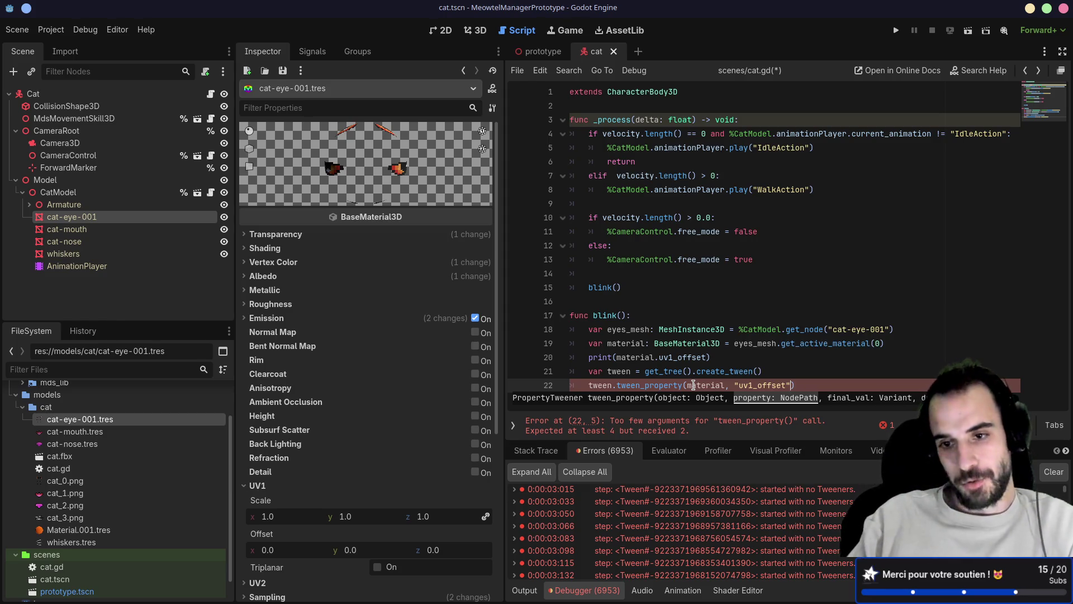
- Add a Vector3 target value and check Vector3's constructor documentation before returning
text(, V)
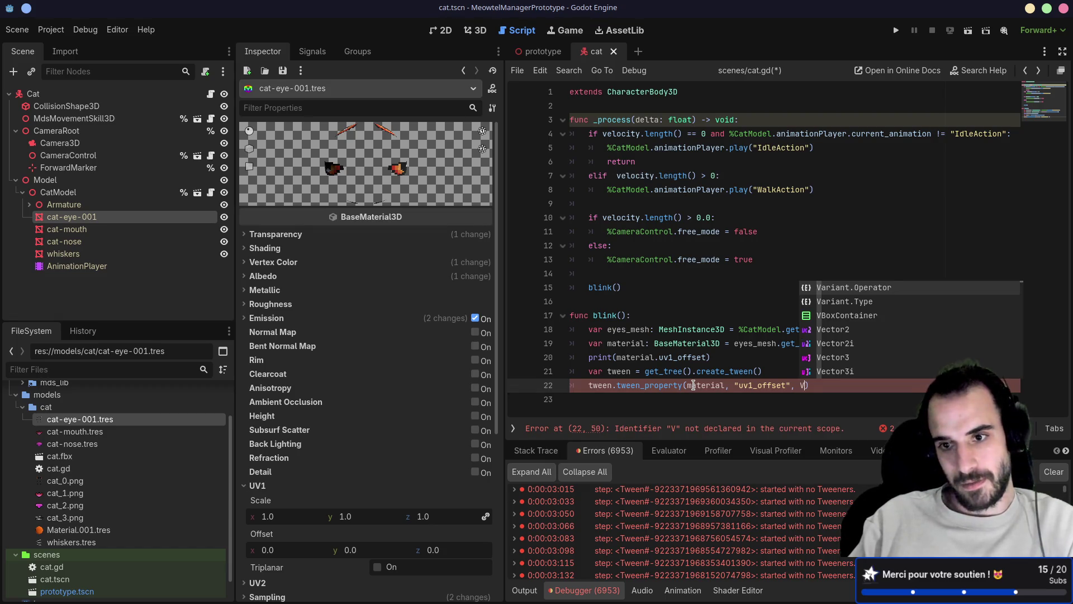
text(e)
key(Down)
key(Down)
key(Return)
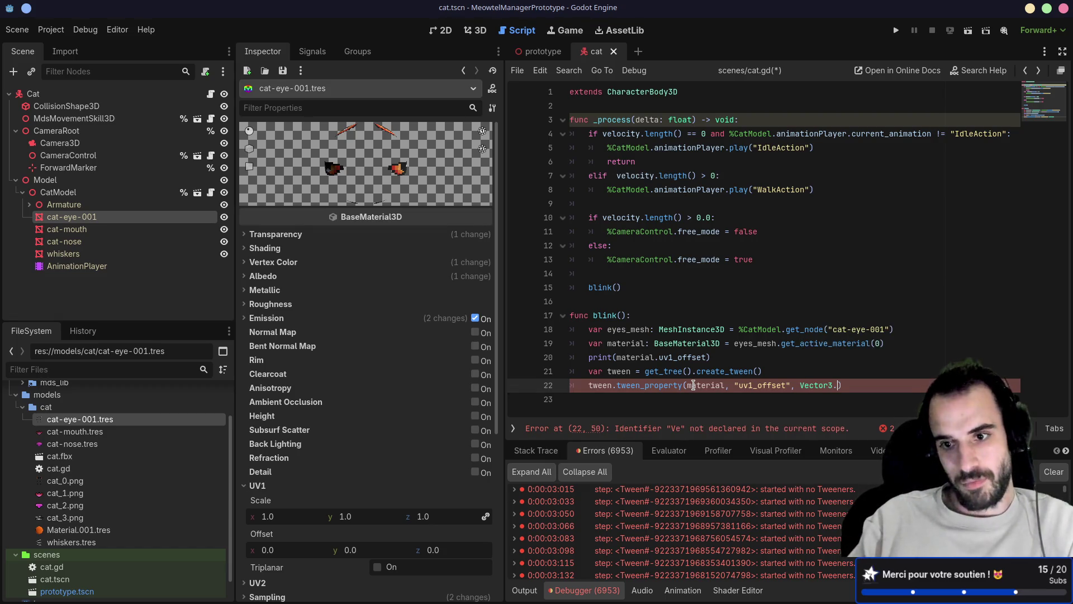
text(.new)
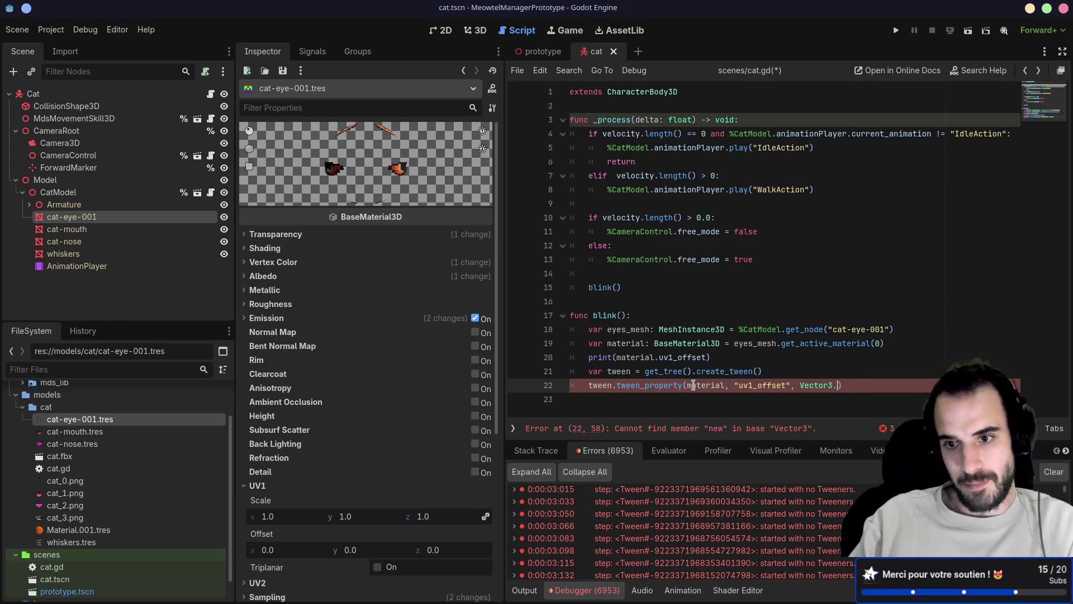
text(()
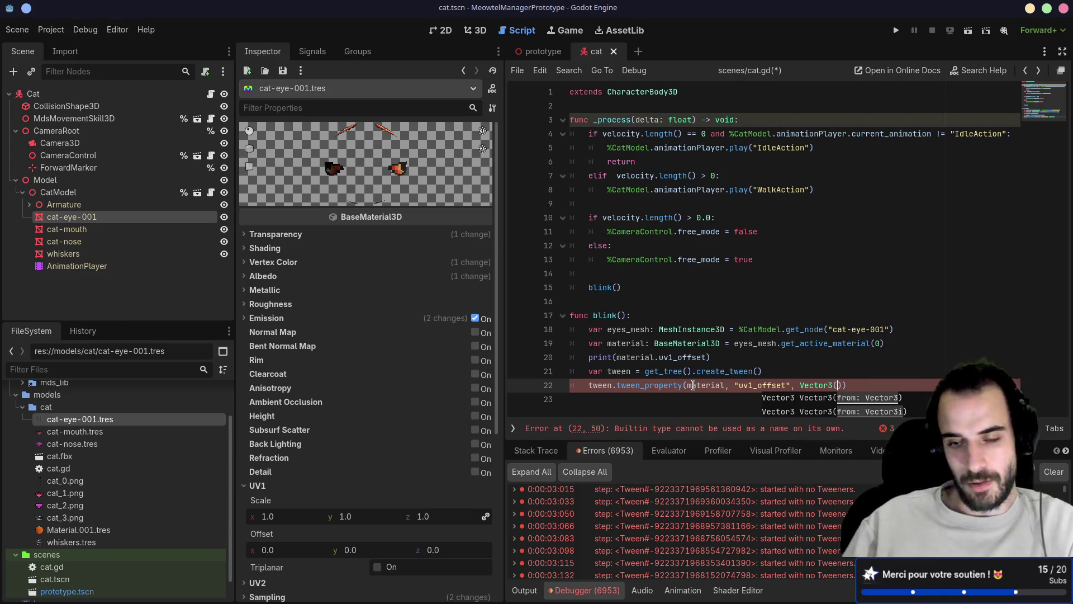
click(828, 344)
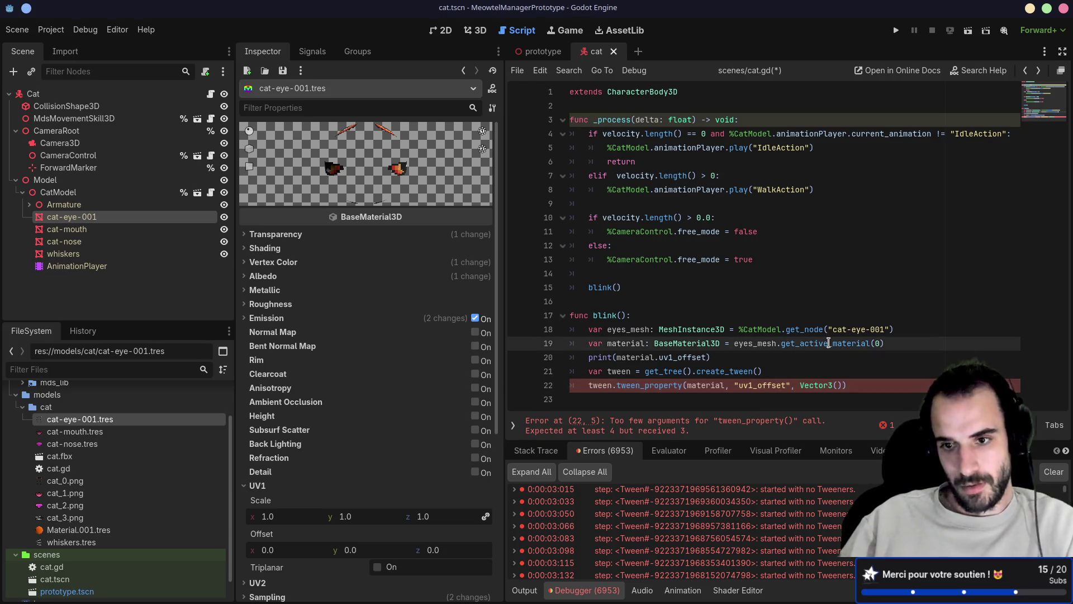
ctrl+click(815, 385)
scroll(784, 349, down, 5)
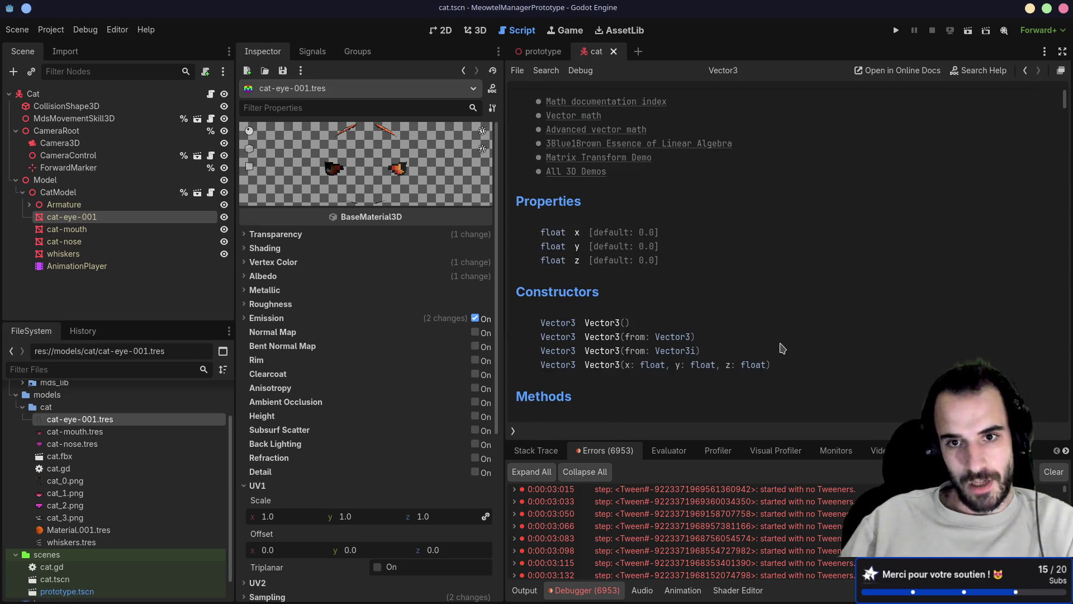
key(alt+Left)
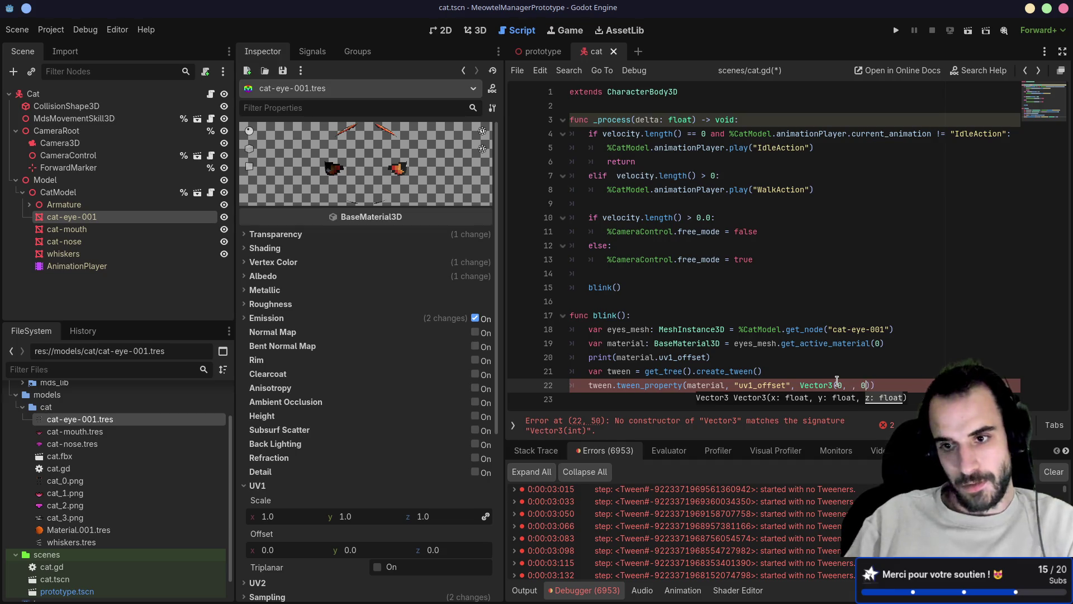
- Complete the tween with Vector3(0, .6666, 0) and duration 1, save, and delete blink() from _process
key(Left)
key(Left)
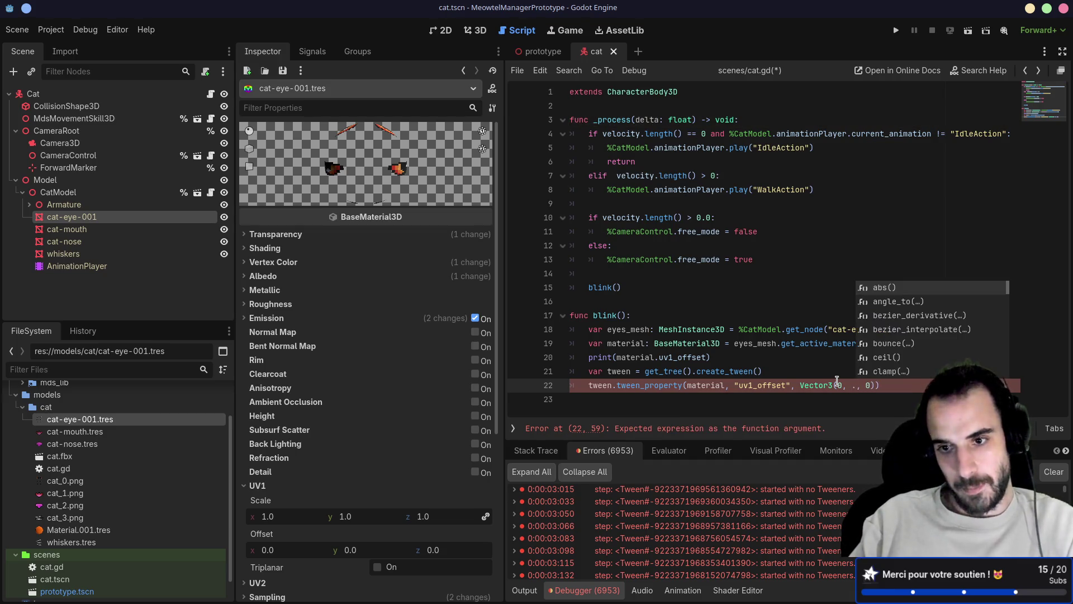
text(33)
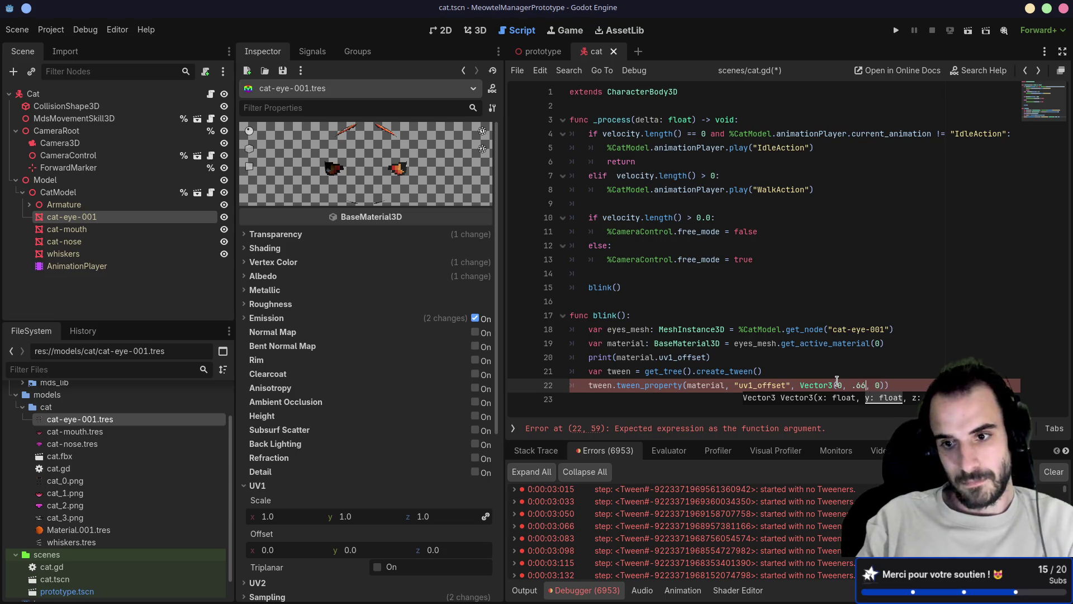
key(ctrl+s)
click(860, 343)
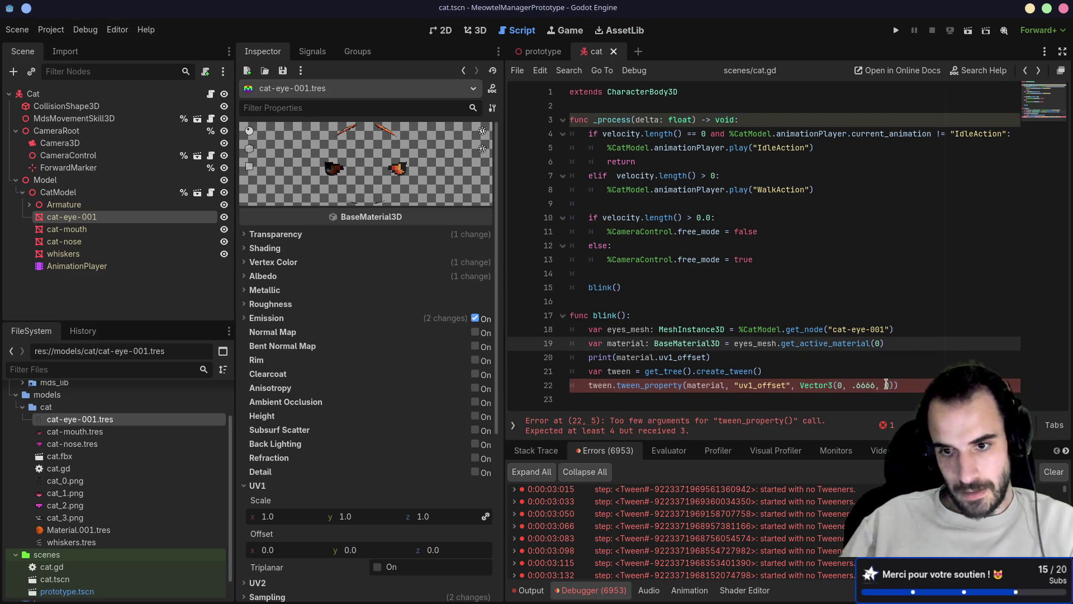
click(891, 381)
key(Right)
text(, 1)
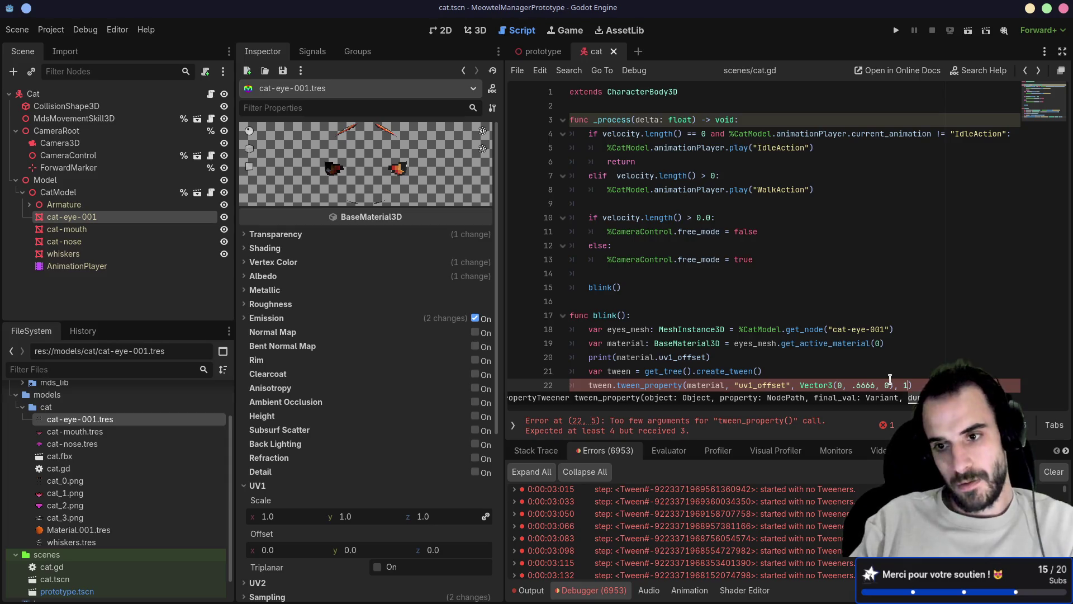
key(ctrl+s)
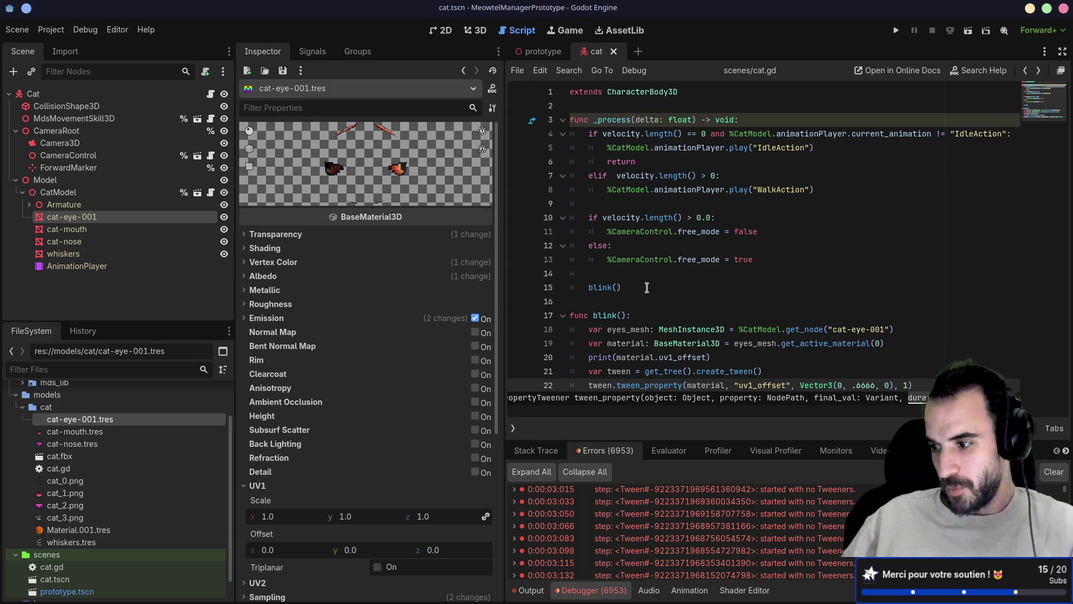
drag(647, 288, 574, 278)
key(BackSpace)
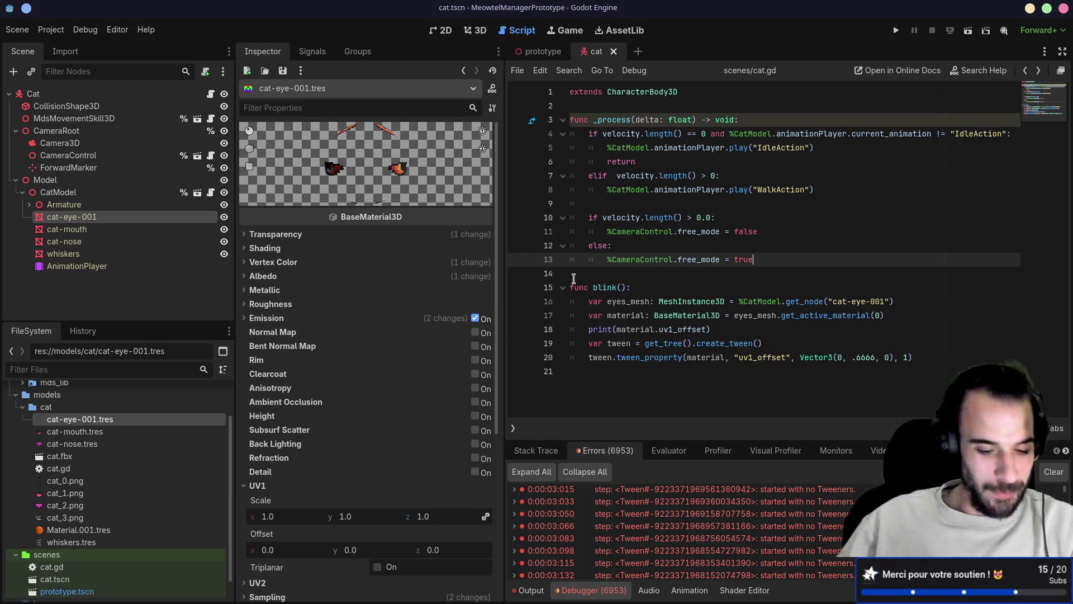
- Save the scene, add a Timer child under Cat with Autostart enabled, and show its signals
key(ctrl+s)
click(16, 180)
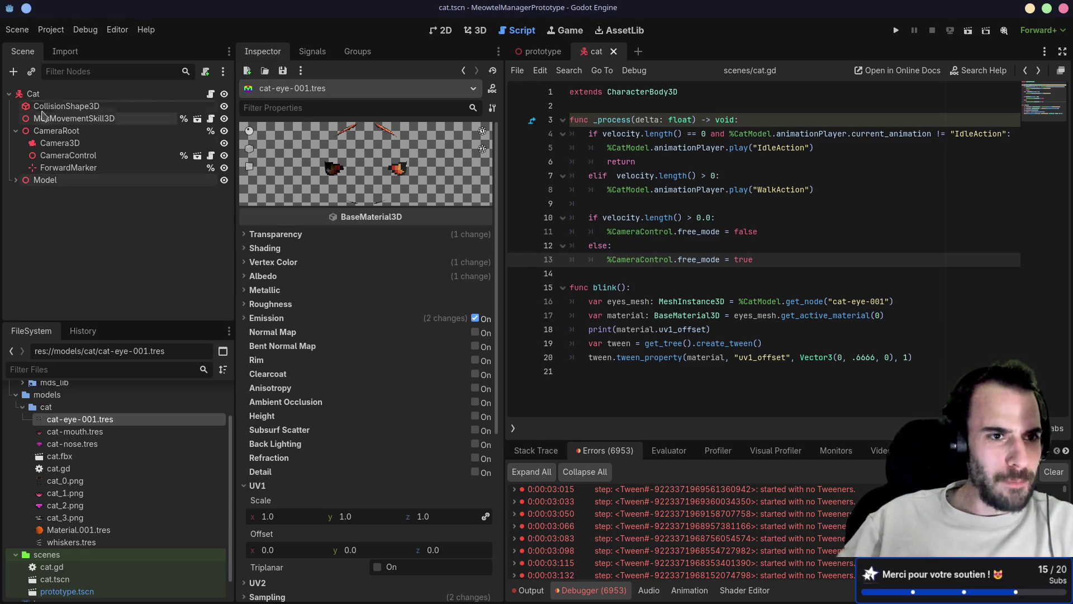
click(72, 95)
key(ctrl+a)
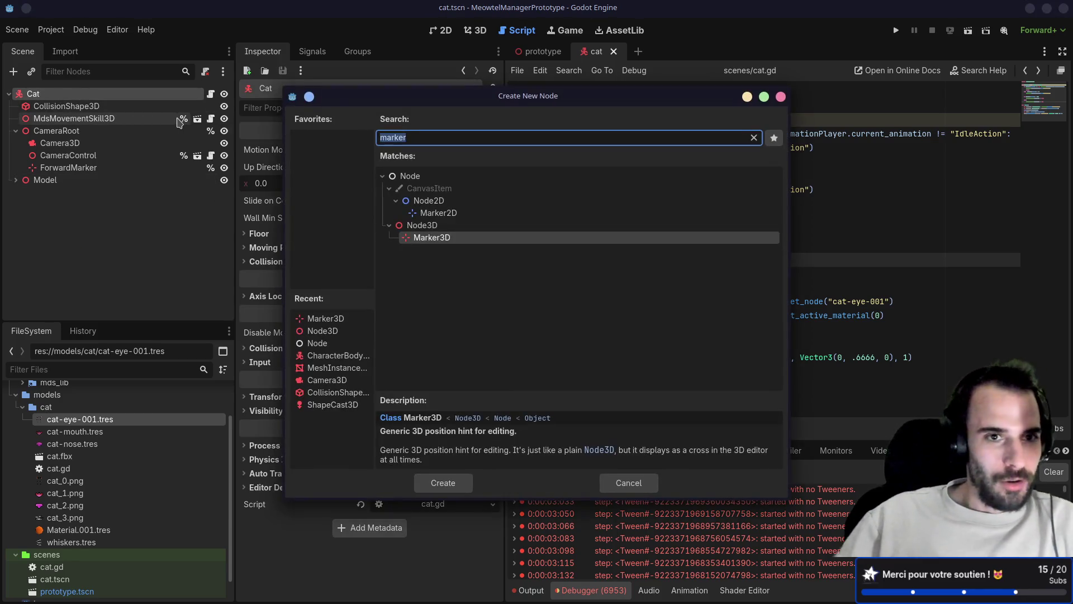
text(timer)
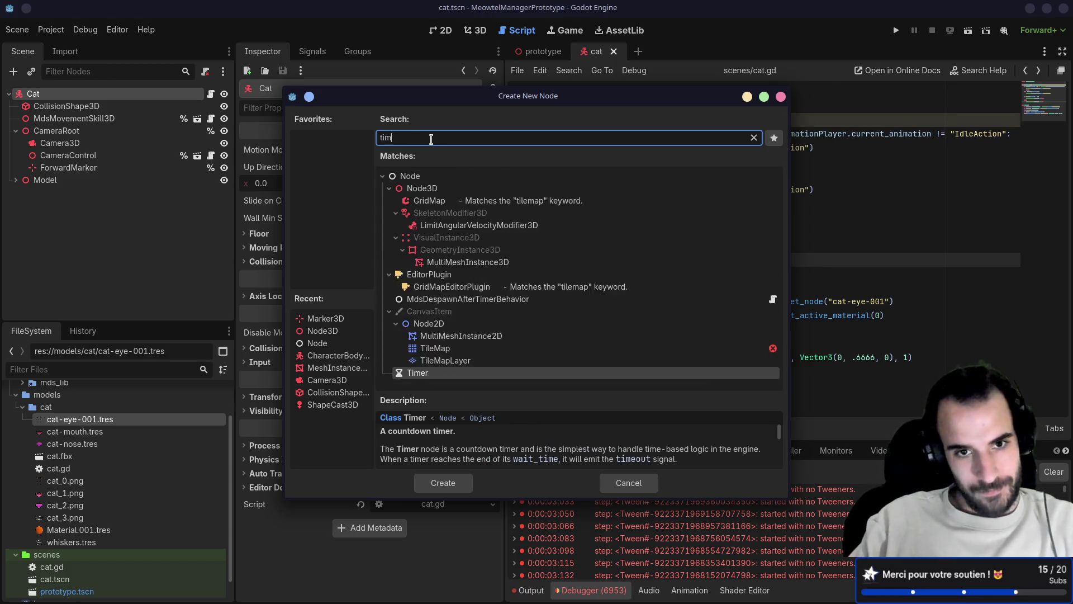
key(Return)
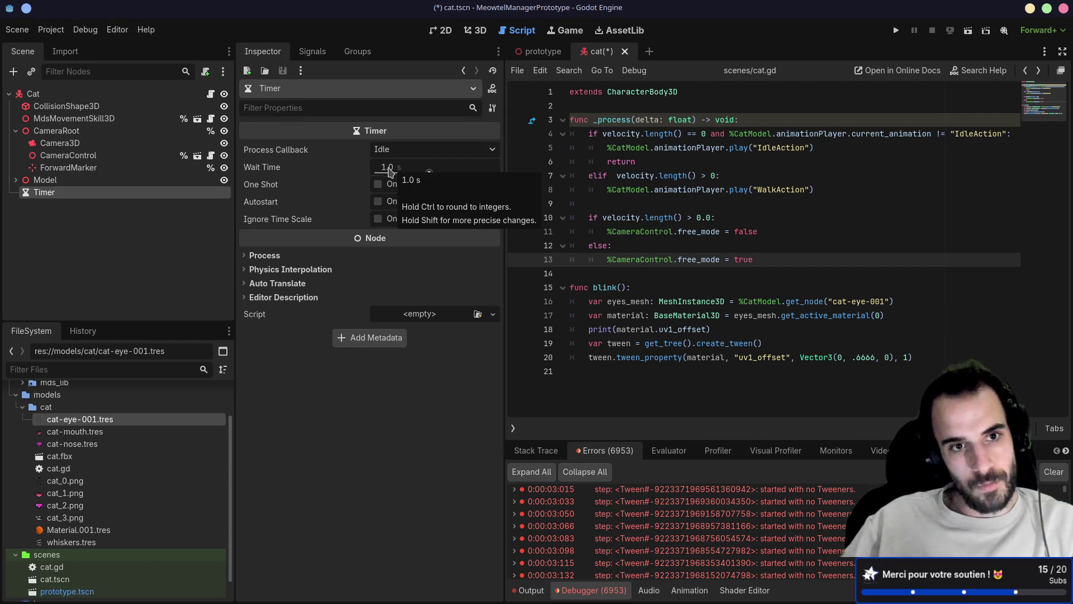
click(378, 201)
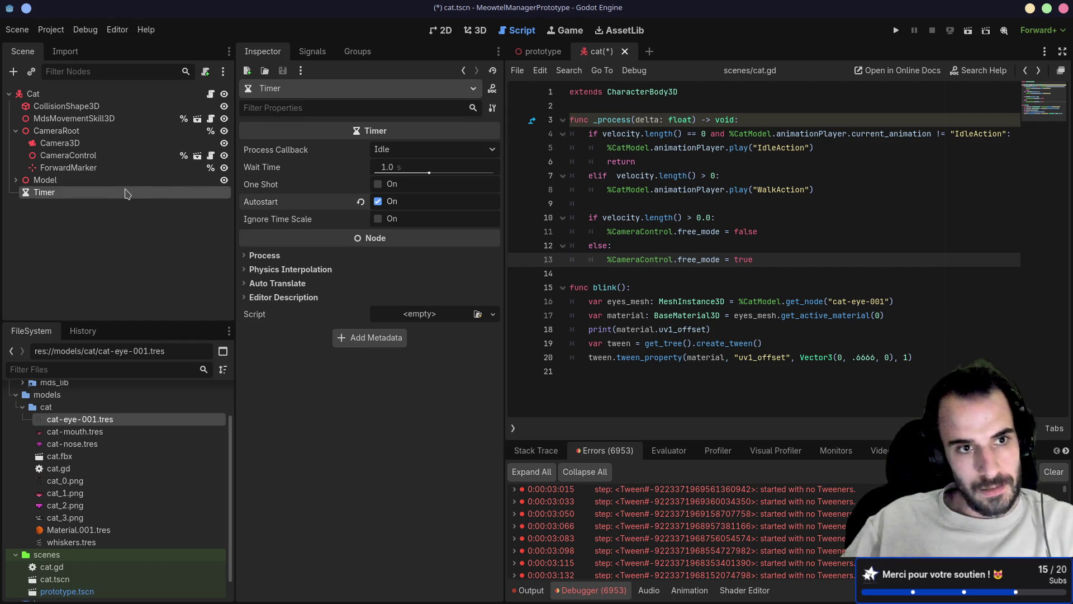
click(319, 59)
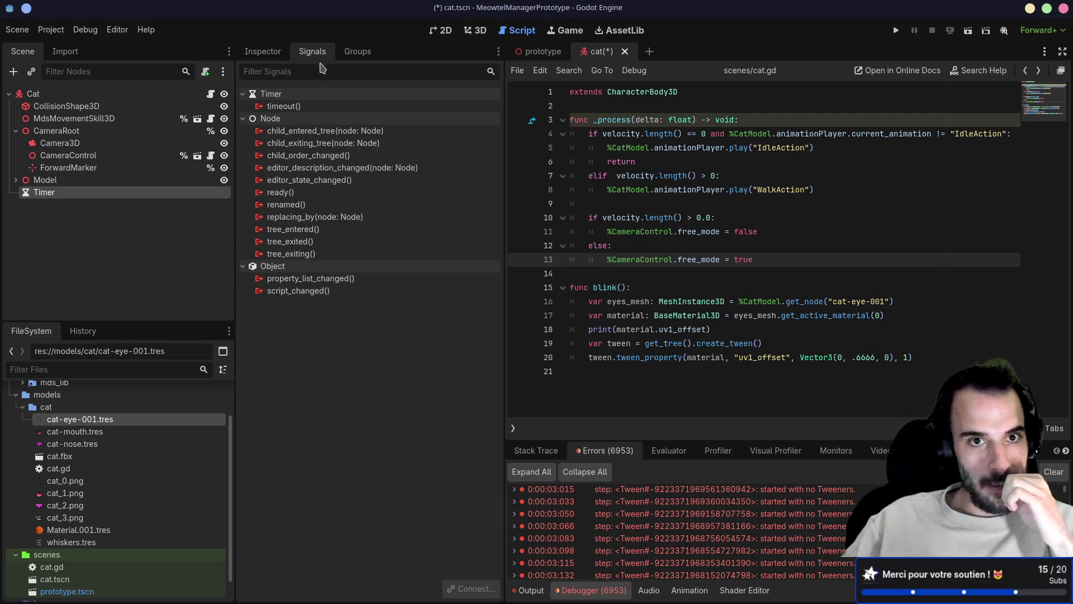
- Connect the Timer's timeout() signal to the Cat script's blink() method
double_click(308, 107)
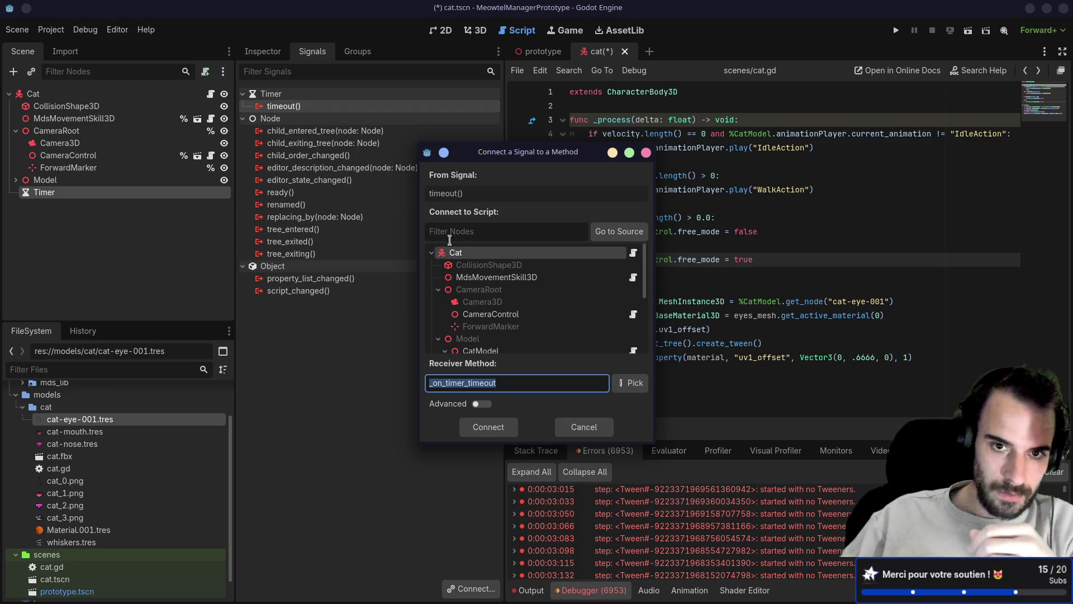
click(631, 385)
click(461, 182)
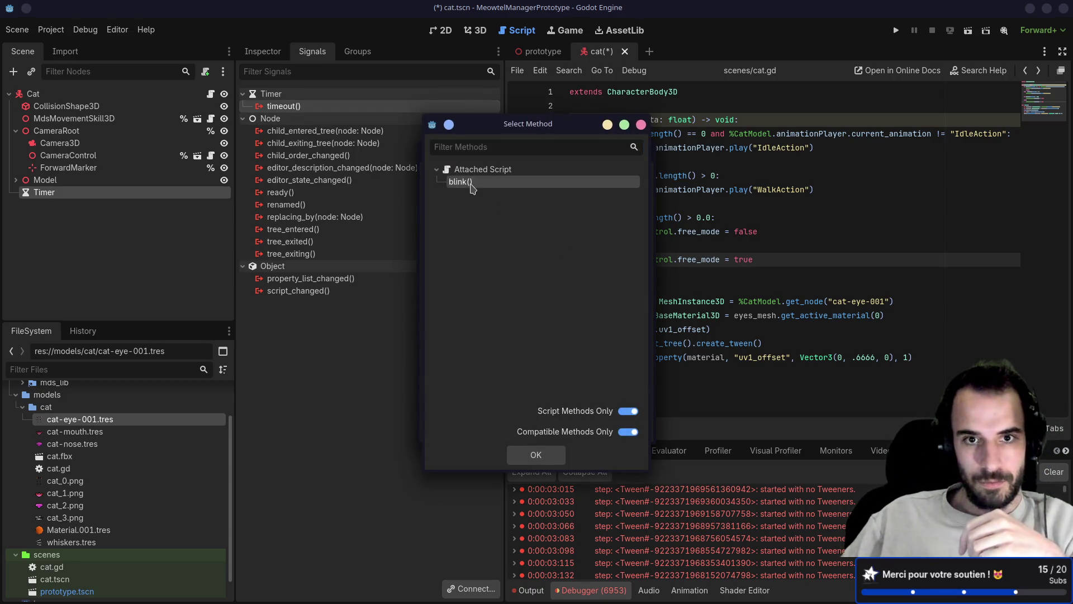
click(536, 454)
click(505, 430)
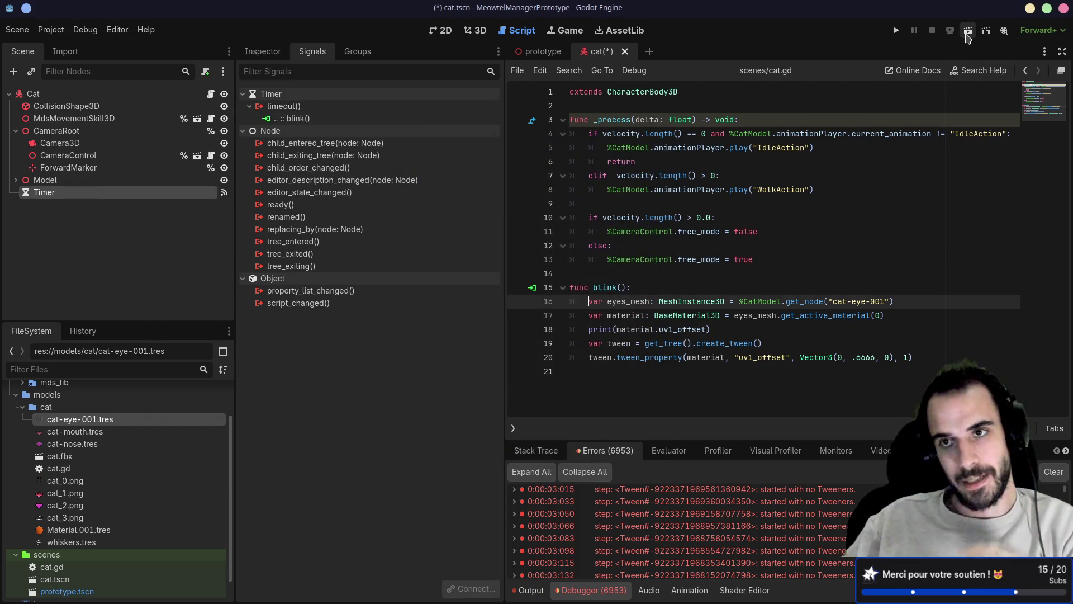
- Test-run the scene to see the eyes shut, stop it, and set the tween duration to .1
click(899, 30)
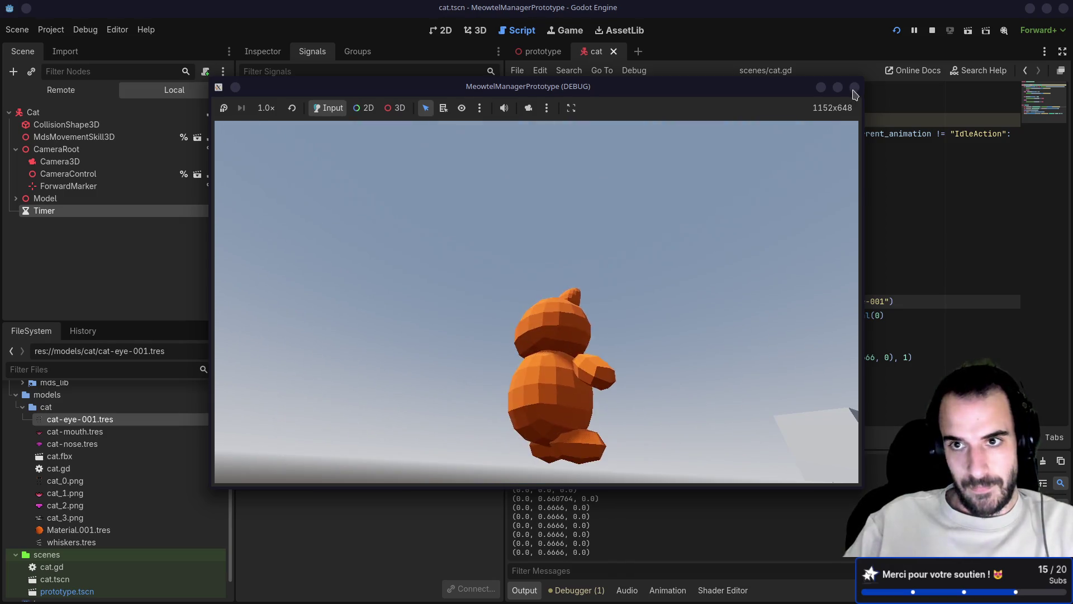
click(855, 87)
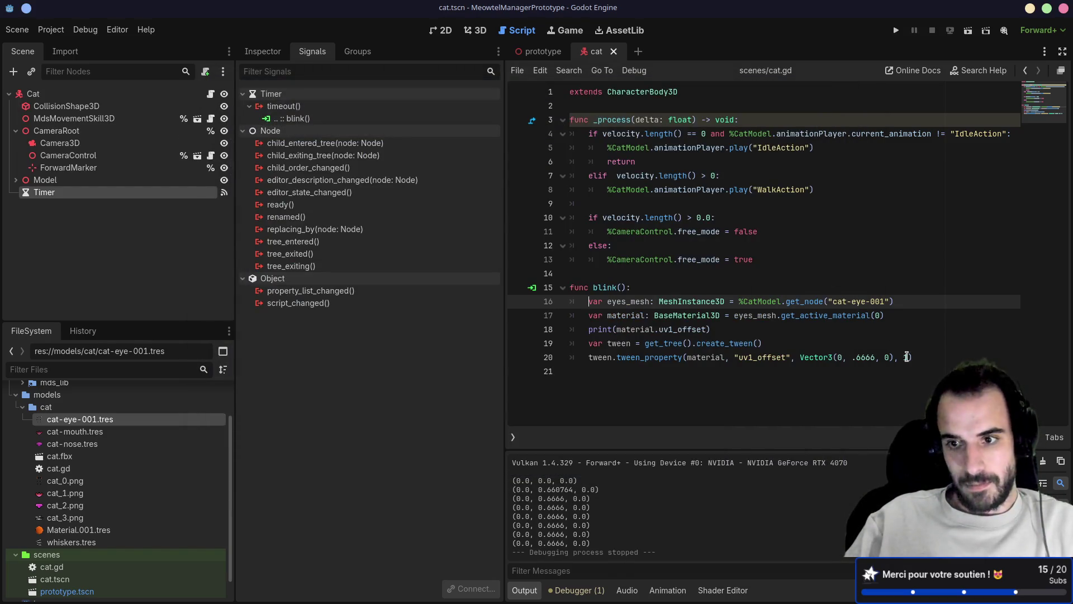
click(907, 357)
text(1)
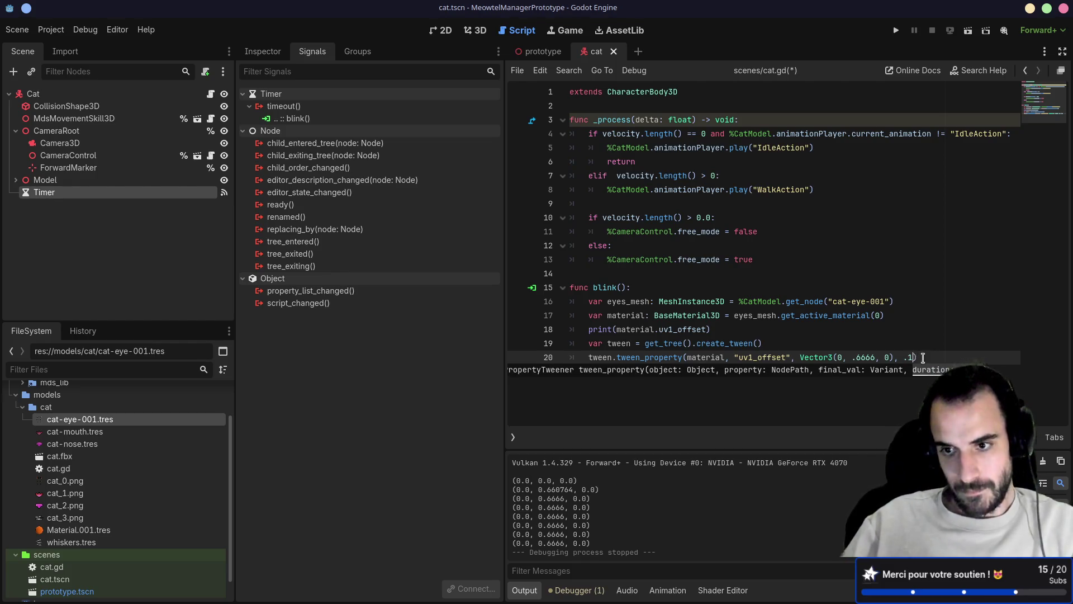
- Duplicate the tween line as line 21 targeting Vector3(0, 0, 0), save, and run the game
drag(923, 358, 926, 346)
key(ctrl+c)
key(Right)
key(ctrl+v)
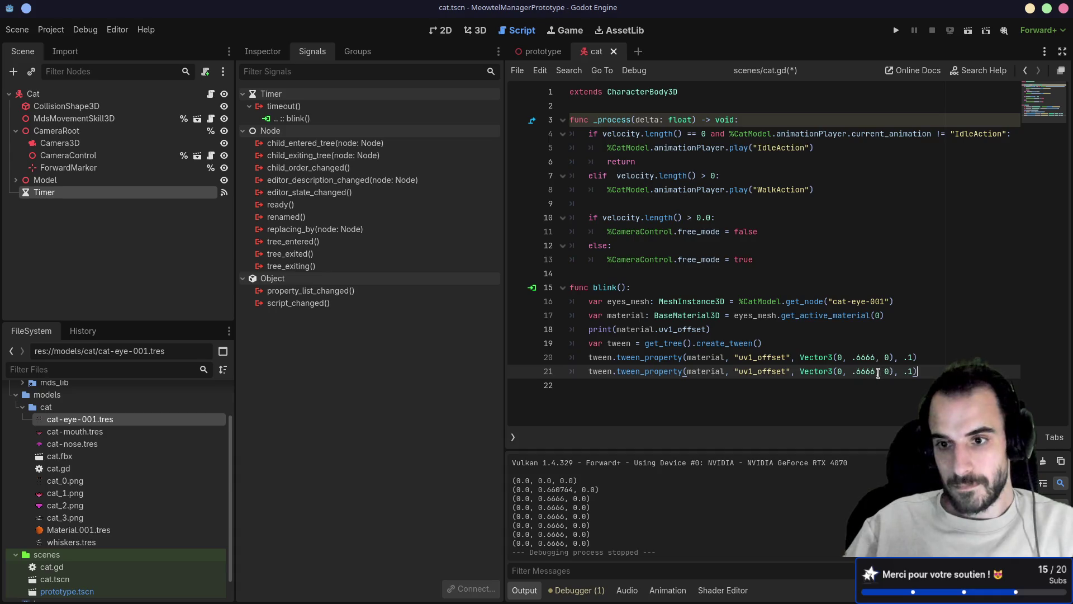
double_click(867, 371)
text(0)
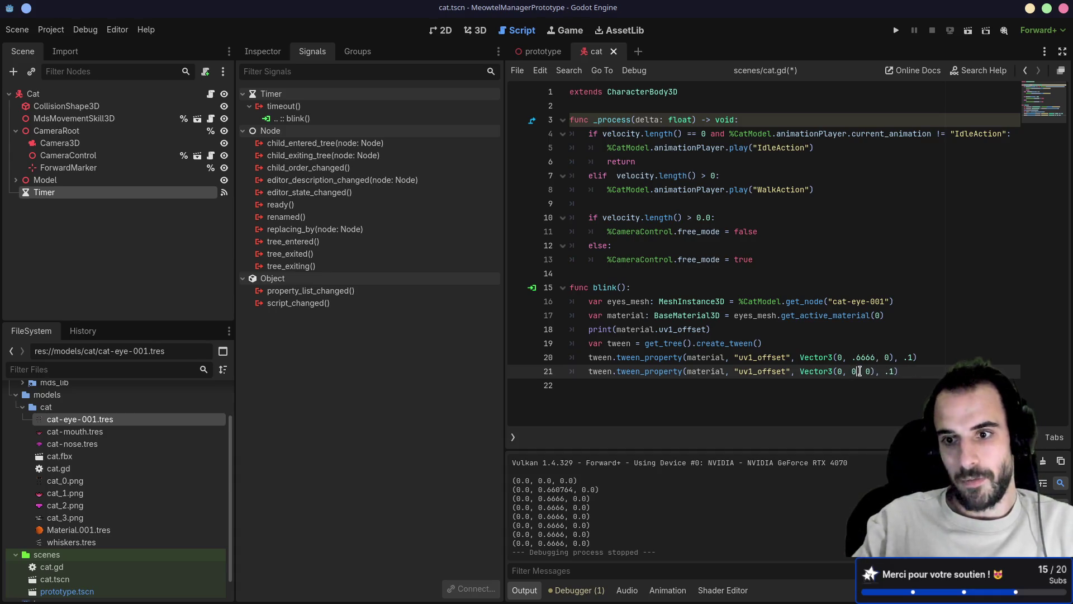
click(896, 370)
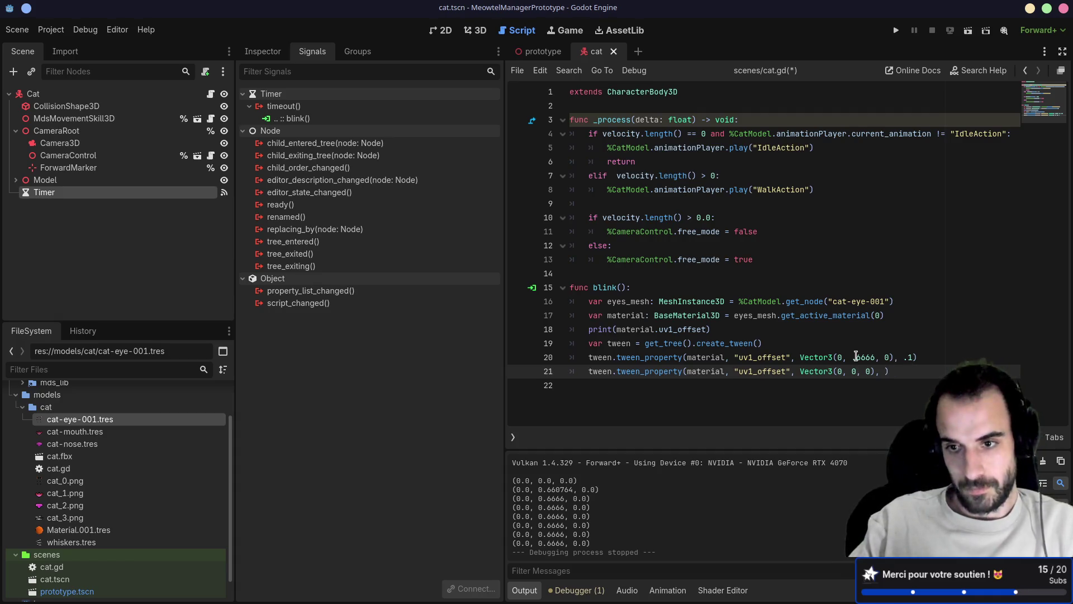
key(ctrl+s)
click(898, 31)
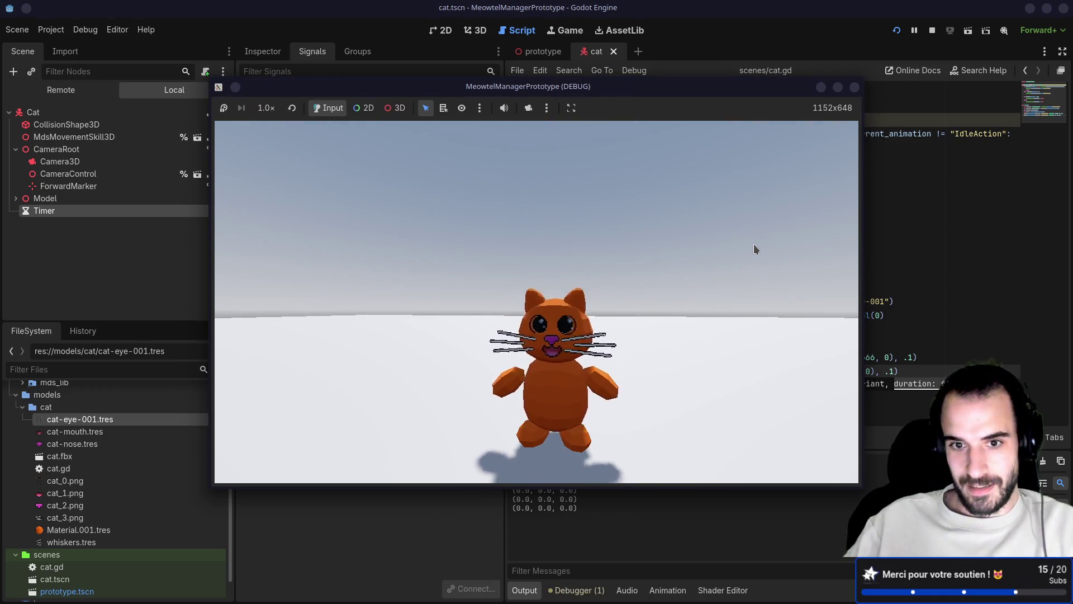
- Swing the game camera around the cat, then close the game and return to cat.gd
drag(754, 244, 844, 116)
click(855, 87)
click(910, 374)
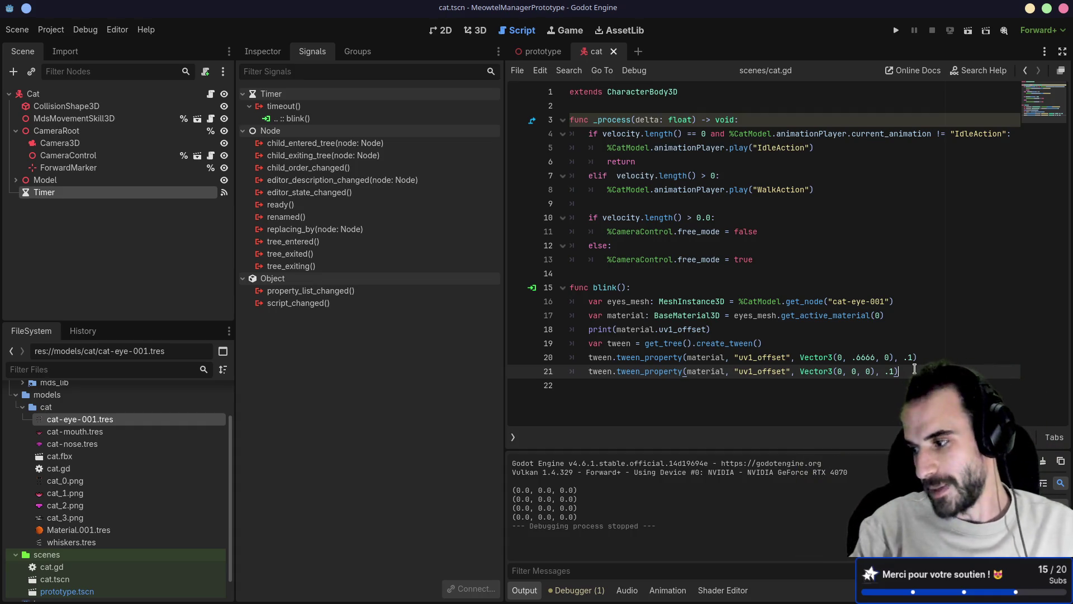
- Find the set_trans(Tween.TRANS_BOUNCE) example in the browser's Tween docs, then return to Godot
key(alt+Tab)
scroll(612, 217, down, 5)
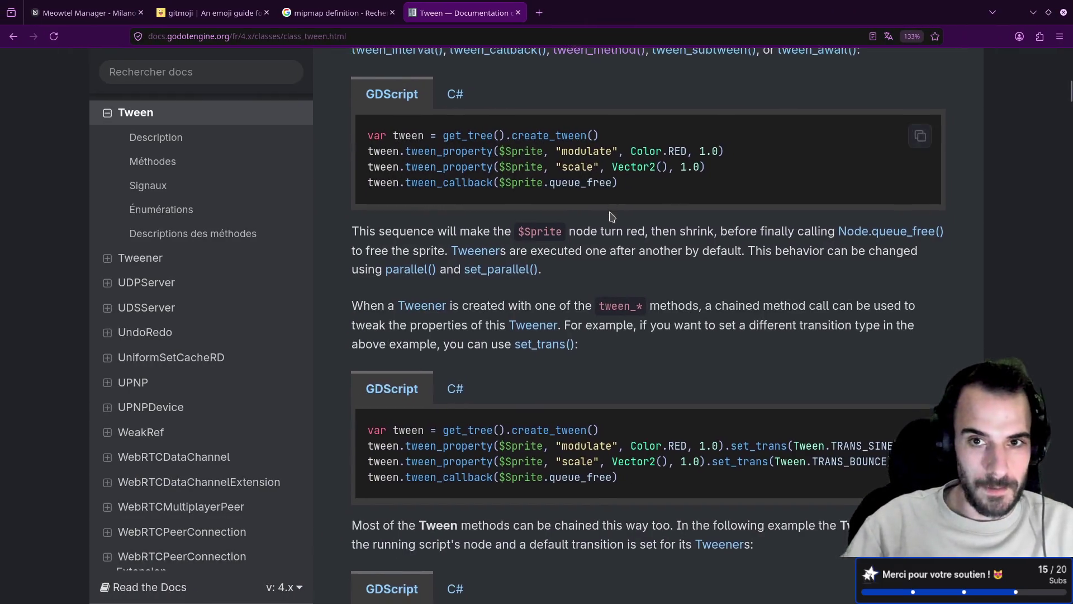
scroll(611, 217, up, 1)
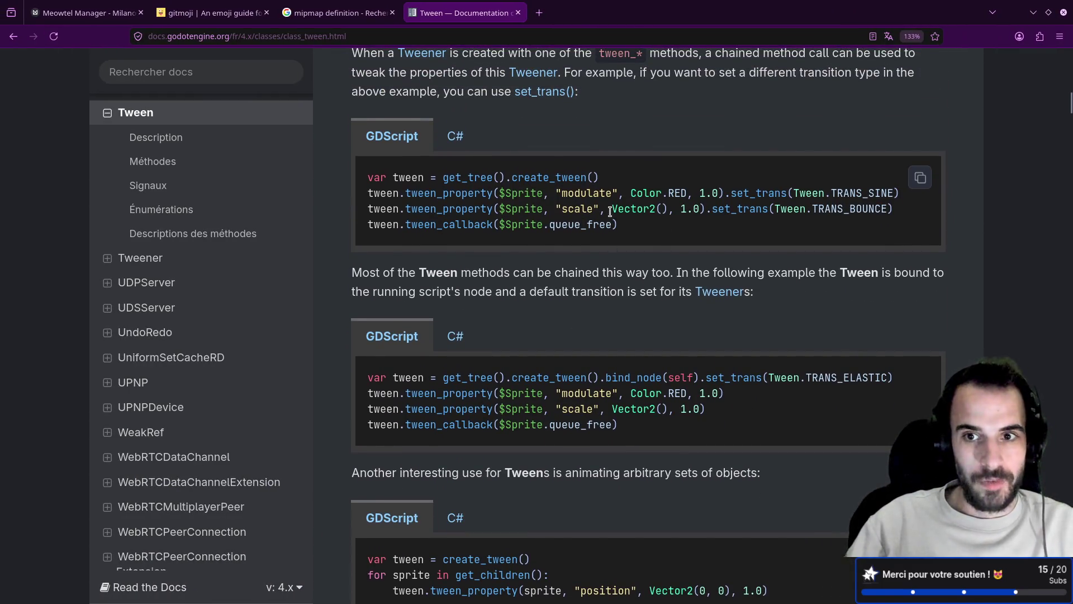
drag(708, 210, 887, 212)
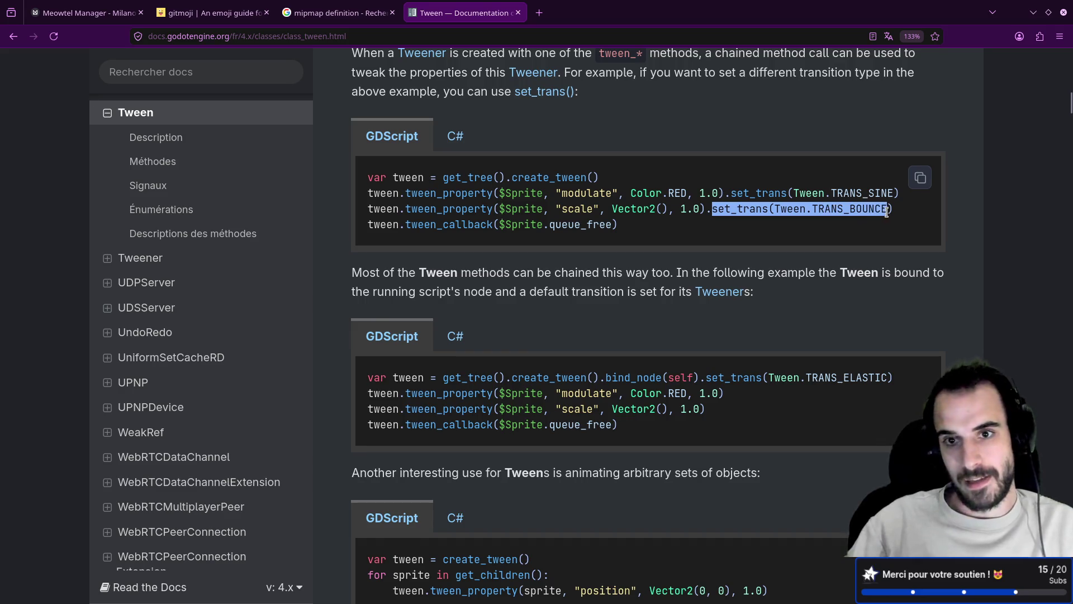
key(alt+Tab)
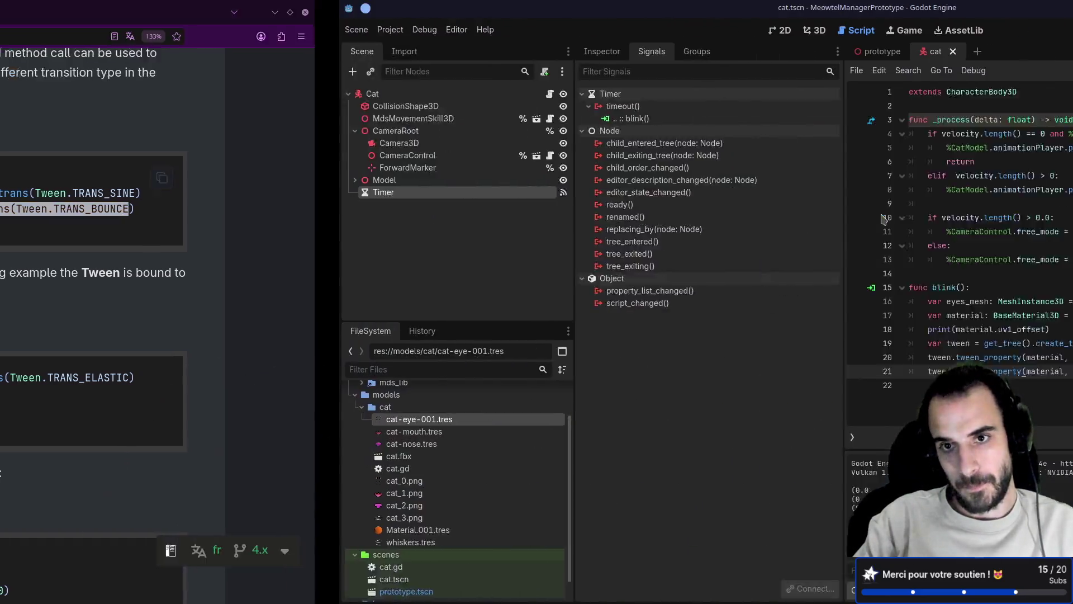
- Chain .set_trans(Tween.TRANS_SPRING) onto the line 20 tween and open TRANS_SPRING's reference page
click(930, 353)
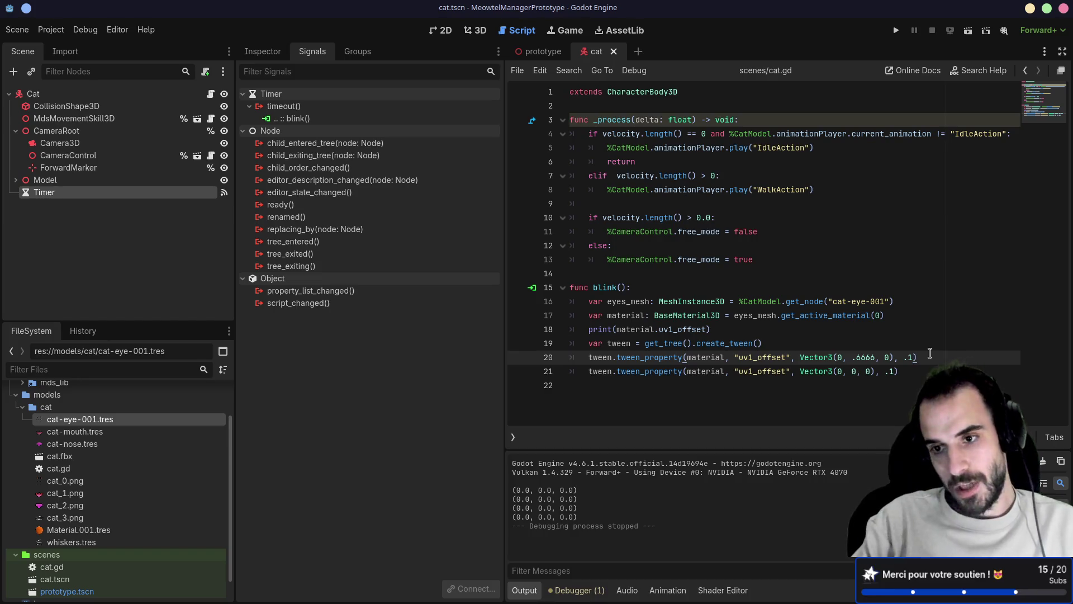
text(.)
click(1063, 50)
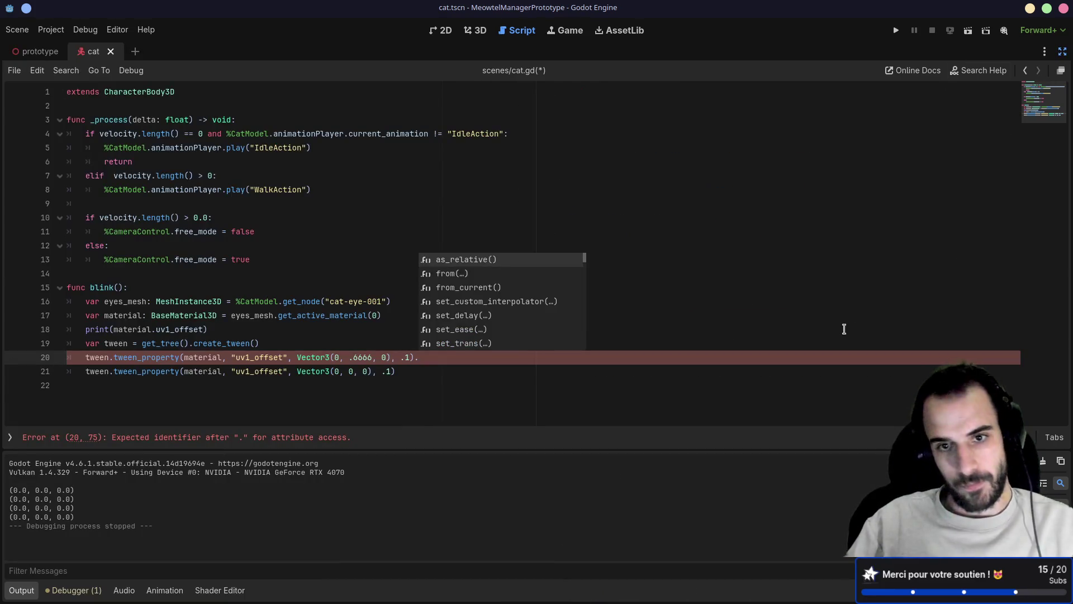
click(453, 357)
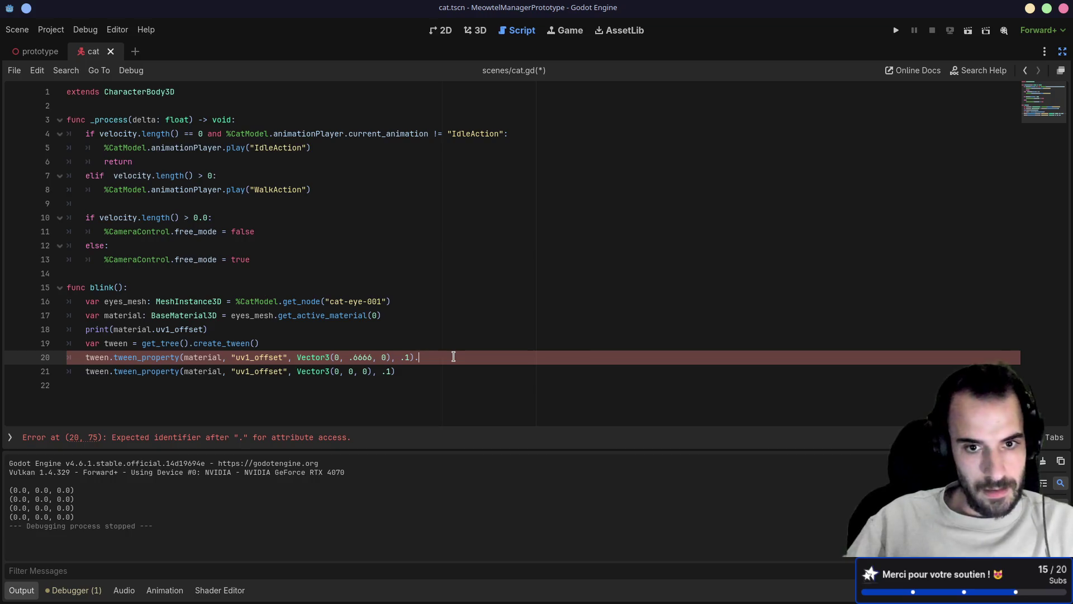
text(set_trans)
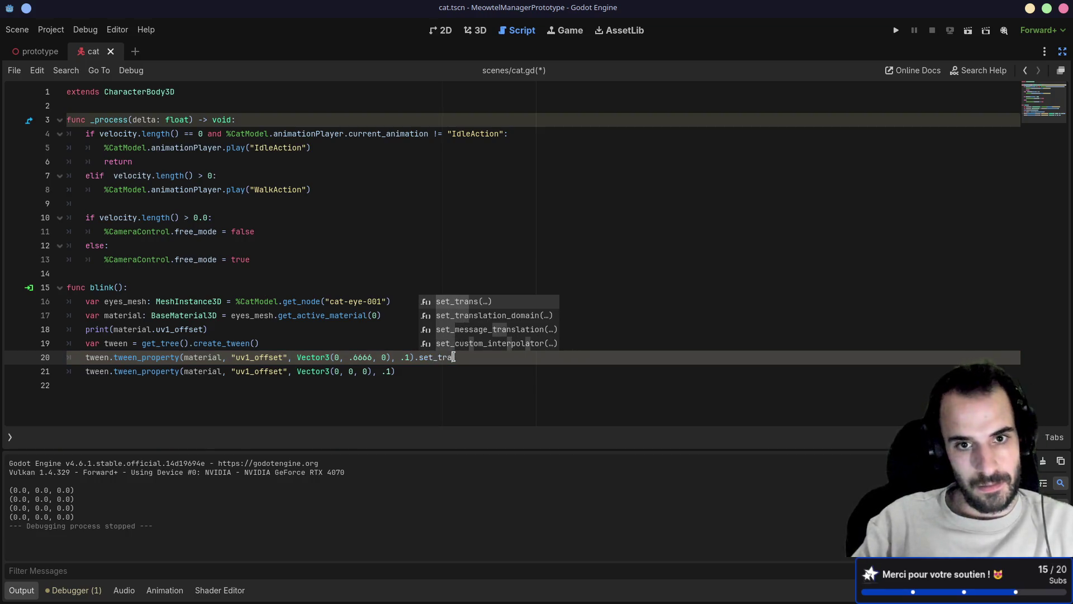
key(Return)
key(Down)
key(Down)
key(Down)
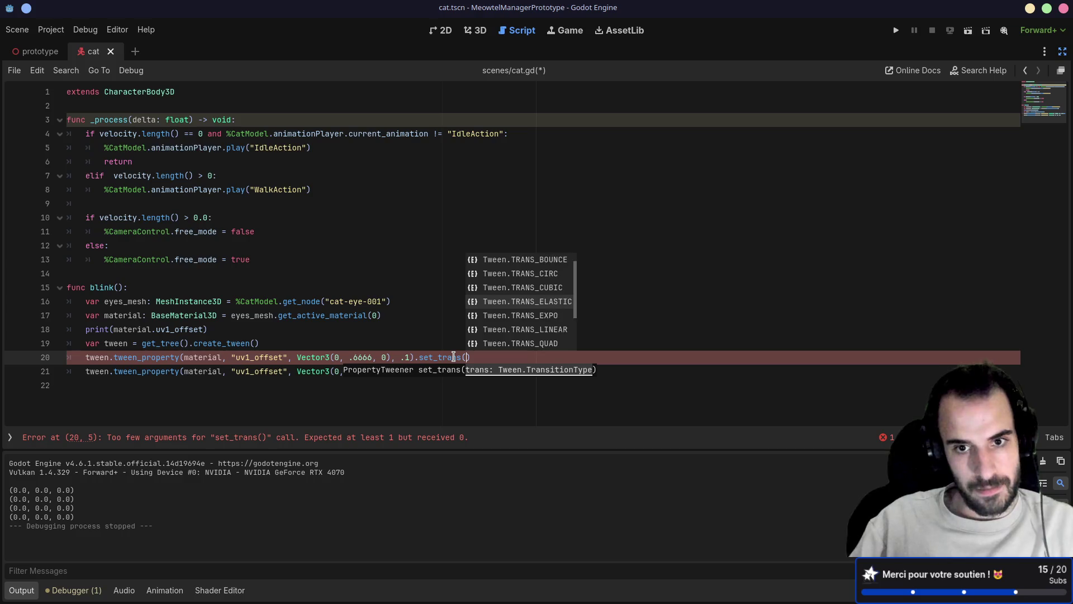
key(Down)
key(Down)
key(Down)
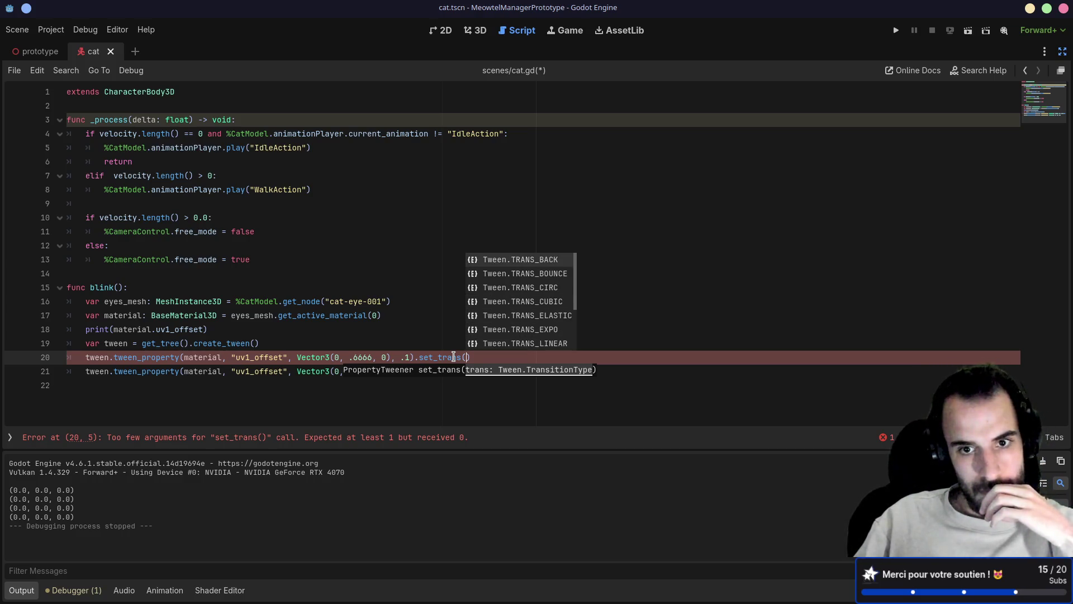
key(Down)
key(Down)
key(Down)
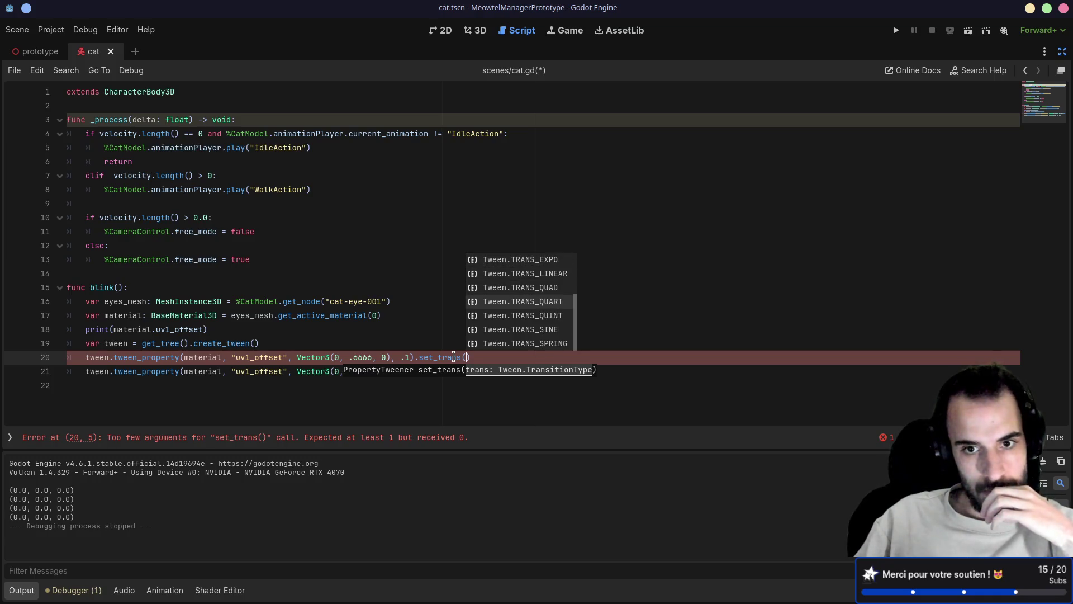
key(Down)
key(Return)
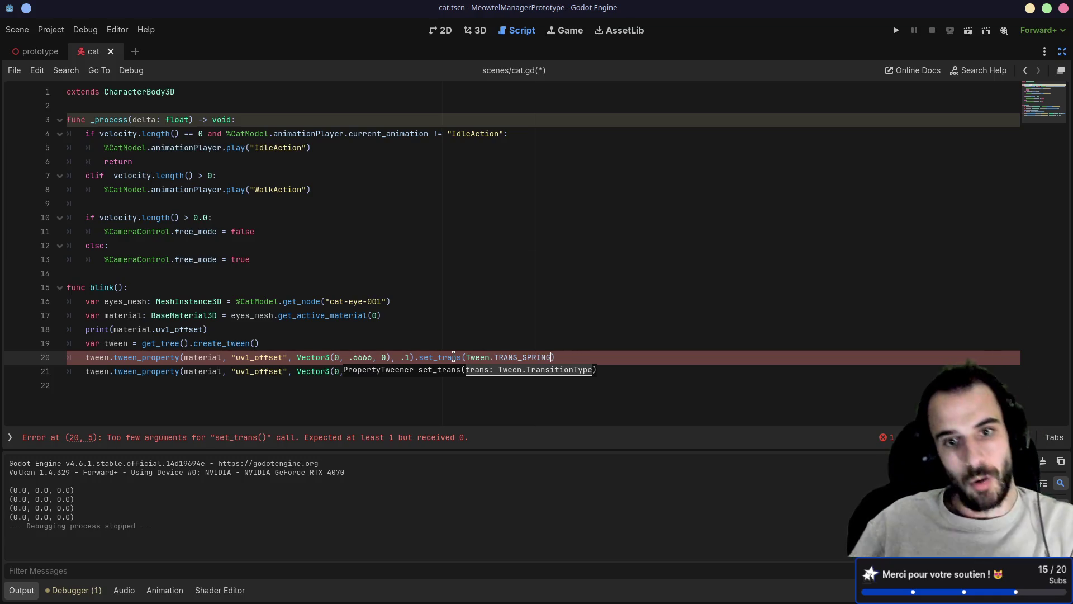
ctrl+click(523, 358)
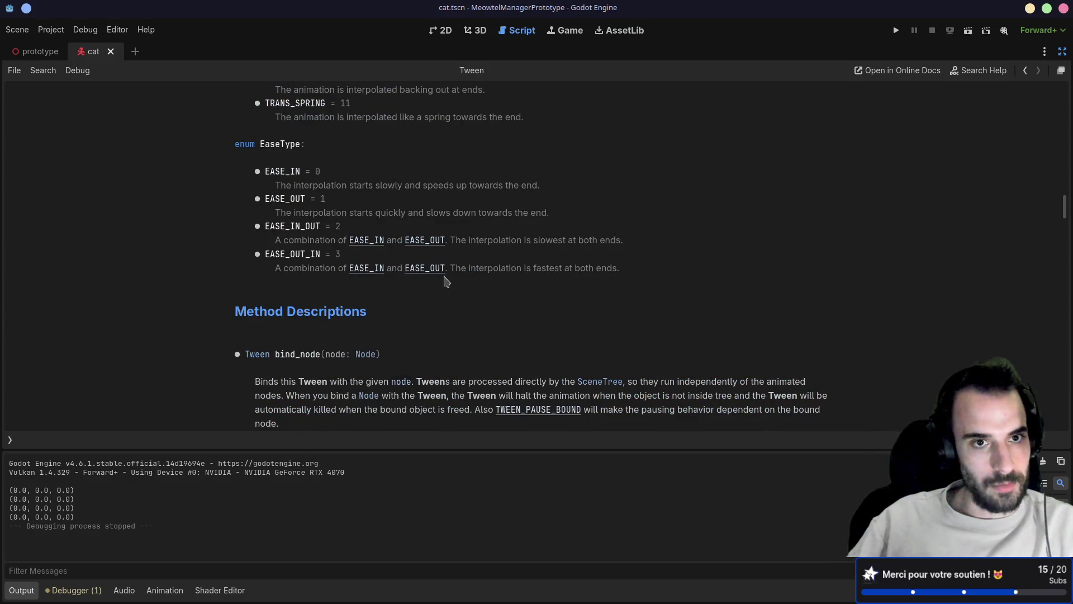
- Scroll through the Tween TransitionType and EaseType docs, then open a blank Firefox tab
scroll(453, 286, up, 3)
scroll(453, 286, up, 2)
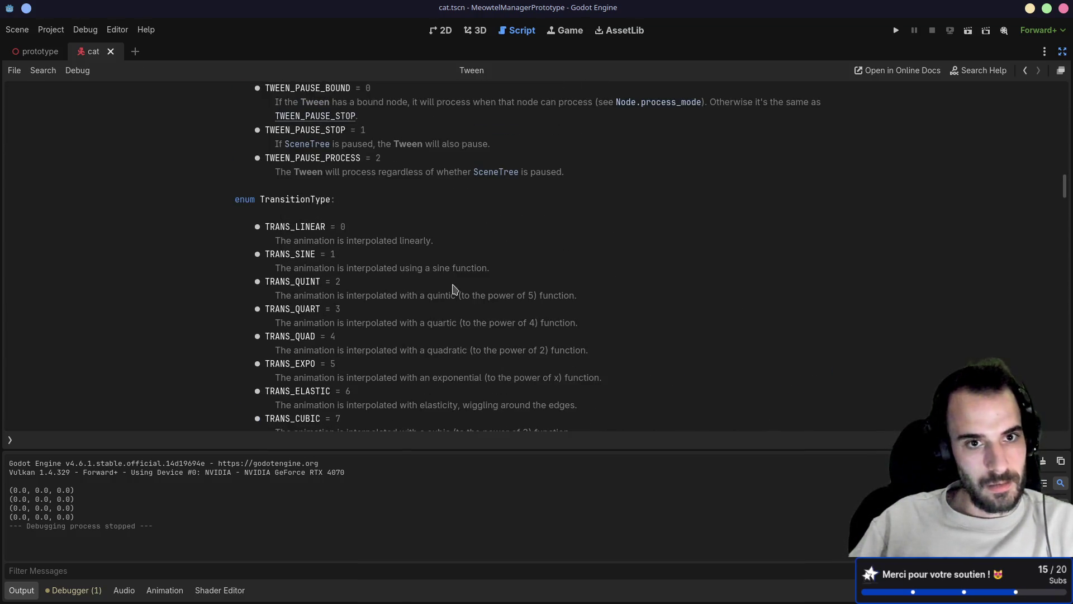
scroll(453, 288, up, 2)
scroll(453, 288, up, 1)
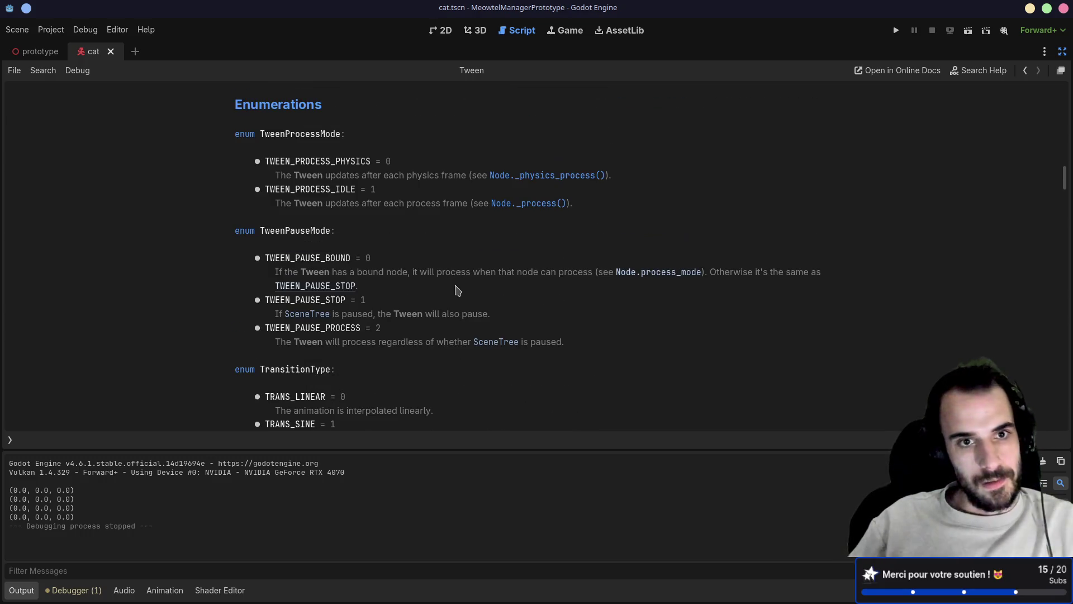
scroll(458, 289, down, 3)
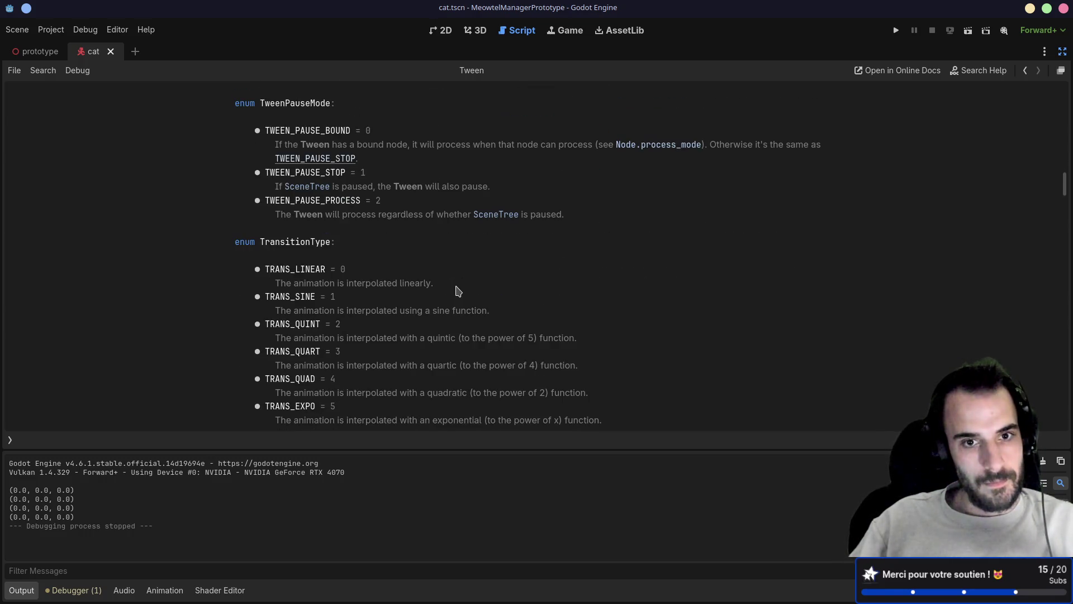
scroll(458, 291, down, 5)
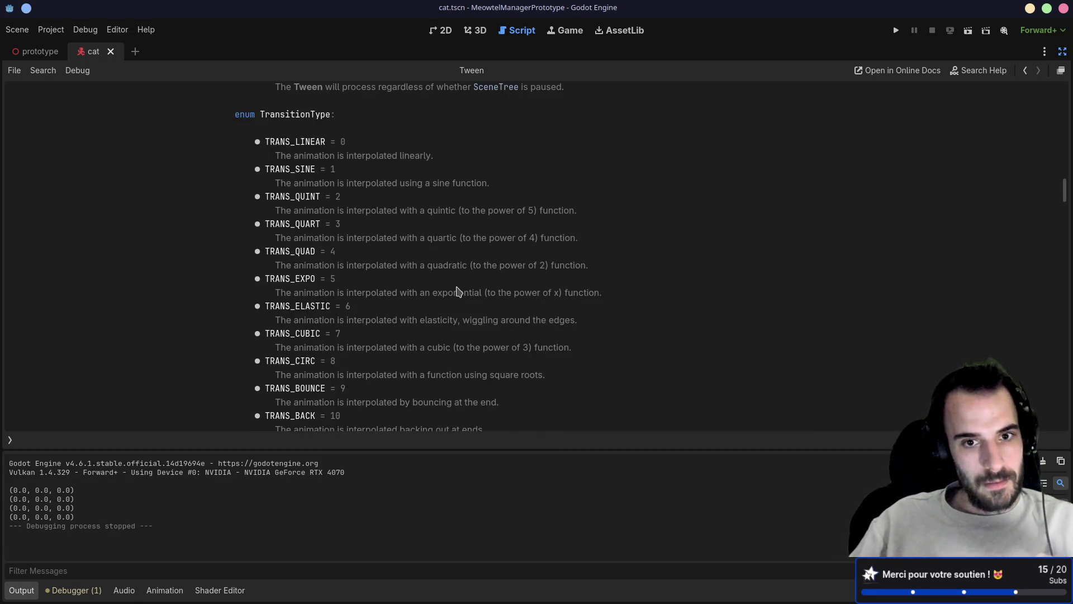
scroll(457, 291, down, 3)
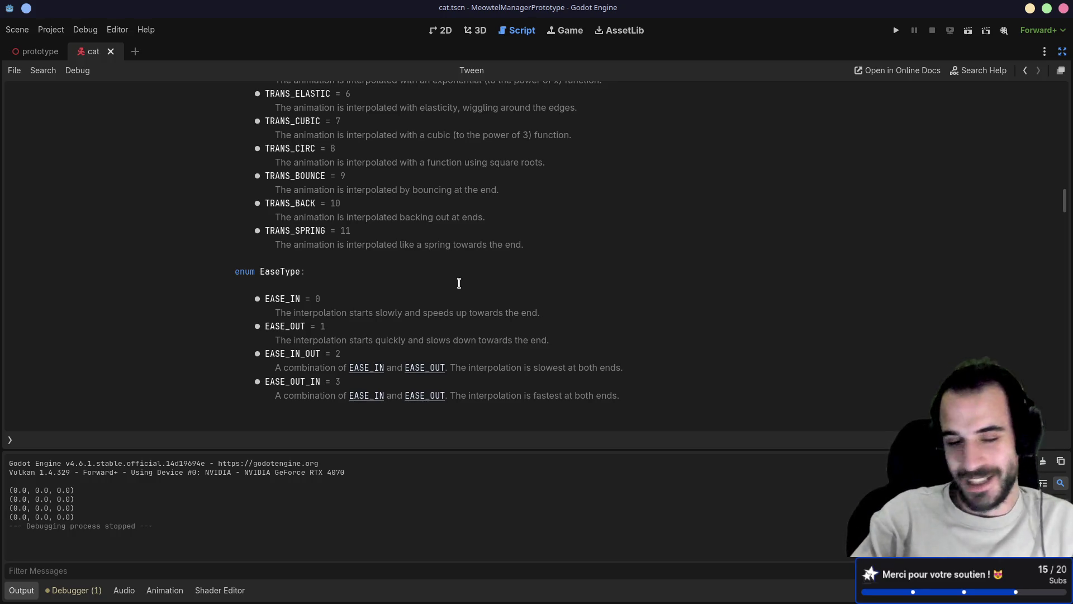
key(alt+Tab)
click(546, 15)
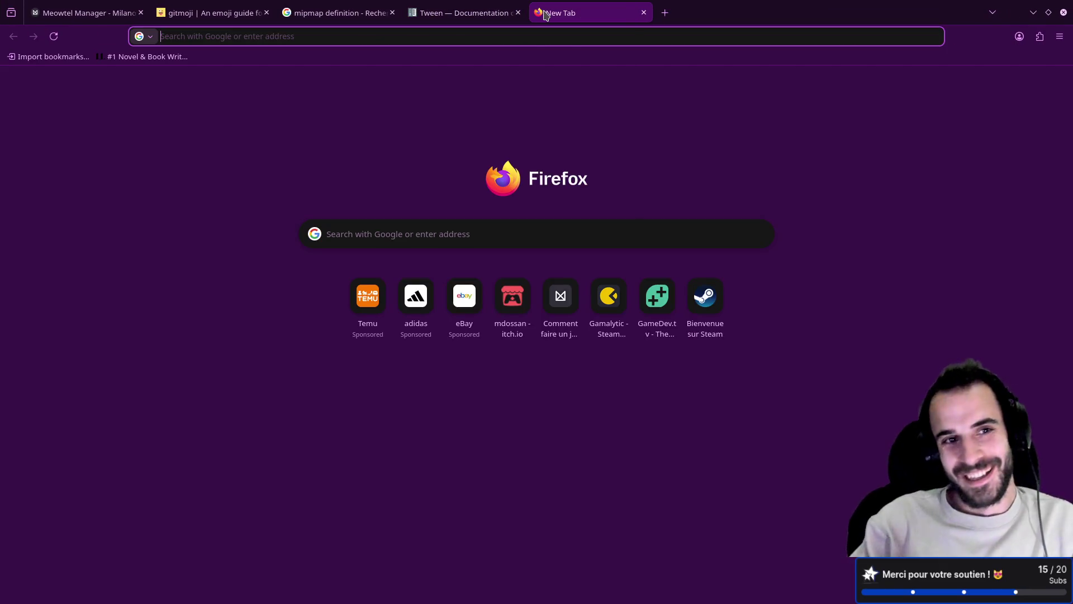
- Search Google for 'godot tween constant speed' and open the 'Tweens at a constant value' thread
text(godot tween con)
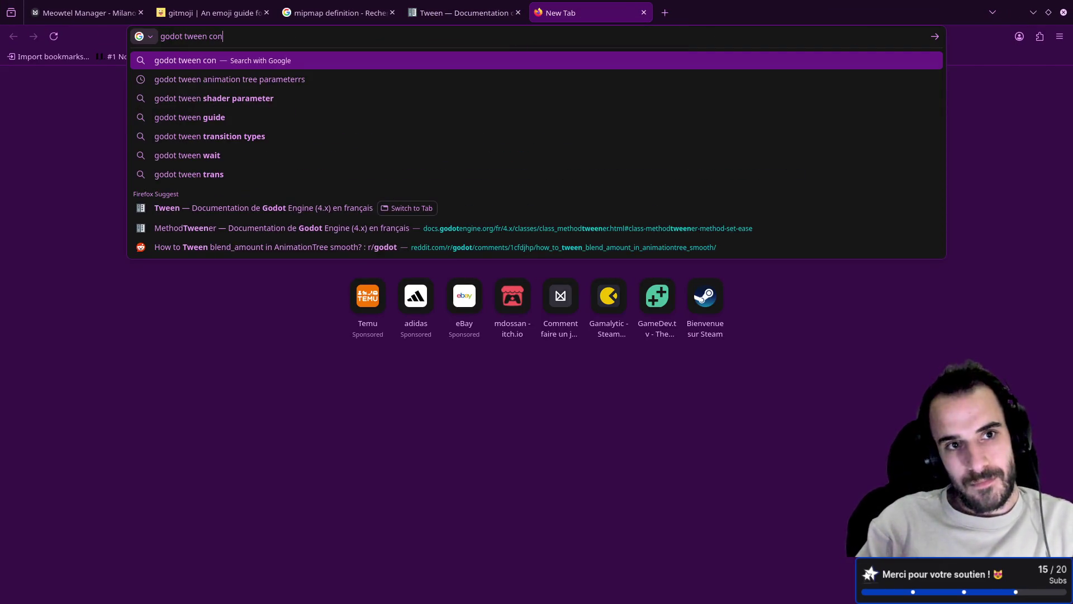
text(st)
key(Down)
key(Return)
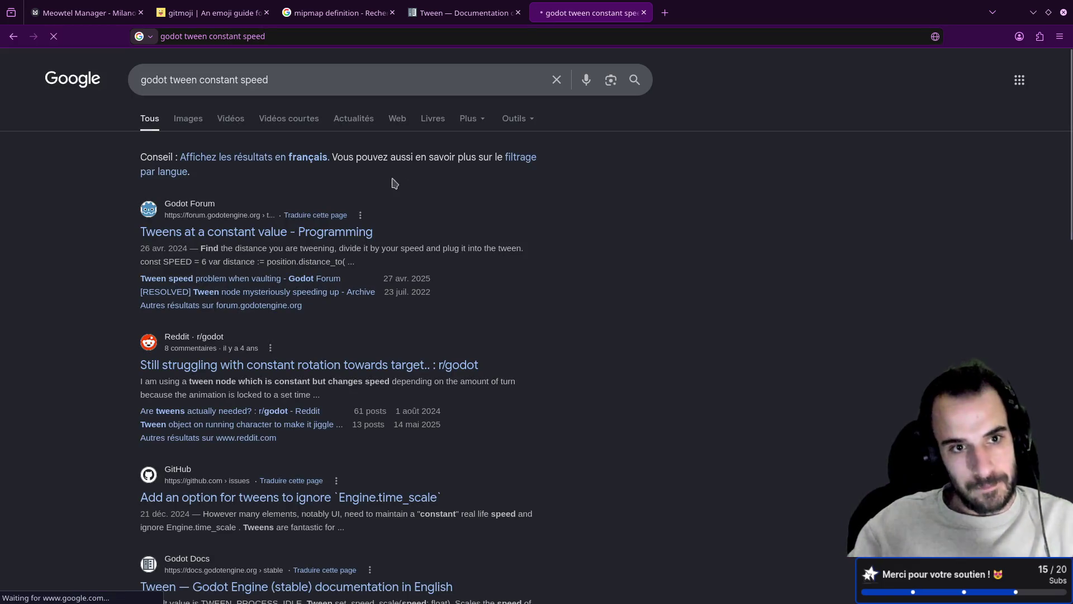
click(259, 234)
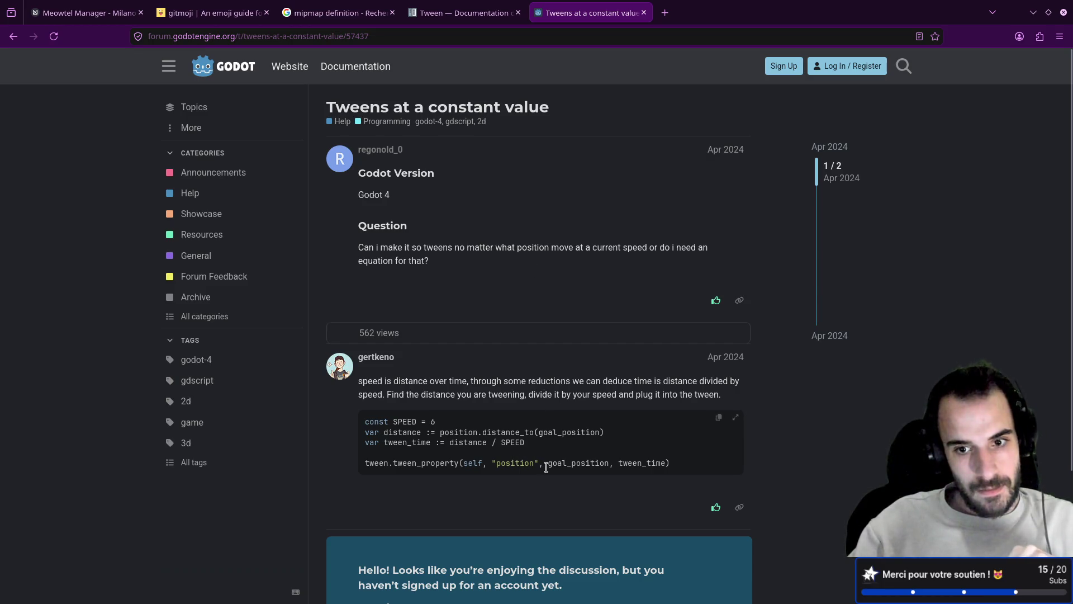
- Study the forum code's goal_position, distance_to and distance-based tween time formula
double_click(570, 463)
double_click(506, 432)
double_click(567, 432)
double_click(494, 442)
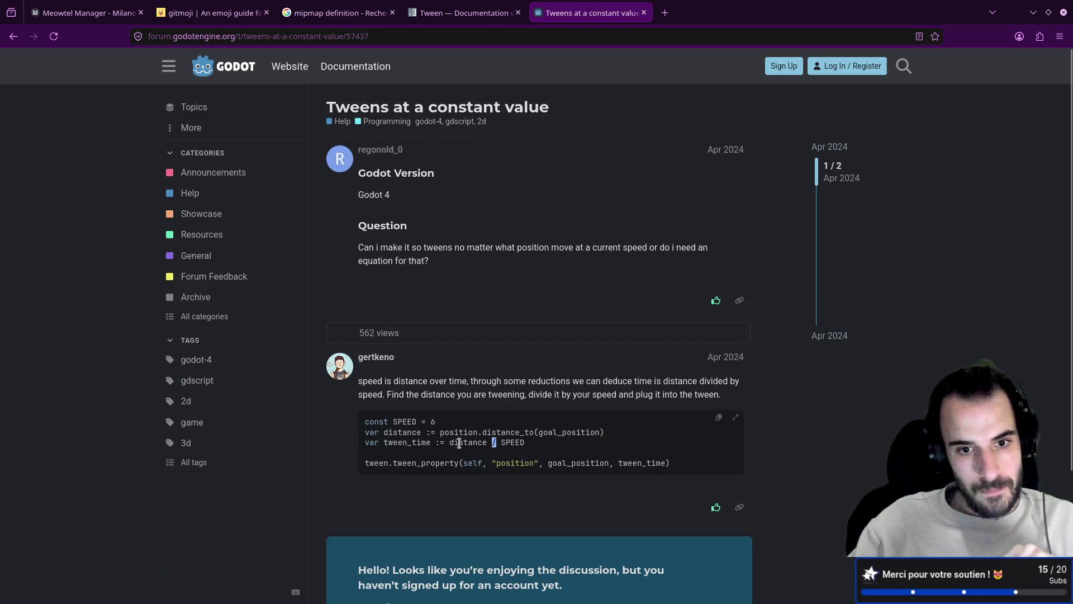
double_click(459, 443)
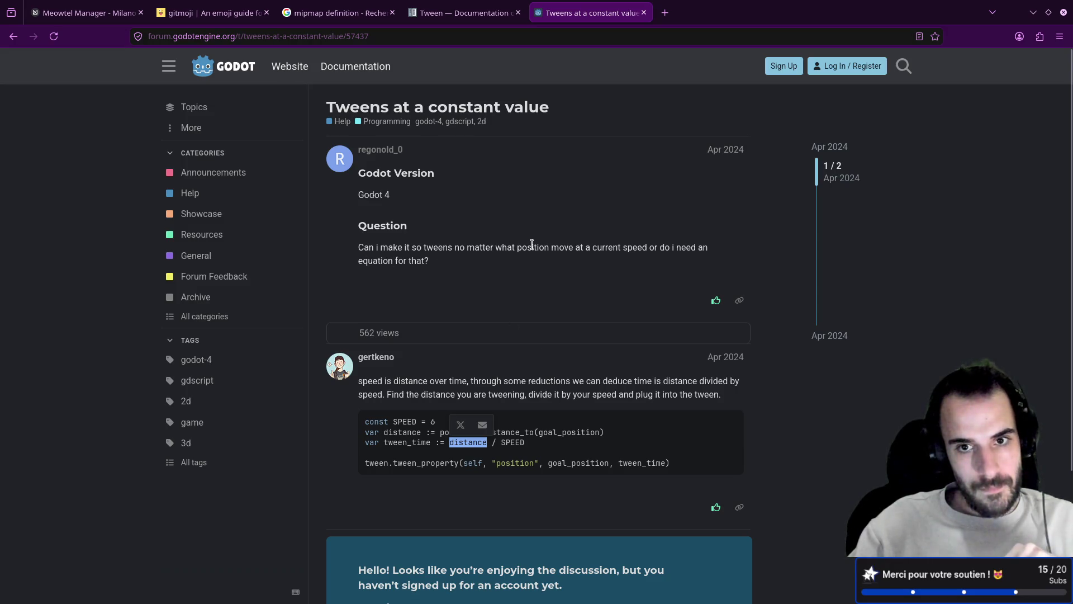
scroll(629, 250, down, 5)
- Go back to the constant-speed search results and scroll through them
key(alt+Left)
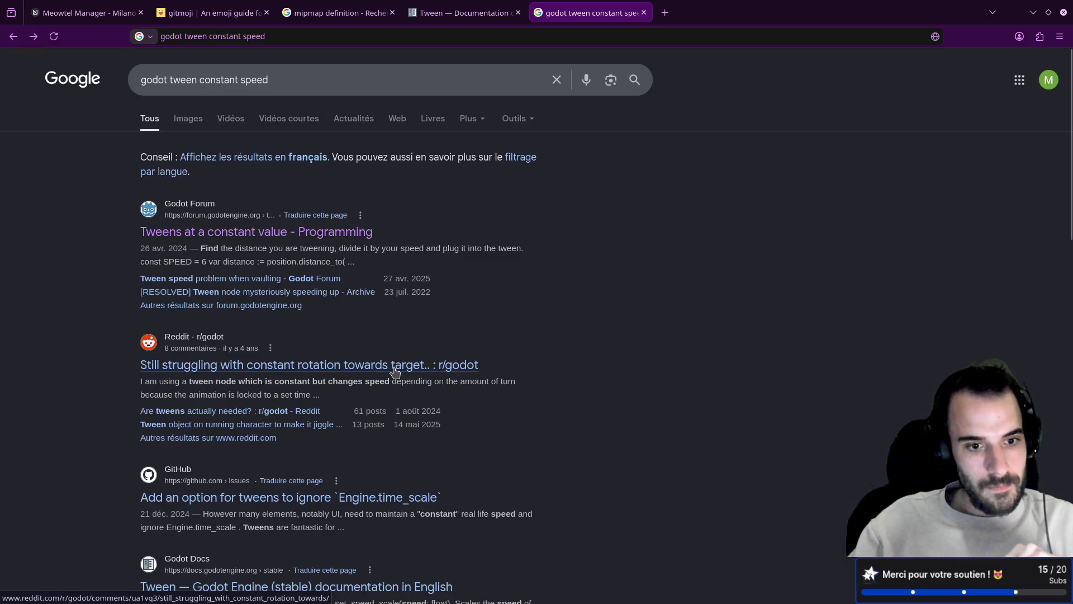
scroll(395, 372, down, 4)
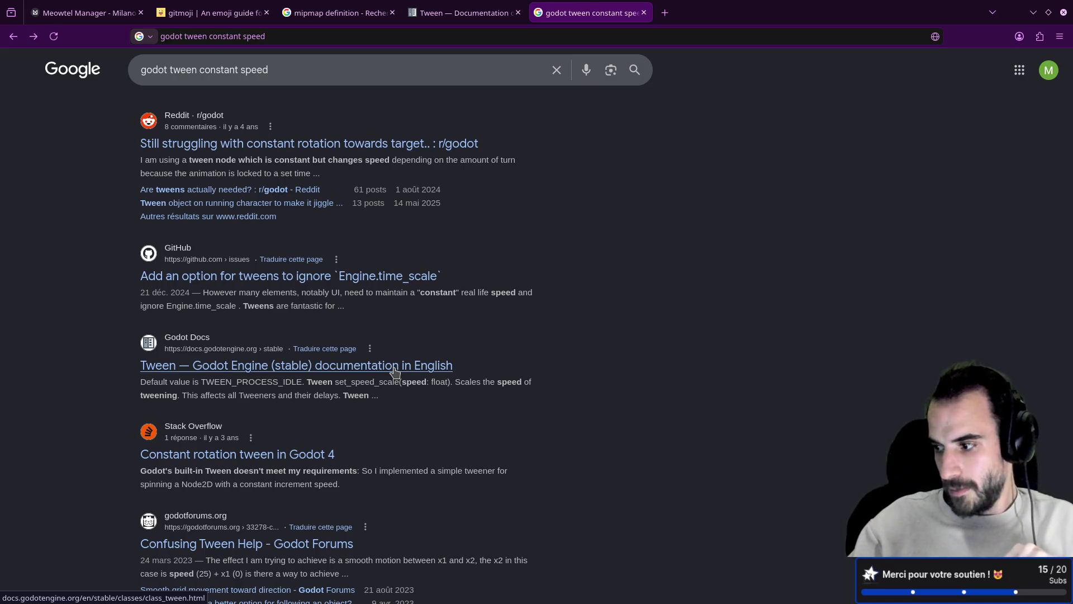
scroll(373, 364, down, 3)
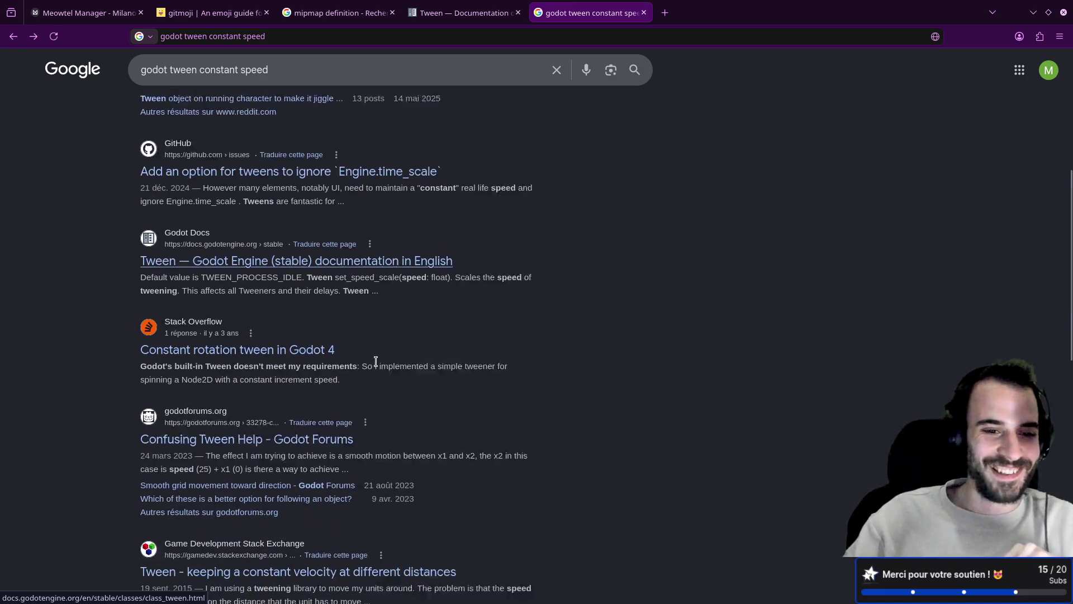
scroll(312, 306, up, 1)
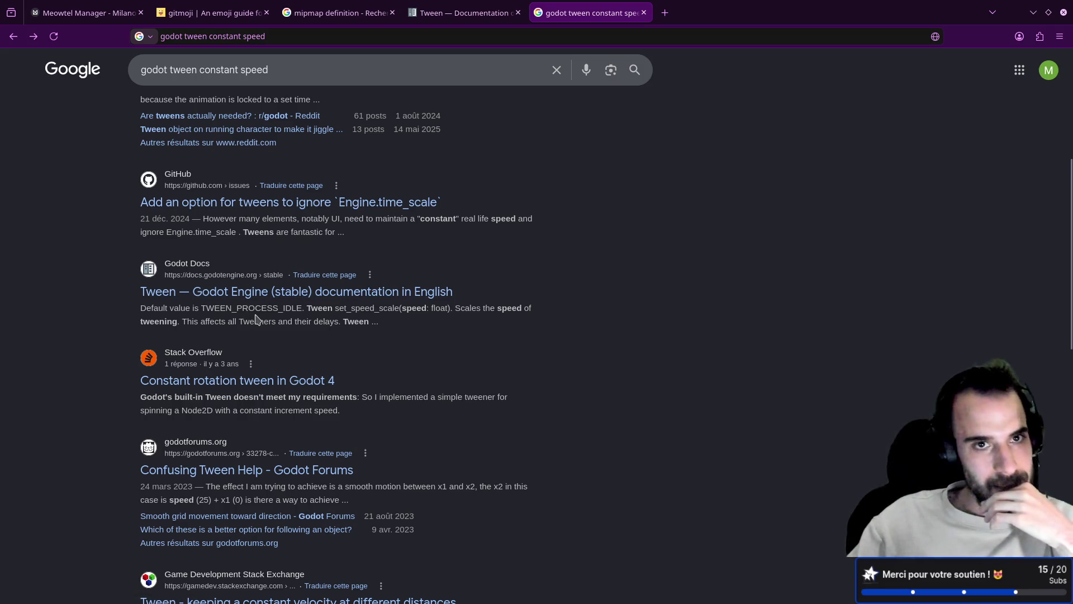
- Return to the Tween documentation tab, scroll down, and cycle windows back to Firefox
key(ctrl+Page_Up)
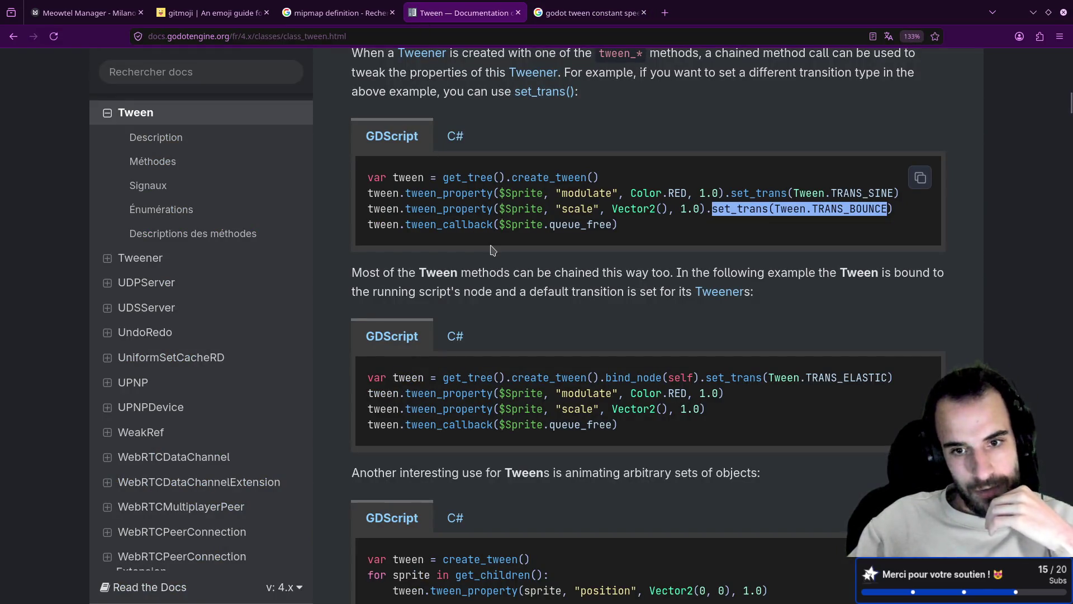
scroll(491, 246, down, 3)
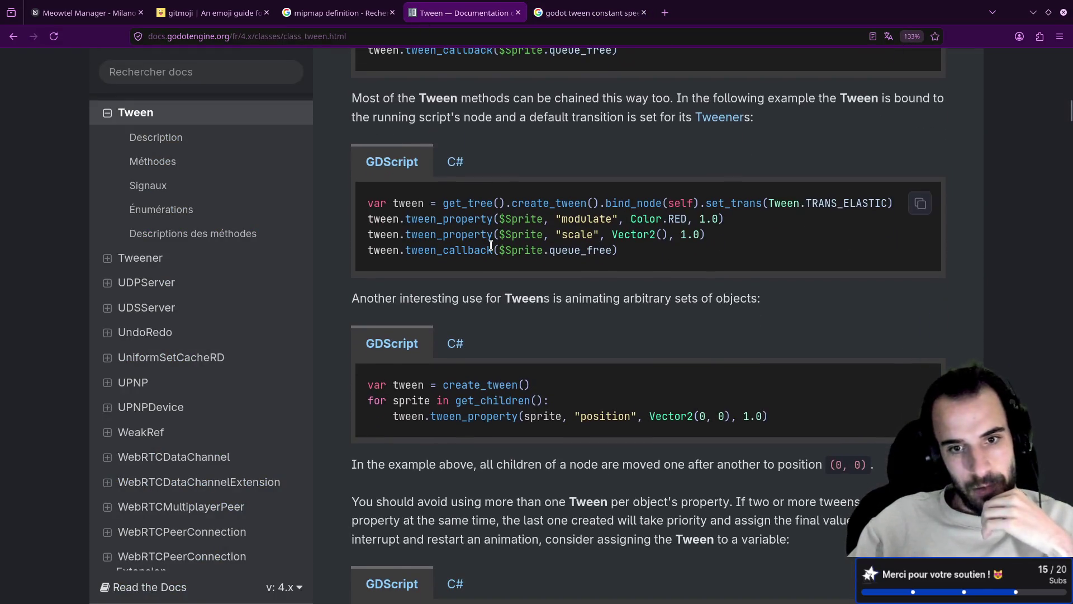
key(super+Right)
key(super+Right)
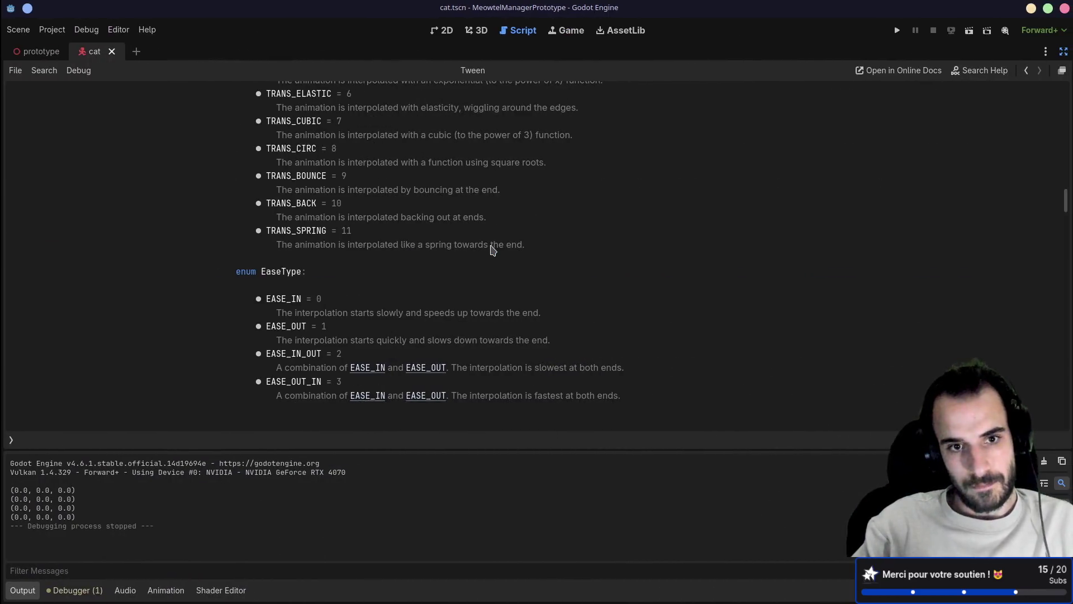
key(super+Left)
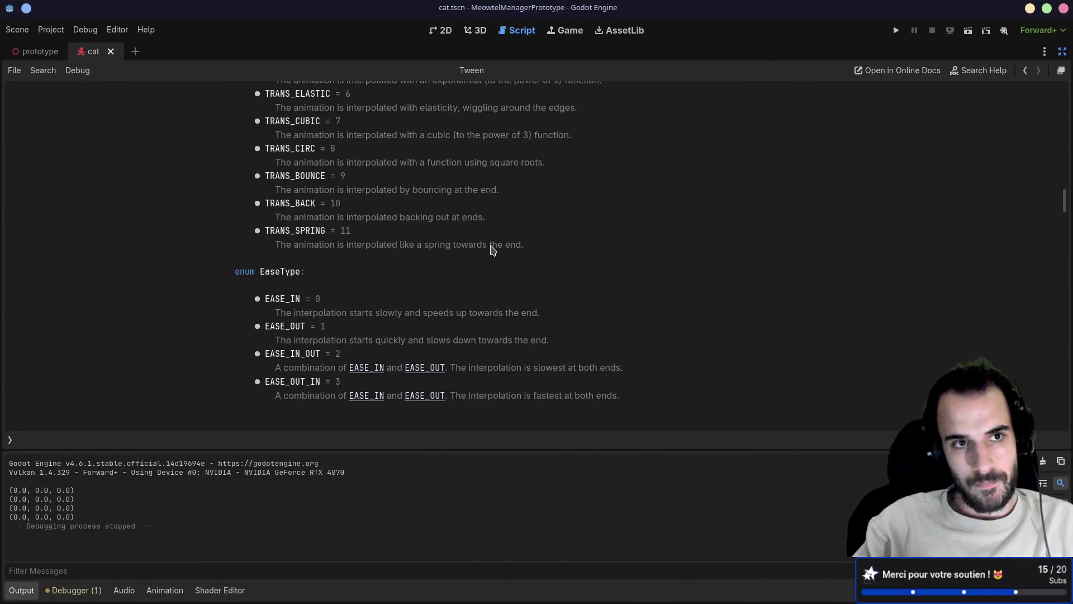
key(super+Left)
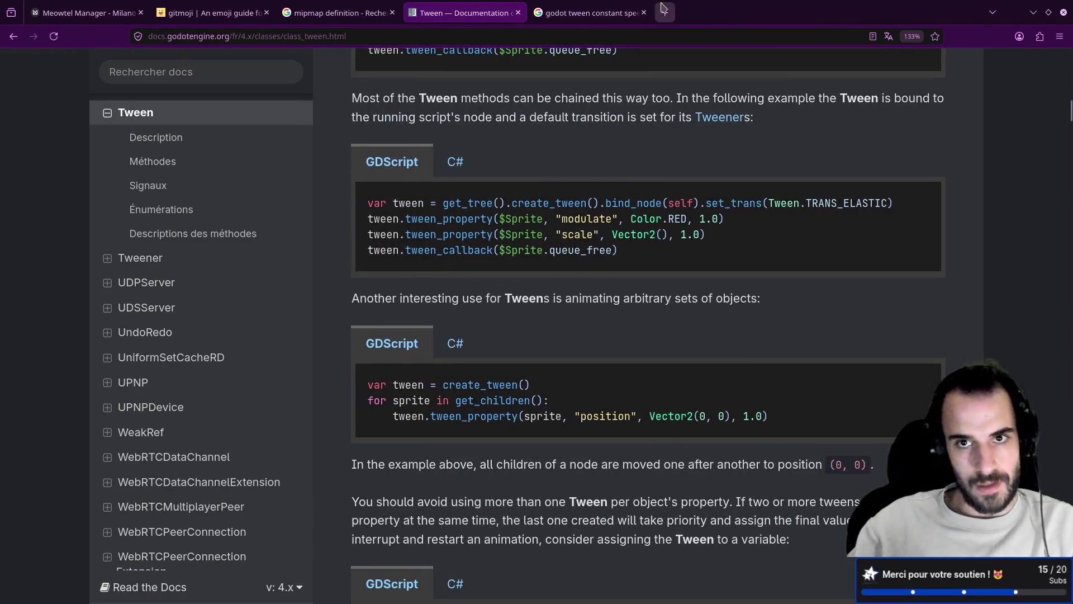
- Search 'godot tween wait' in a new tab, then refine it to 'godot tween wait between action'
click(667, 11)
text(godot )
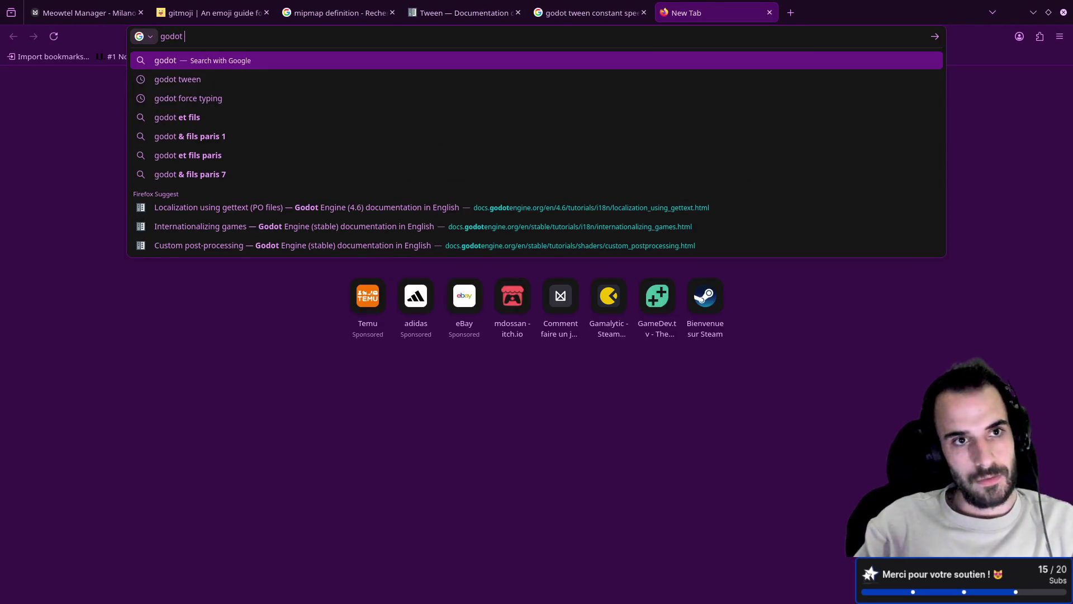
text(tween wait)
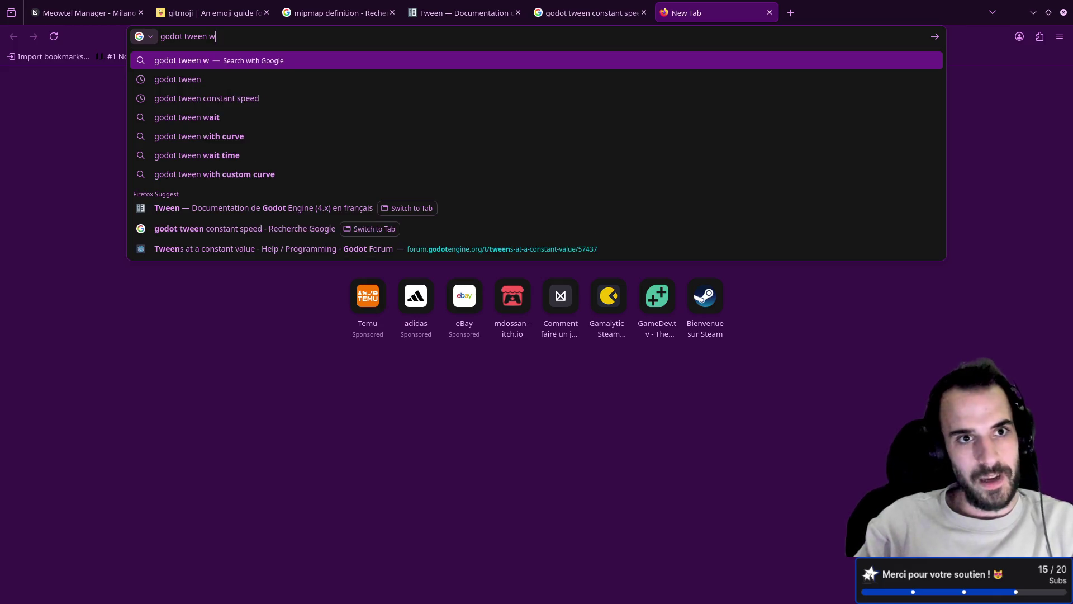
key(Return)
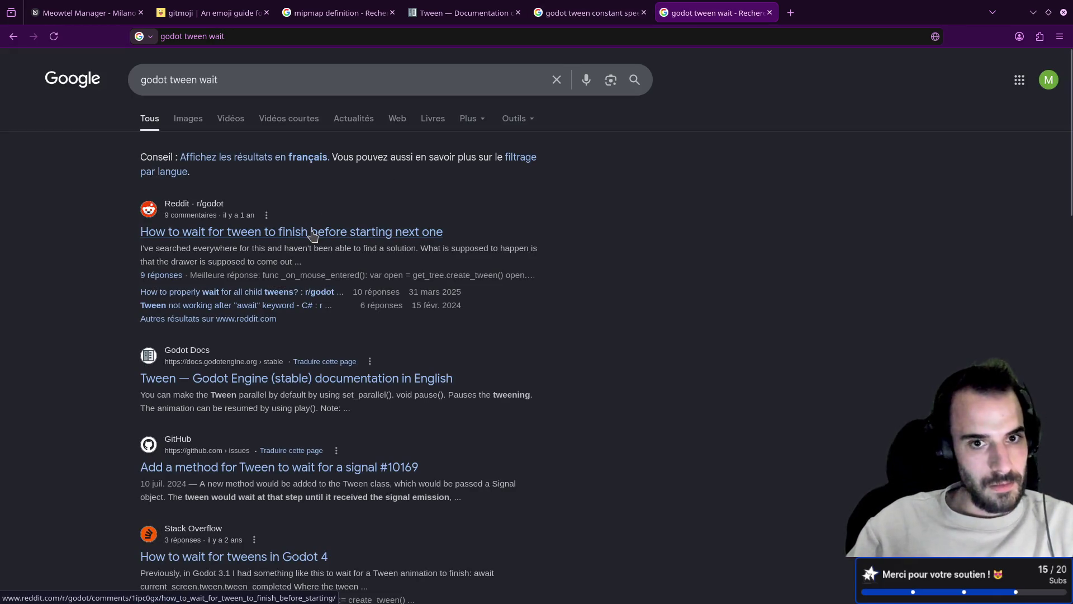
click(335, 80)
text(be)
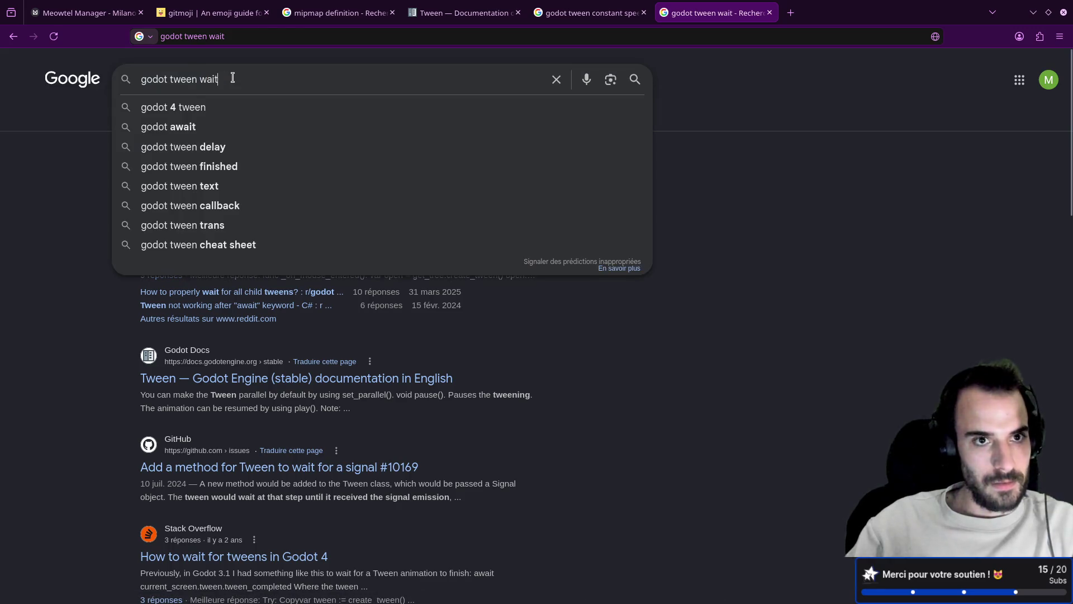
text(tw)
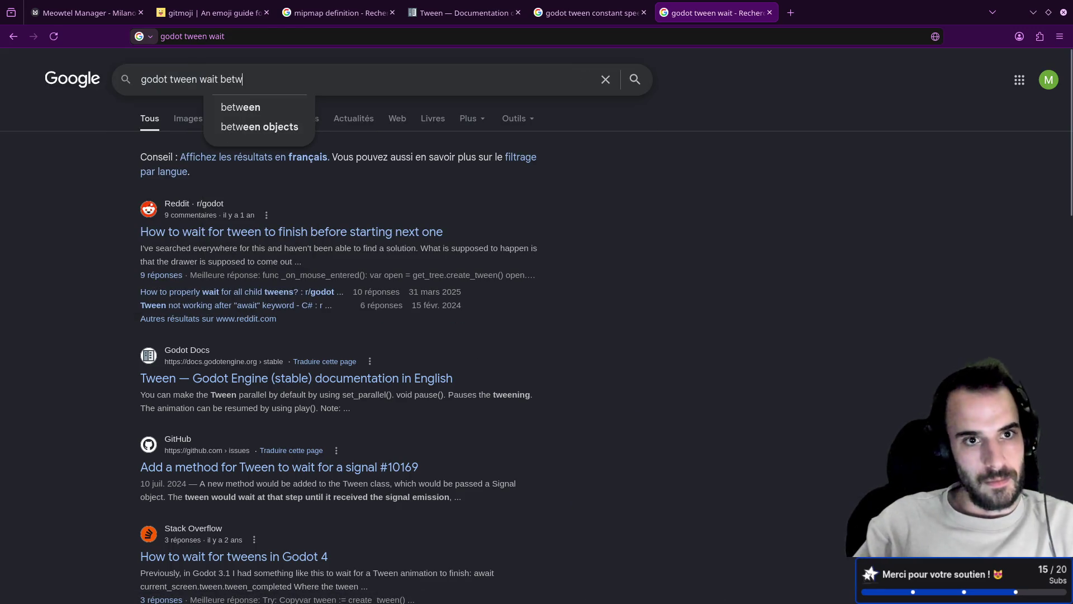
text(een action)
key(Return)
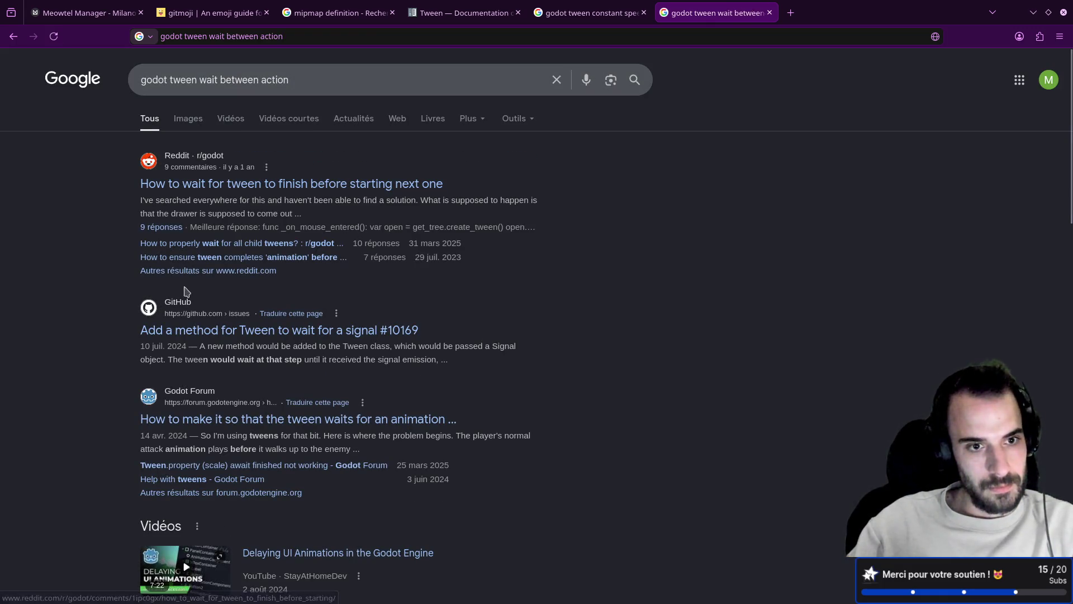
key(alt+Tab)
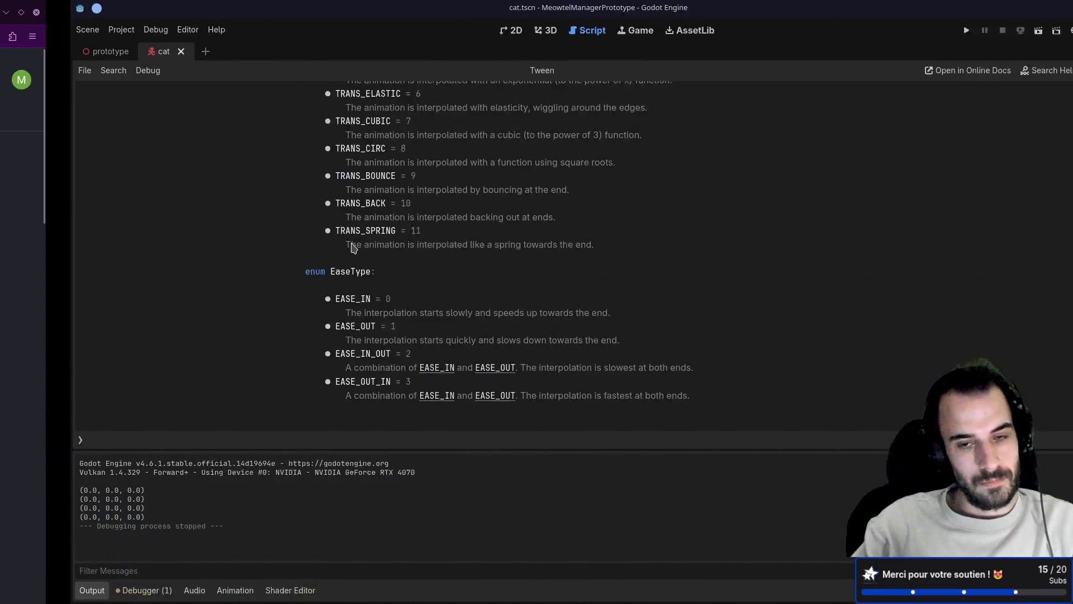
- Insert an unfinished 'tween.' line after line 20 of cat.gd and view the create_tween reference
key(alt+Left)
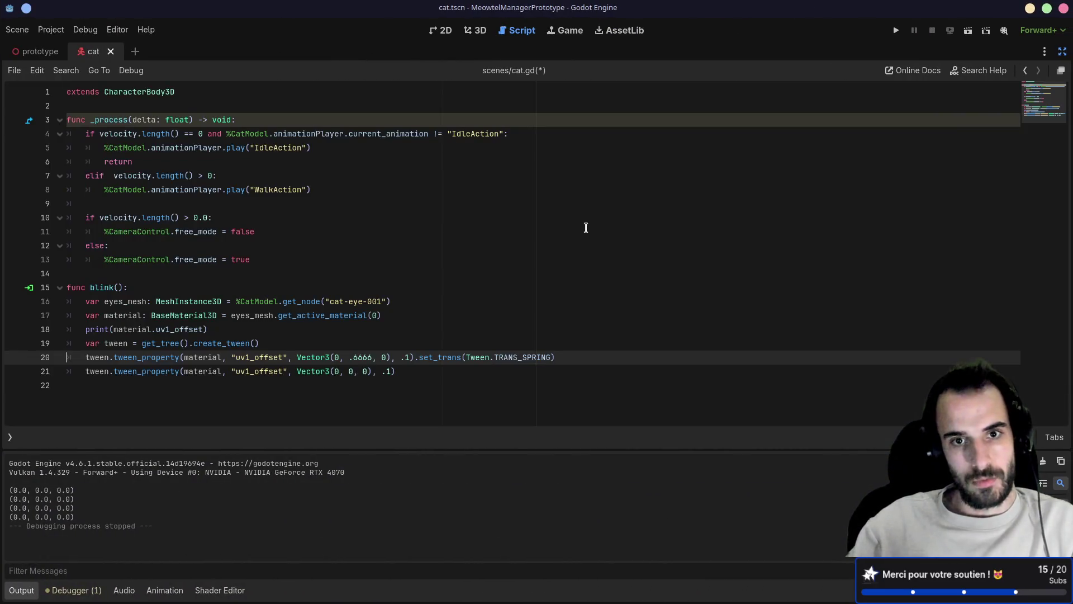
key(Return)
text(tw)
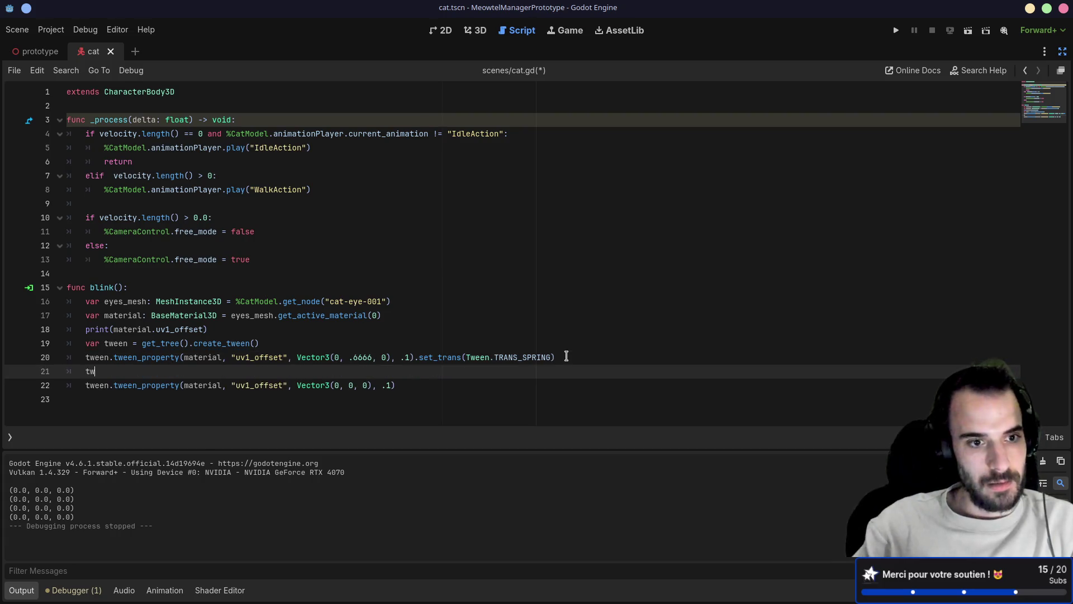
text(een.)
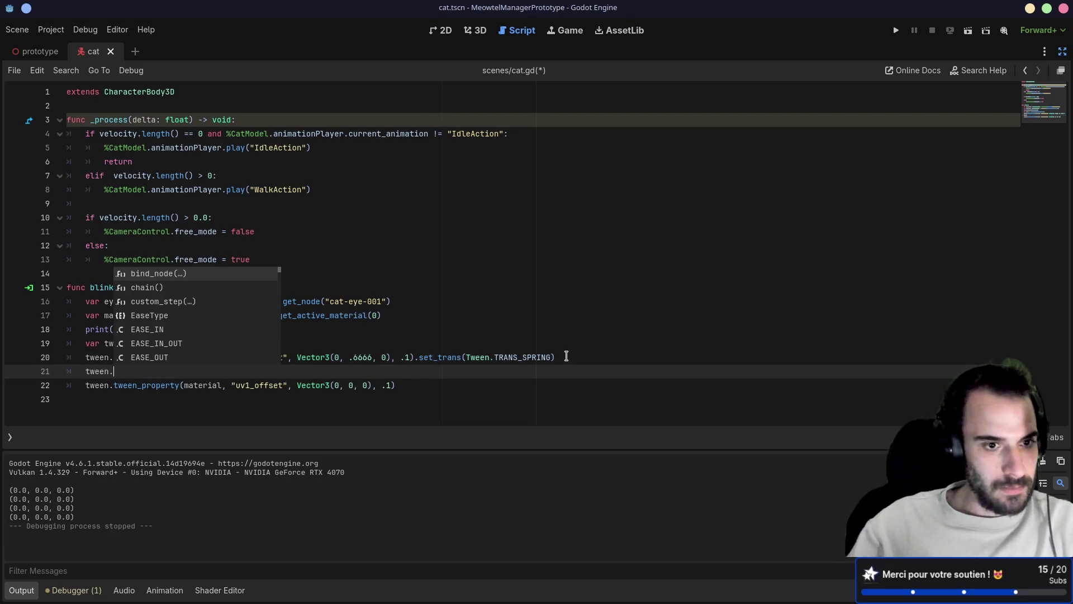
key(Escape)
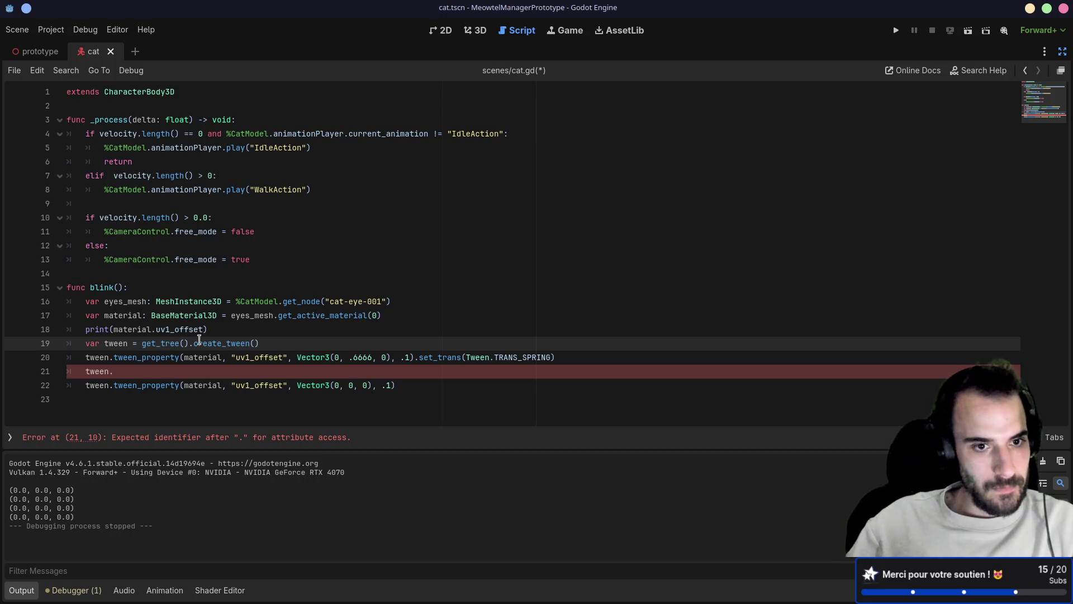
ctrl+click(234, 343)
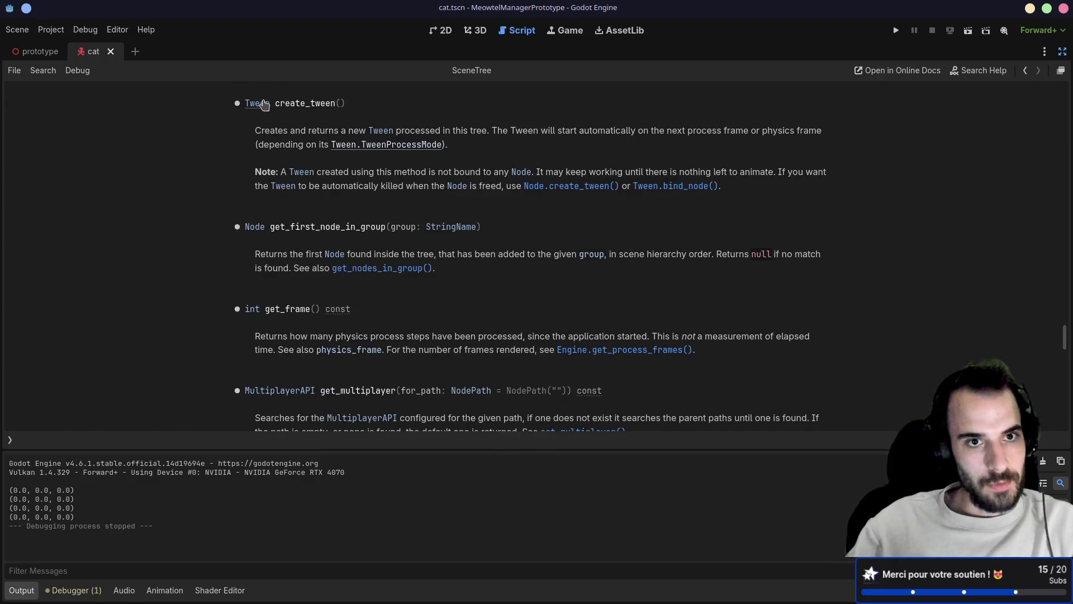
- Open the Tween class reference and scroll through its Methods section
click(258, 104)
click(11, 441)
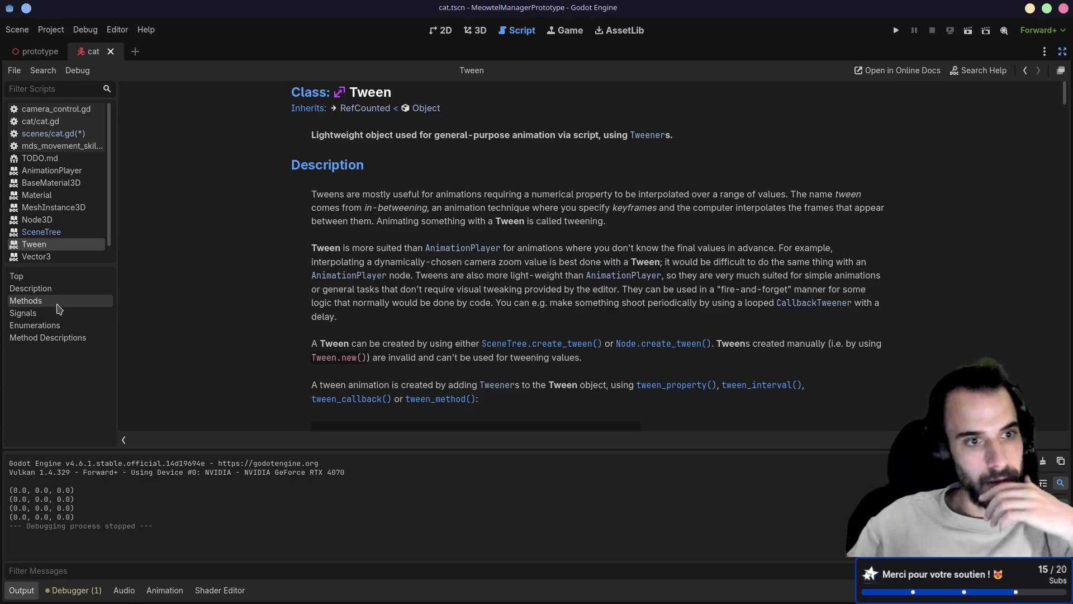
click(26, 301)
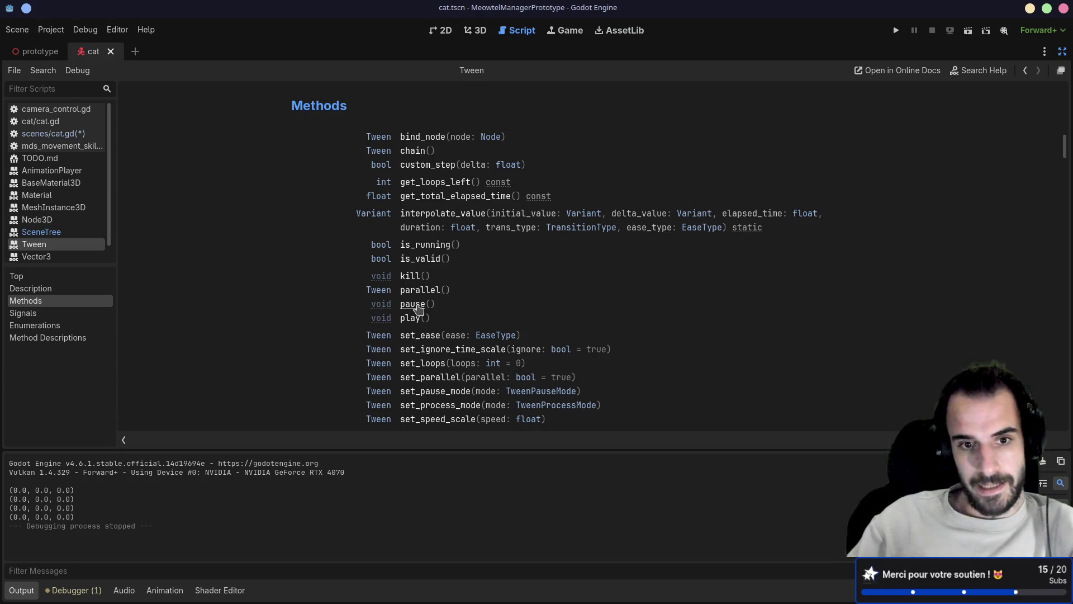
scroll(419, 309, down, 1)
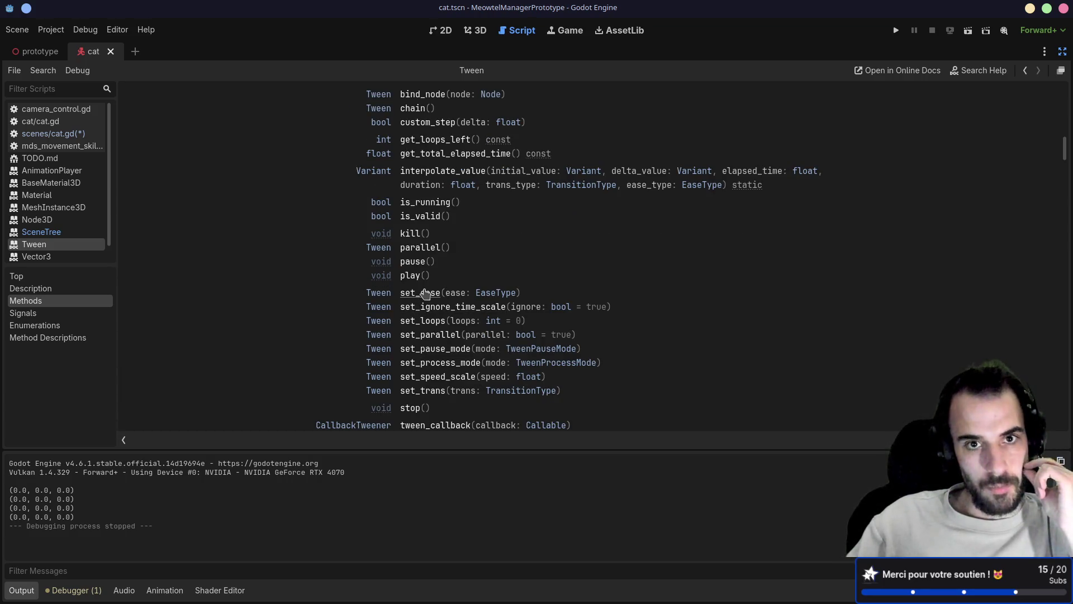
scroll(426, 288, down, 1)
scroll(426, 277, up, 6)
scroll(426, 266, up, 15)
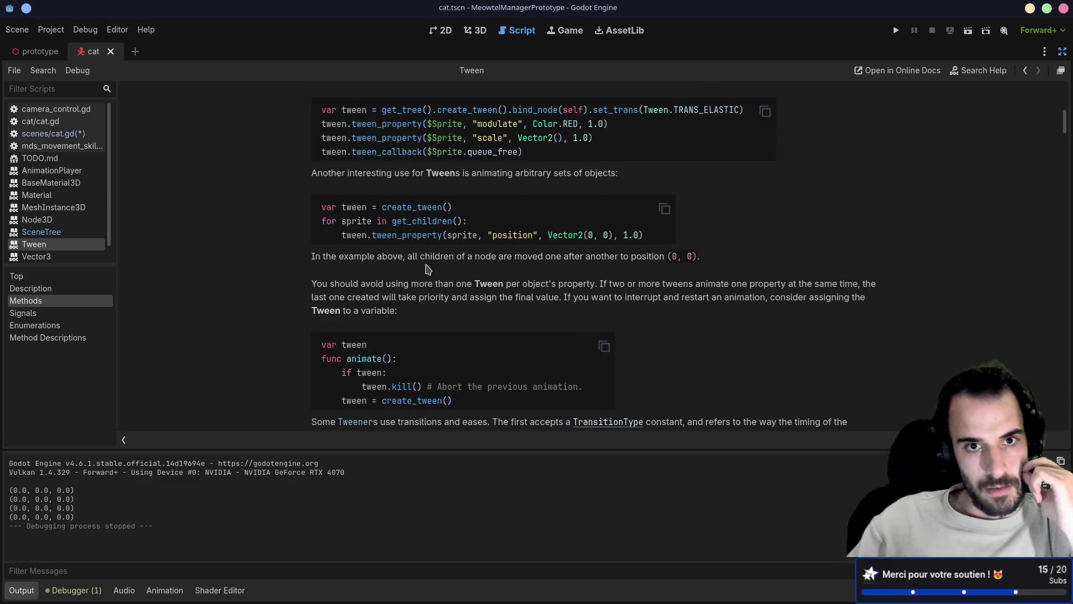
scroll(426, 268, down, 5)
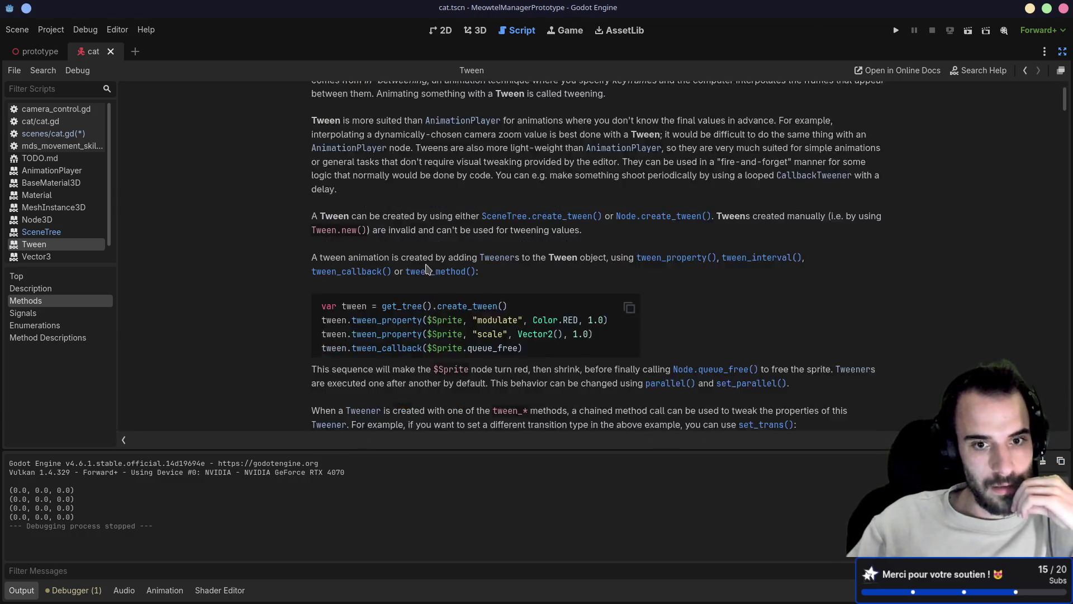
scroll(426, 268, down, 15)
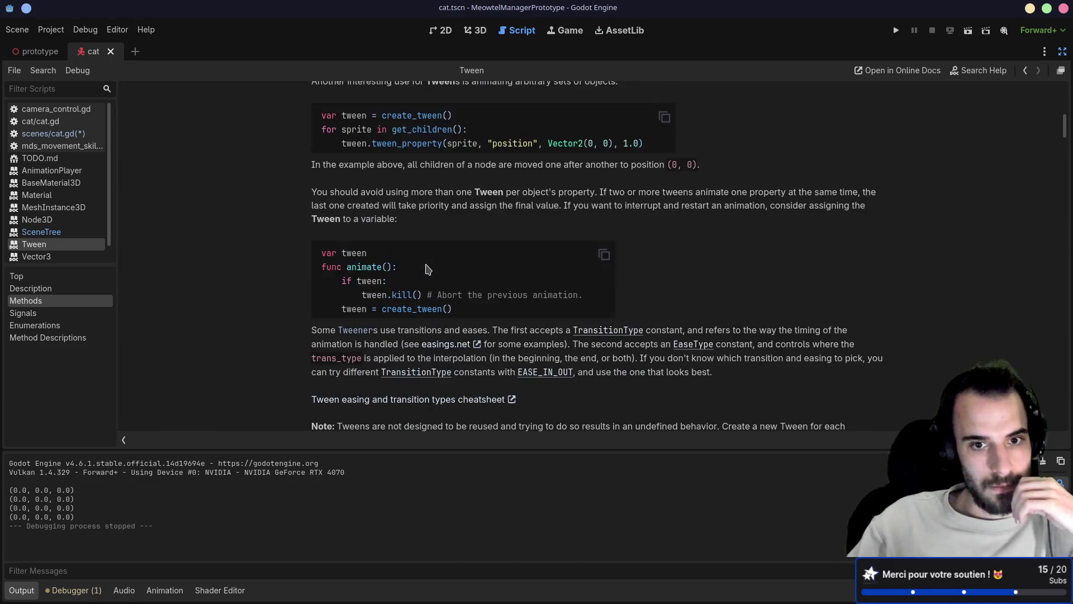
scroll(426, 268, down, 2)
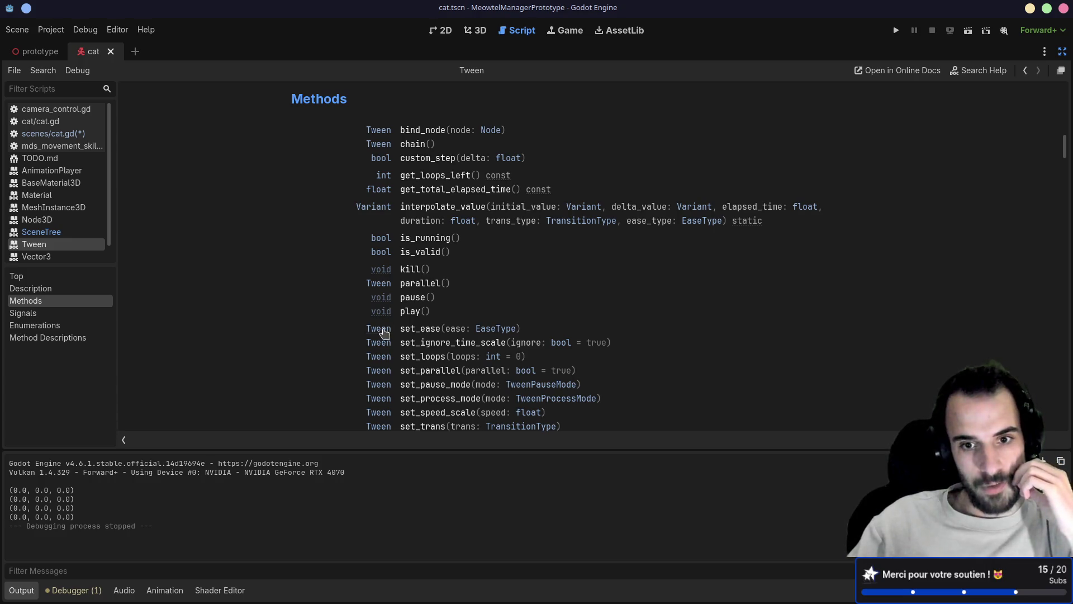
scroll(386, 331, down, 2)
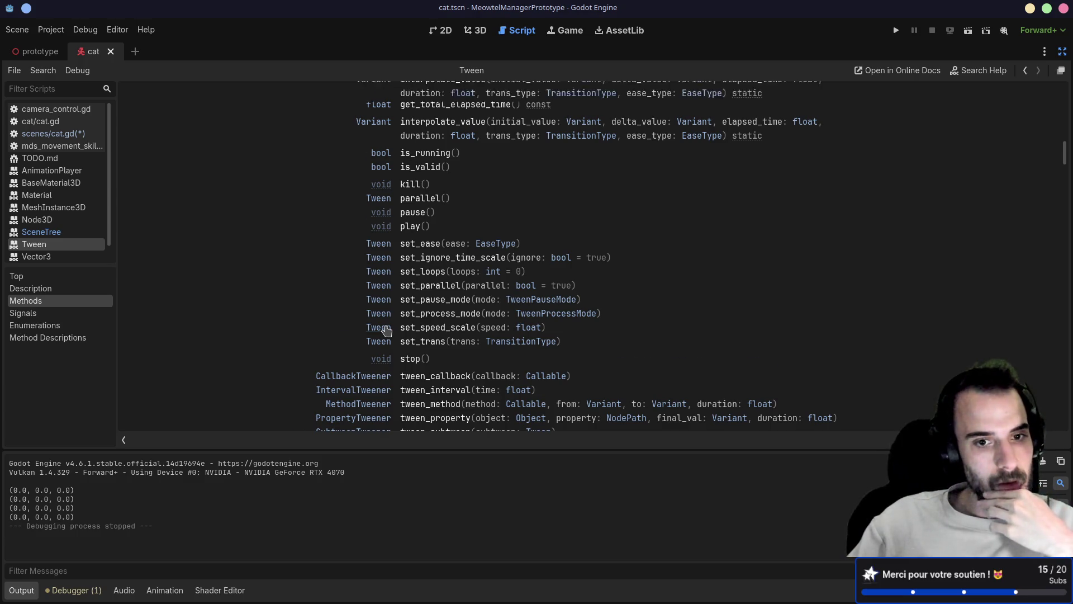
scroll(386, 331, down, 2)
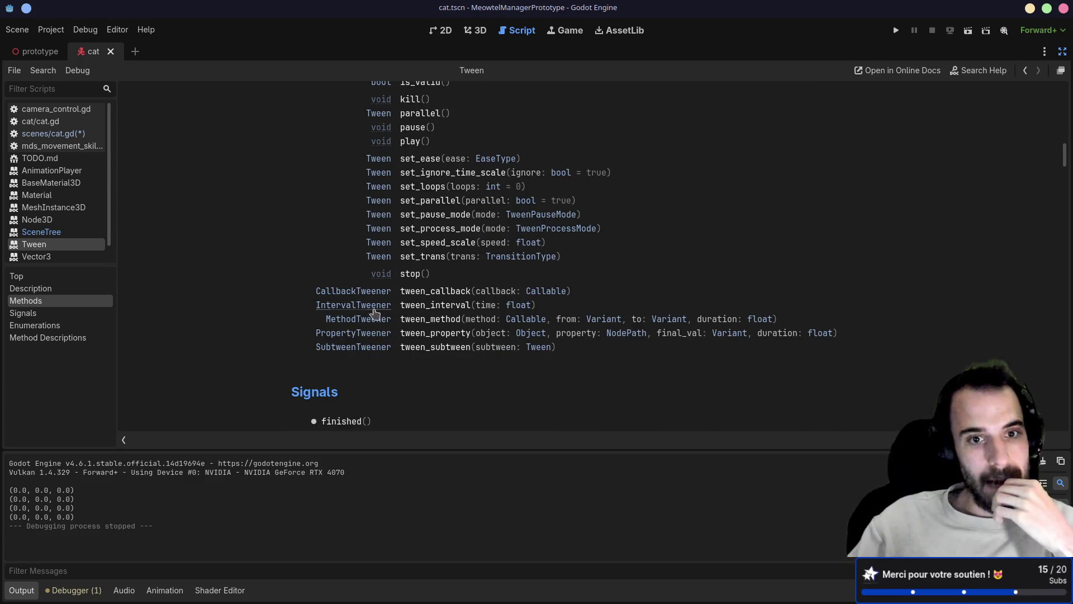
- Read the CallbackTweener page and the TransitionType enum, then go back to the SceneTree help
click(373, 295)
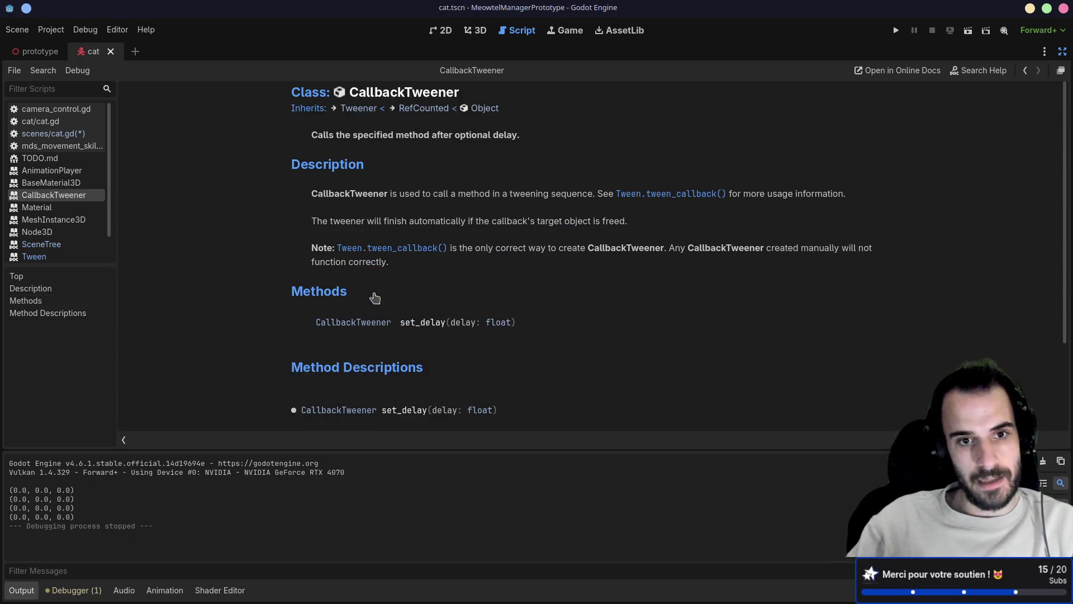
scroll(410, 287, down, 3)
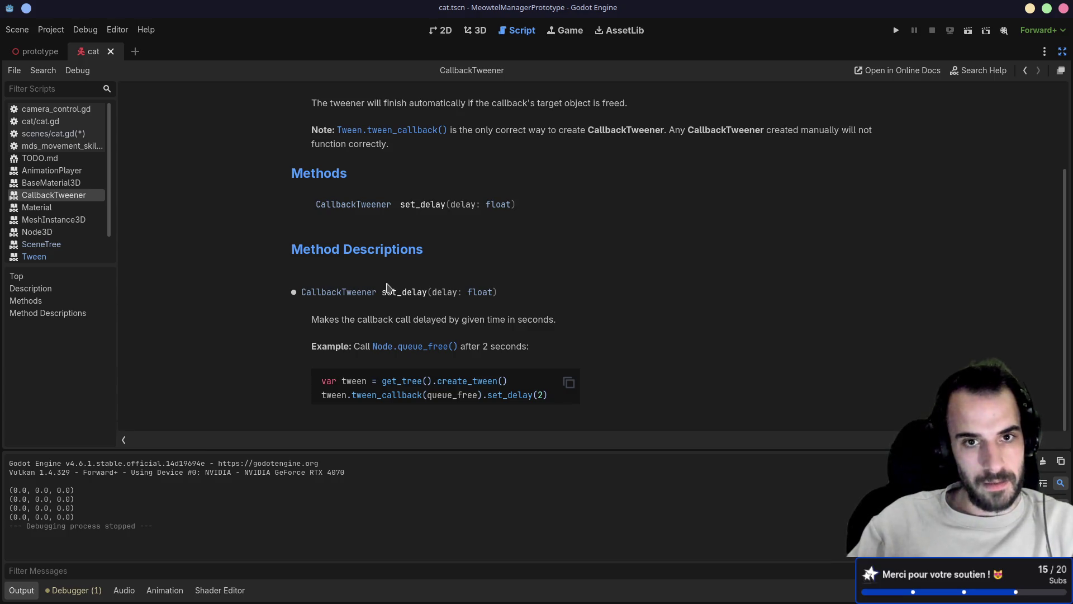
key(alt+Left)
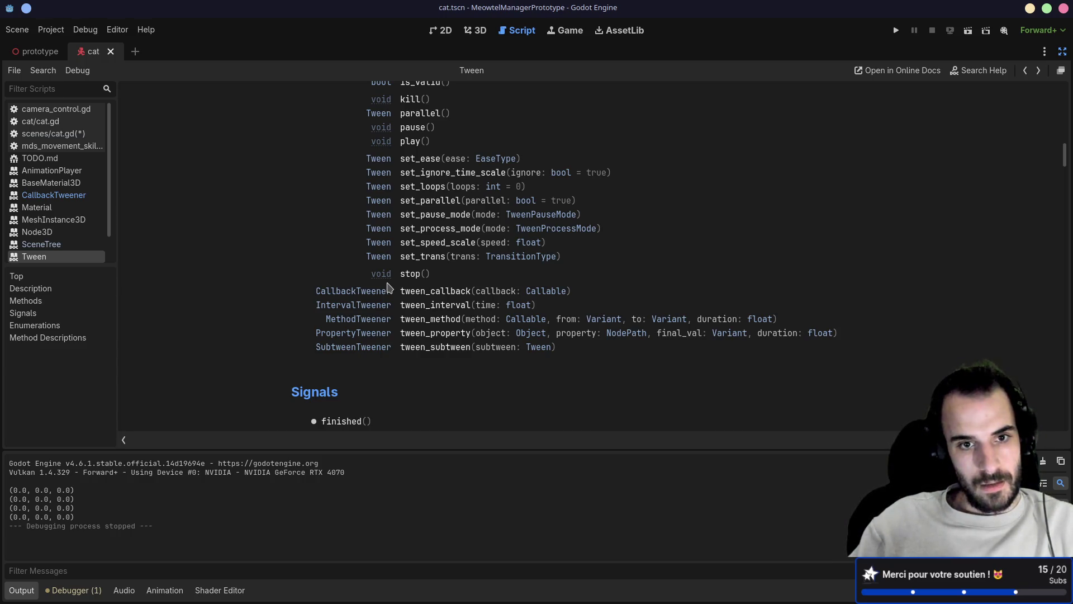
scroll(389, 286, up, 3)
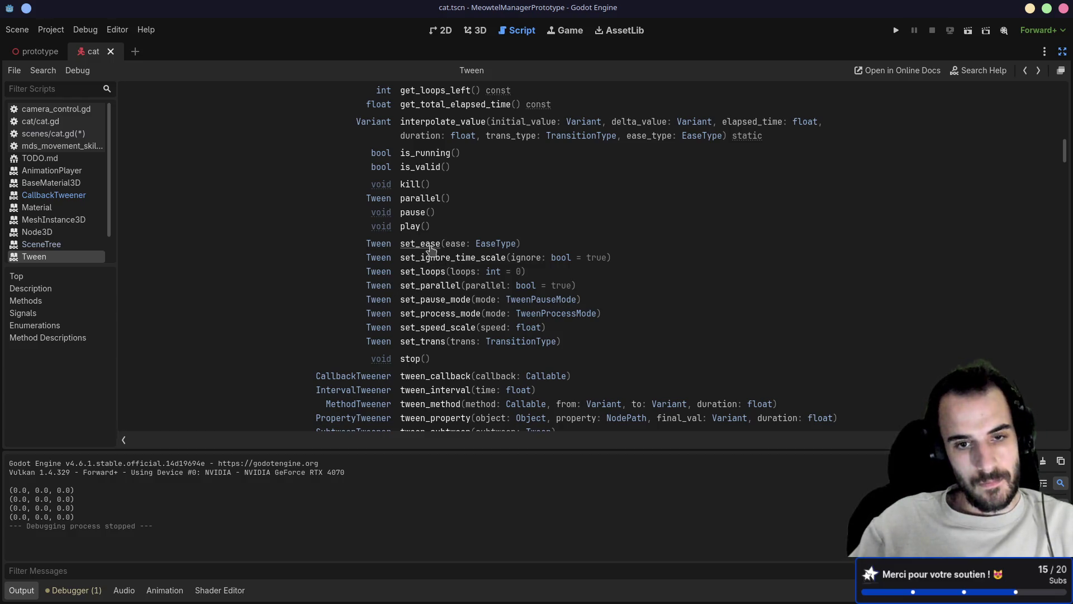
click(511, 342)
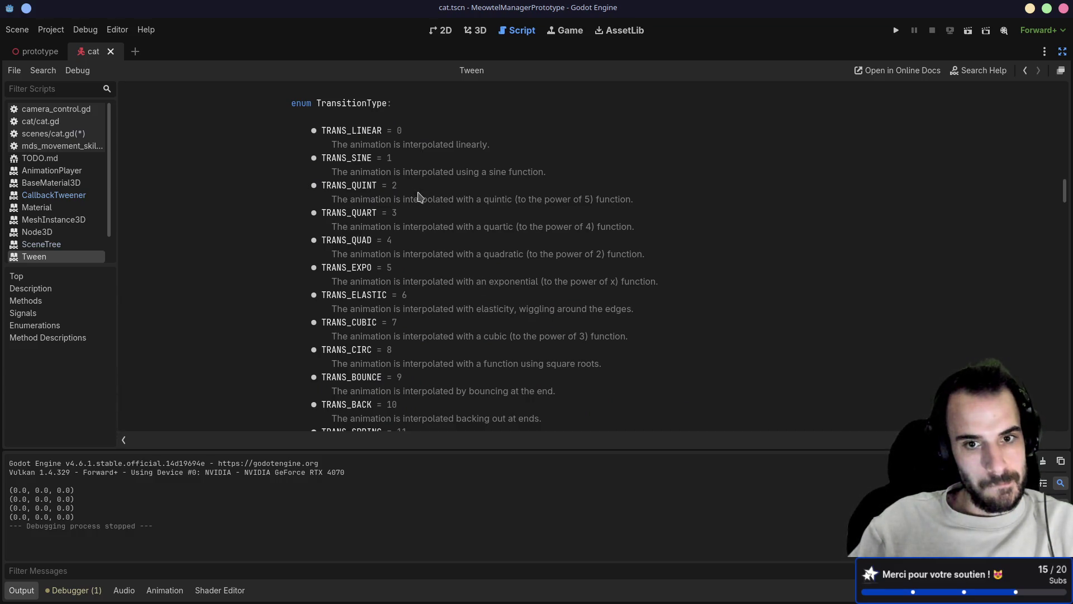
scroll(419, 195, down, 3)
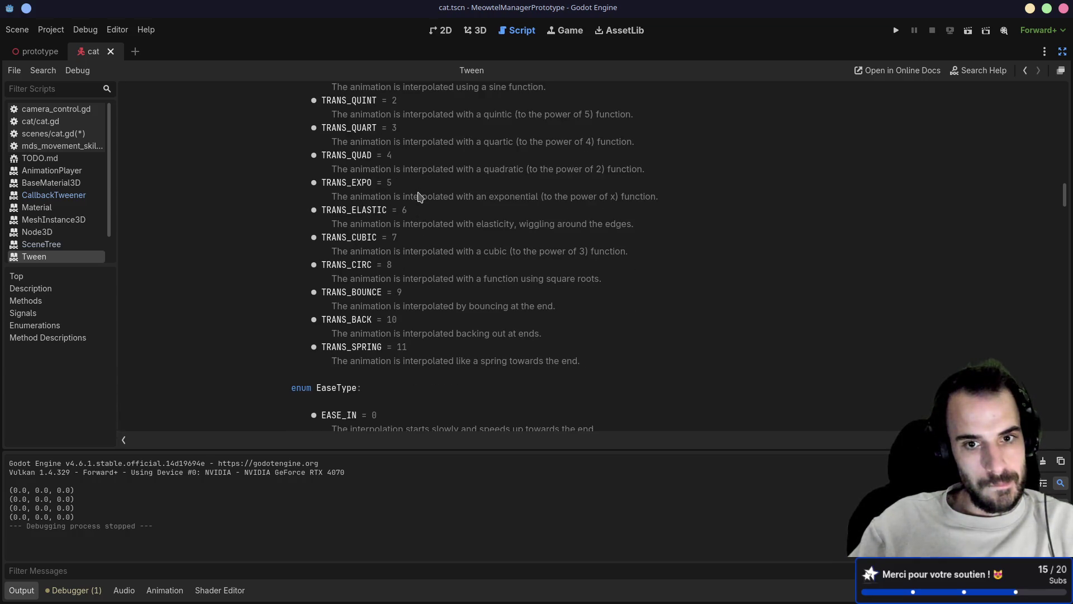
scroll(420, 197, down, 2)
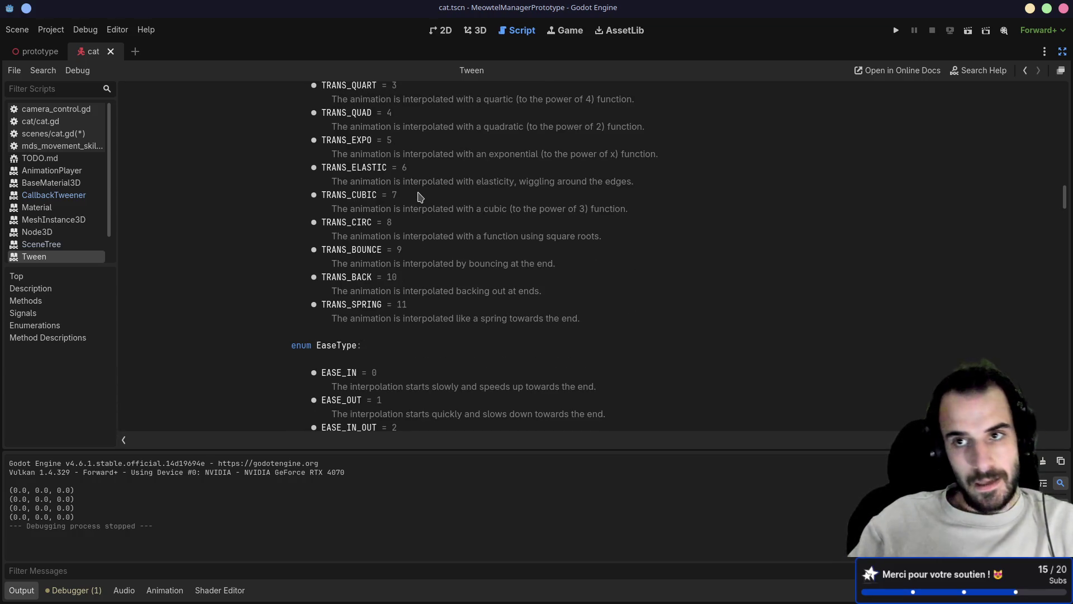
mouse_move(41, 54)
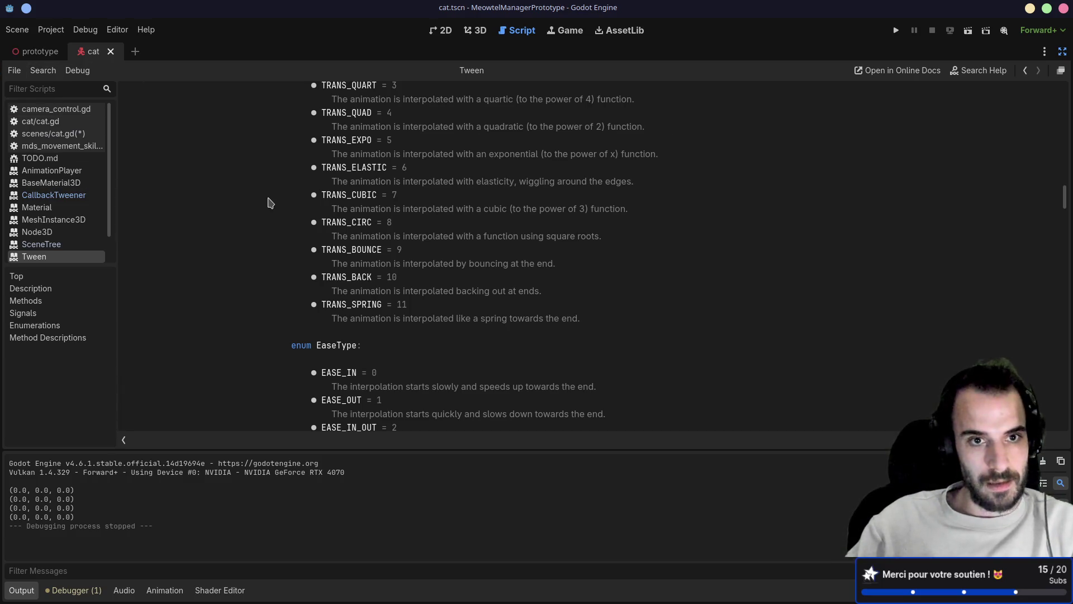
key(alt+Left)
key(alt+Left)
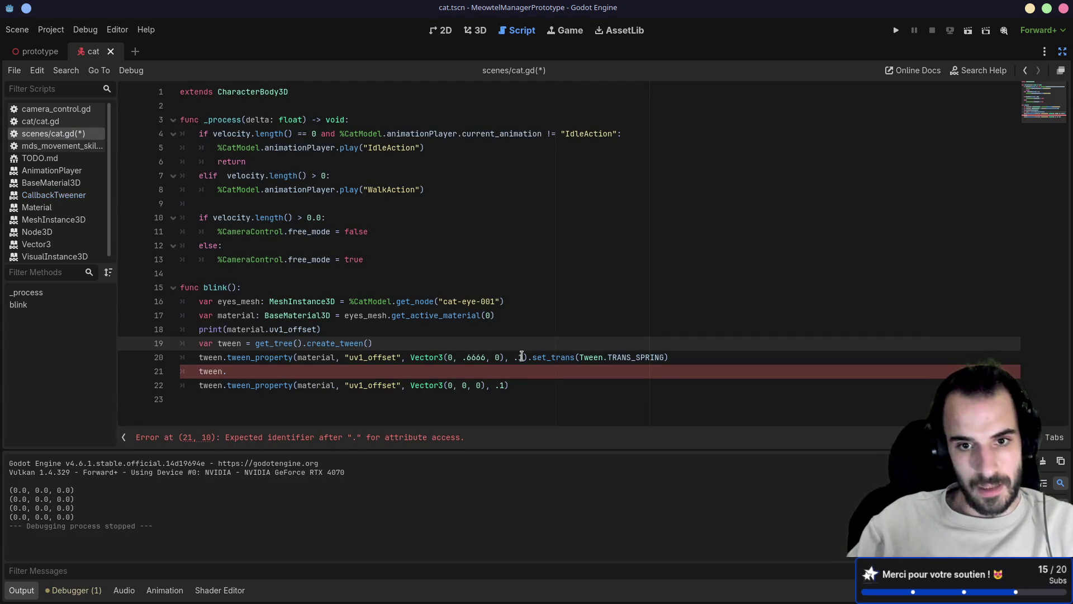
- Set line 20's tween duration to 0, remove the unfinished tween line and the TRANS_SPRING set_trans call
click(519, 357)
key(Delete)
key(BackSpace)
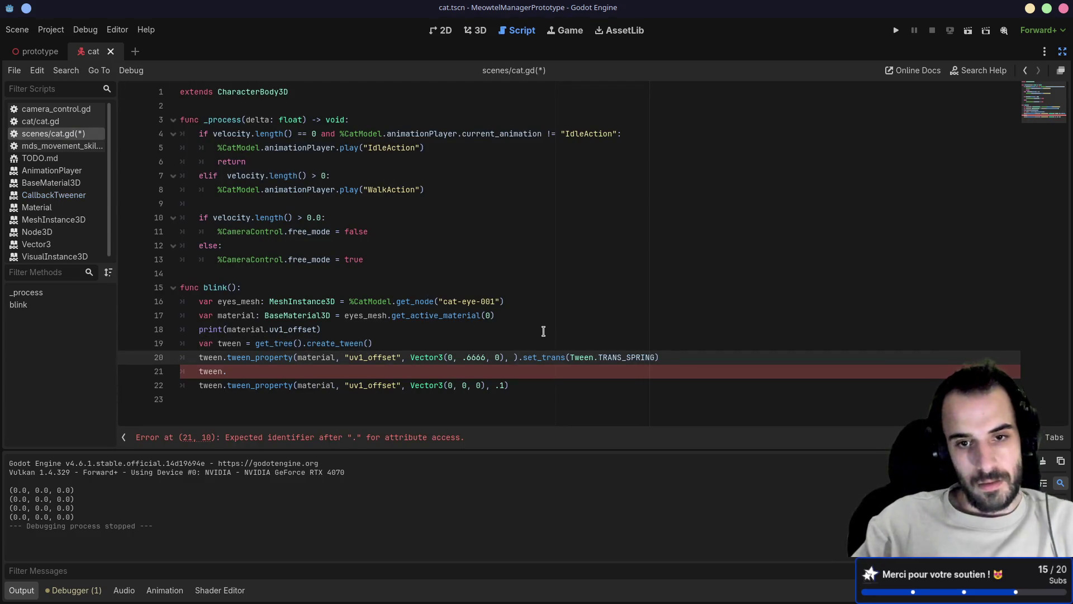
text(0)
click(675, 357)
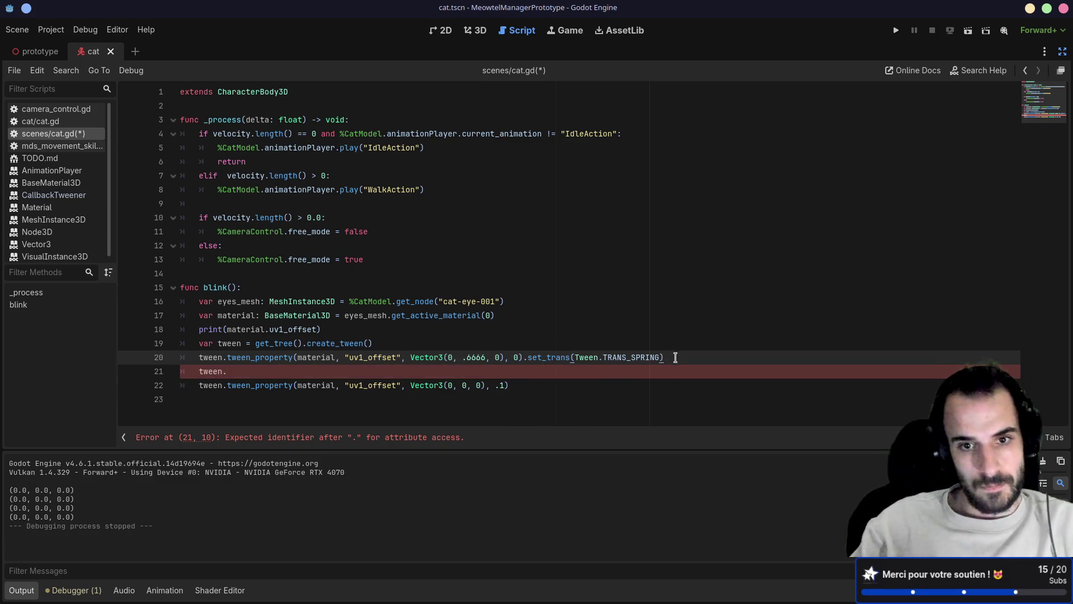
key(Down)
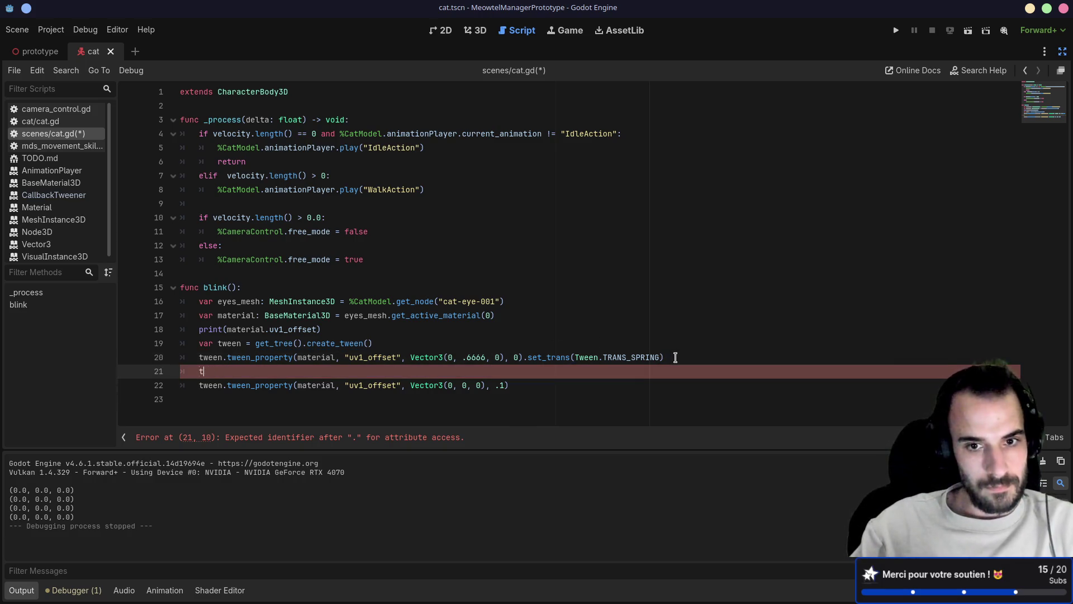
key(BackSpace)
key(BackSpace)
key(BackSpace)
key(Down)
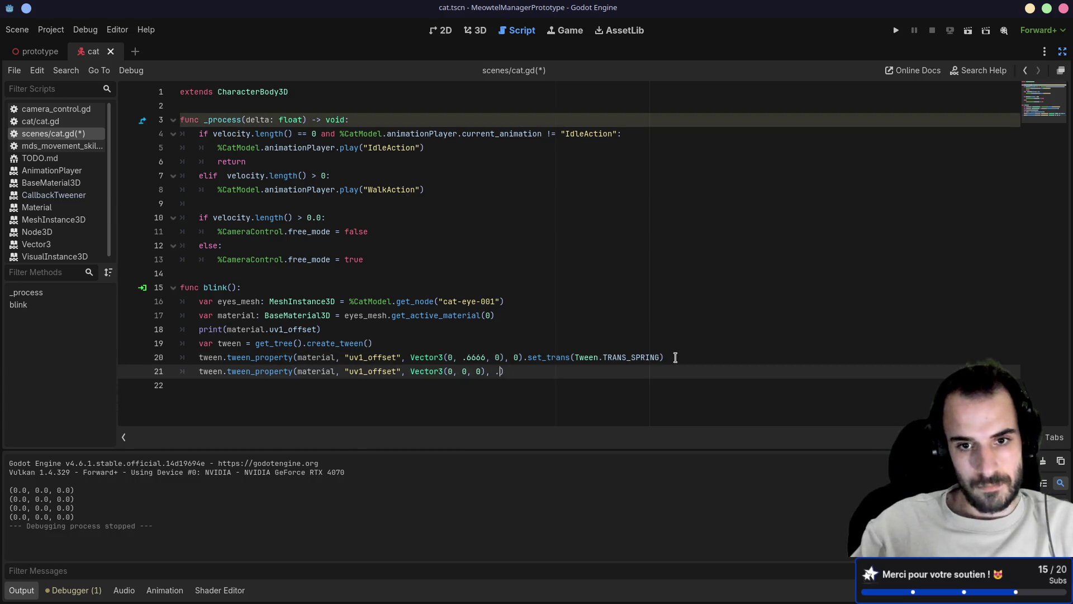
mouse_move(524, 358)
mouse_down()
mouse_move(674, 346)
mouse_move(690, 355)
mouse_move(527, 357)
mouse_up()
key(BackSpace)
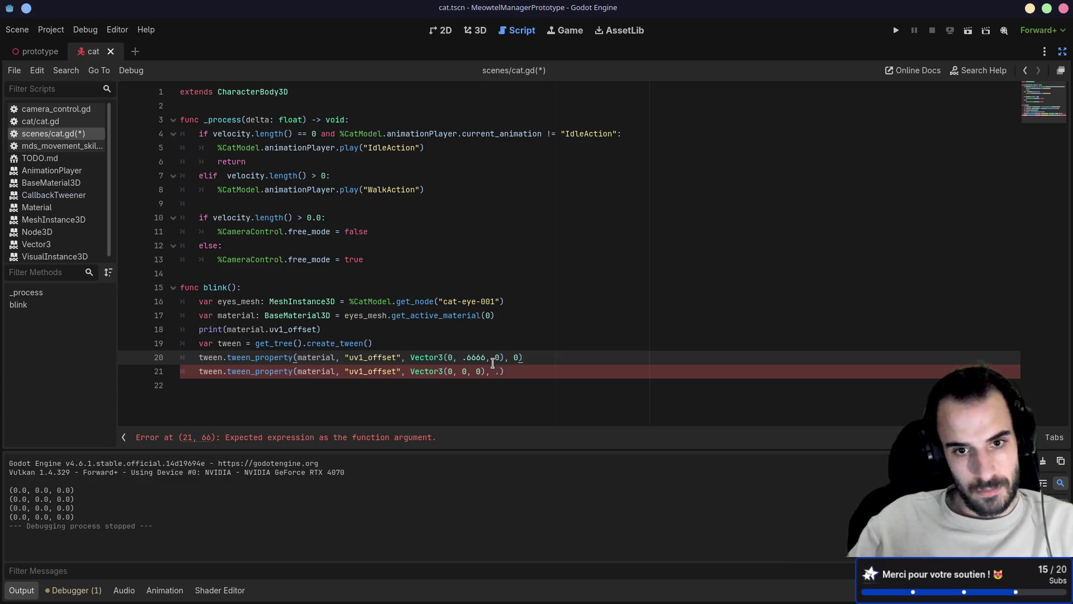
- Make line 20's offset .3333 and add a copy with offset .6666 and .set_delay(.1)
double_click(480, 357)
text(3333)
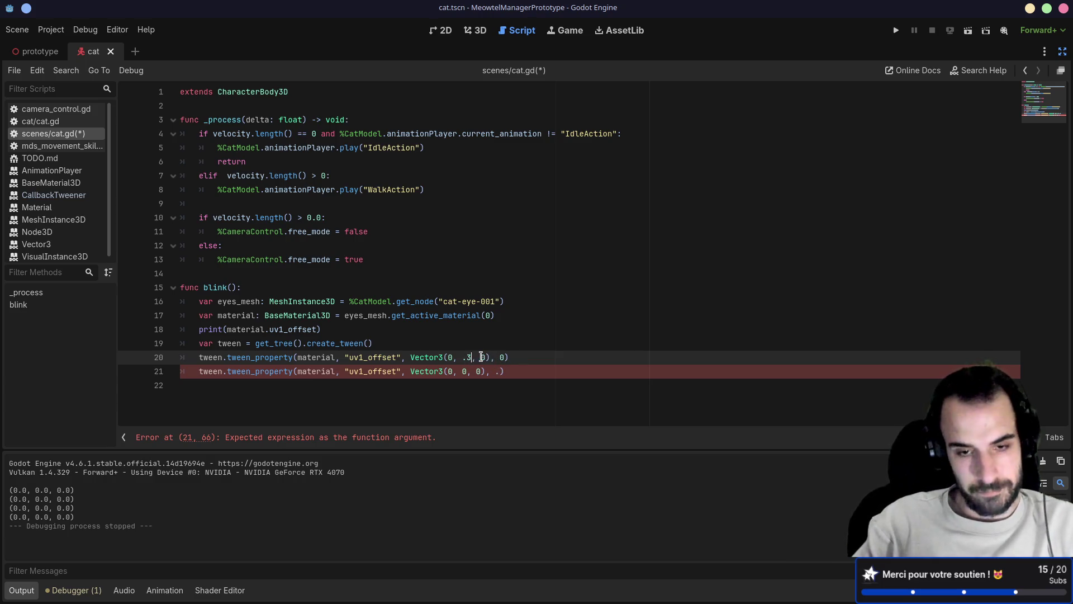
drag(534, 354, 540, 342)
key(ctrl+c)
key(Right)
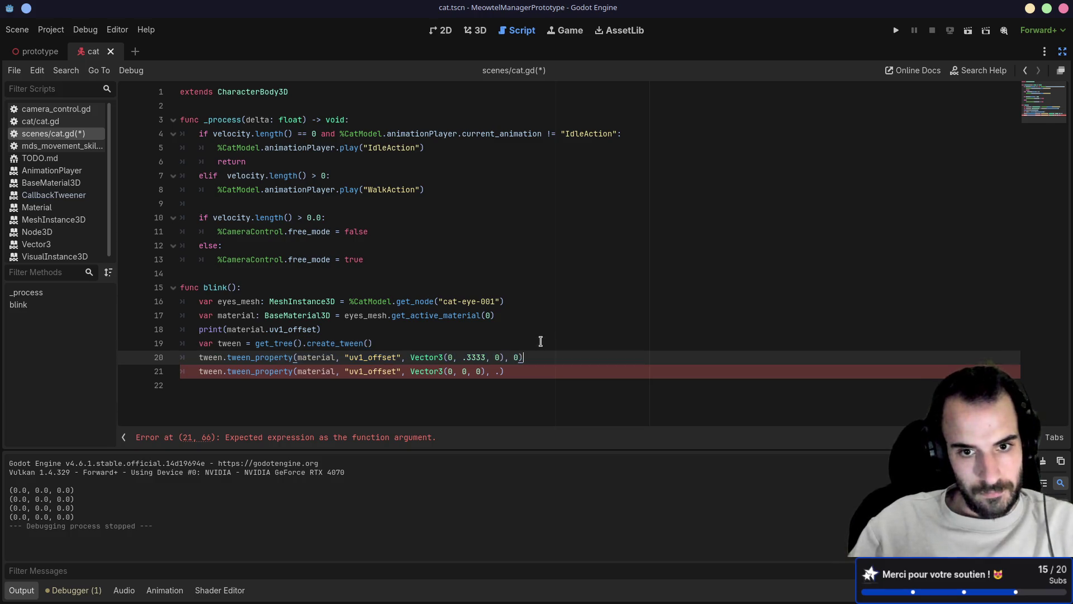
key(ctrl+v)
double_click(478, 372)
text(6666)
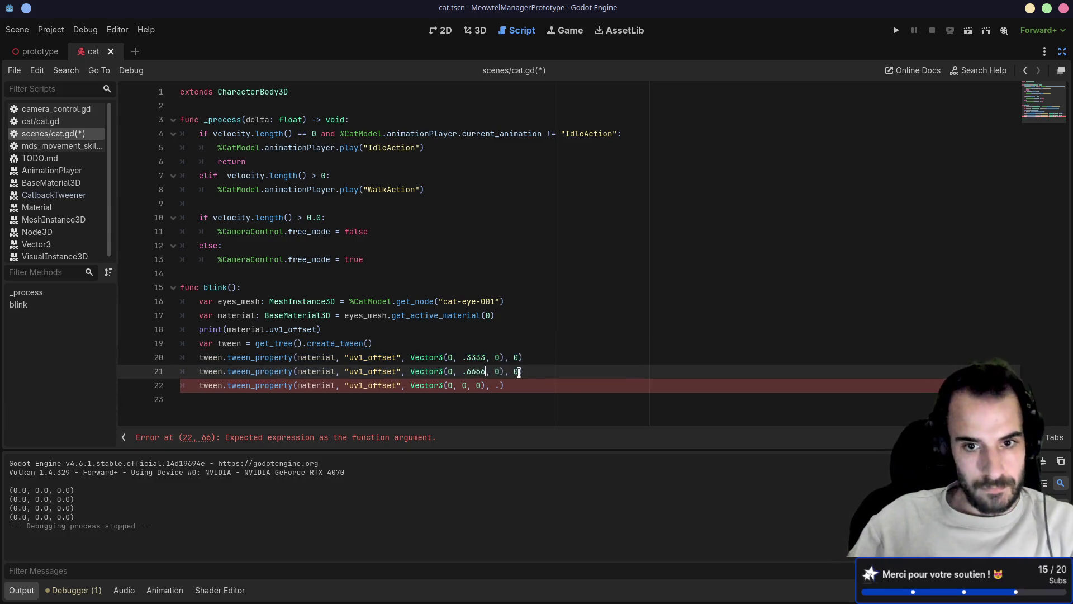
click(538, 373)
text(.set_de)
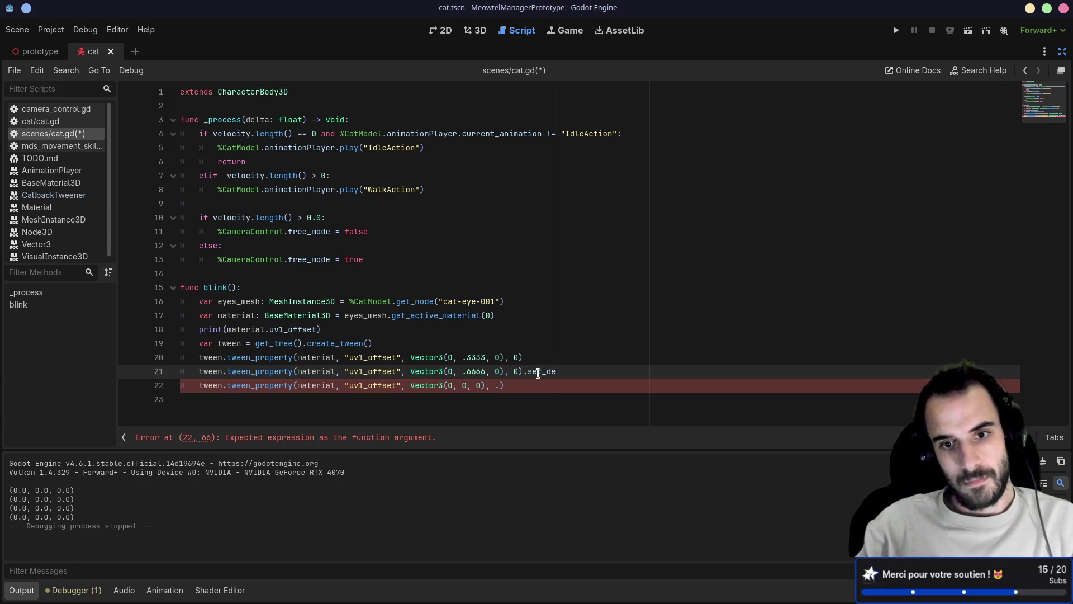
key(Return)
text(.1)
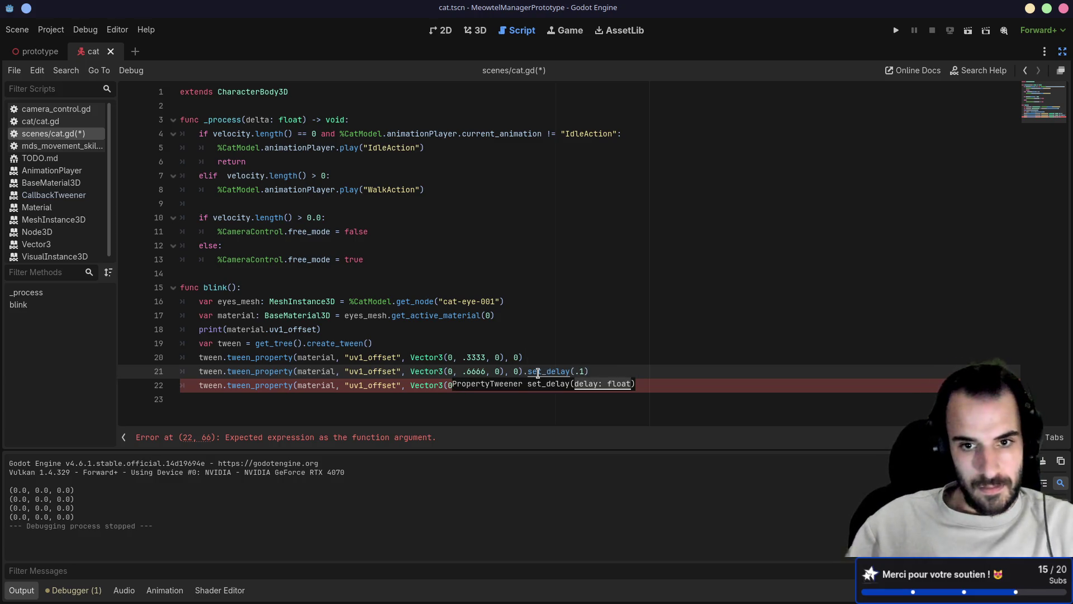
key(ctrl+s)
- Add delayed .3333 and 0 offset lines, delete the old final tween line, and run the game
click(543, 353)
drag(605, 374, 609, 361)
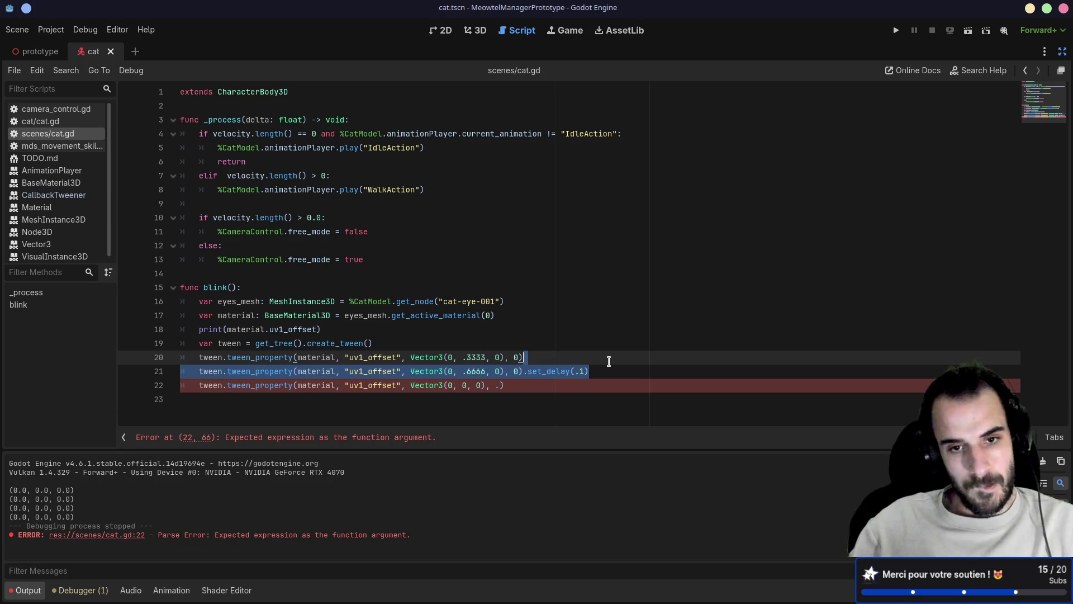
key(ctrl+shift+d)
double_click(476, 385)
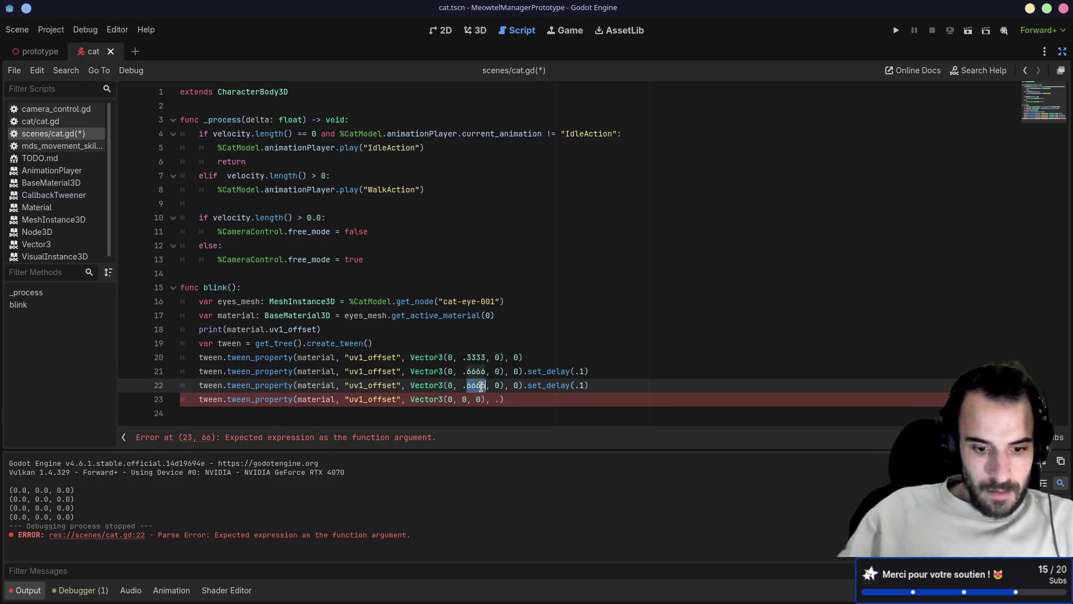
text(3333)
drag(615, 386, 622, 372)
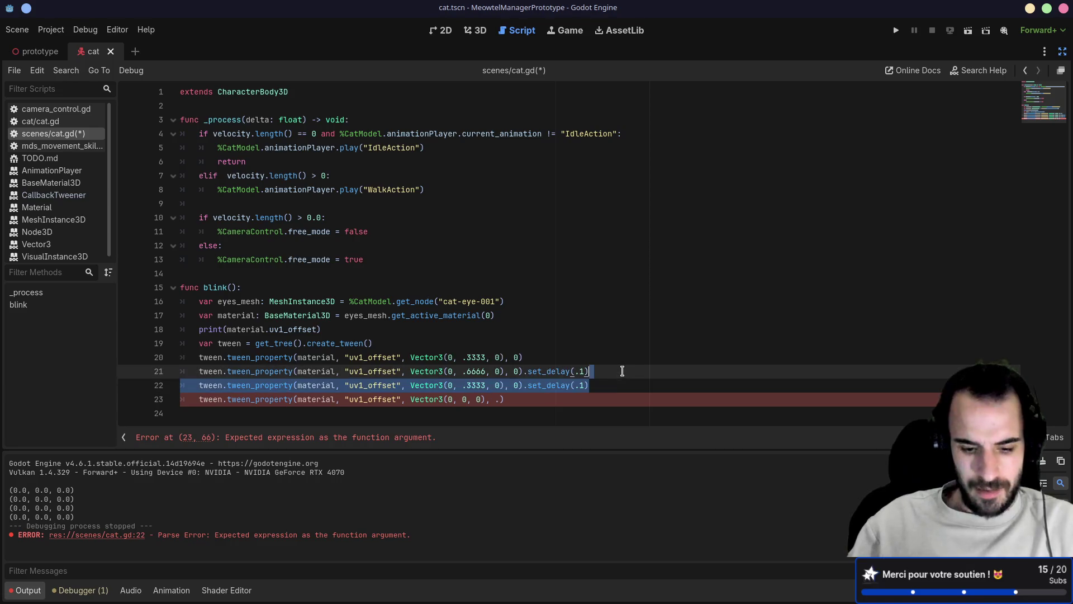
key(ctrl+shift+d)
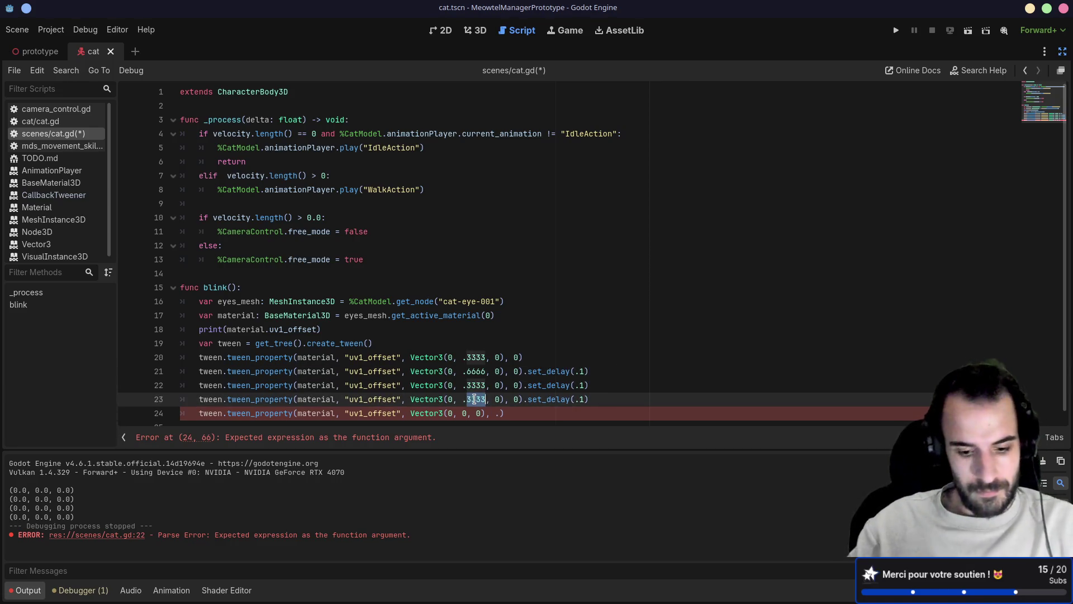
text(0)
key(ctrl+s)
drag(612, 398, 610, 404)
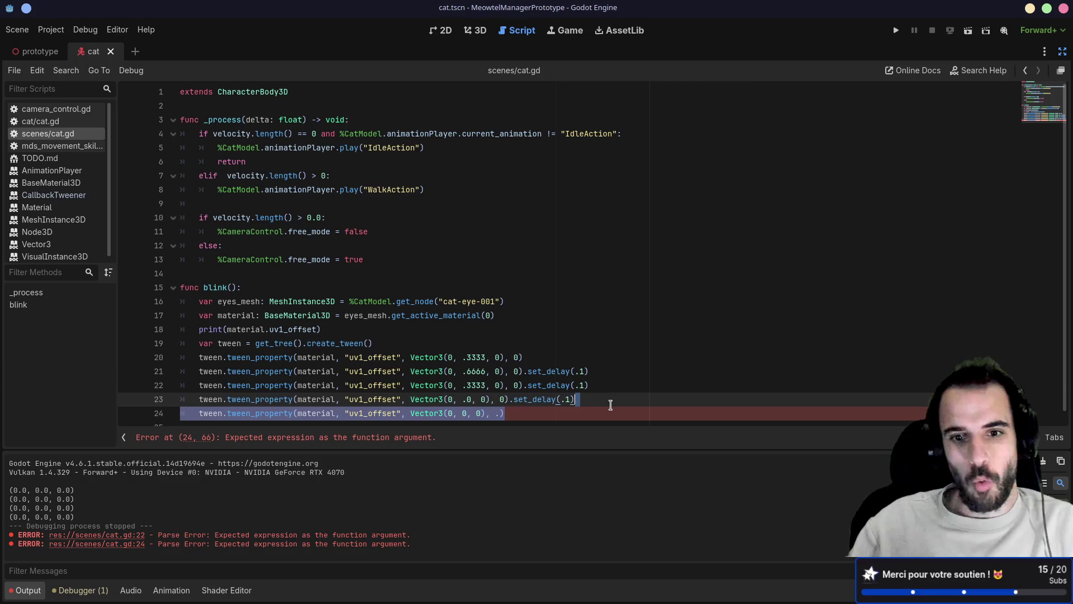
key(BackSpace)
key(F5)
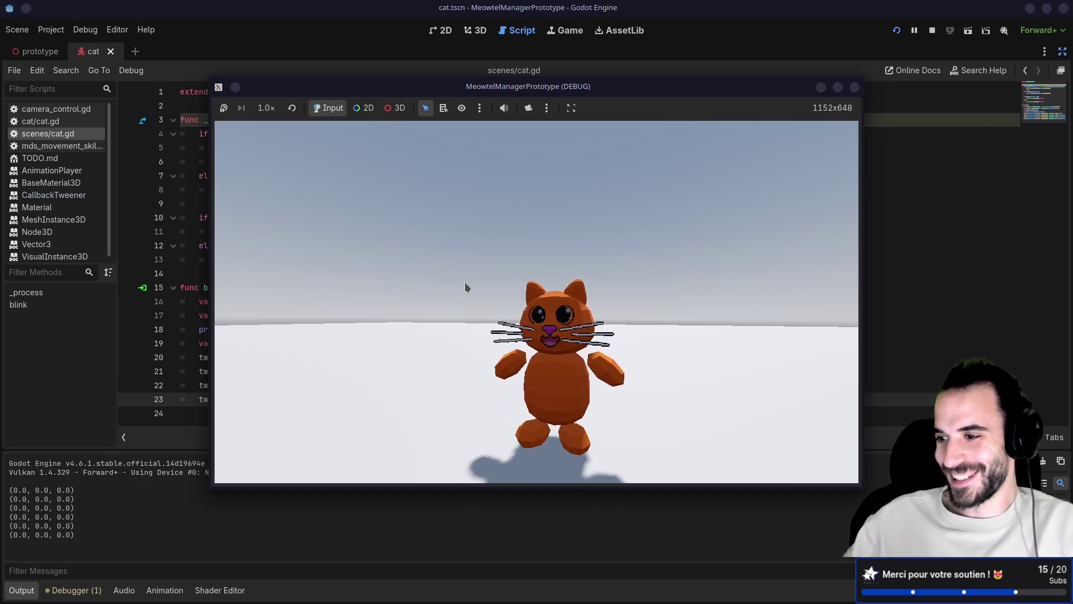
- Orbit the game camera behind and above the running cat to watch its eyes blink
mouse_move(461, 281)
mouse_down()
mouse_move(371, 290)
mouse_move(509, 301)
mouse_move(401, 300)
mouse_up()
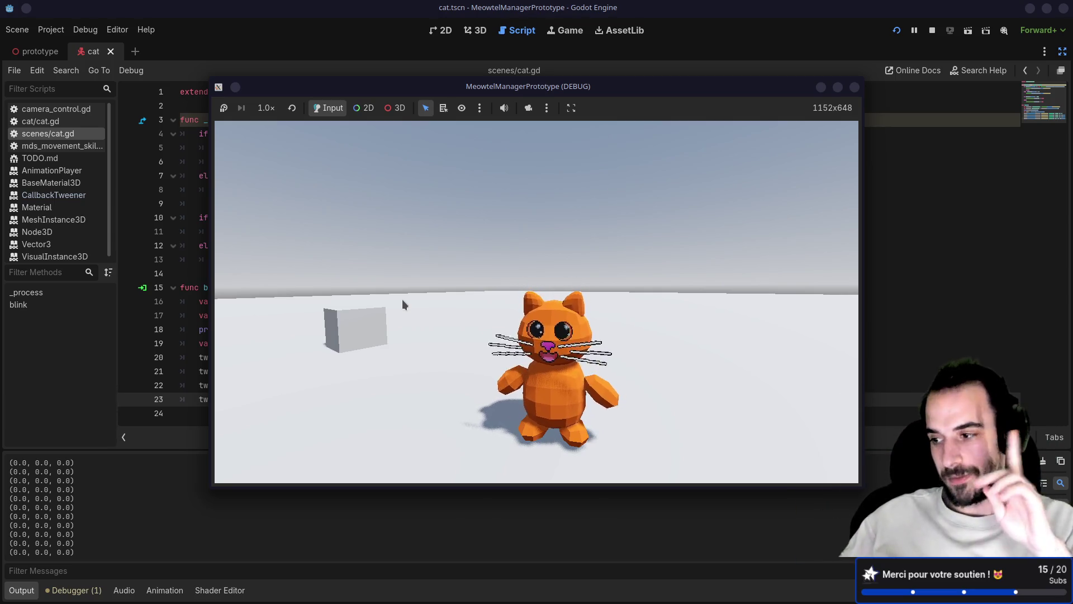
drag(401, 300, 424, 297)
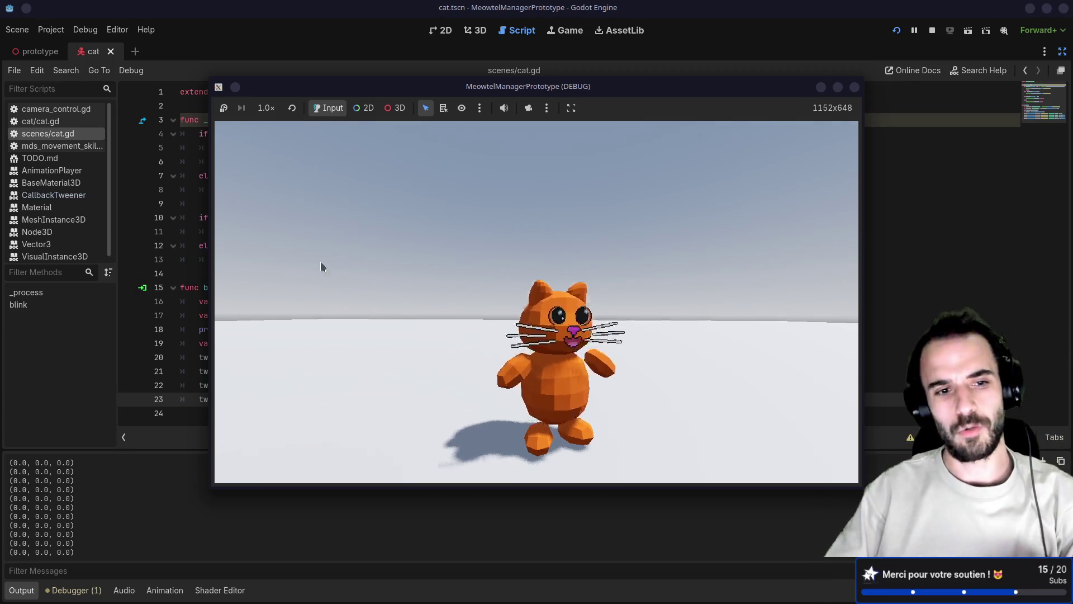
drag(320, 260, 167, 295)
click(168, 295)
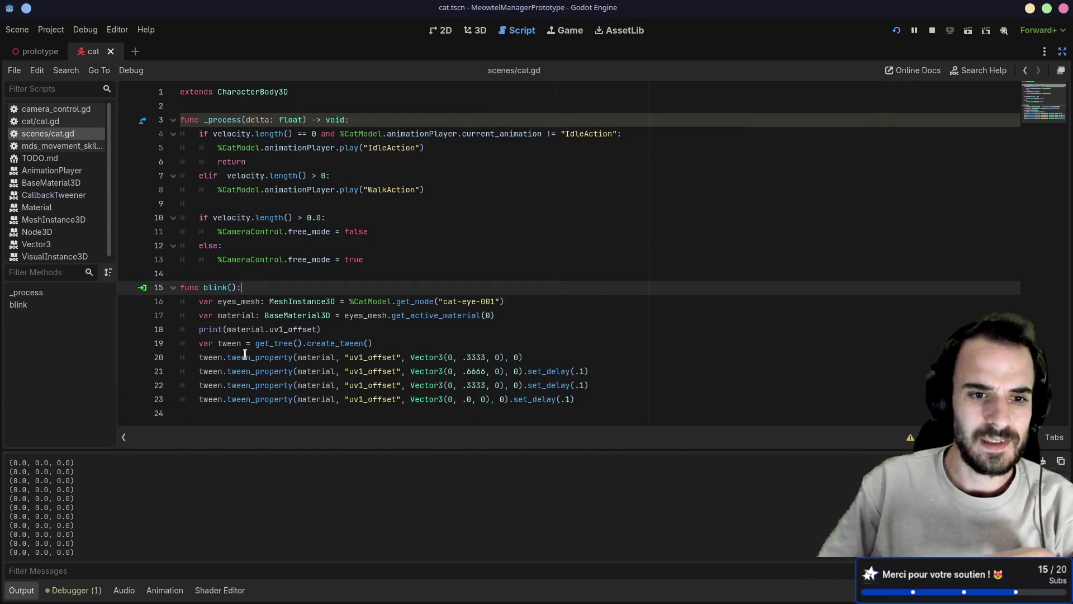
- Delete the print(material.uv1_offset) debug line from blink()
drag(600, 409, 428, 318)
click(434, 345)
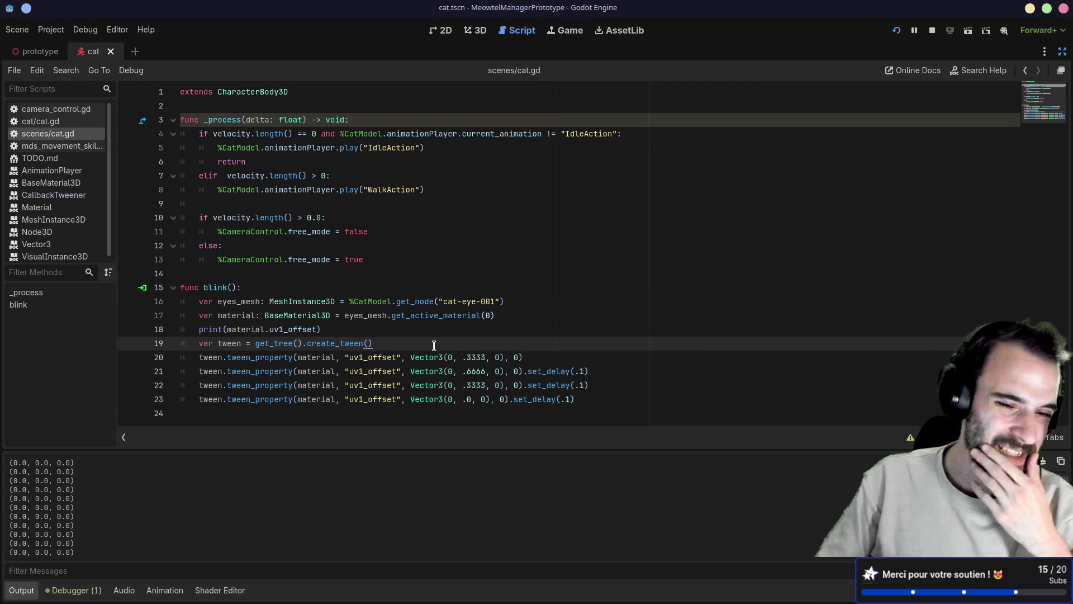
drag(321, 330, 184, 330)
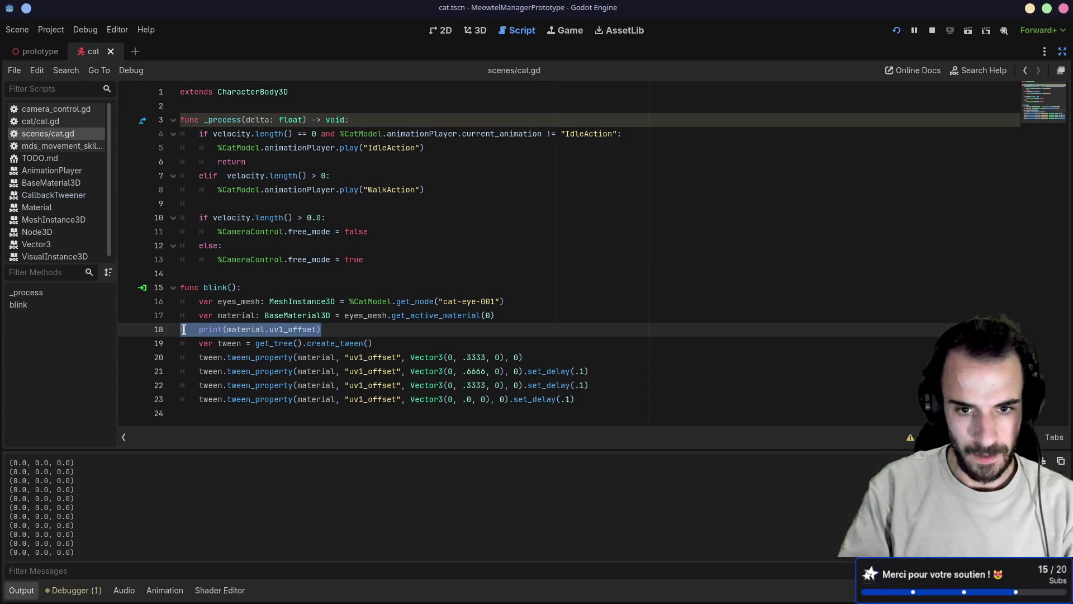
key(BackSpace)
key(BackSpace)
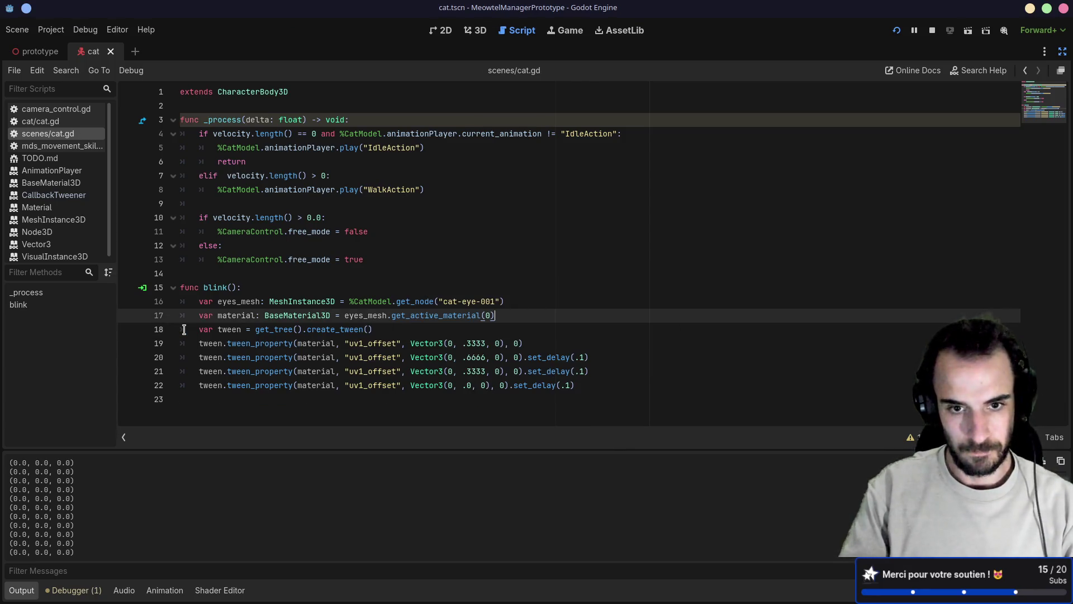
- Review the offset values and set_delay calls on the four tween_property lines
click(477, 385)
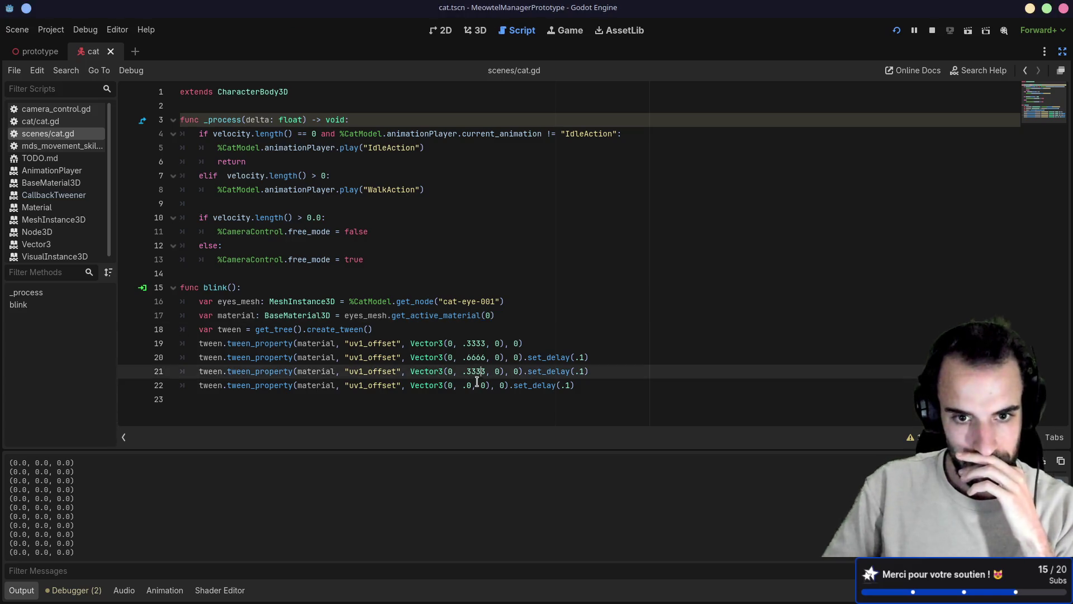
click(479, 357)
click(484, 343)
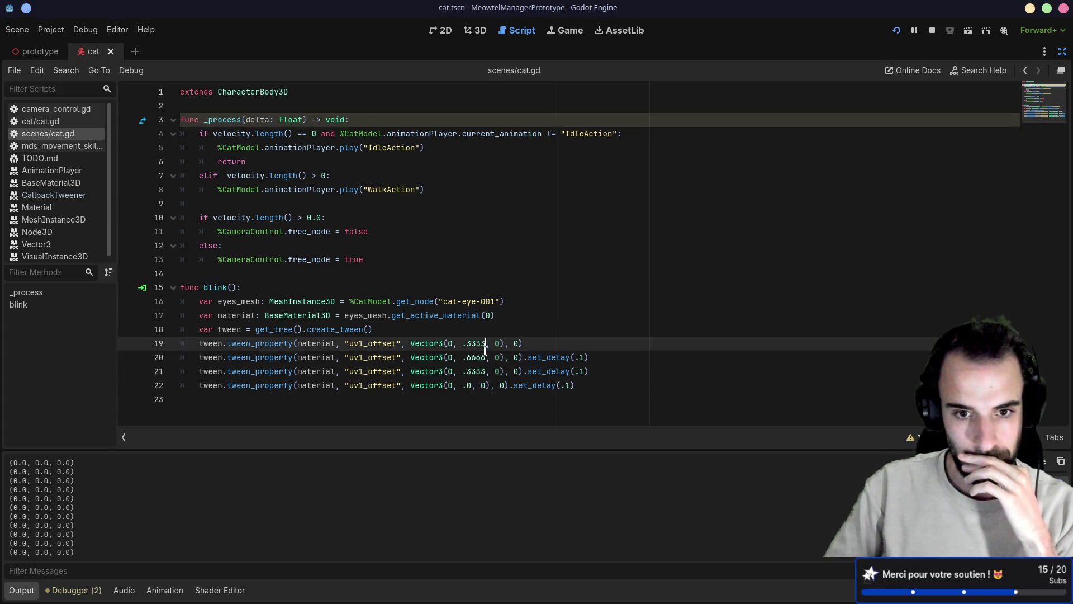
click(483, 358)
click(482, 371)
click(479, 357)
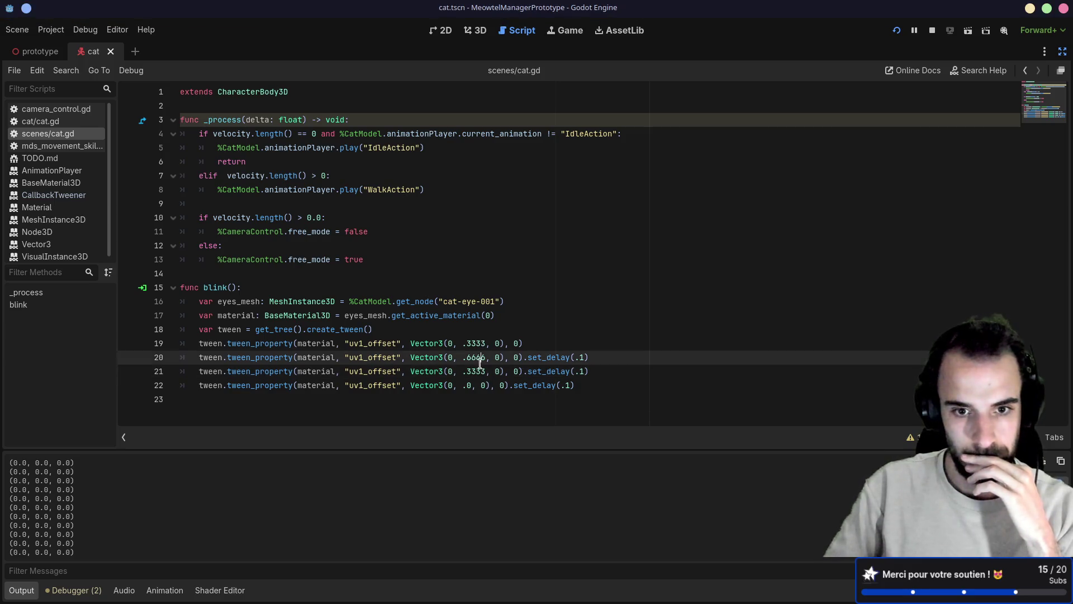
click(477, 371)
click(584, 356)
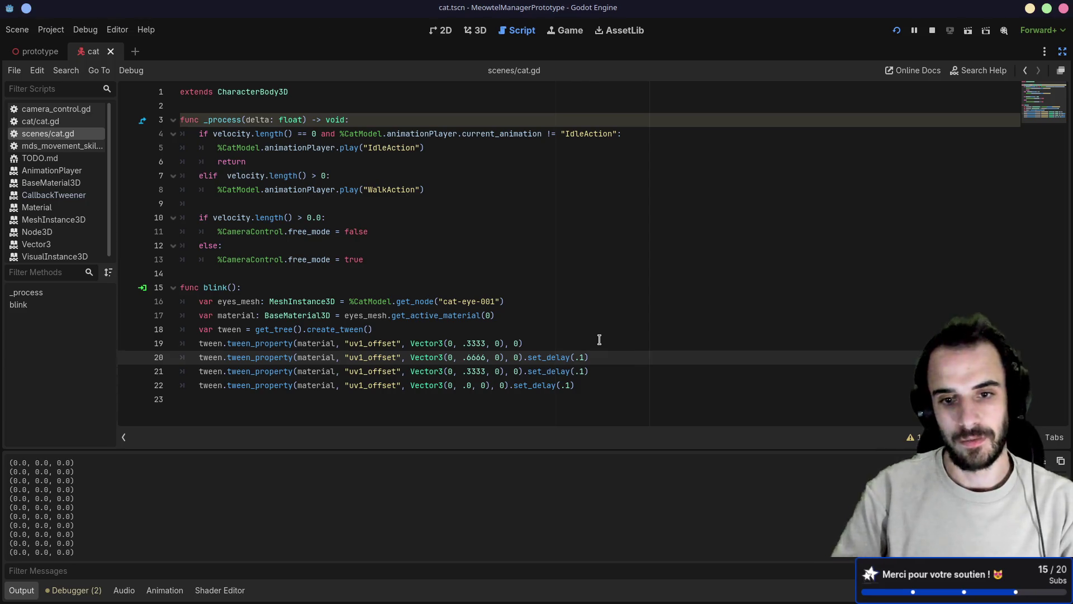
drag(587, 385, 562, 334)
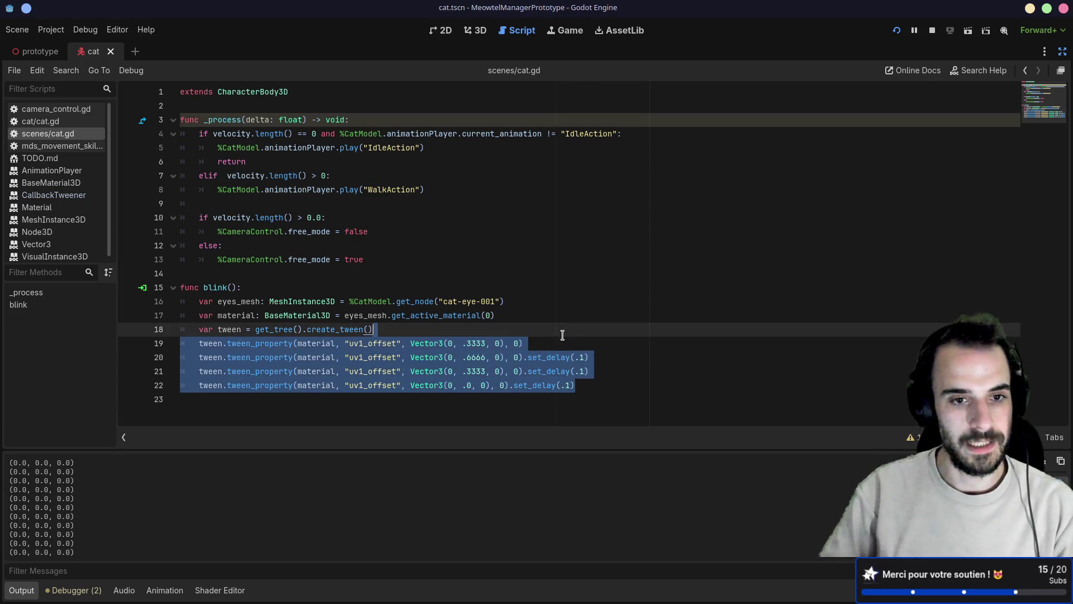
- Restart the game, orbit the camera to view the cat from the front and side, and return to the script
click(897, 30)
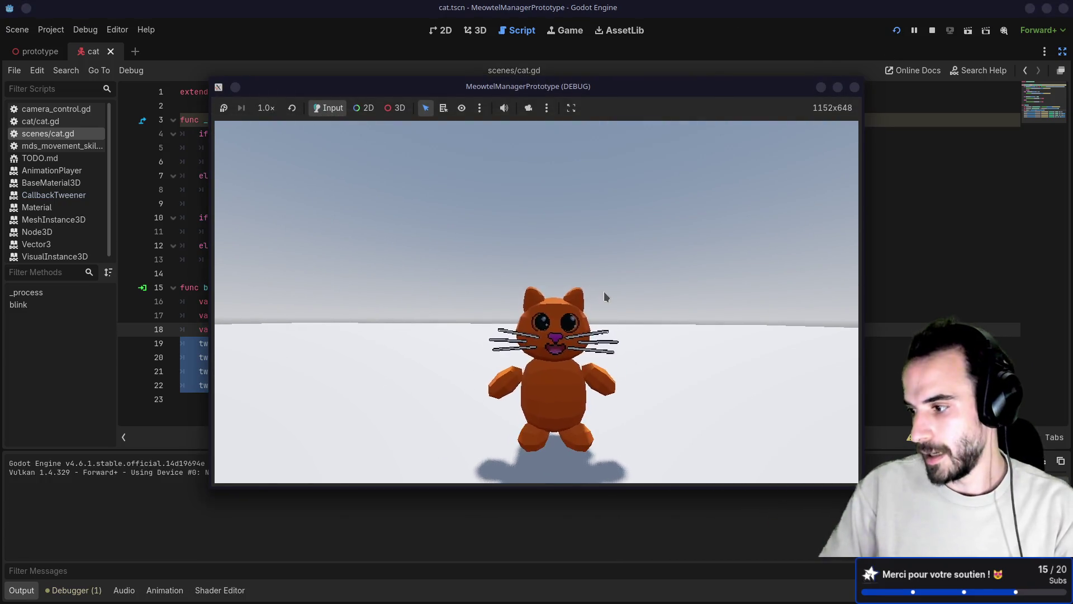
mouse_move(604, 291)
mouse_down()
mouse_move(701, 313)
mouse_move(501, 294)
mouse_move(498, 306)
mouse_move(423, 317)
mouse_move(232, 302)
mouse_up()
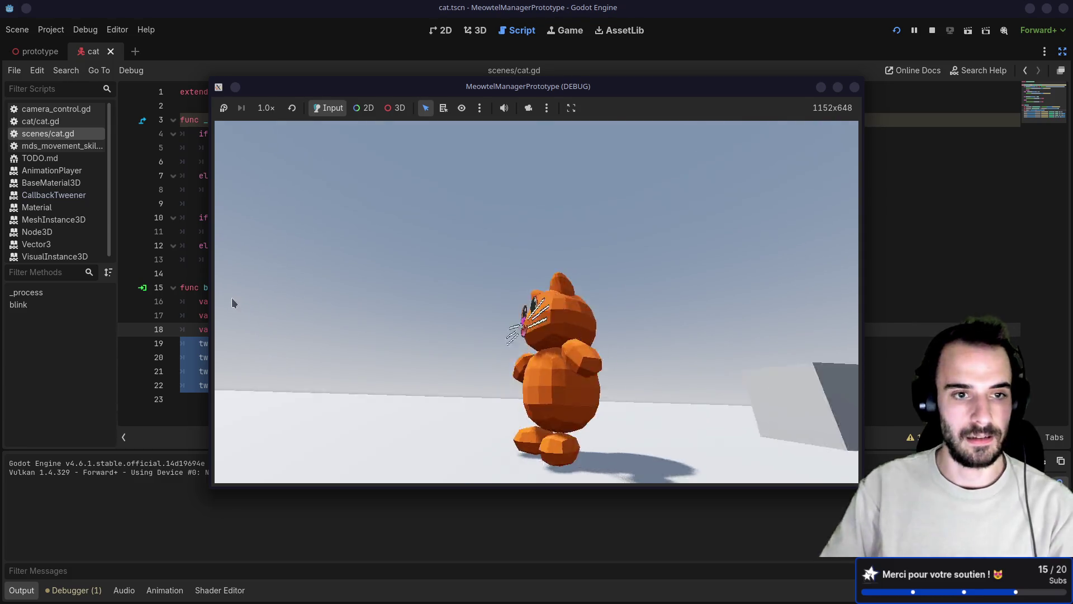
click(187, 307)
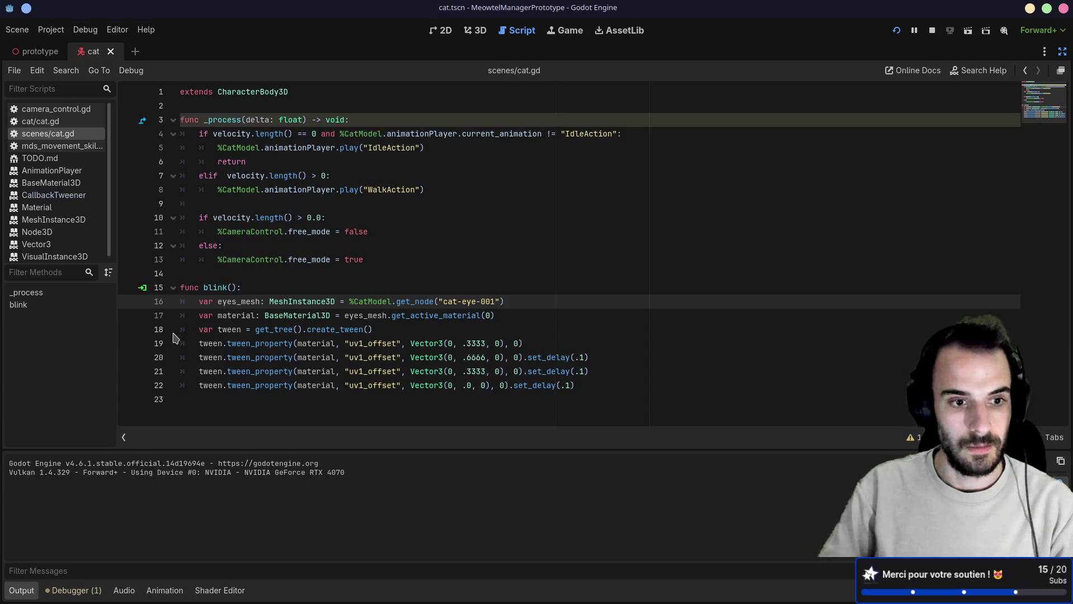
- Restore the side panels, expand the Model node, and select CatModel's AnimationPlayer
click(1063, 51)
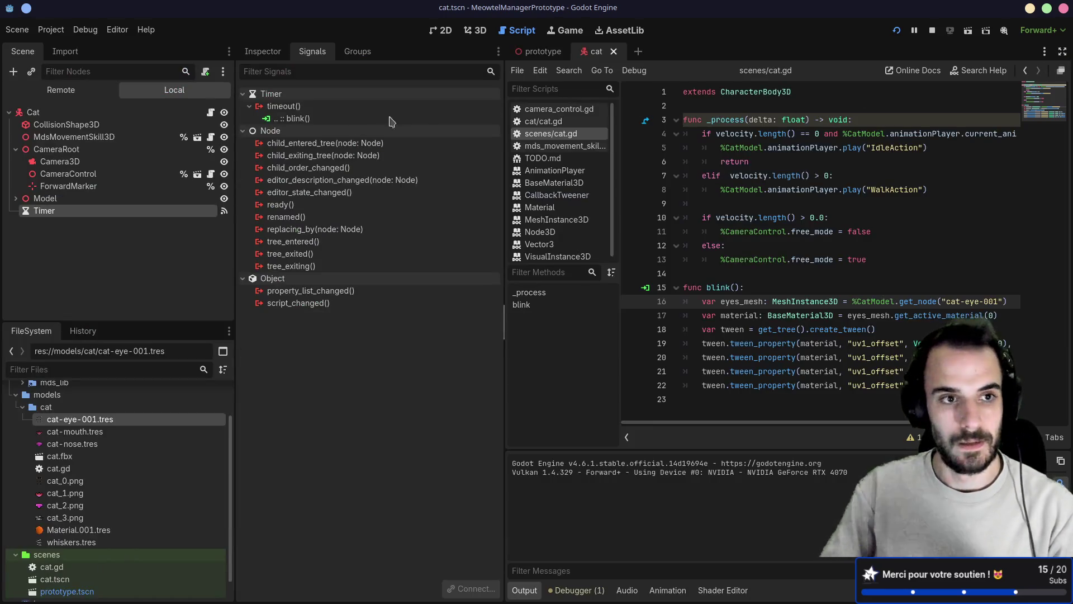
click(39, 198)
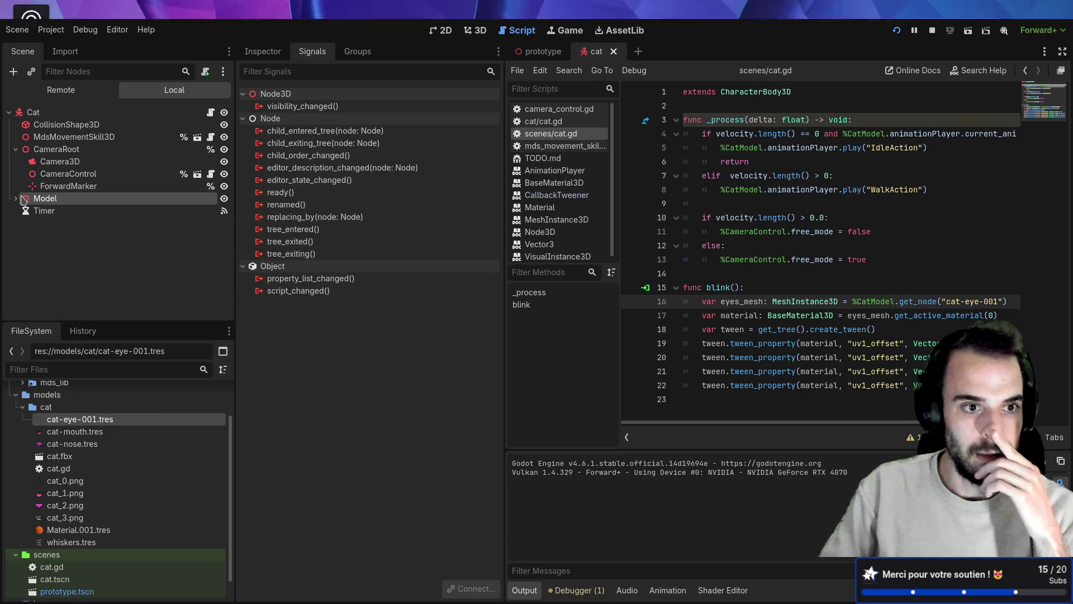
click(16, 198)
click(80, 237)
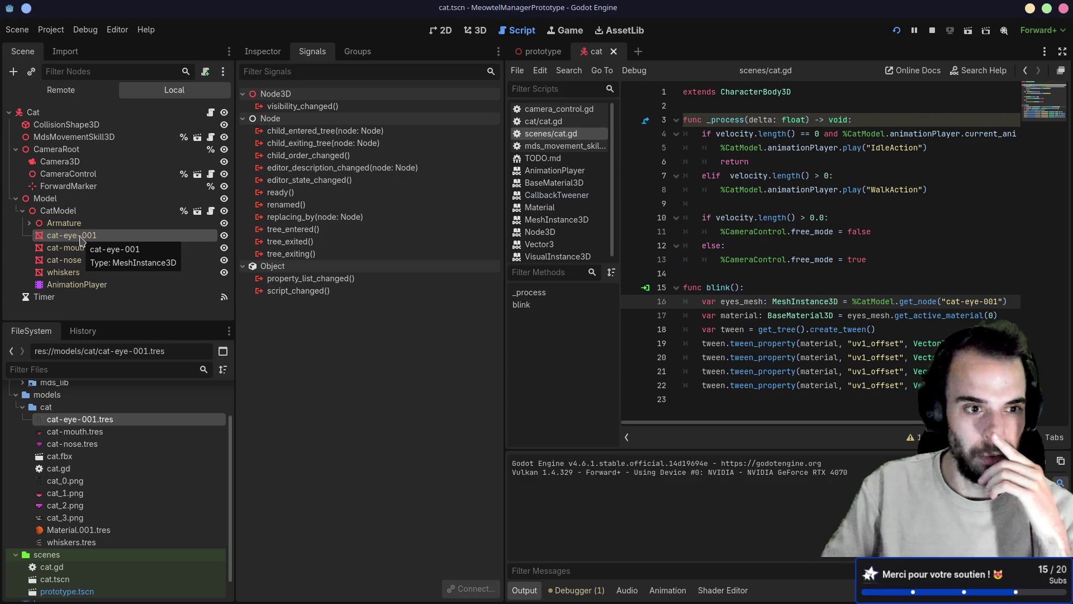
click(69, 285)
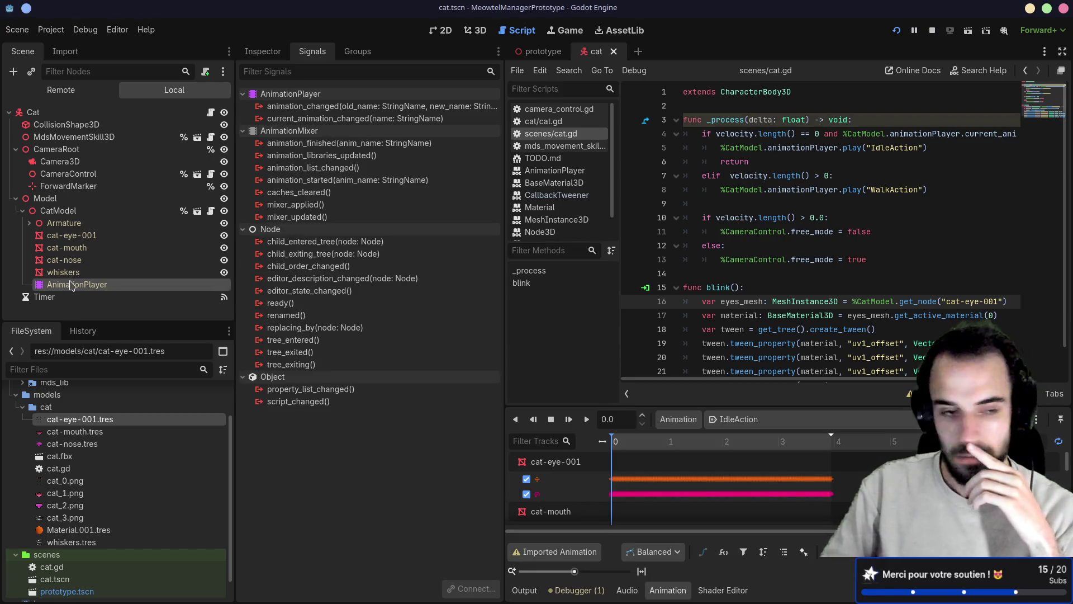
mouse_move(531, 601)
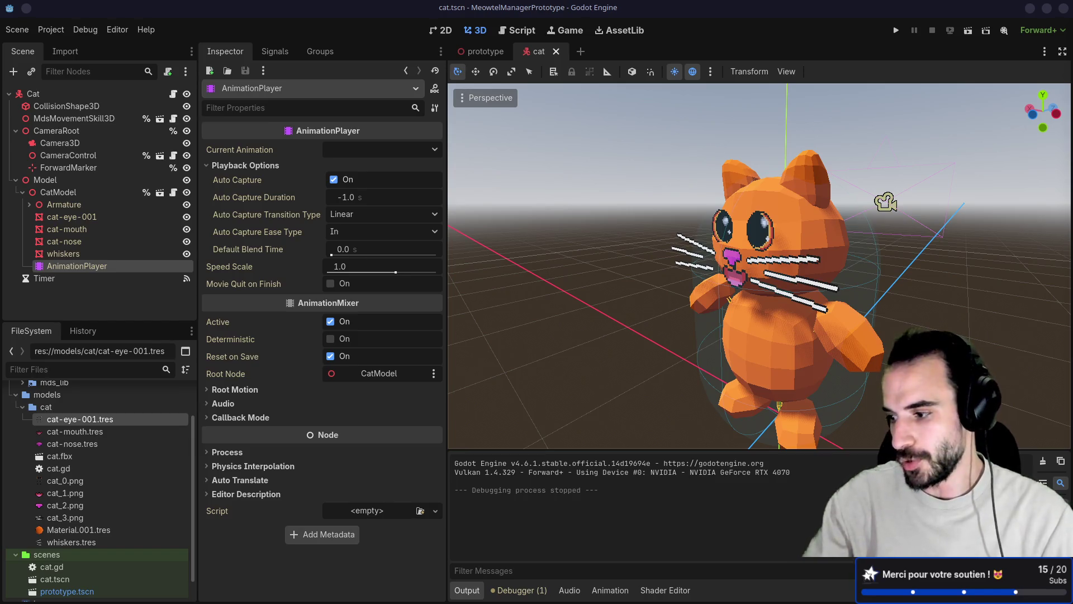
mouse_move(774, 602)
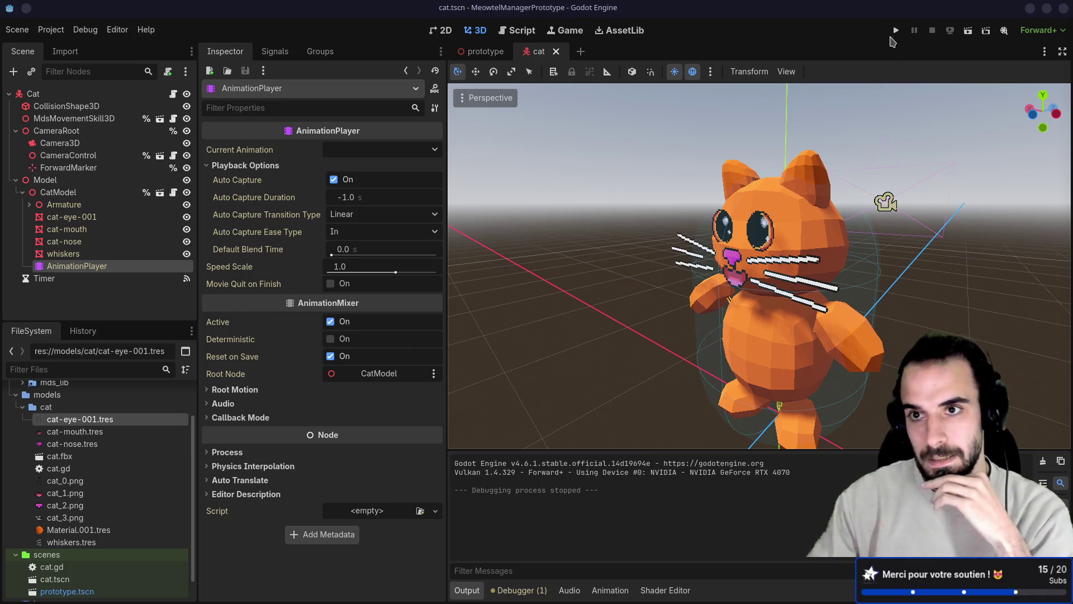
click(896, 31)
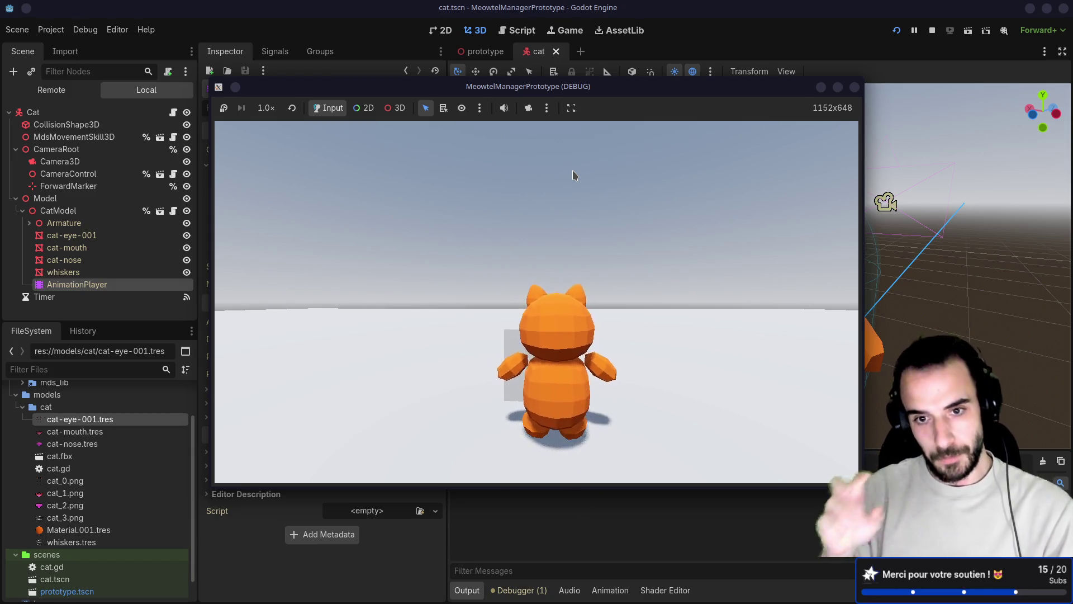
key(w)
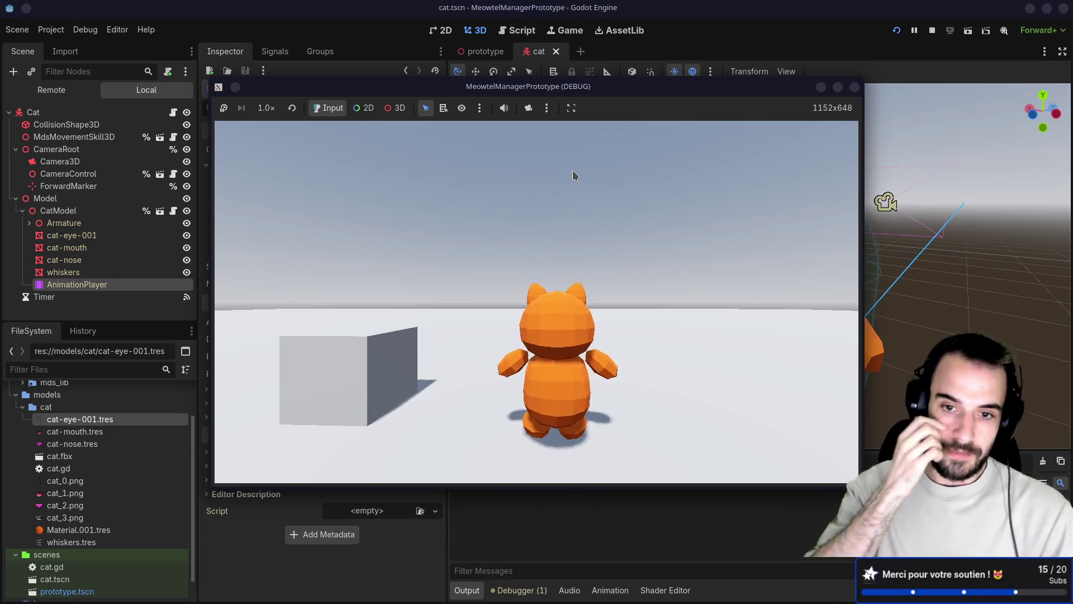
click(854, 87)
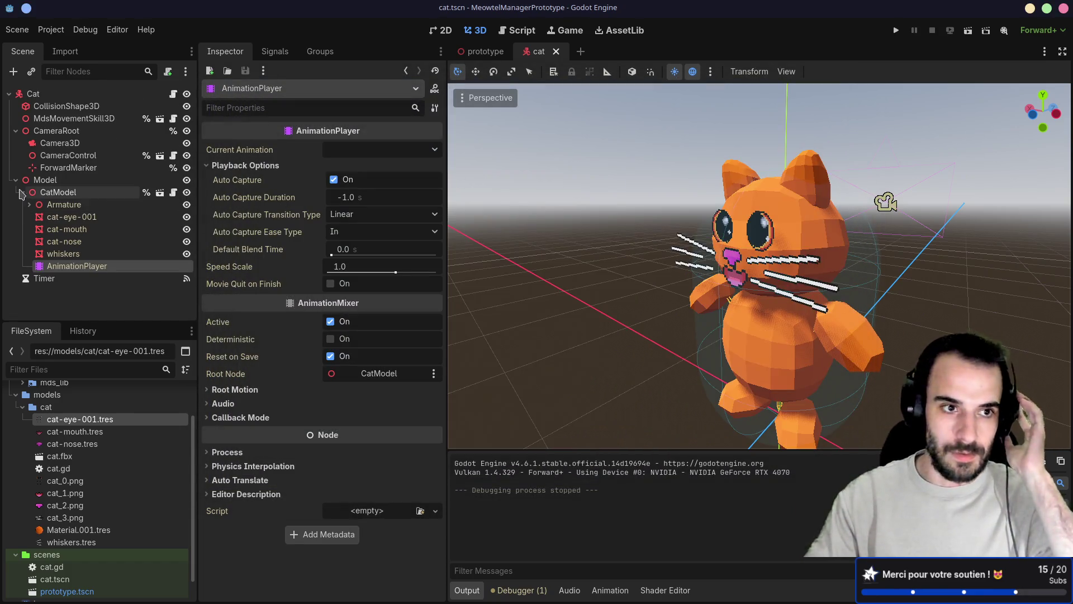
- Add an AnimationTree node as a child of CatModel
click(29, 205)
click(29, 204)
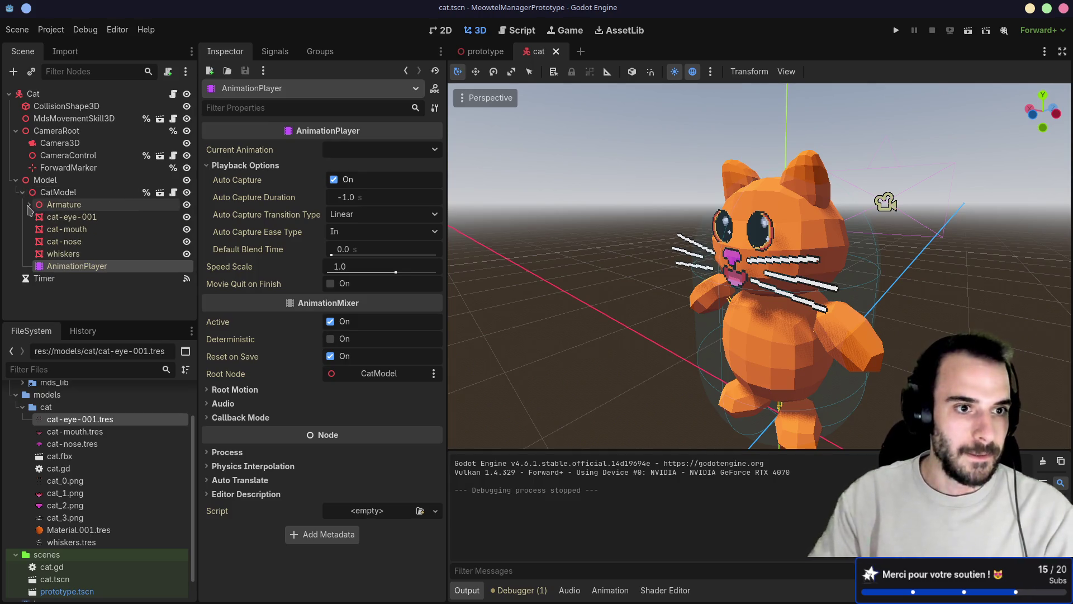
click(51, 192)
key(ctrl+a)
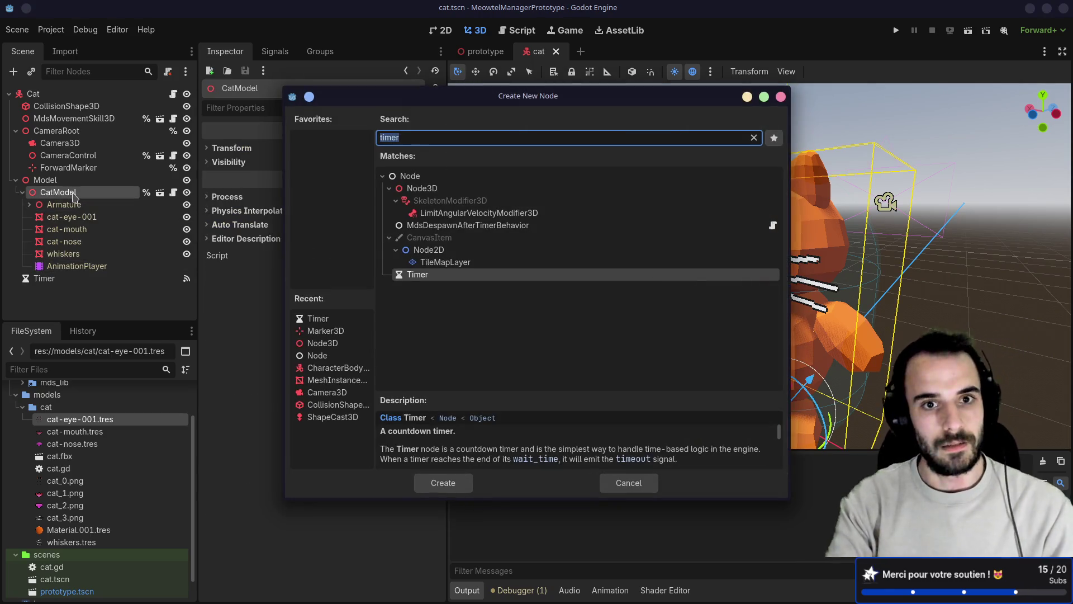
text(at)
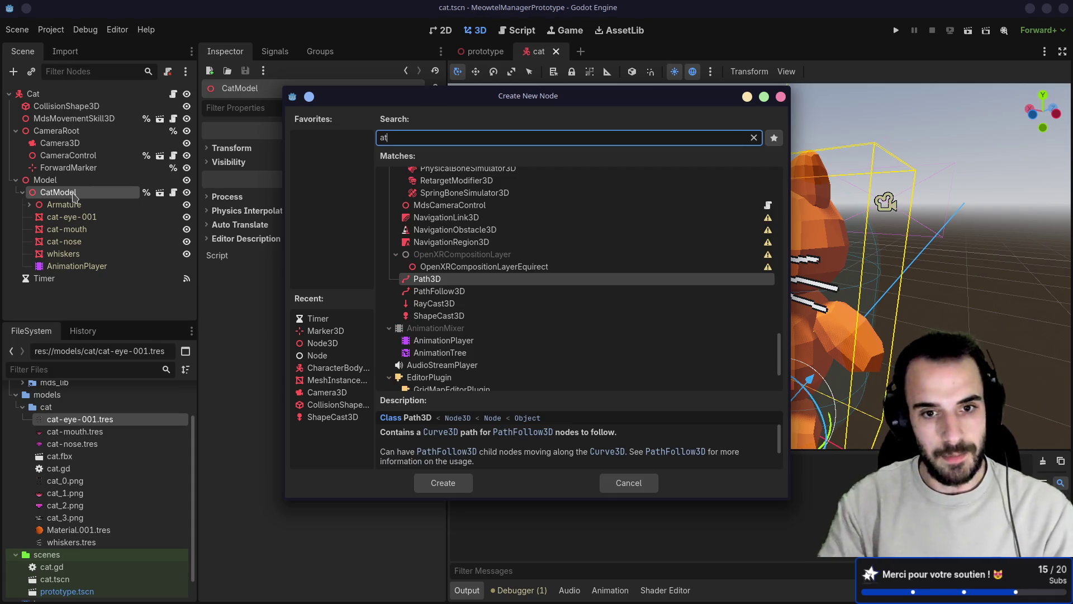
key(Down)
key(Down)
key(Down)
key(Return)
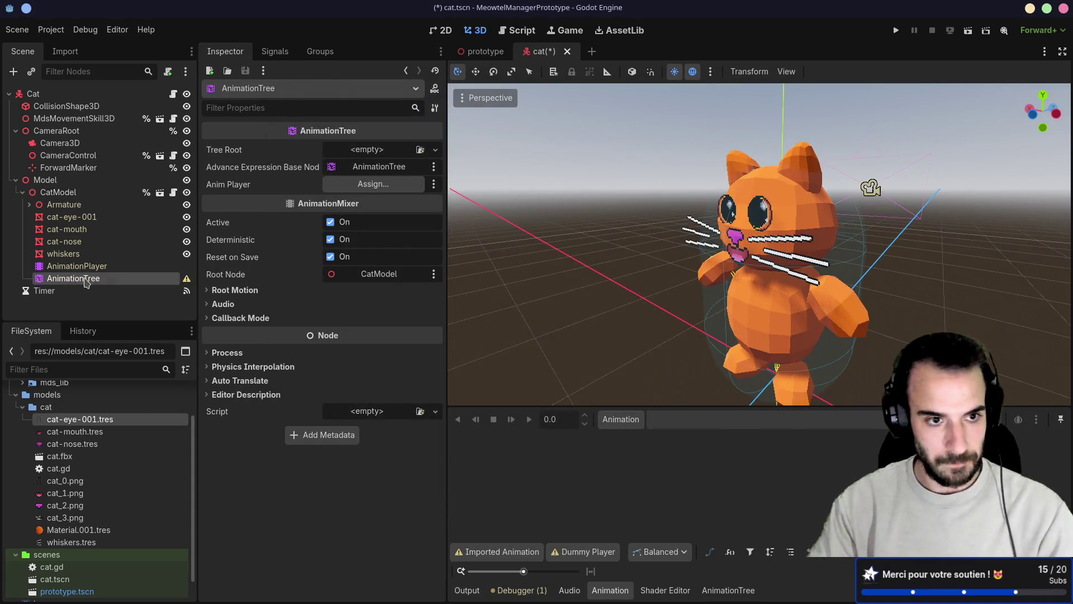
- Link the AnimationTree to the AnimationPlayer and give it an AnimationRootNode tree root
click(373, 193)
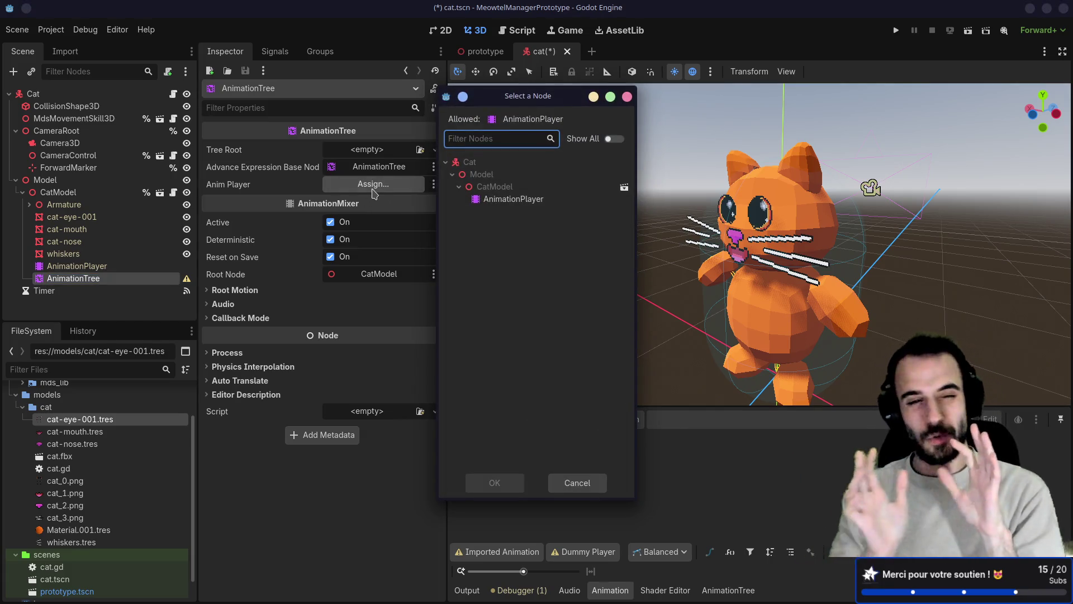
double_click(513, 199)
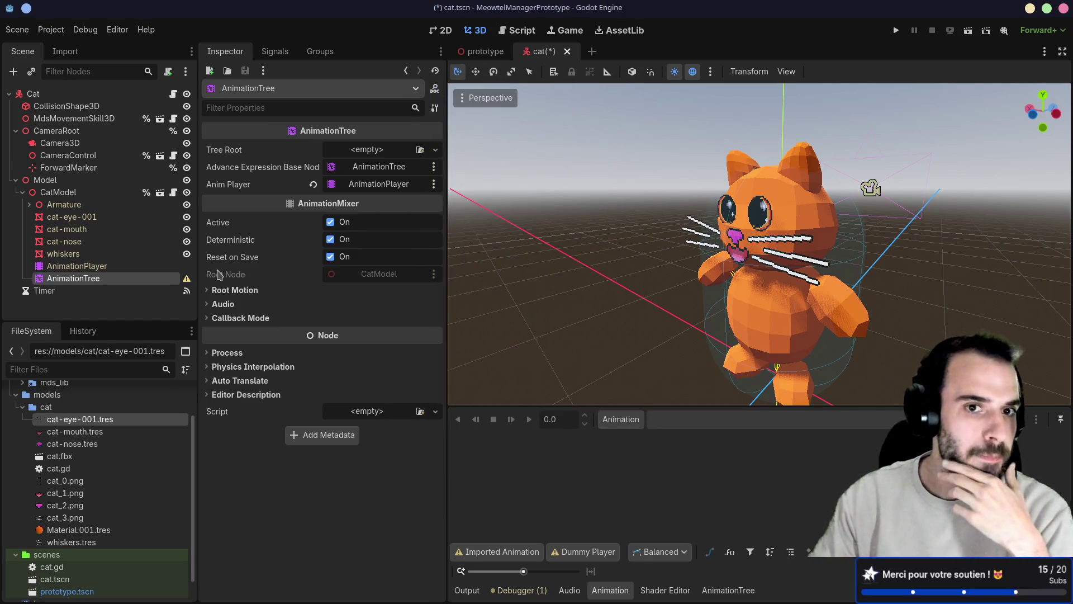
click(384, 150)
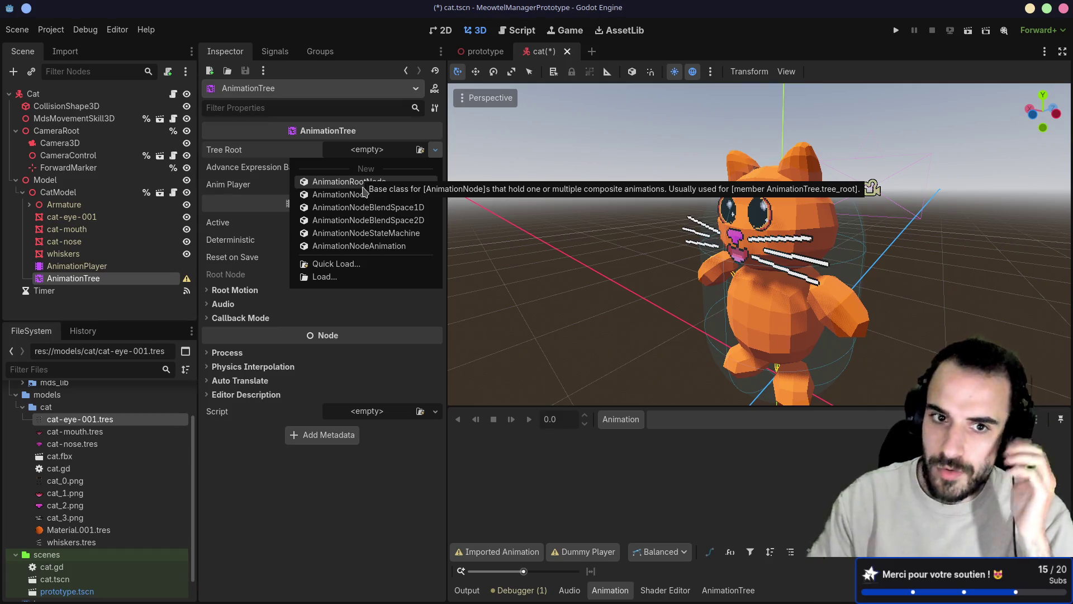
click(360, 183)
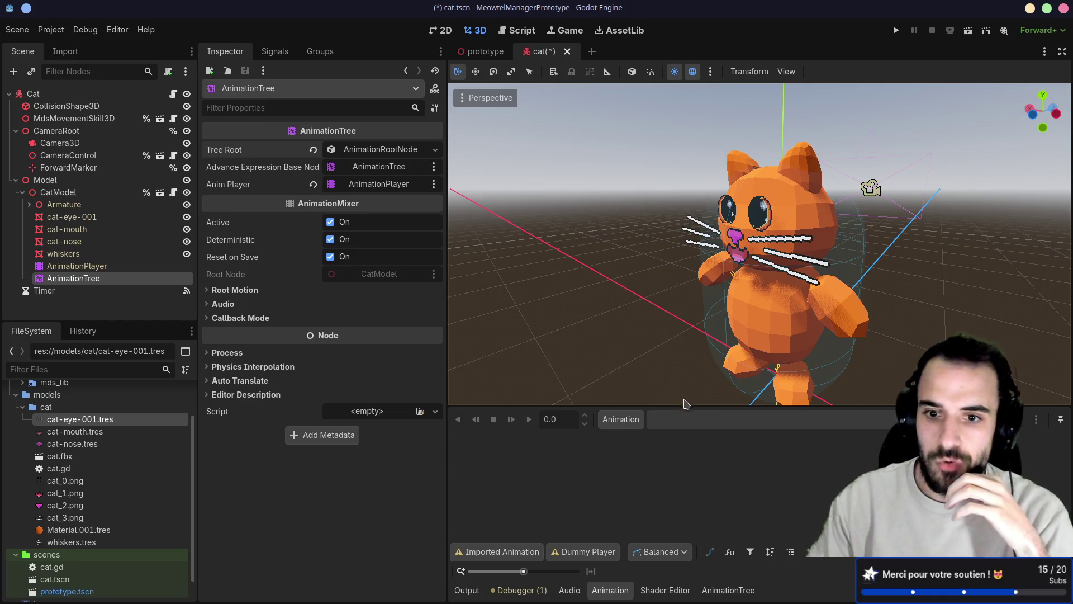
- Enlarge the bottom panel to show the AnimationTree graph, then clear the node selection
drag(686, 406, 686, 388)
click(729, 592)
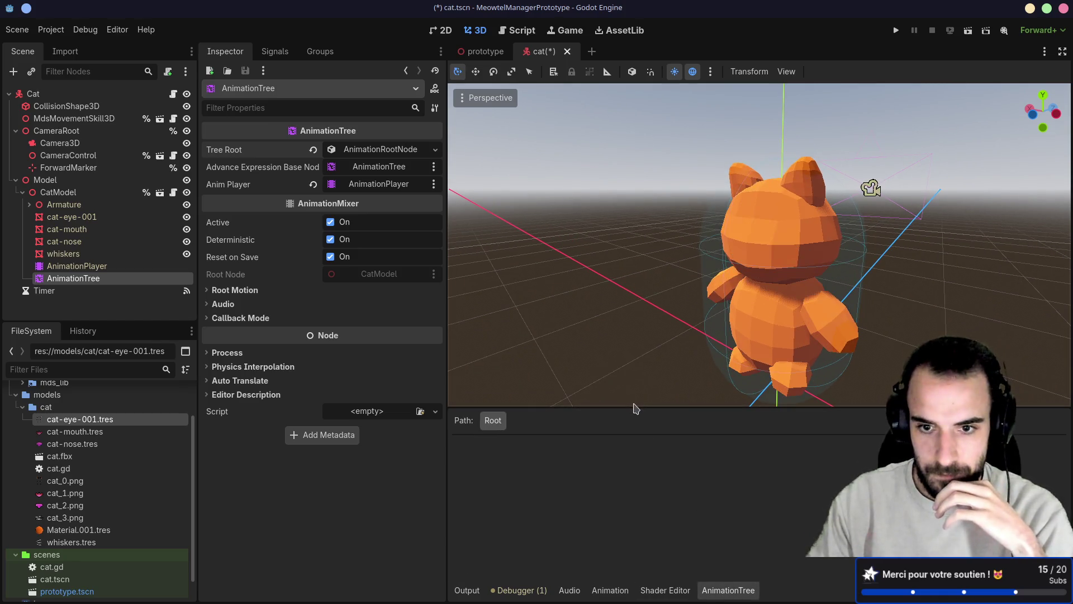
click(635, 413)
scroll(635, 359, up, 3)
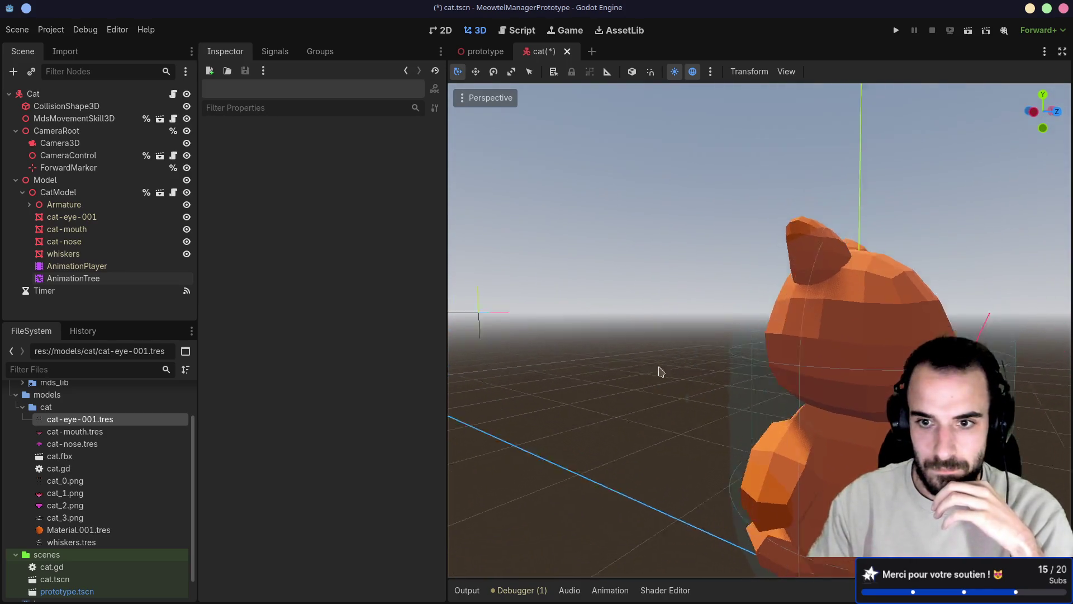
- Compare the AnimationTree and AnimationPlayer nodes, then revert the AnimationTree's Tree Root to empty
scroll(660, 371, down, 5)
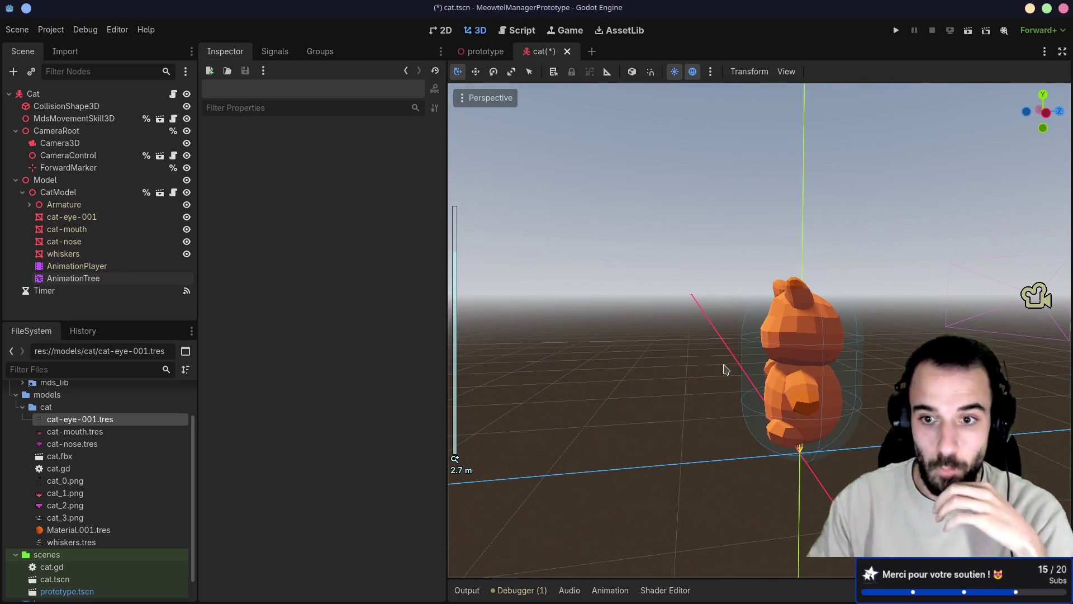
click(79, 193)
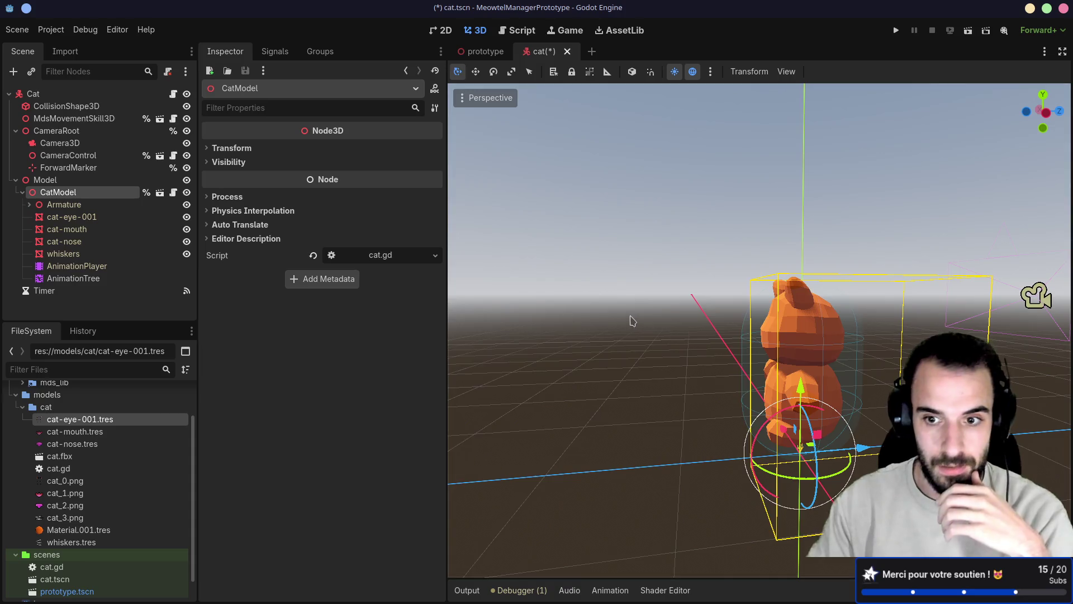
scroll(671, 327, right, 3)
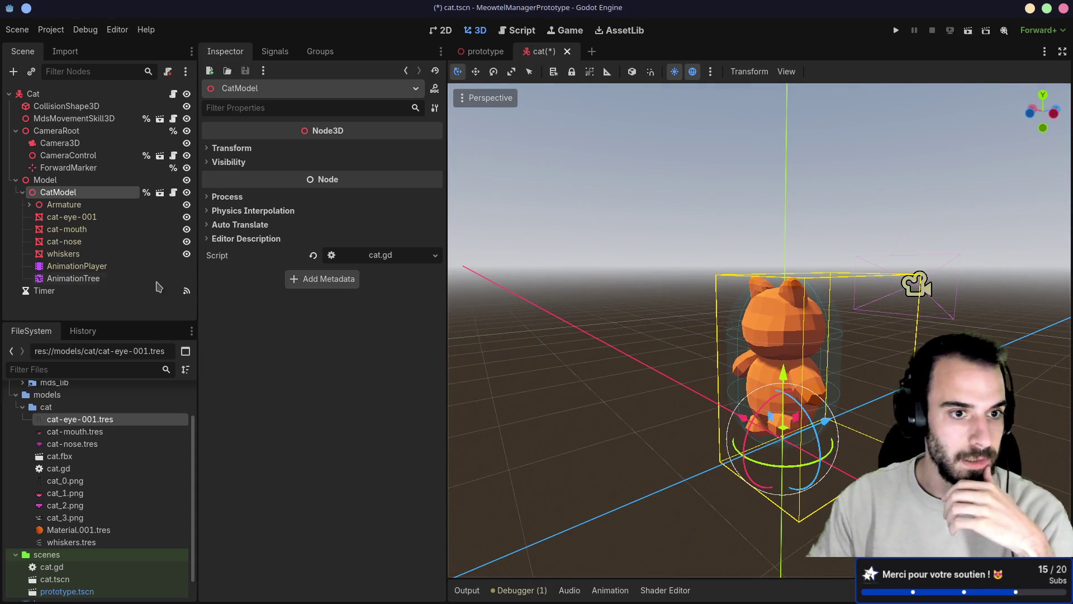
click(102, 280)
click(109, 267)
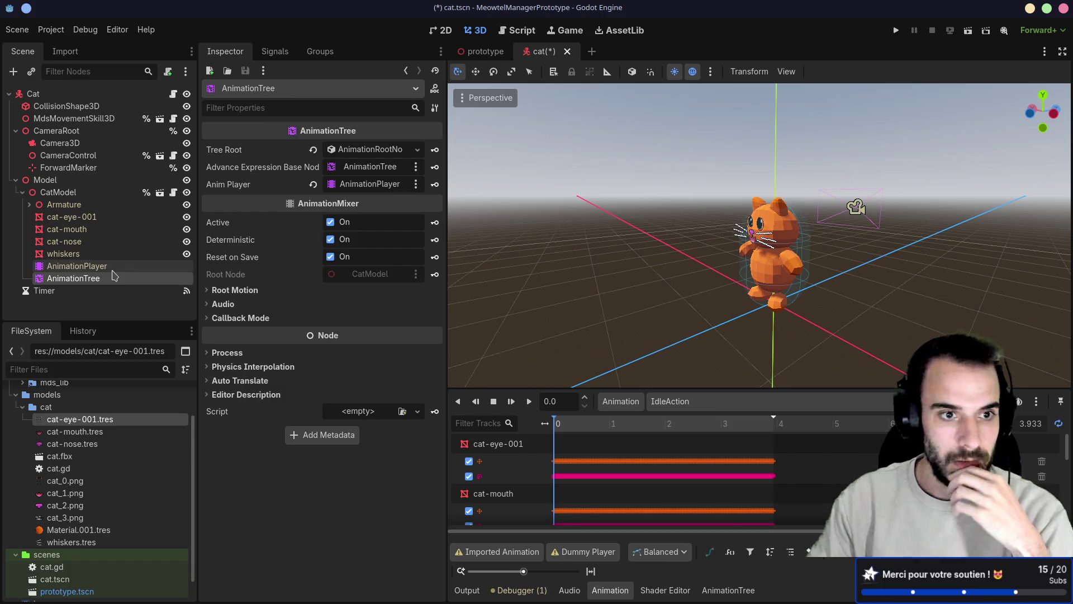
click(105, 279)
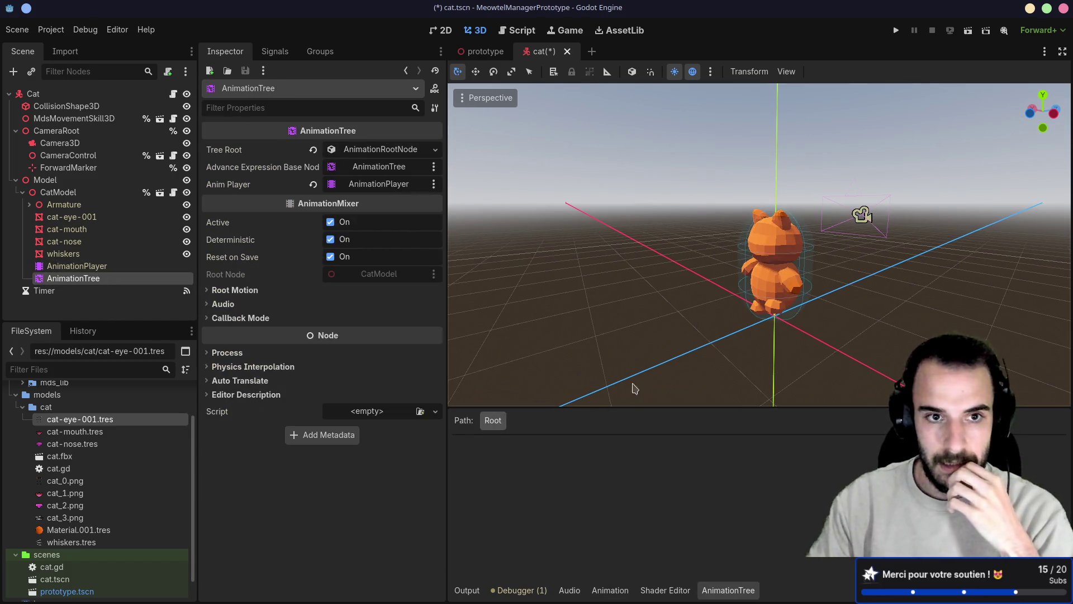
click(107, 267)
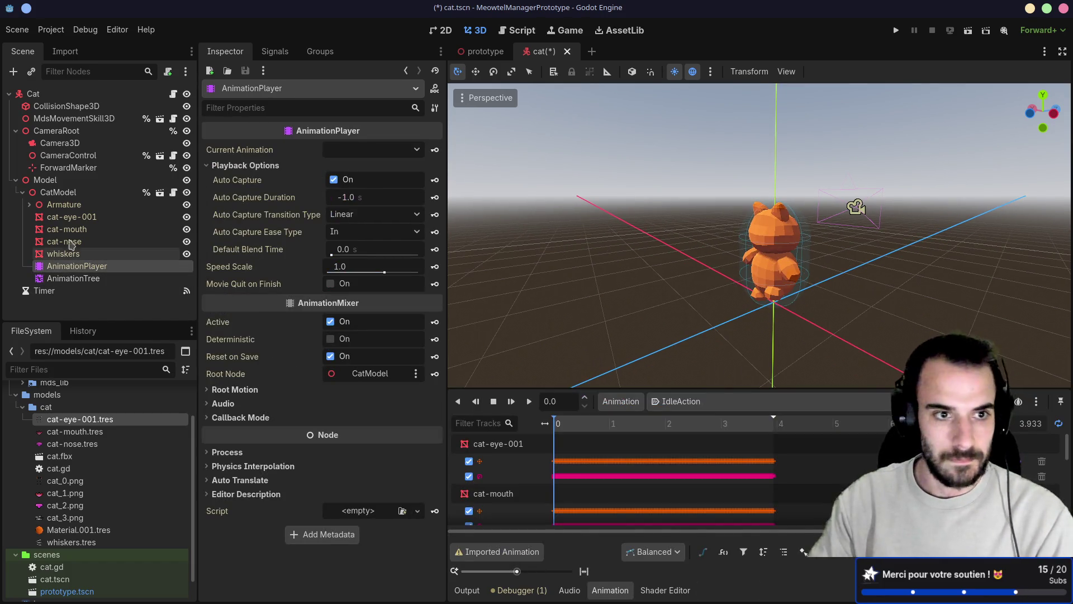
click(70, 193)
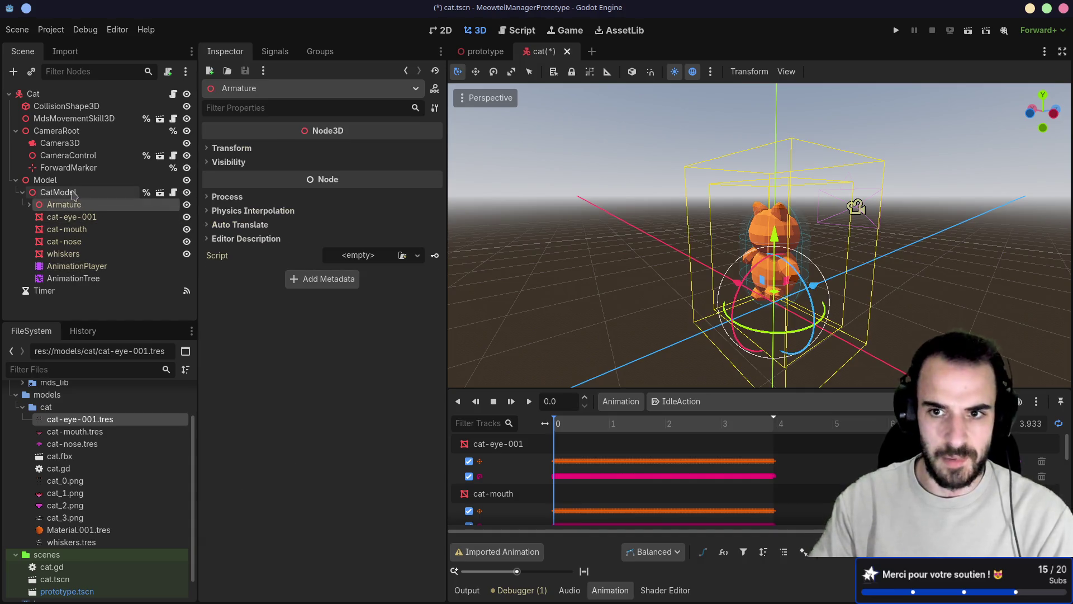
click(72, 279)
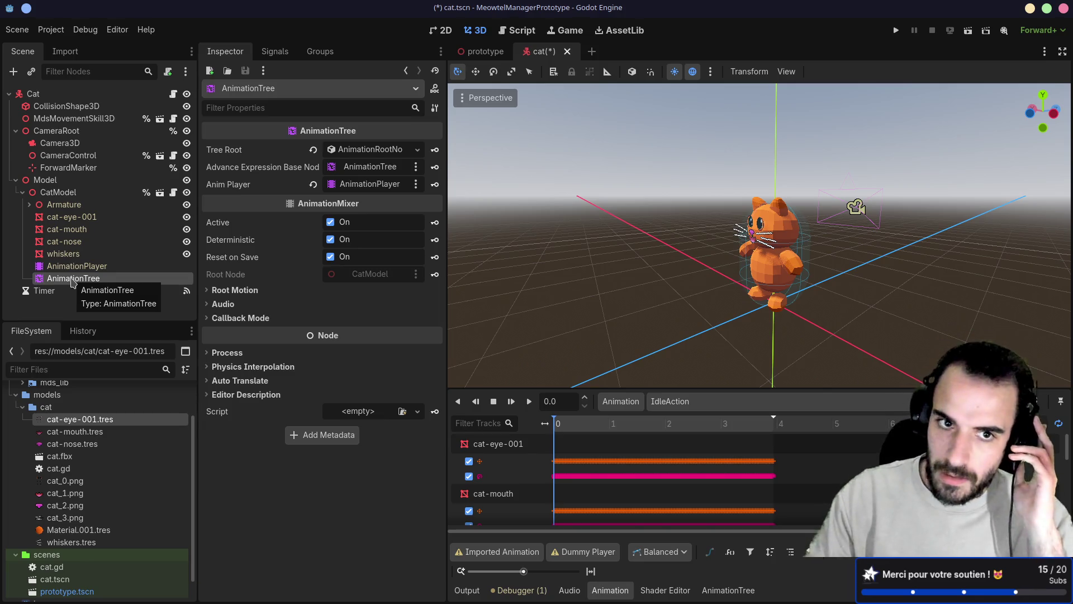
click(313, 149)
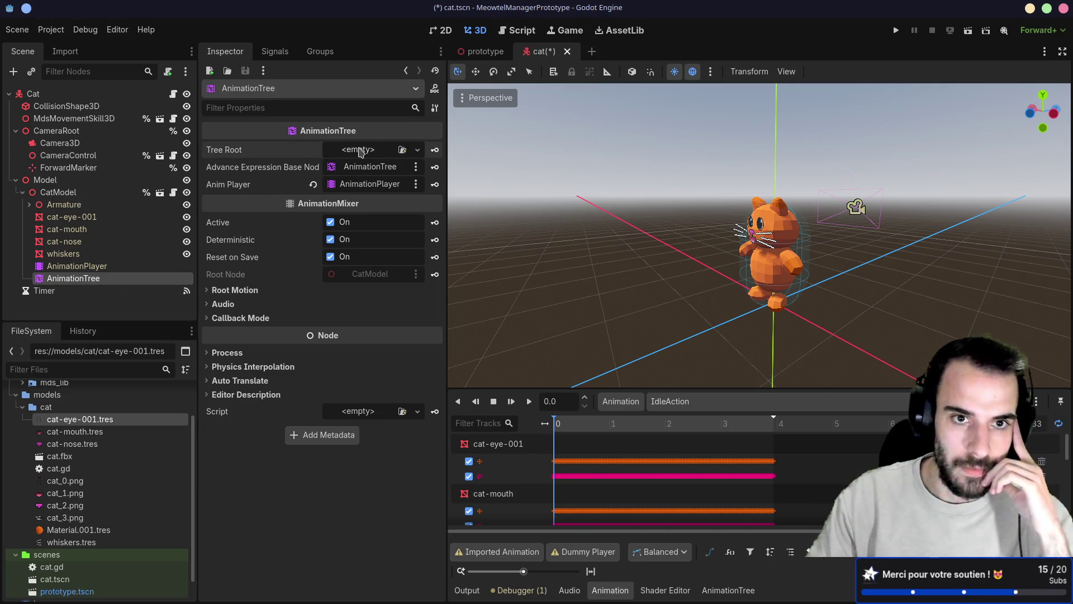
- Set the AnimationTree's Tree Root to a new AnimationNodeBlendTree
click(359, 150)
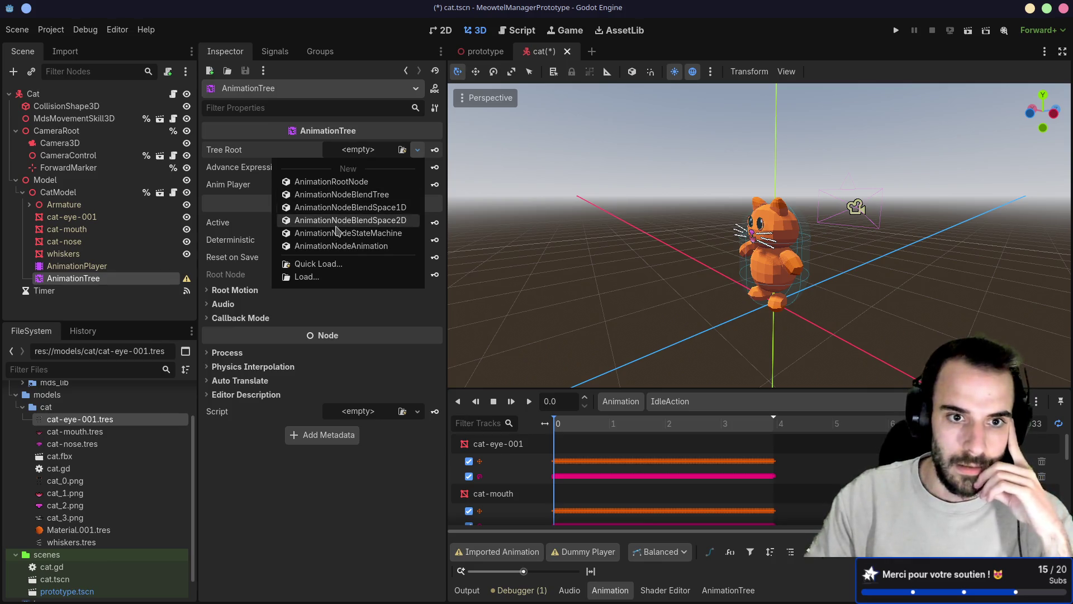
click(337, 195)
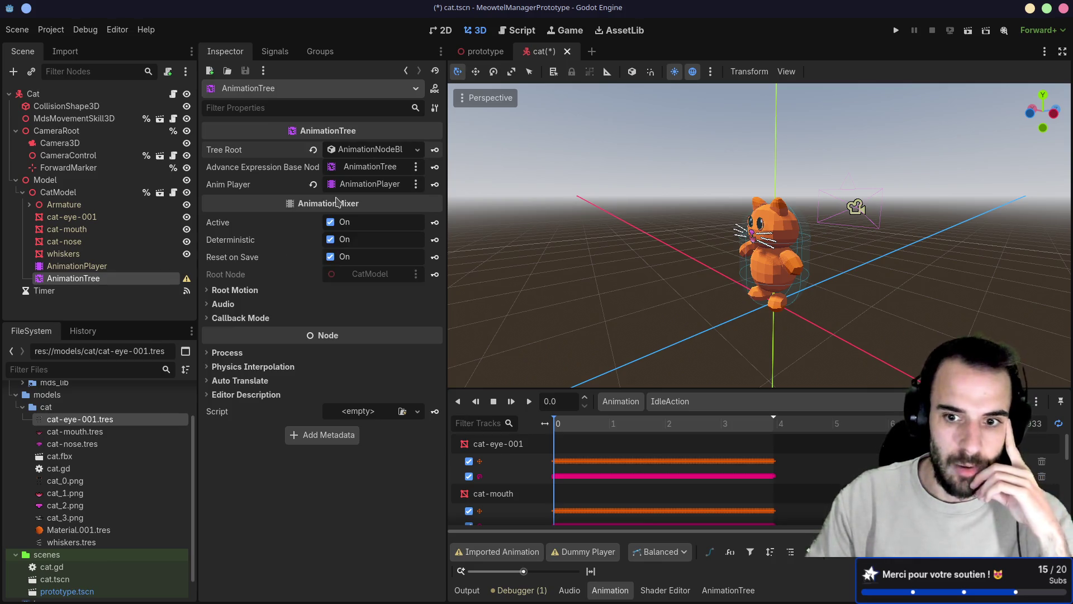
click(359, 150)
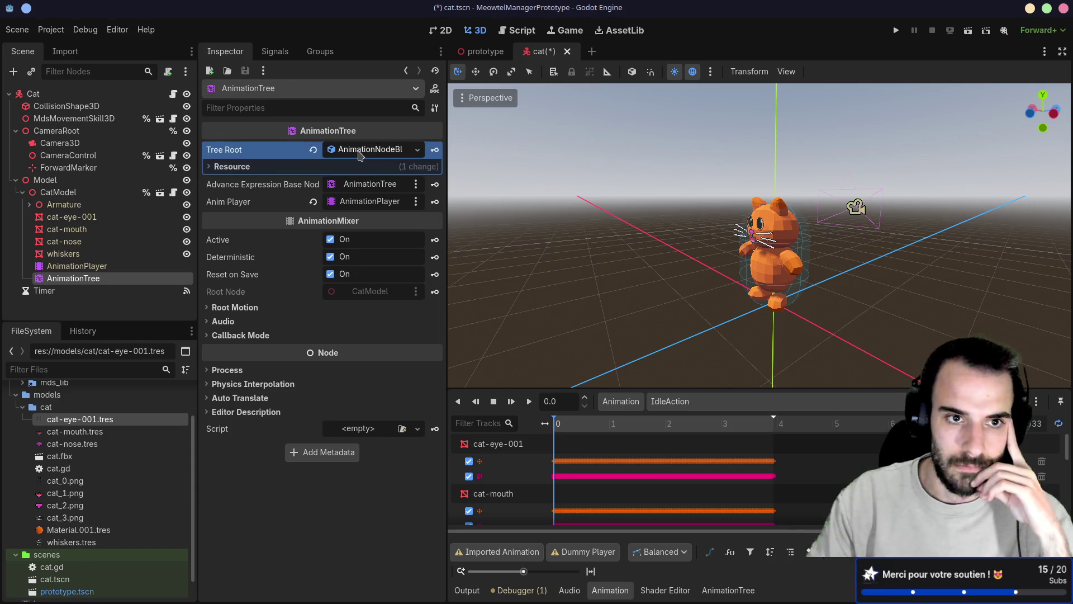
click(359, 150)
- Show the BlendTree graph editor enlarged and pan so the Output node is in view
click(722, 591)
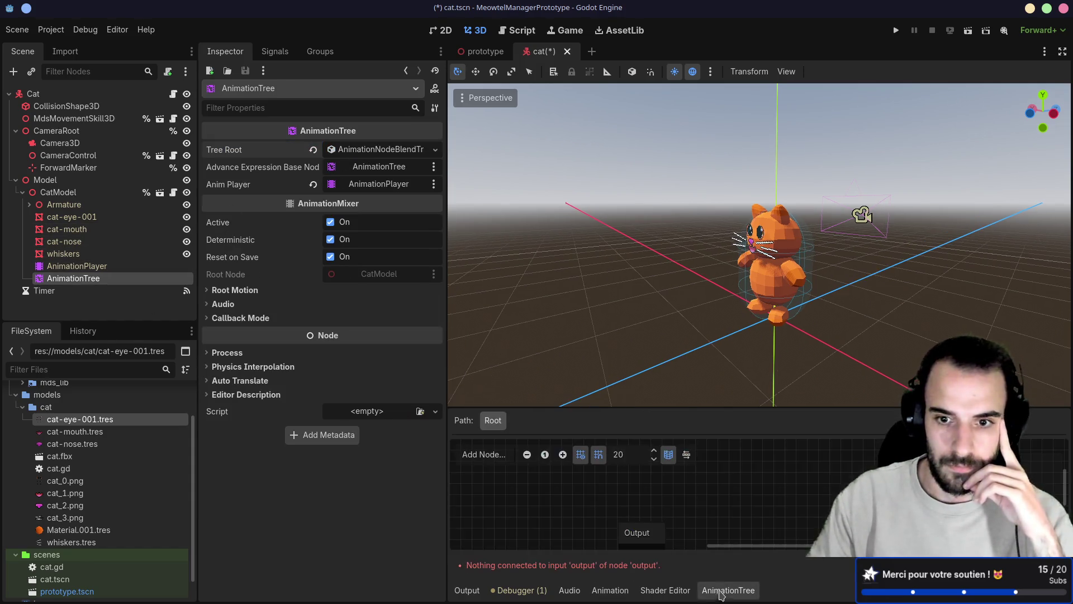
drag(725, 408, 727, 317)
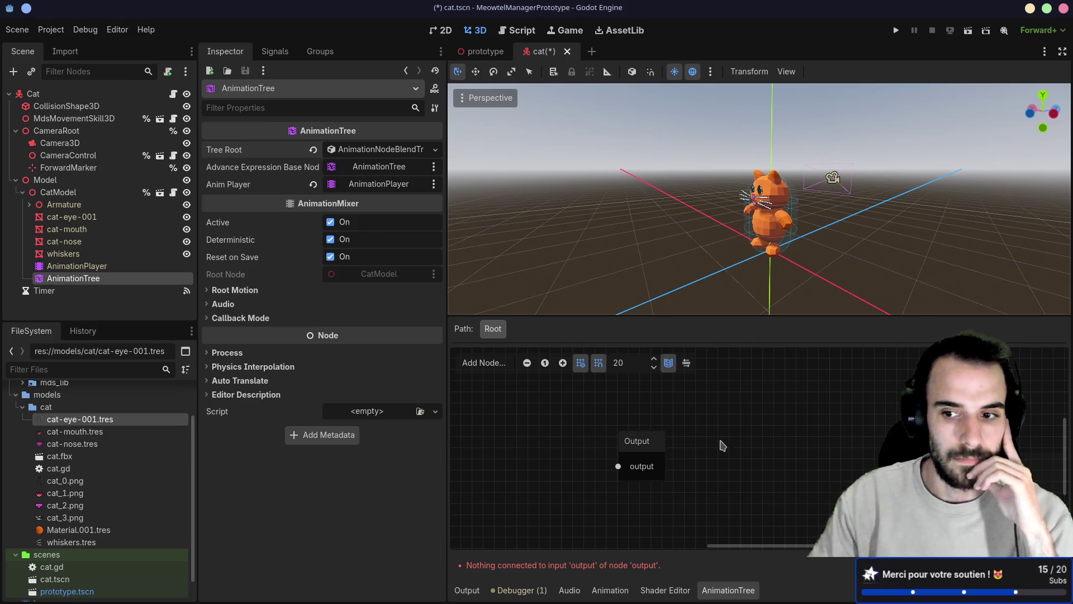
drag(723, 448, 779, 400)
drag(570, 424, 730, 411)
scroll(721, 414, left, 1)
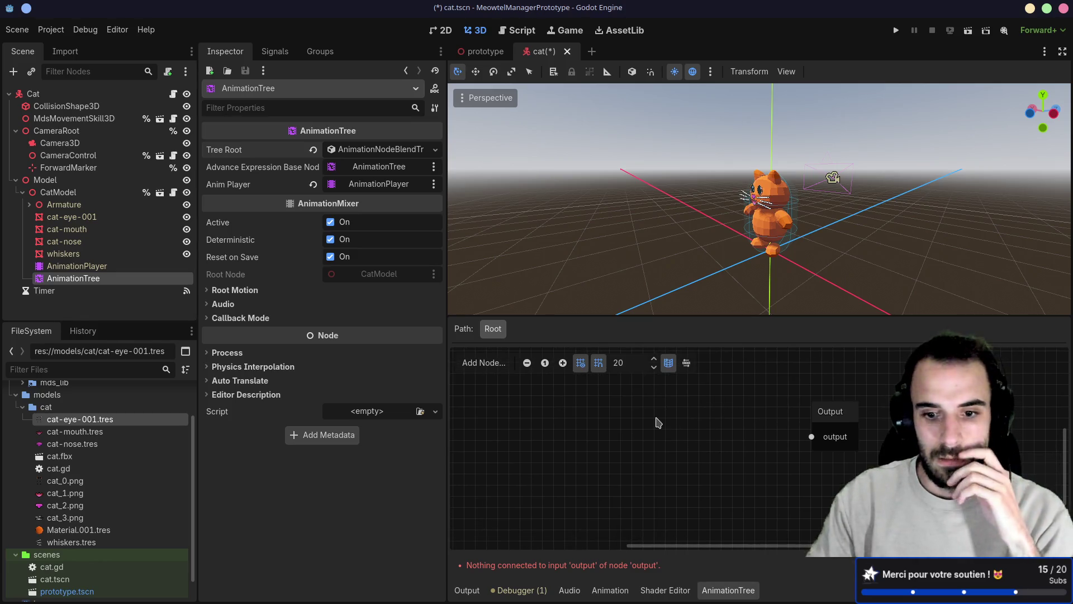
scroll(587, 427, left, 1)
scroll(618, 434, right, 2)
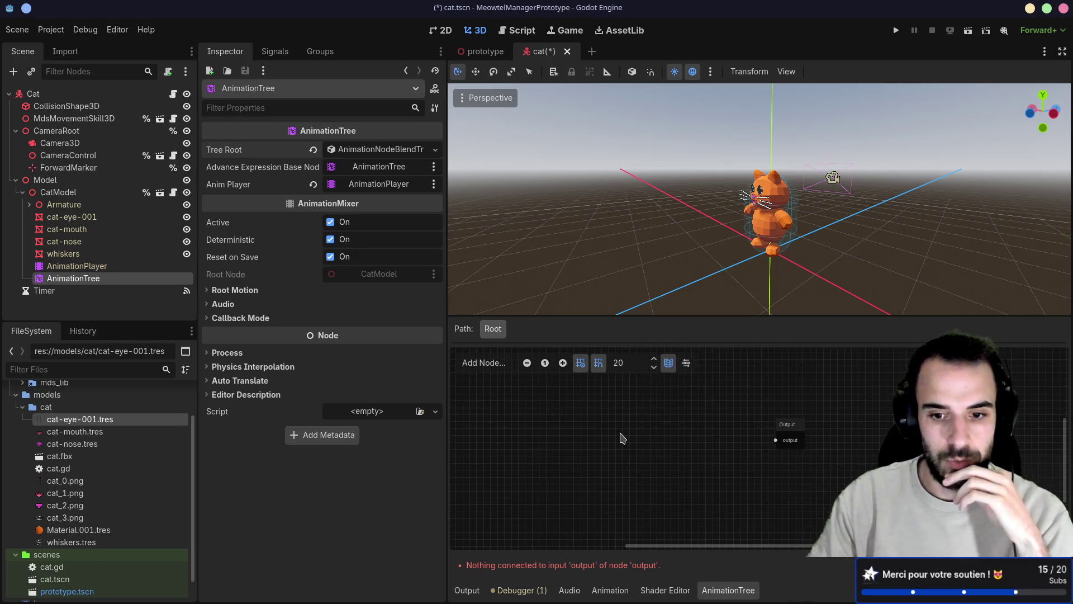
scroll(628, 438, left, 2)
scroll(648, 433, down, 1)
right_click(651, 433)
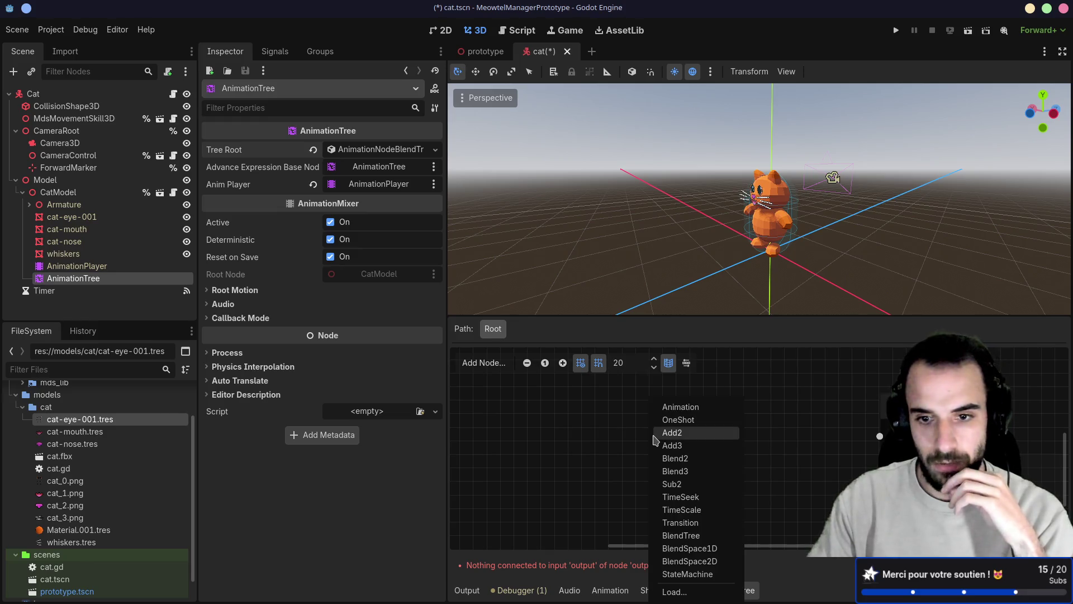
- Add test Animation and Transition nodes to the blend tree, then remove them, leaving only Output
click(681, 407)
drag(717, 450, 624, 427)
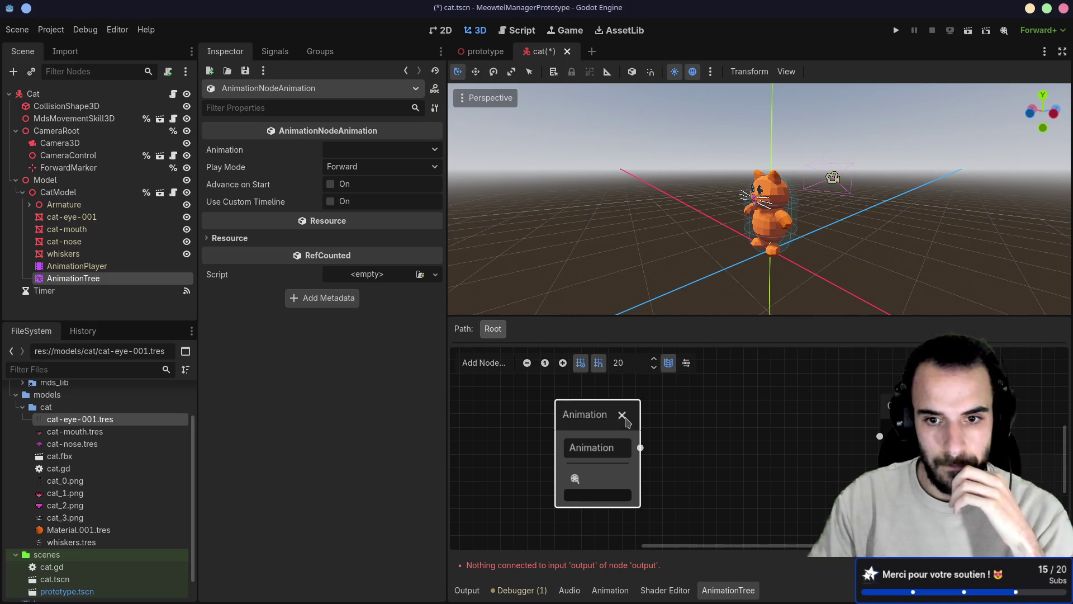
click(622, 415)
right_click(626, 418)
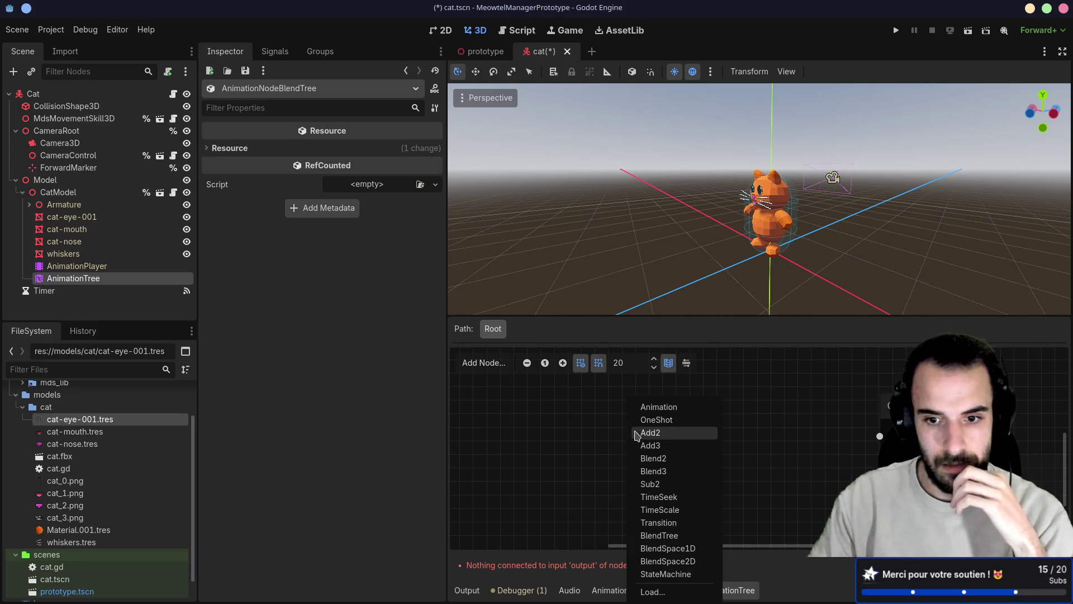
click(656, 525)
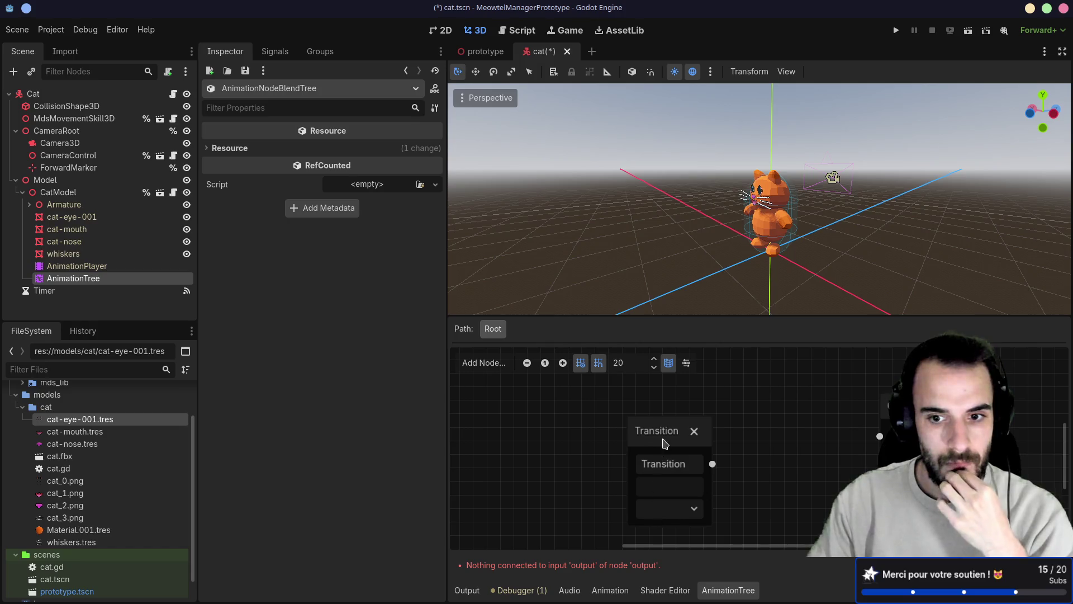
drag(663, 443, 614, 426)
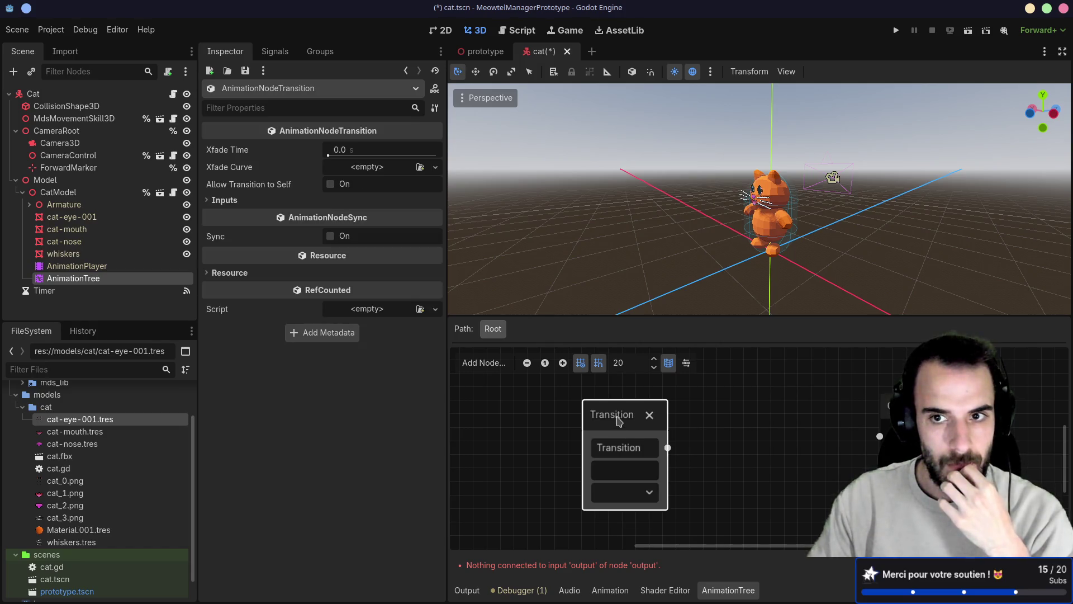
right_click(618, 418)
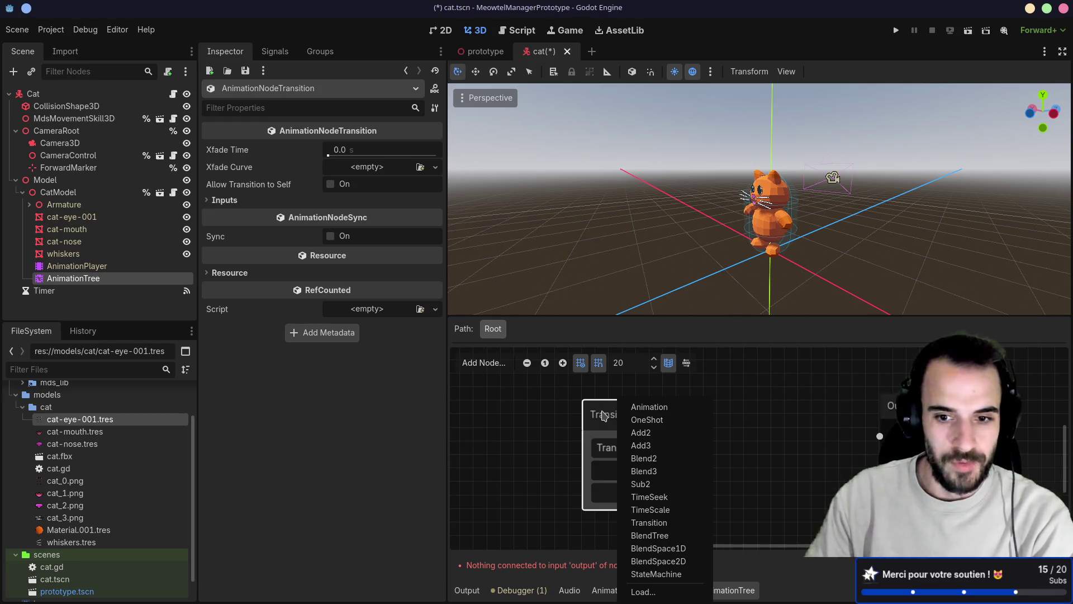
key(Escape)
key(Delete)
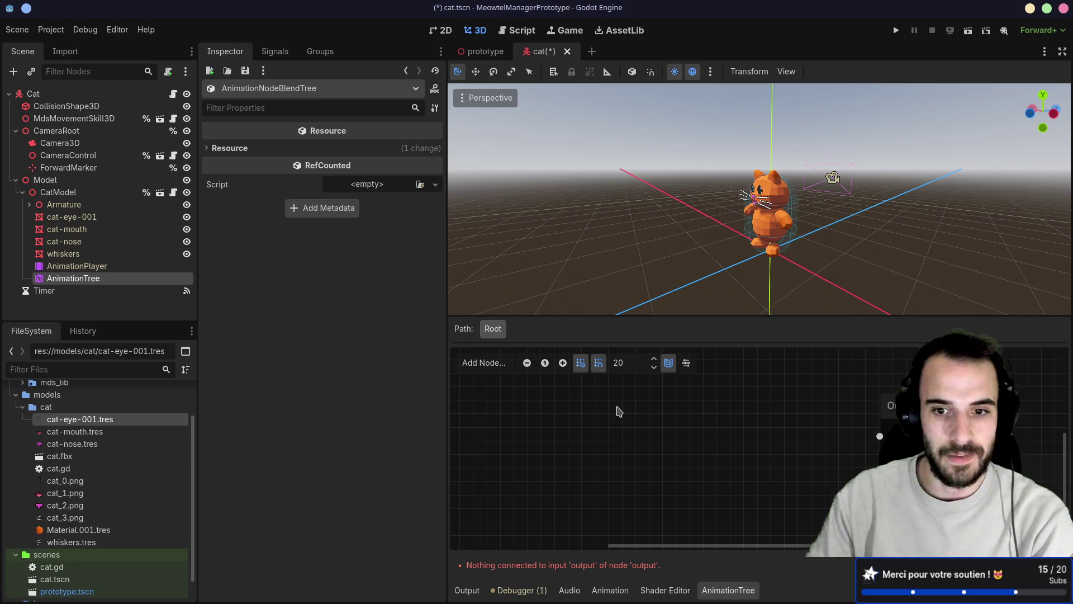
- Save the cat scene and quit to the Project List
key(ctrl+s)
click(17, 29)
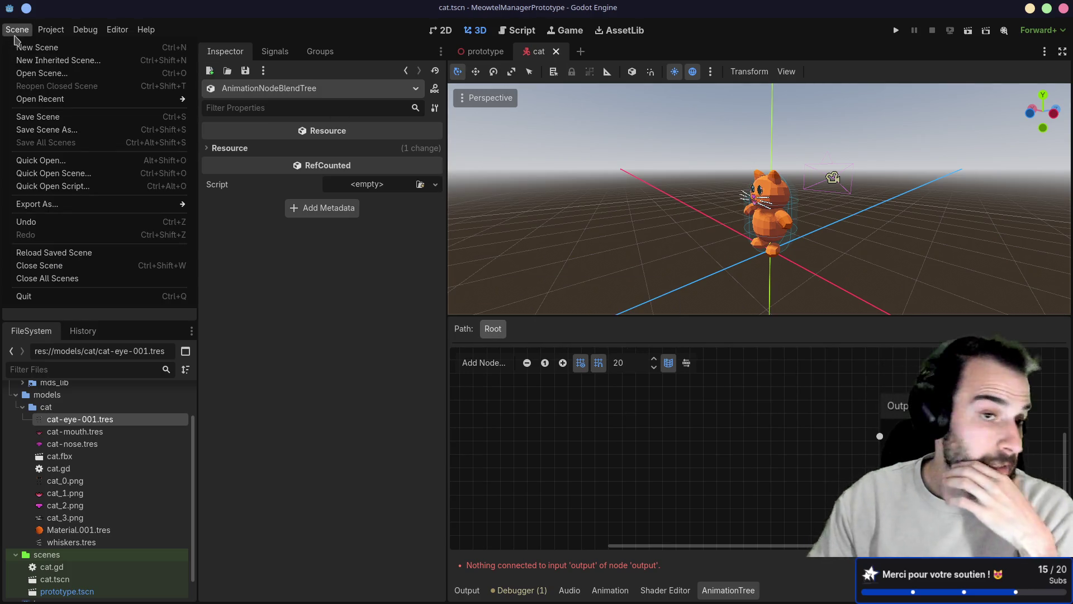
mouse_move(45, 31)
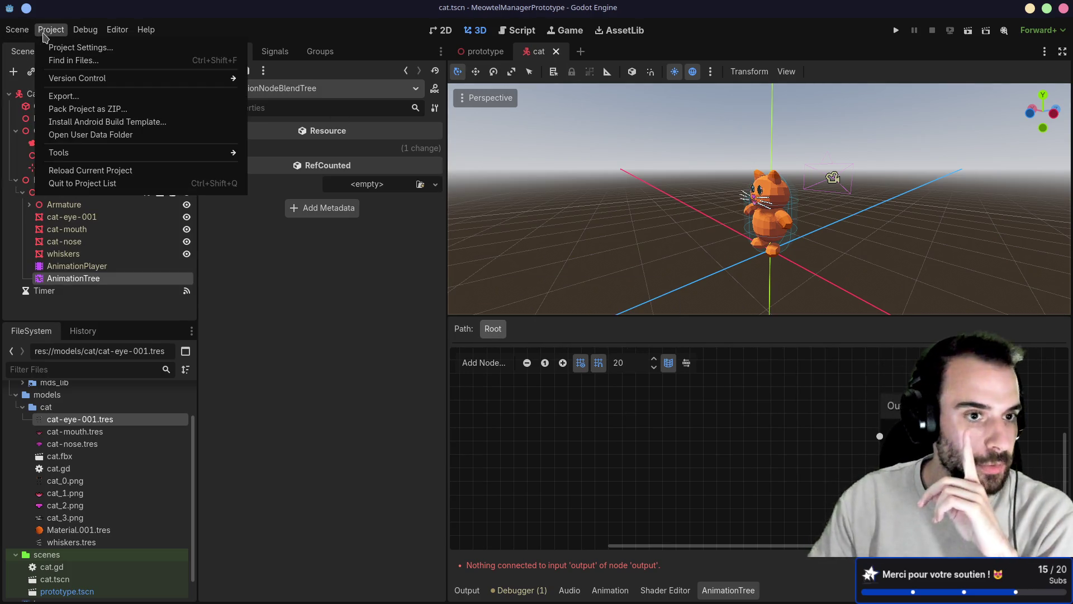
click(89, 184)
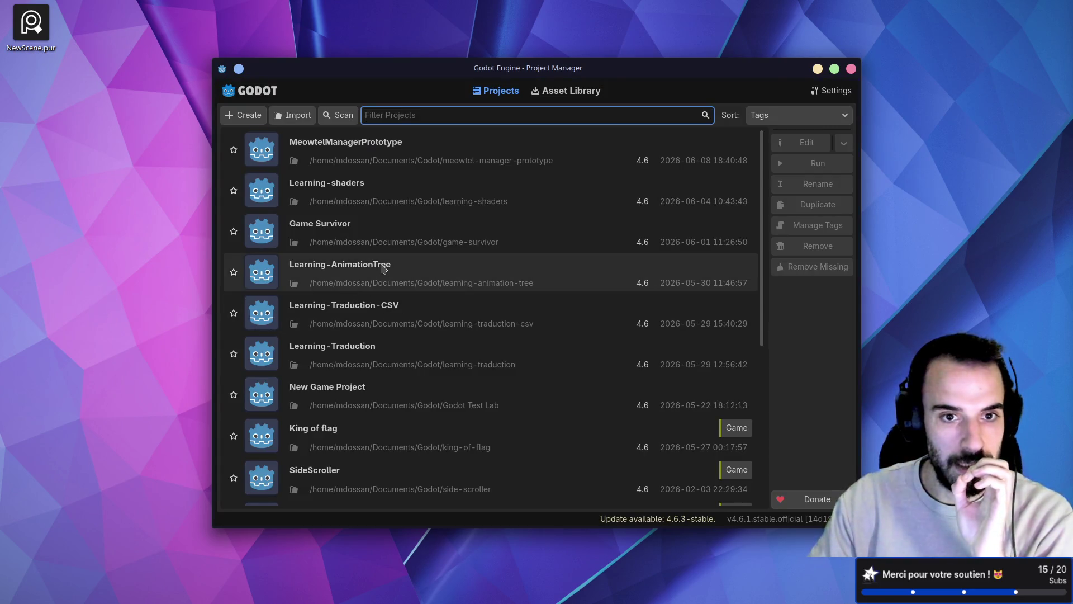
- Open the Learning-AnimationTree project from the Project Manager list
double_click(384, 268)
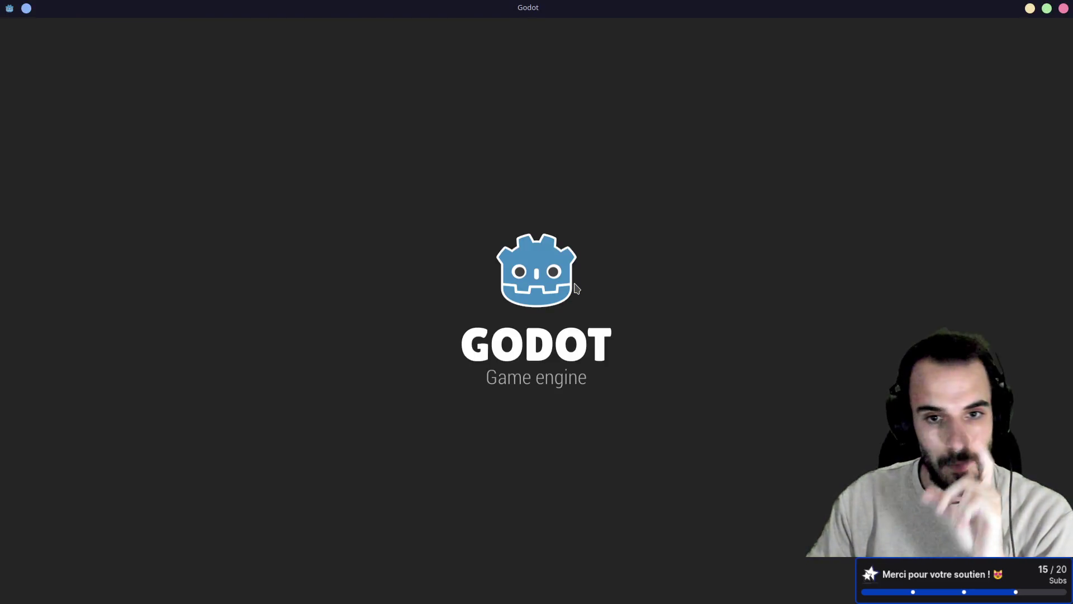
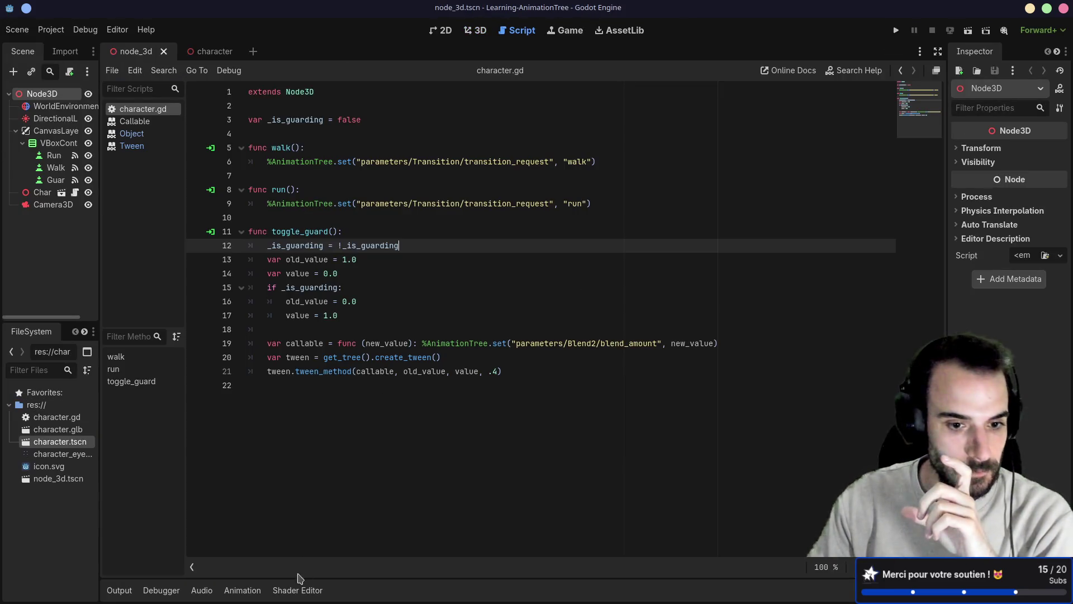
- Open the Character scene for editing and view it in 3D
click(81, 195)
right_click(81, 194)
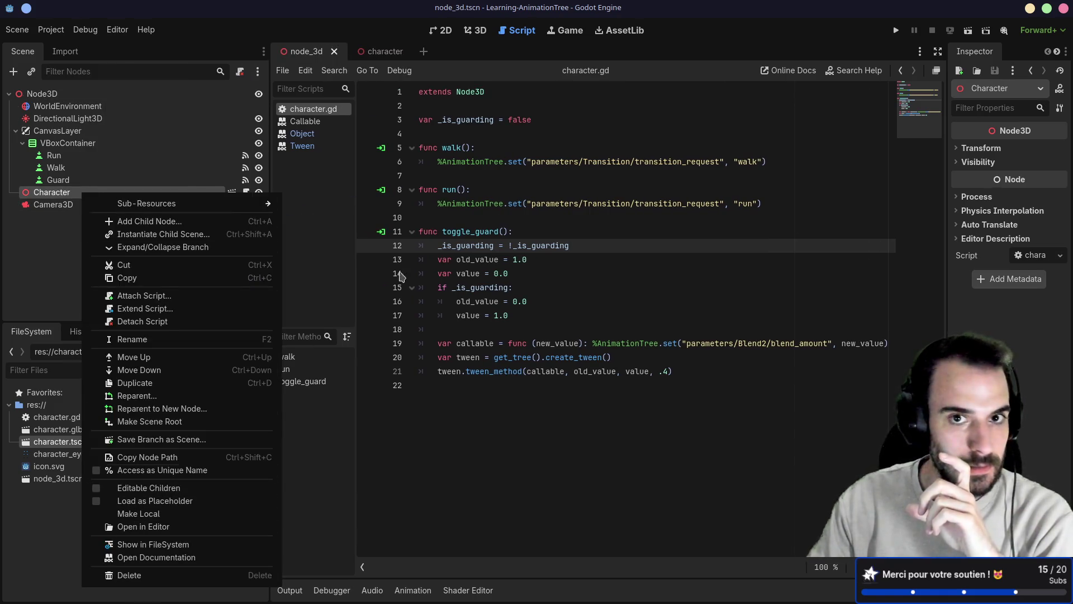
click(475, 31)
click(475, 31)
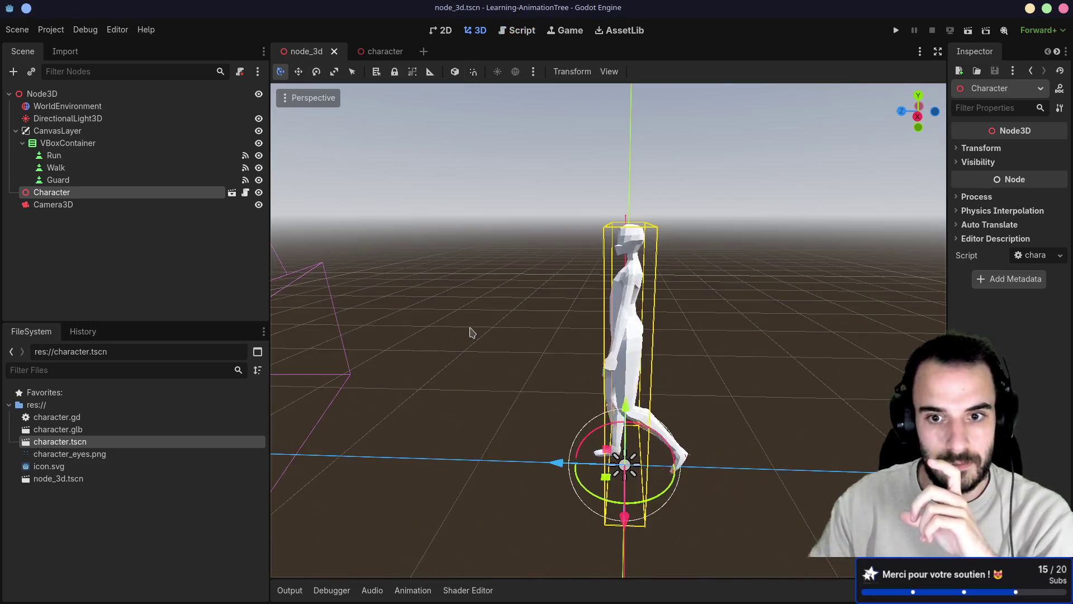
drag(470, 332, 414, 341)
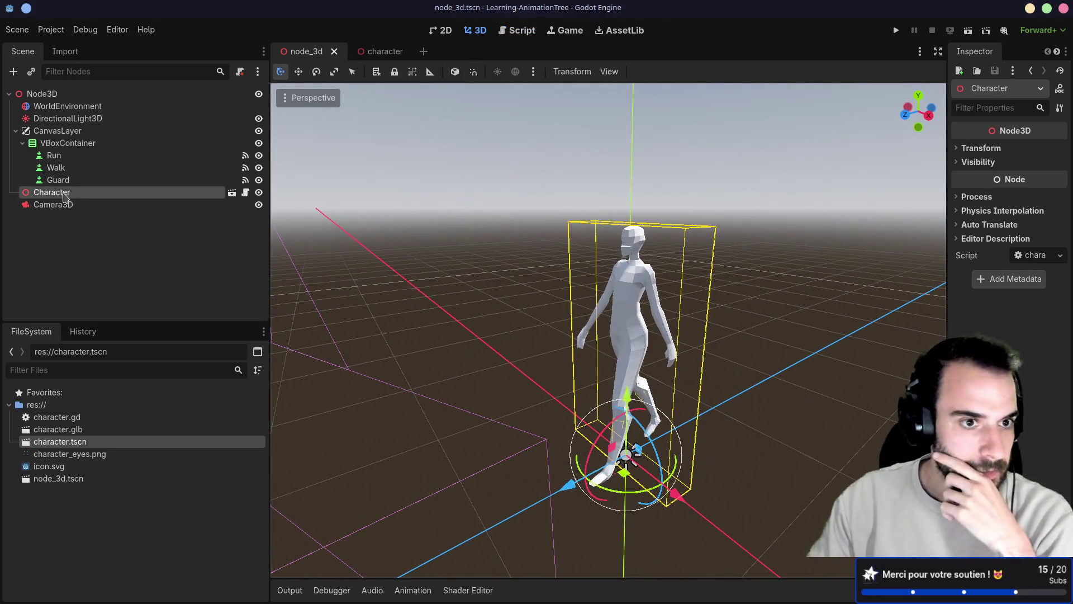
click(232, 193)
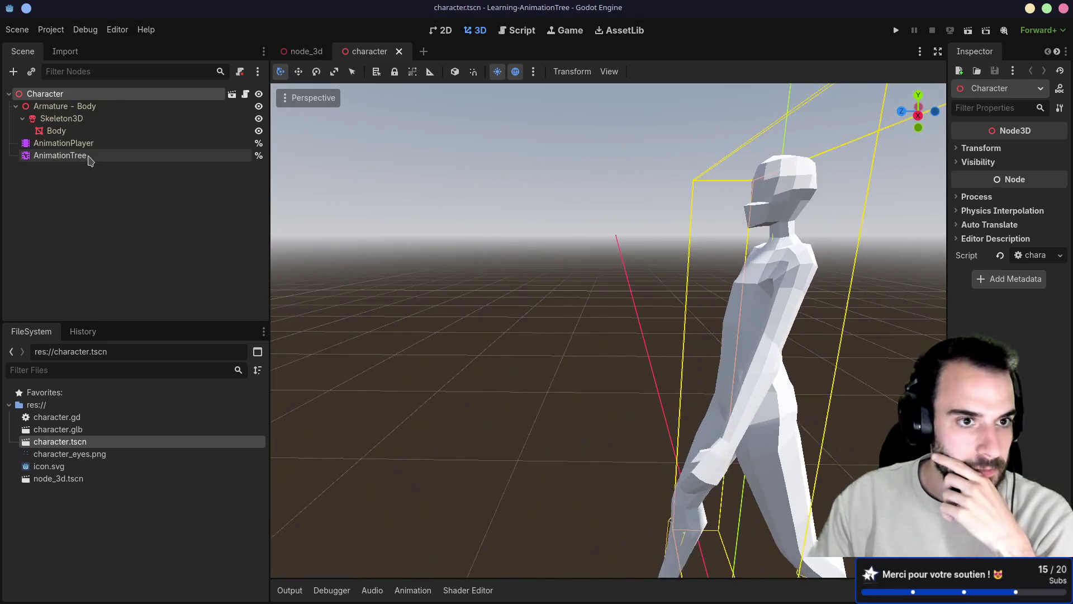
- Select the AnimationTree node and show its Walk, Run and Guard blend graph
click(90, 158)
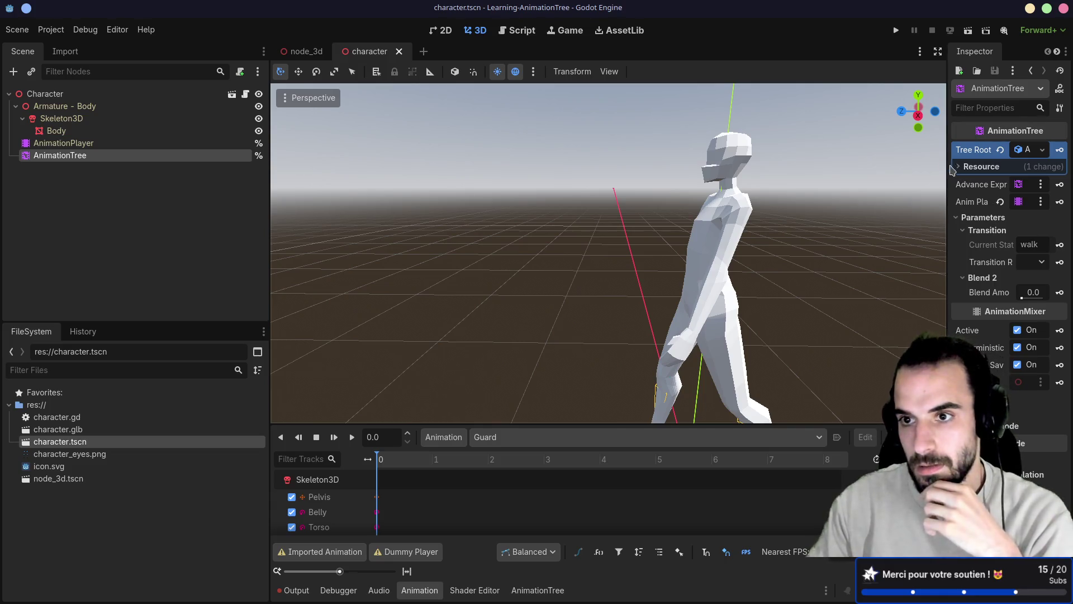
drag(947, 168, 720, 167)
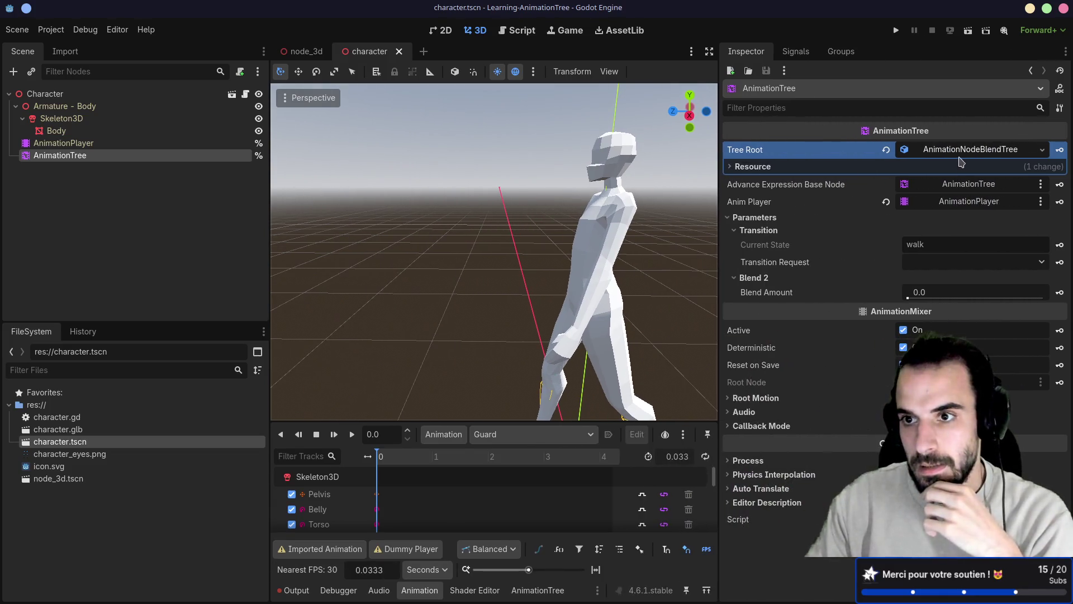
click(537, 591)
scroll(502, 365, down, 3)
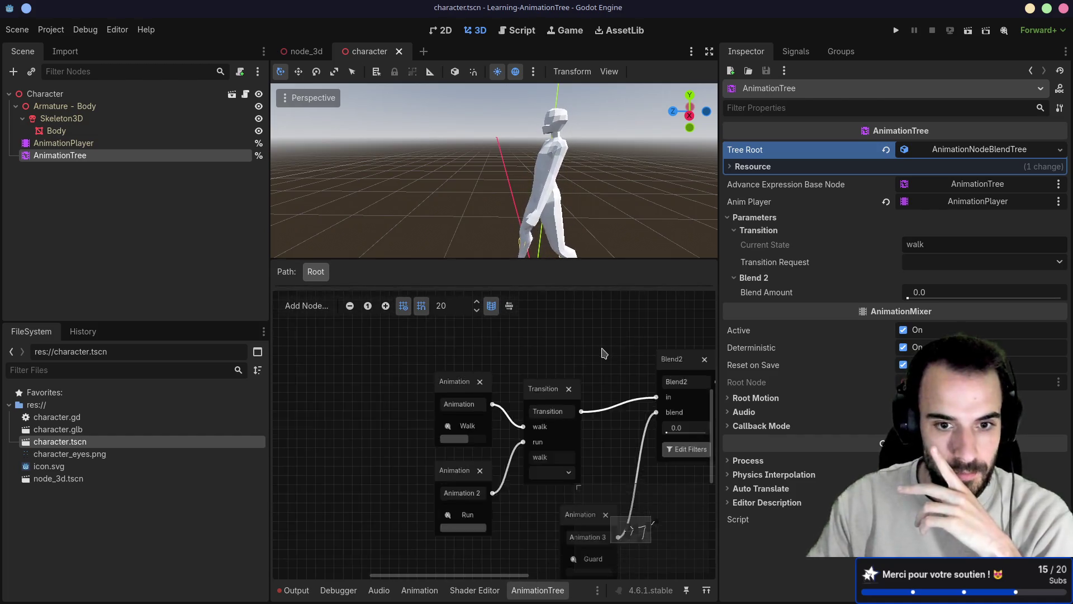
drag(497, 374, 504, 414)
- Add test StateMachine and BlendTree nodes to the graph, then remove them again
right_click(466, 377)
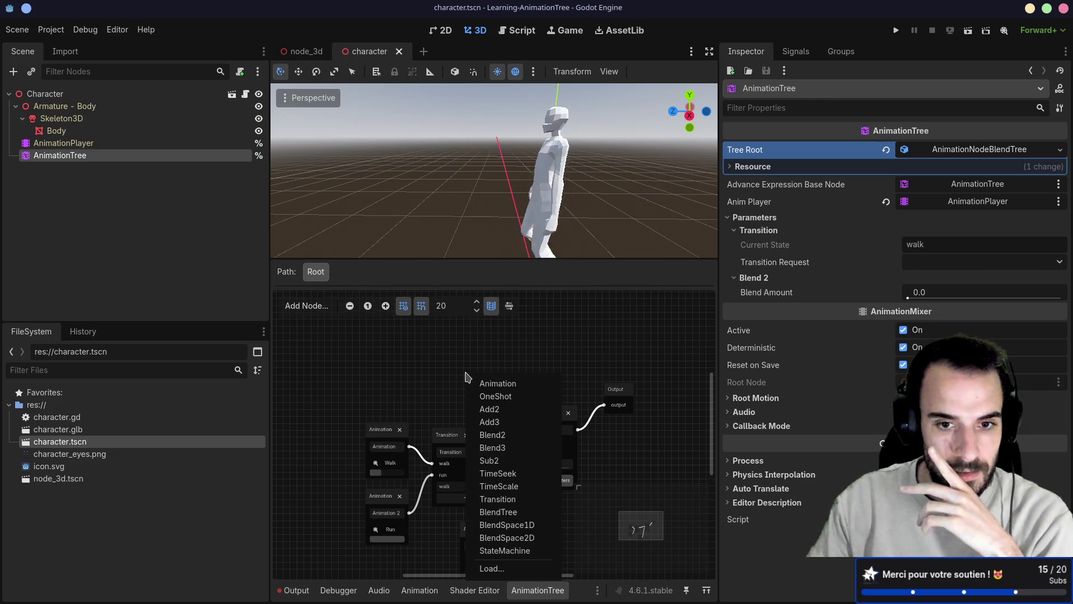
click(503, 550)
mouse_move(506, 386)
mouse_down()
mouse_move(472, 339)
mouse_move(466, 344)
mouse_up()
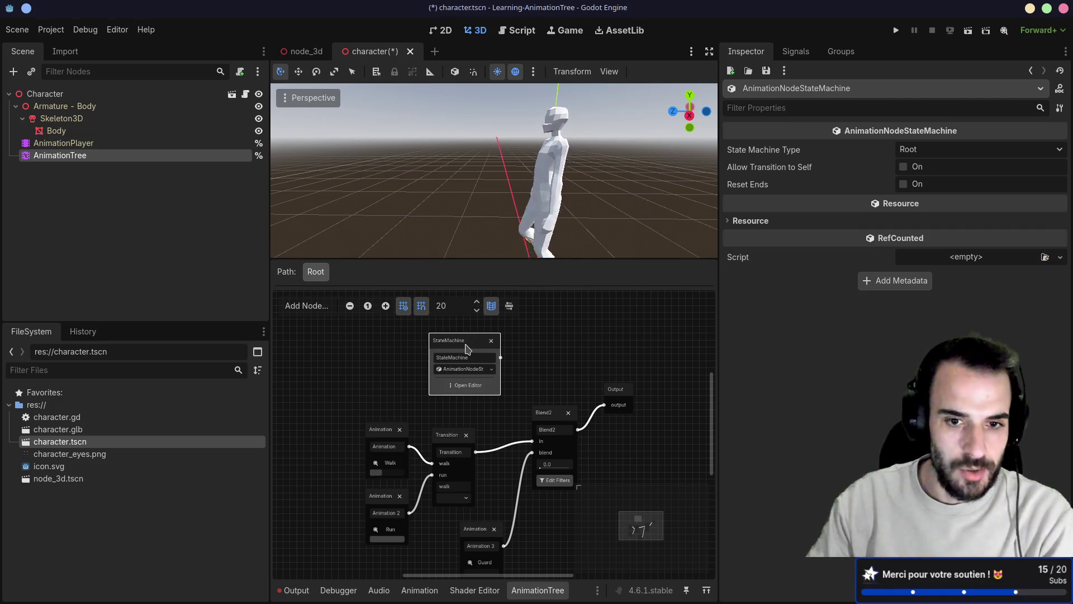
key(Delete)
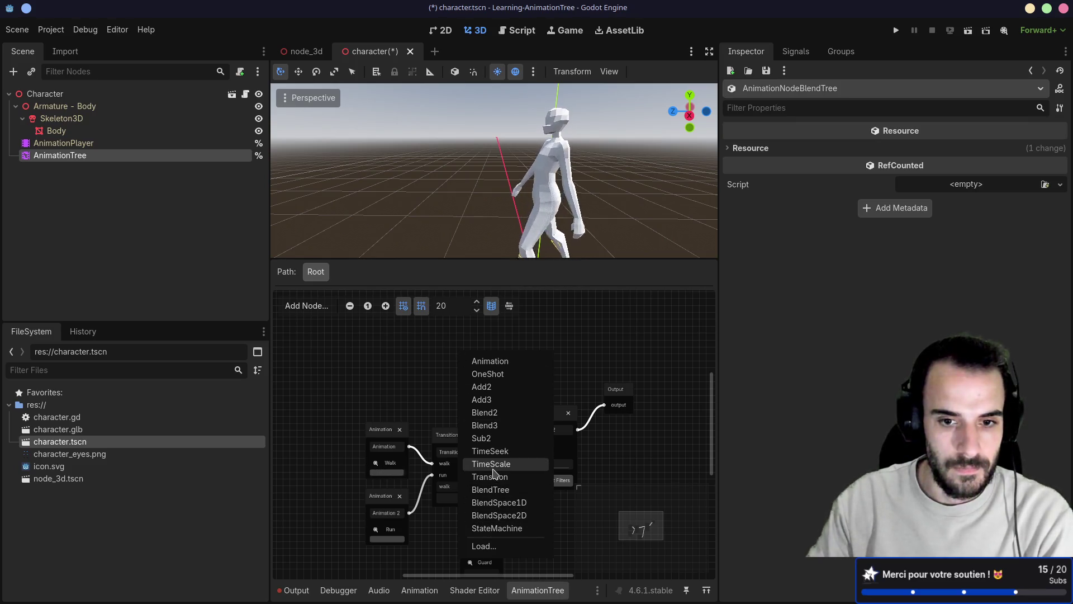
click(496, 489)
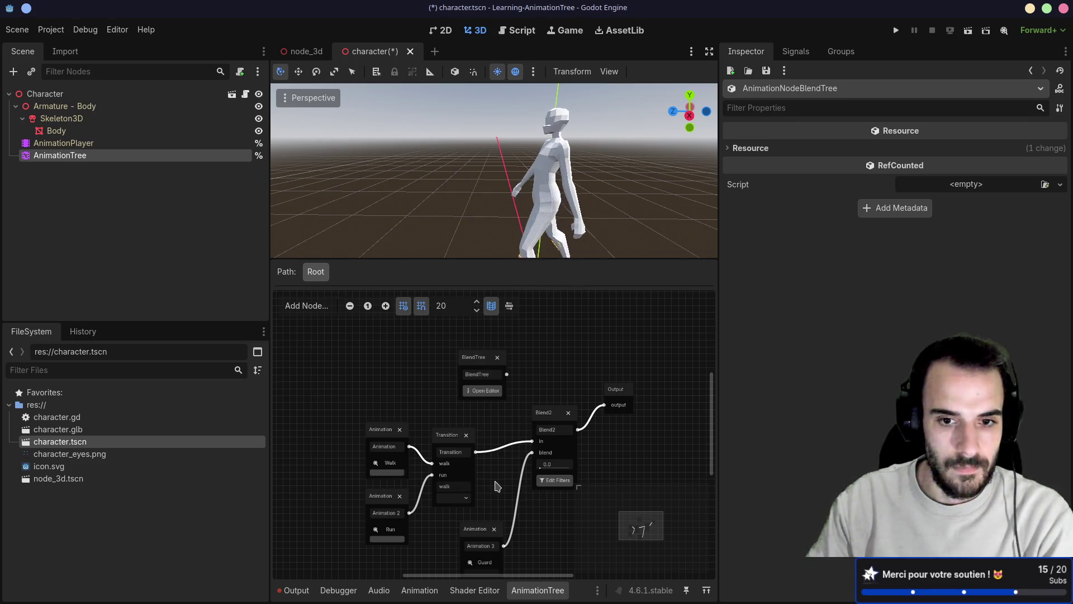
key(ctrl+z)
right_click(478, 365)
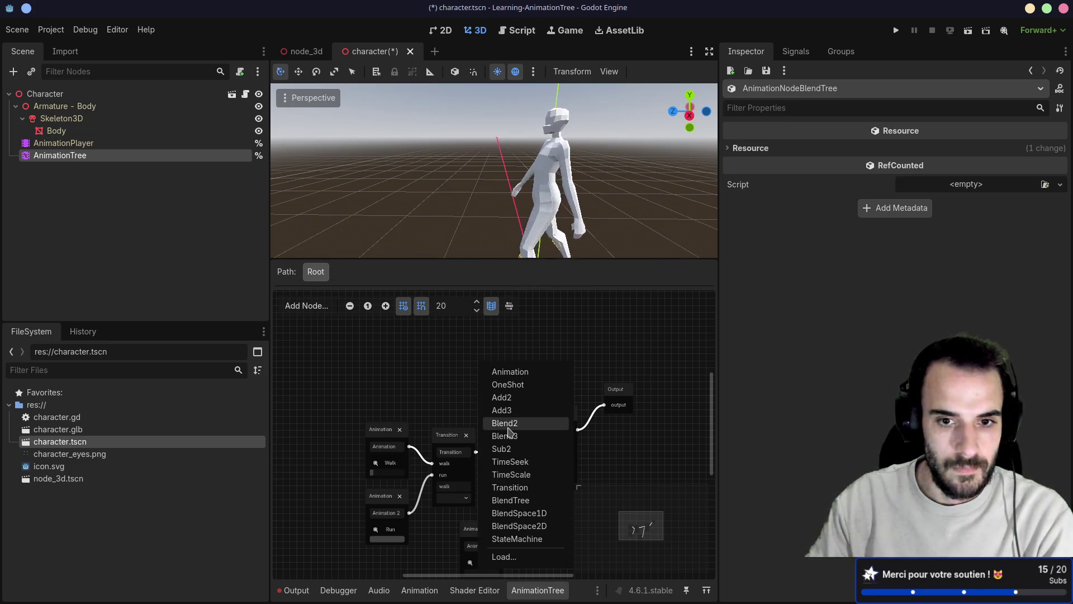
click(434, 366)
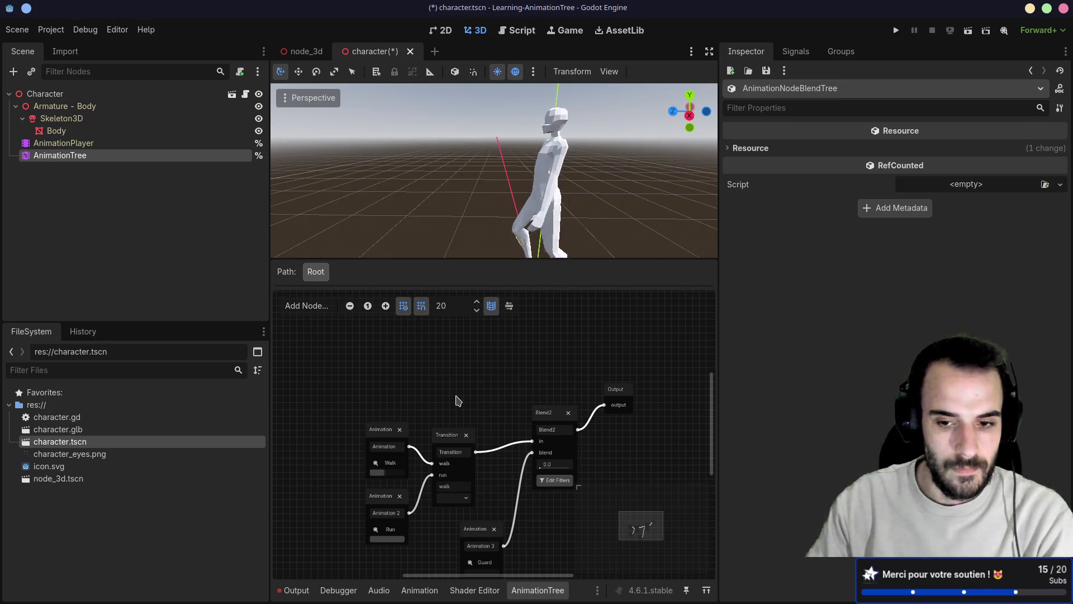
drag(457, 400, 463, 365)
key(alt+Tab)
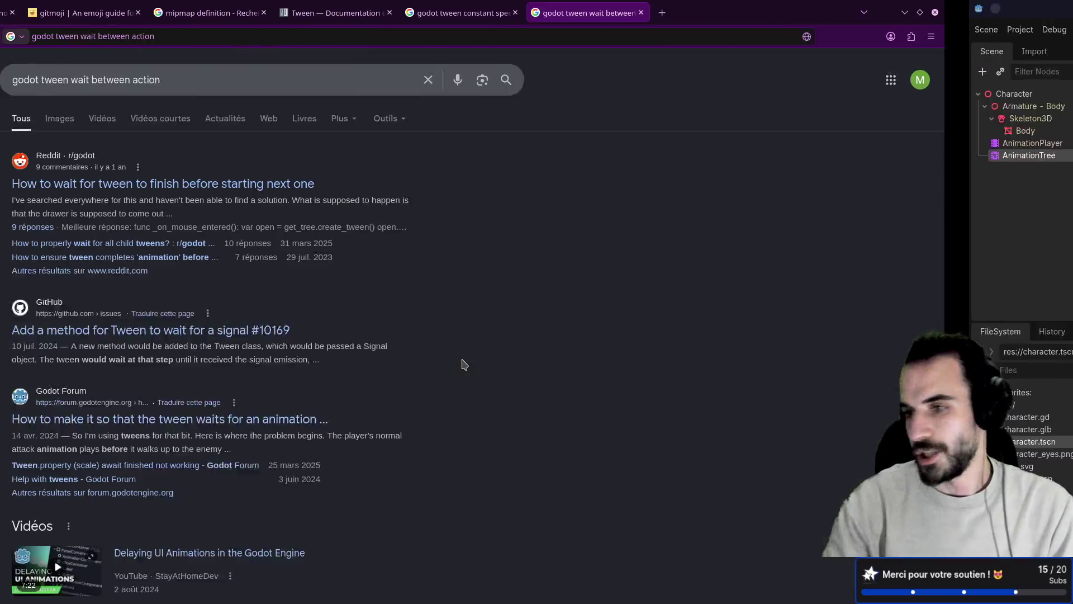
- Search the web for 'godot animation tree' in a new tab
click(790, 20)
text(gpdpt)
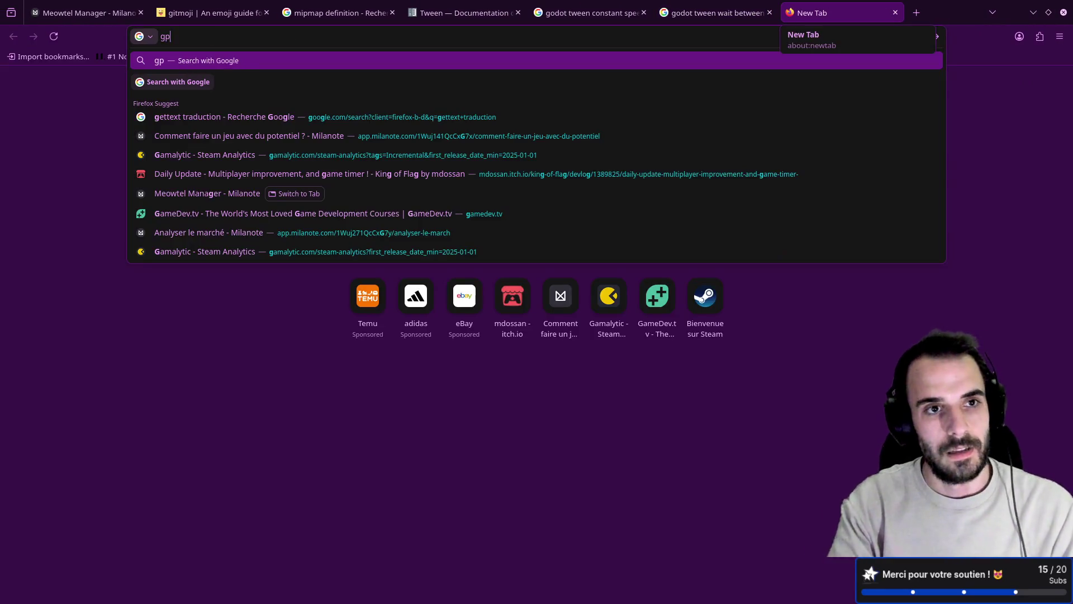
key(BackSpace)
key(BackSpace)
key(BackSpace)
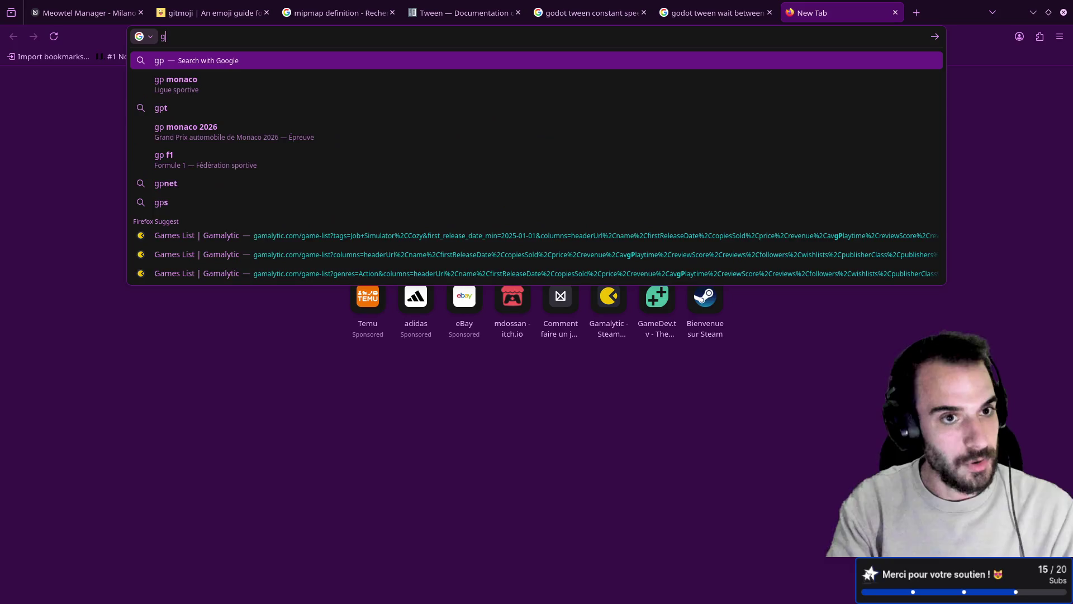
text(godot animation t)
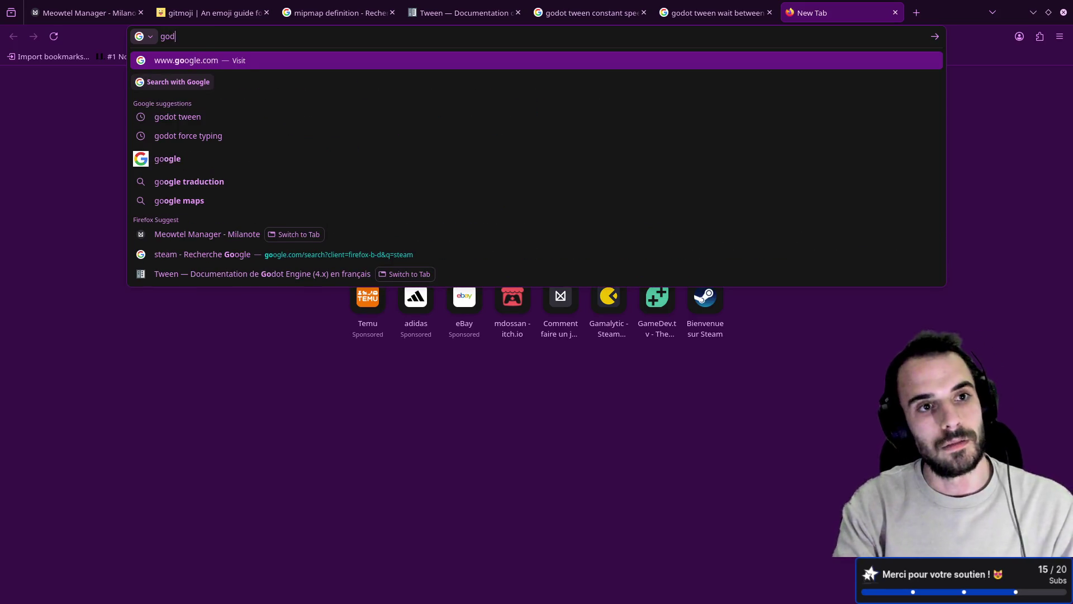
text(ree)
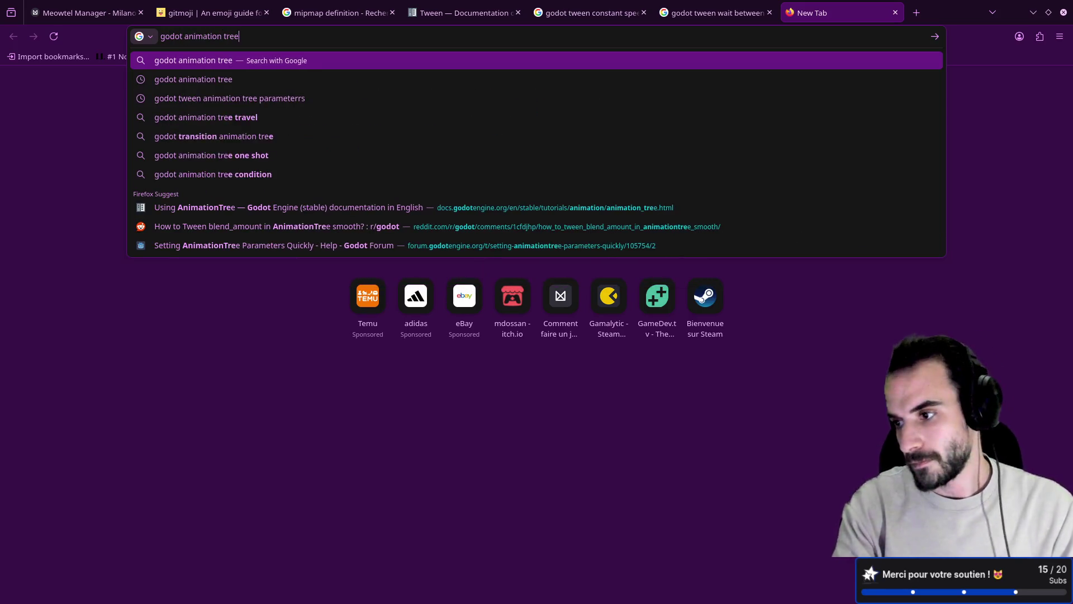
key(Return)
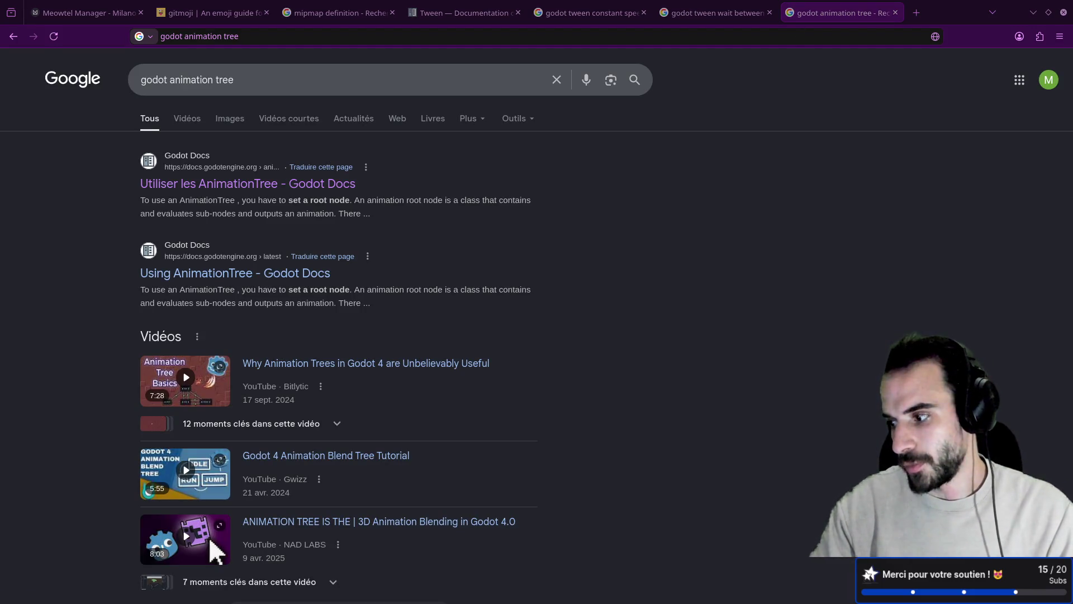
- Open the Godot Docs AnimationTree page and read down to the Transition section
click(284, 184)
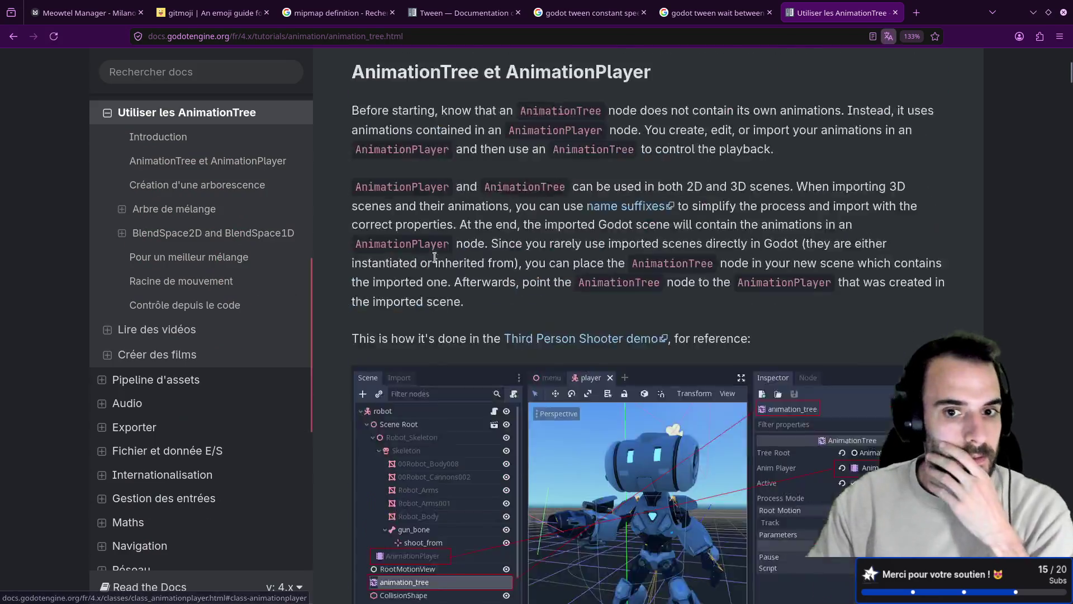
scroll(435, 257, down, 15)
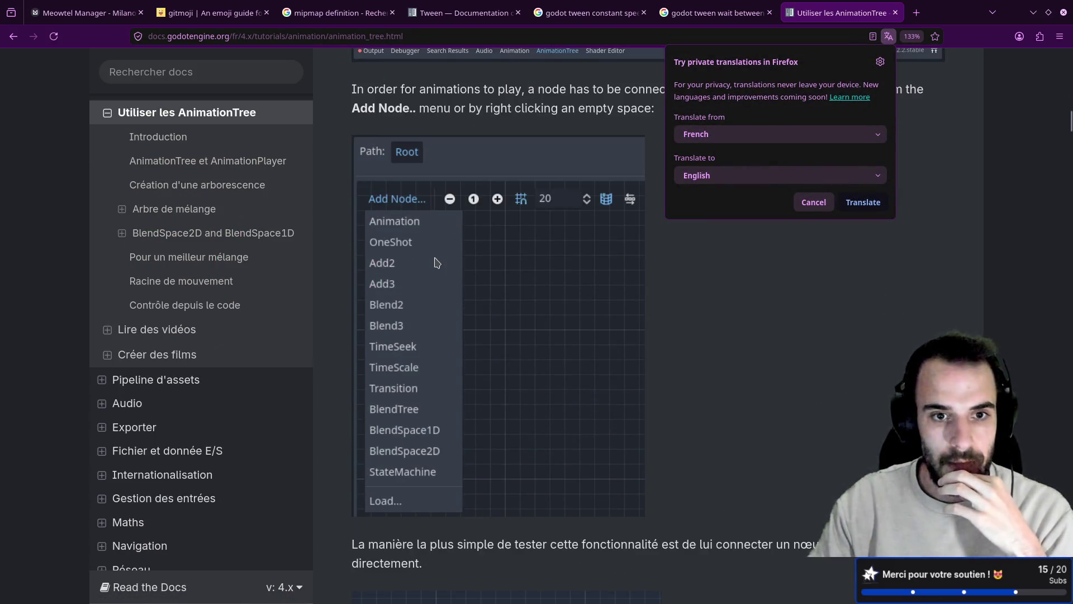
scroll(435, 263, down, 5)
scroll(435, 257, down, 2)
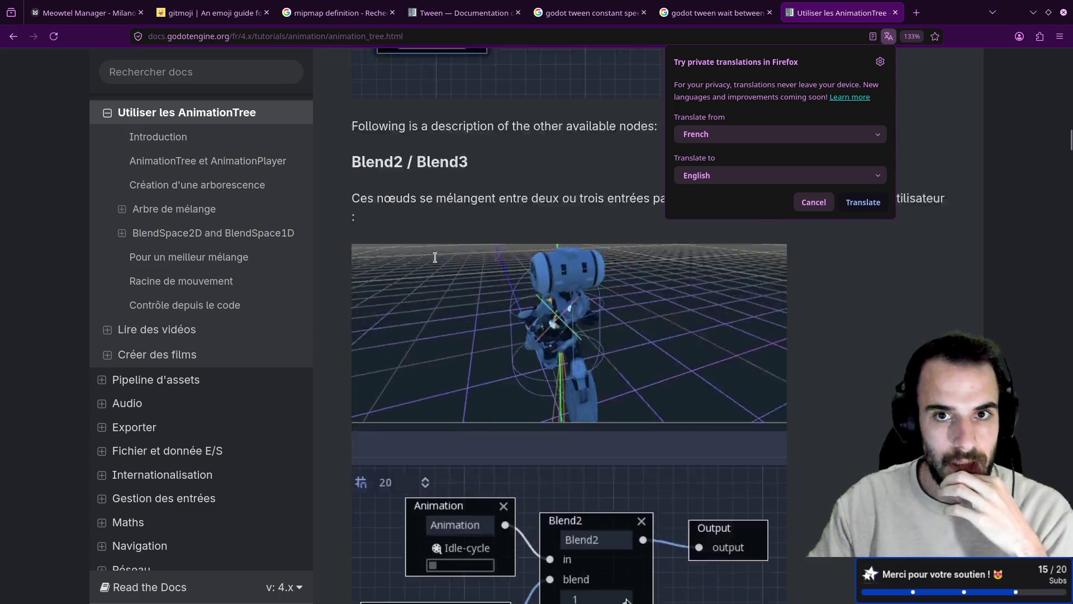
scroll(435, 257, down, 10)
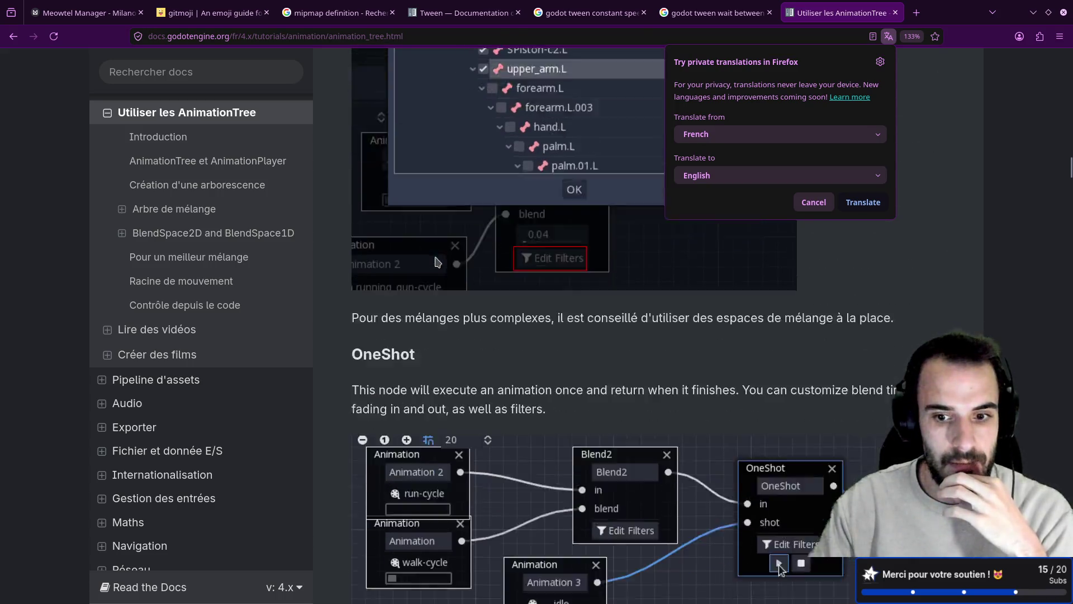
scroll(438, 262, down, 5)
scroll(527, 314, down, 10)
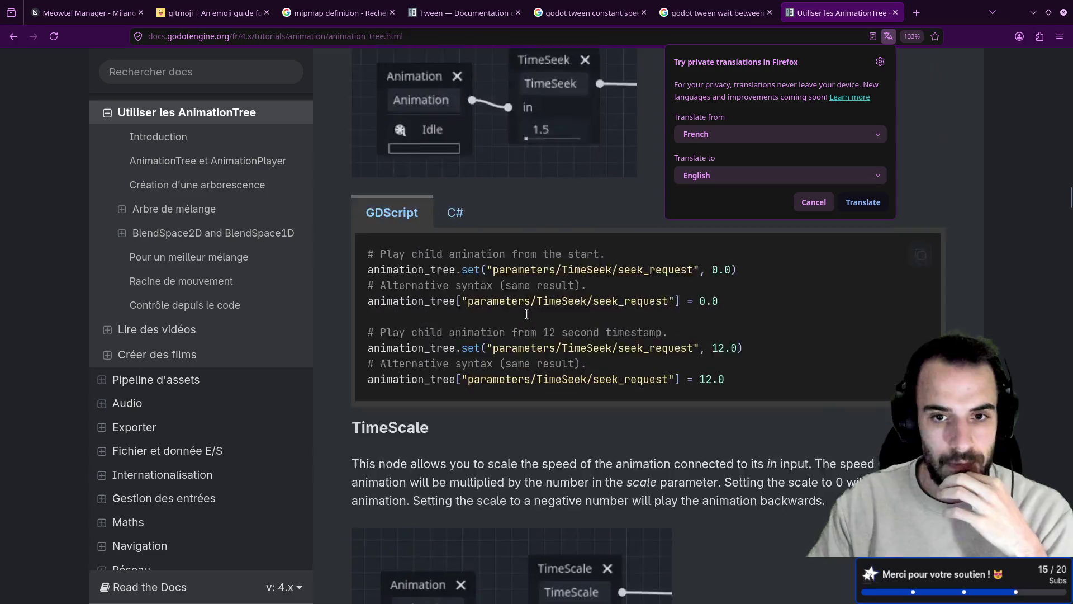
scroll(527, 314, down, 10)
click(812, 203)
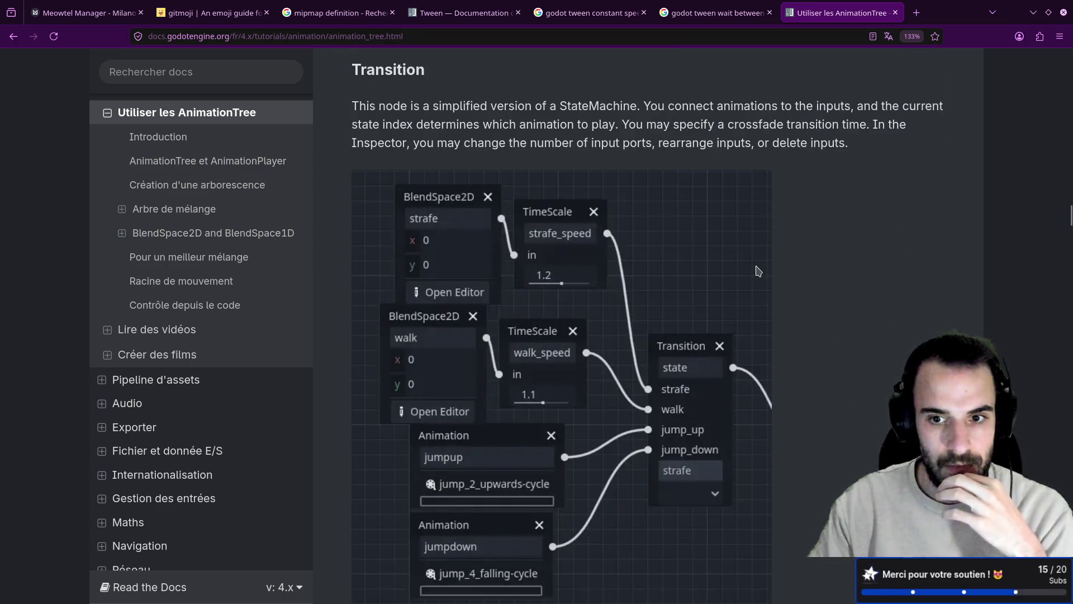
scroll(683, 287, down, 1)
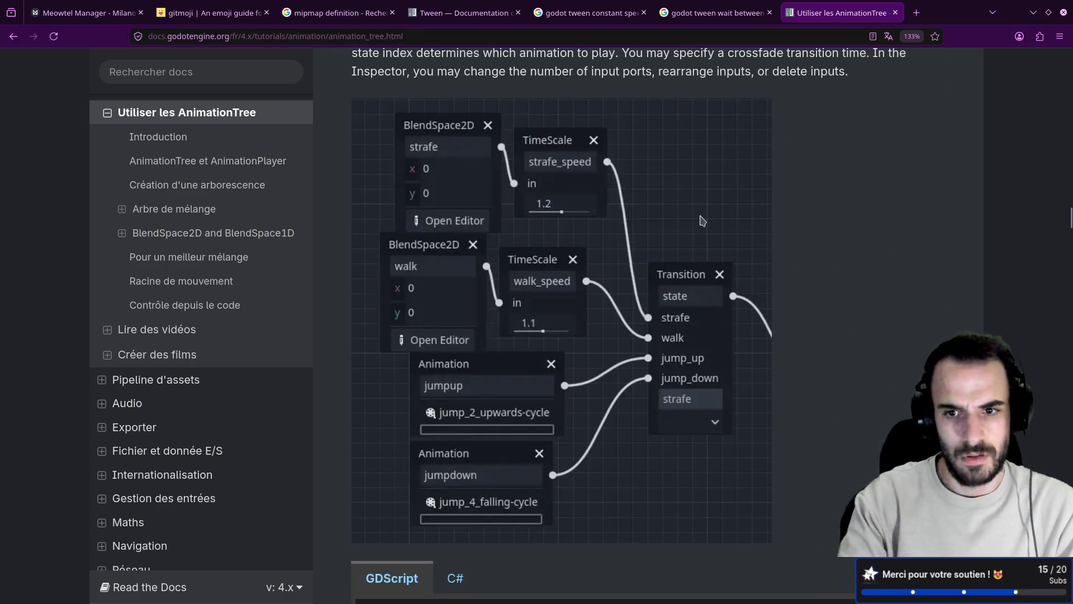
key(super+2)
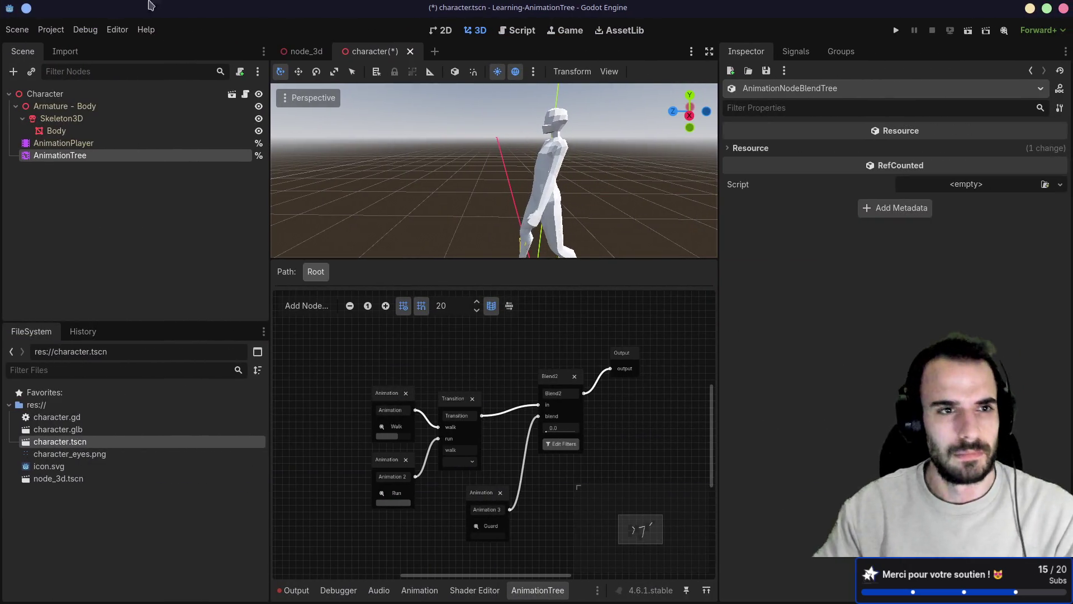
- Save the Character scene, quit to the Project Manager and open MeowtelManagerPrototype
click(28, 29)
click(28, 29)
click(31, 29)
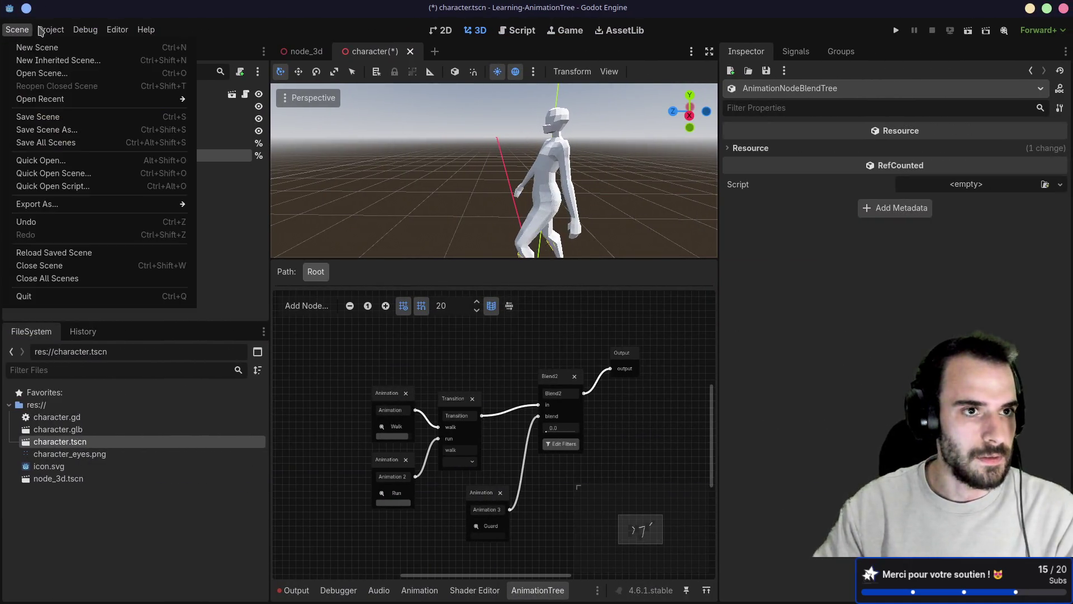
click(313, 224)
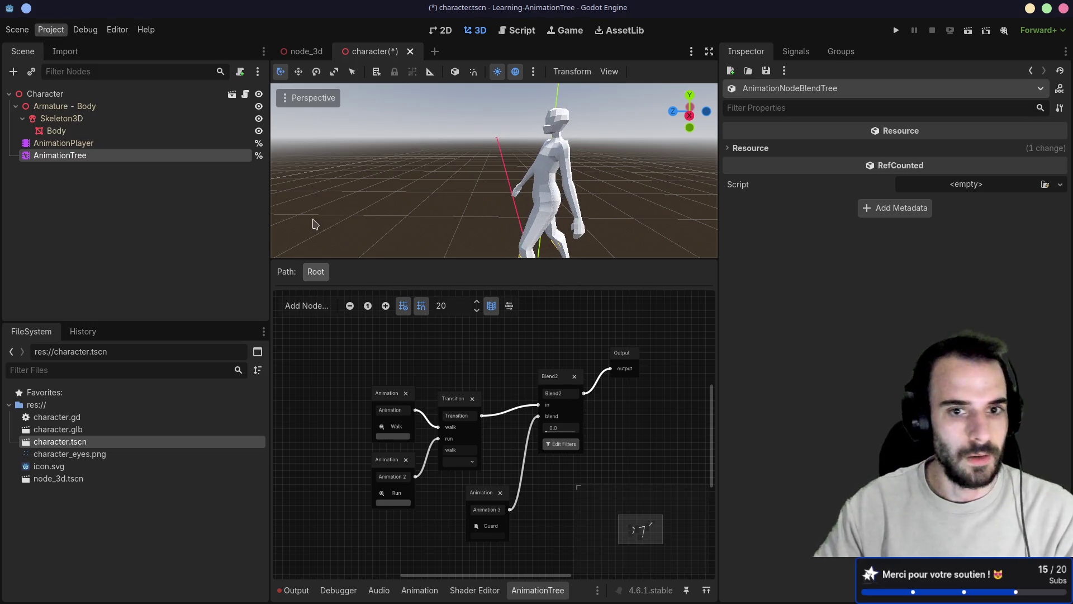
key(ctrl+shift+w)
click(532, 330)
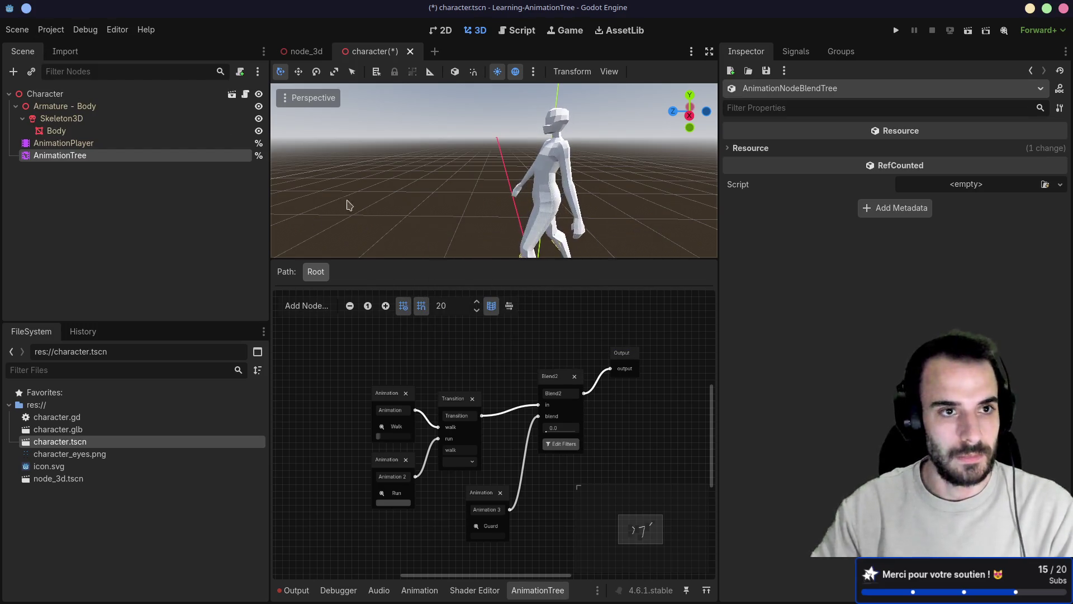
click(61, 34)
click(84, 184)
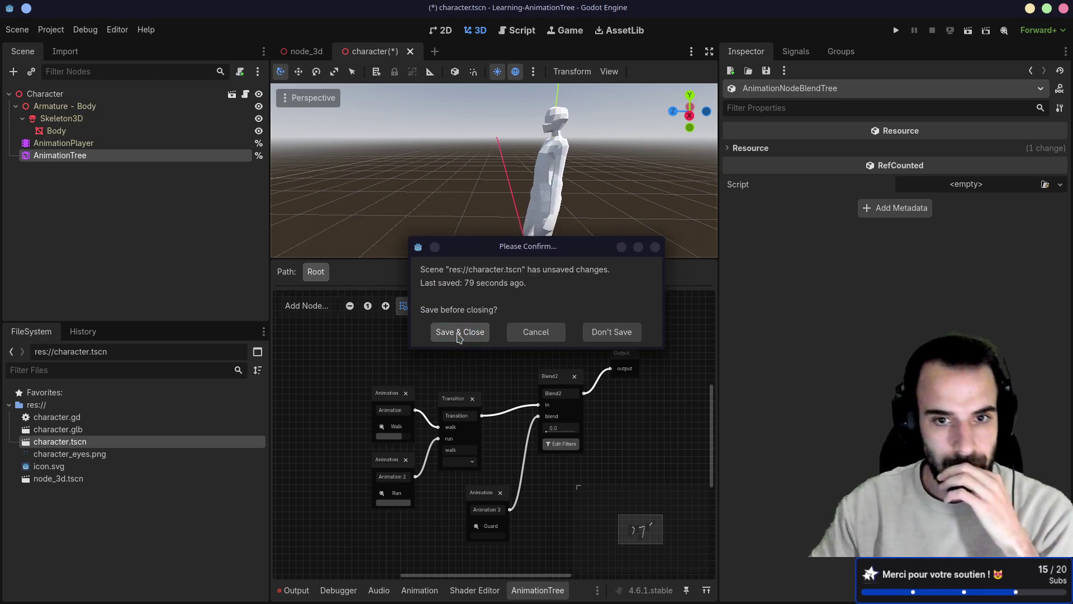
click(458, 333)
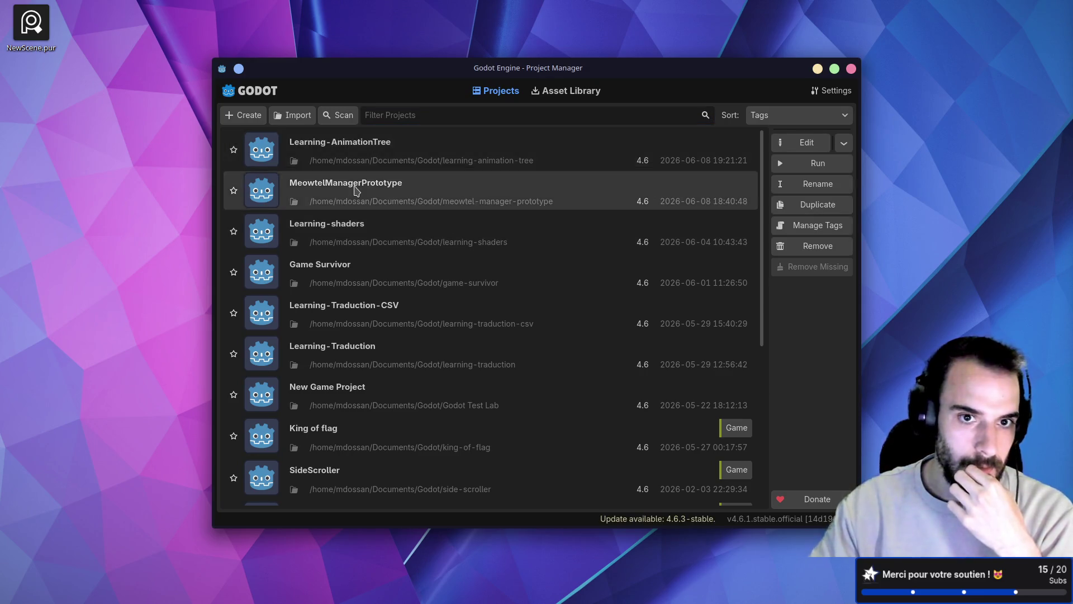
double_click(355, 191)
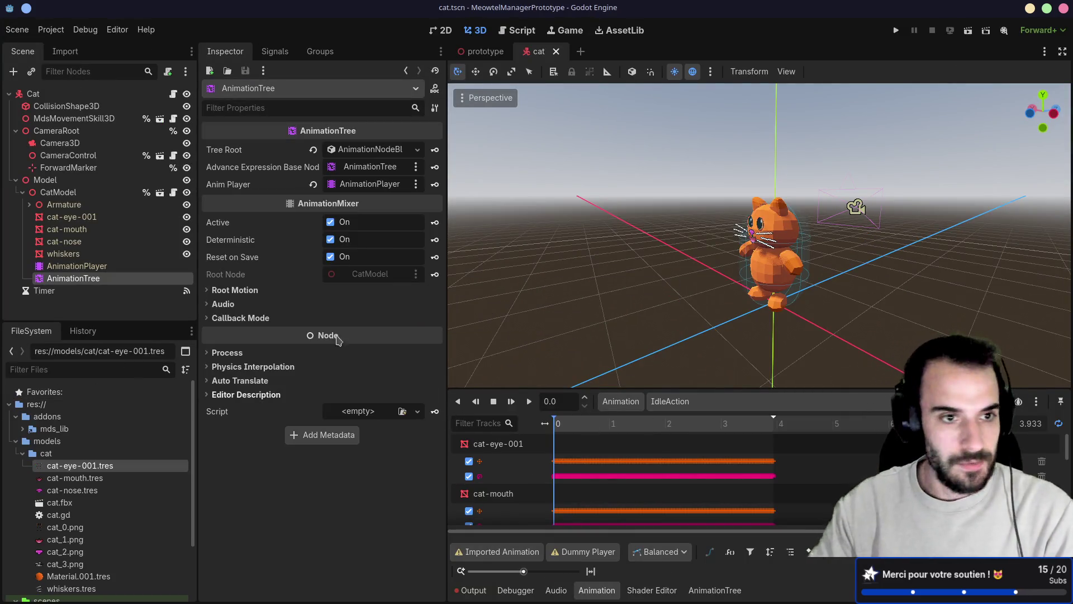
- Add a Transition node to the cat's blend tree and wire its output into Output
click(714, 590)
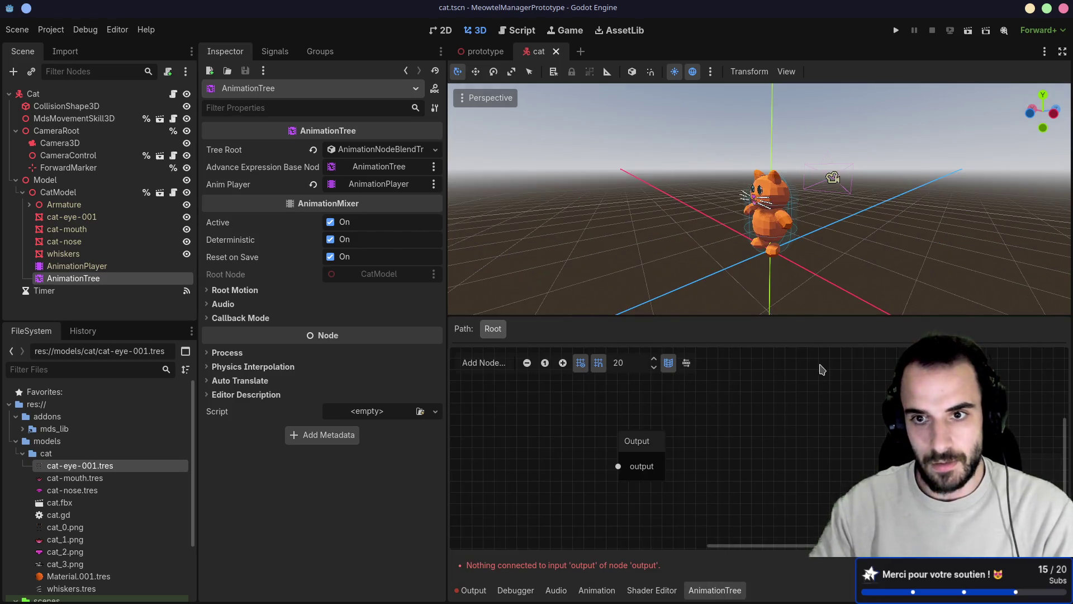
right_click(641, 421)
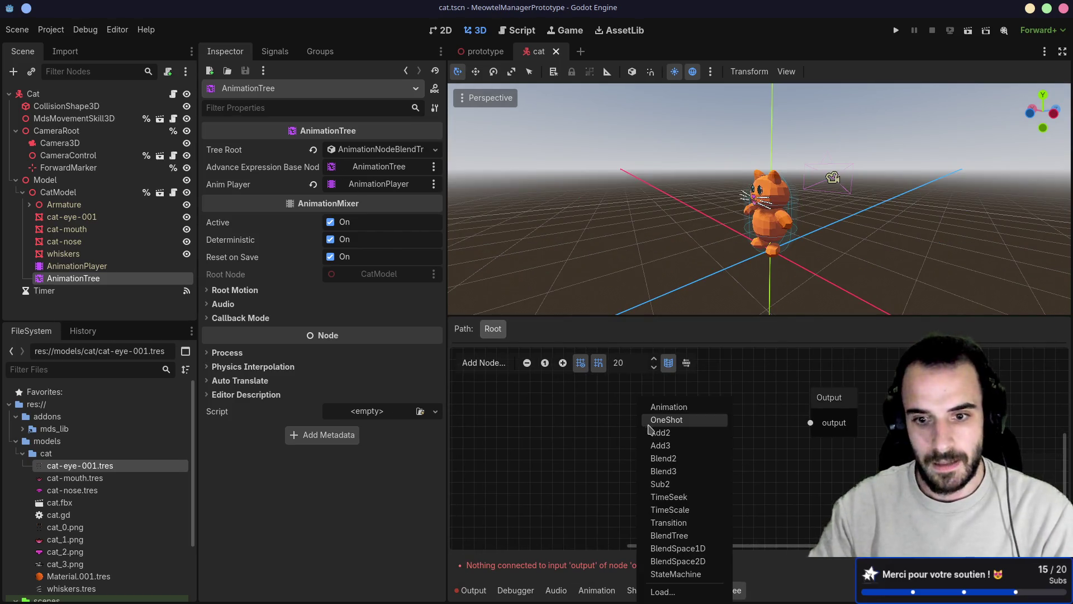
click(682, 526)
drag(659, 427, 665, 404)
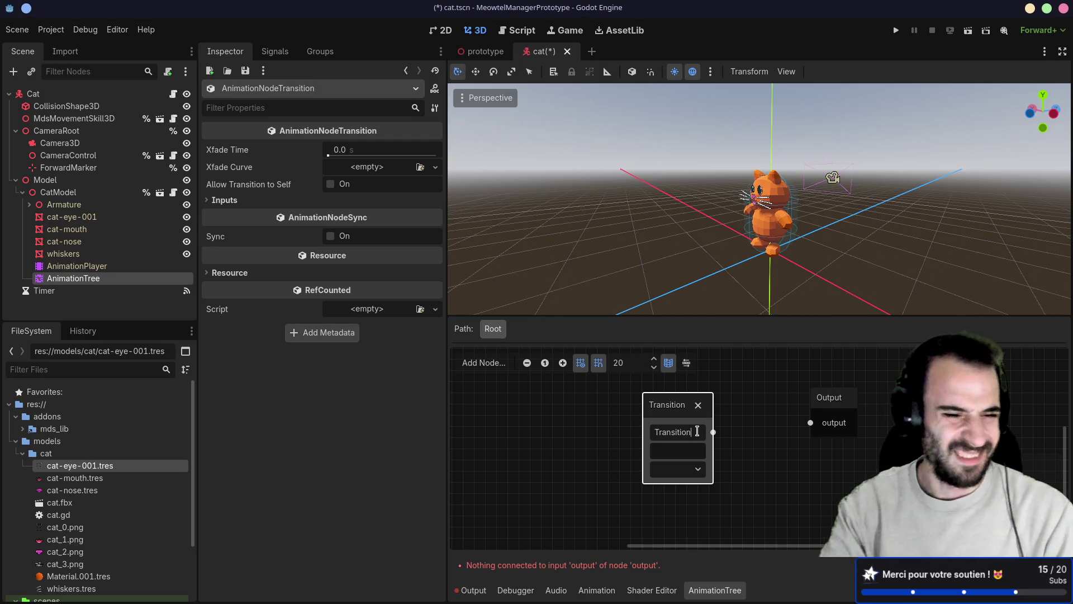
key(alt+Tab)
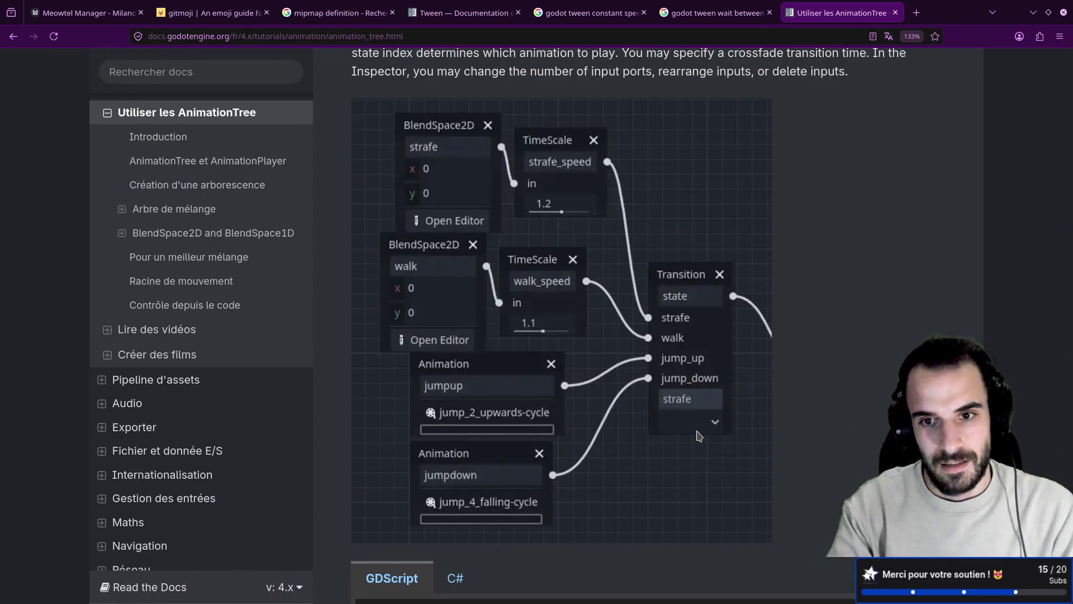
key(alt+Tab)
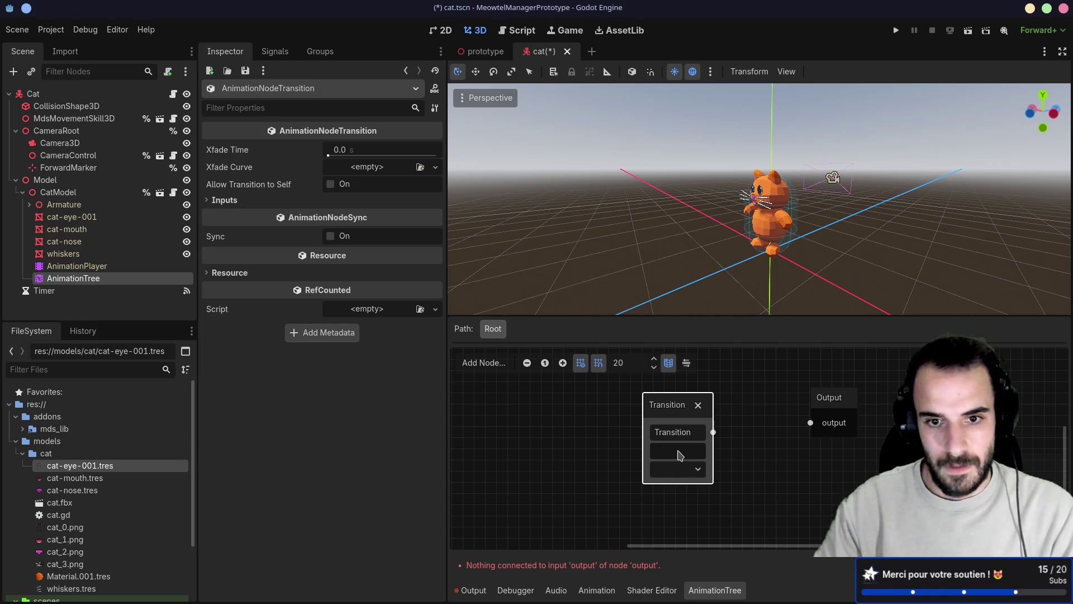
scroll(582, 441, down, 2)
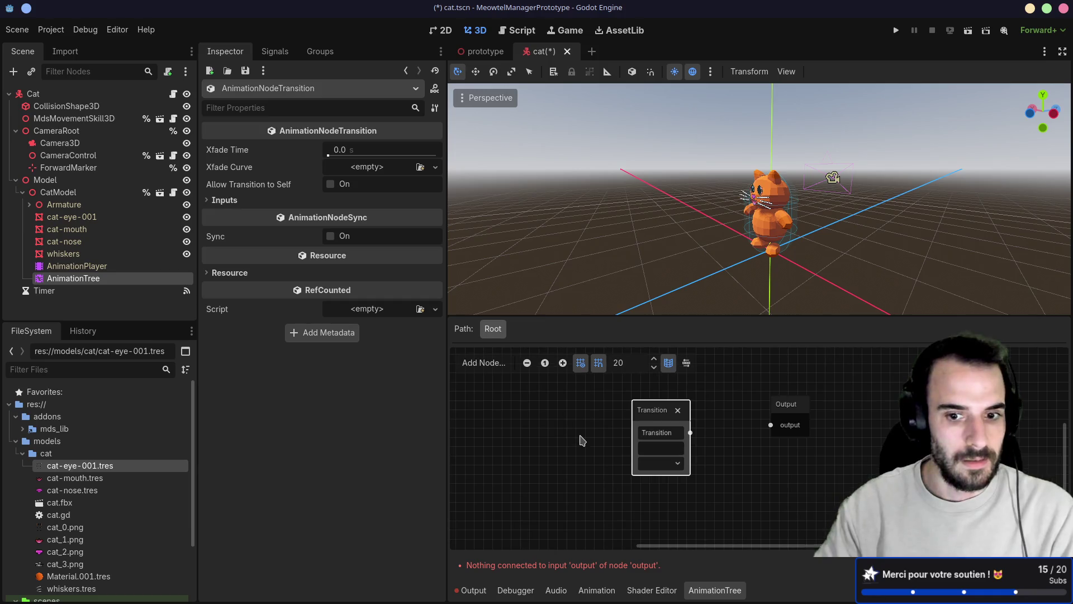
drag(750, 442, 824, 435)
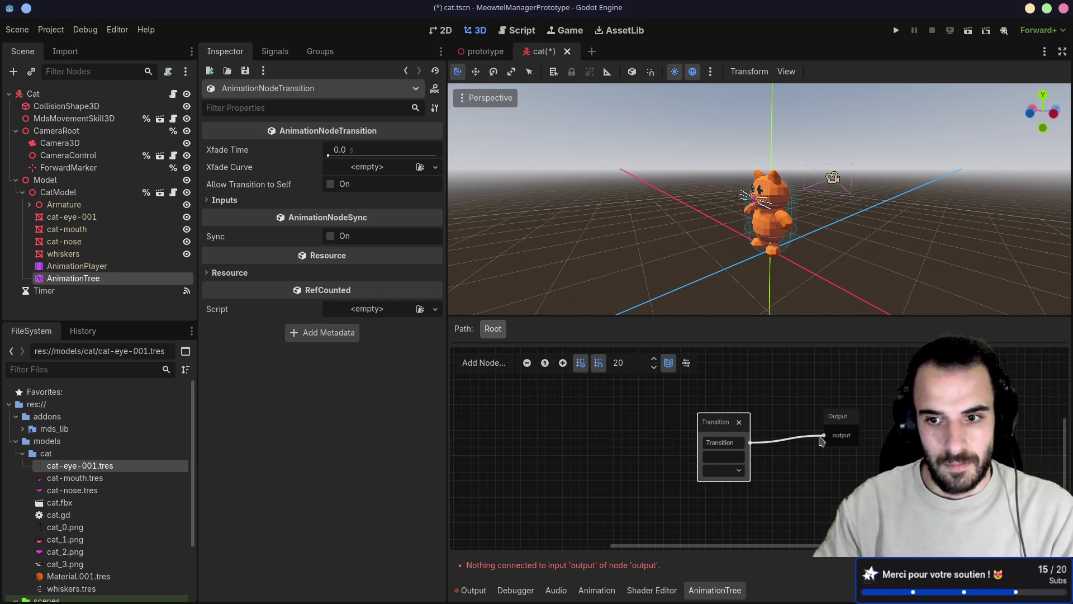
drag(725, 423, 758, 423)
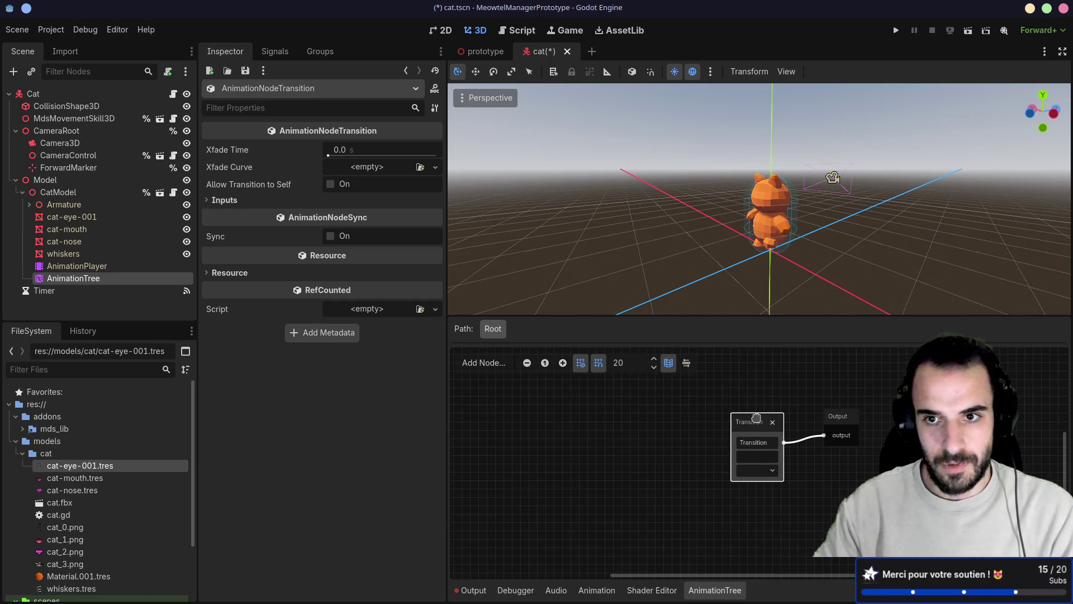
- Add an Animation node that plays IdleAction
click(772, 442)
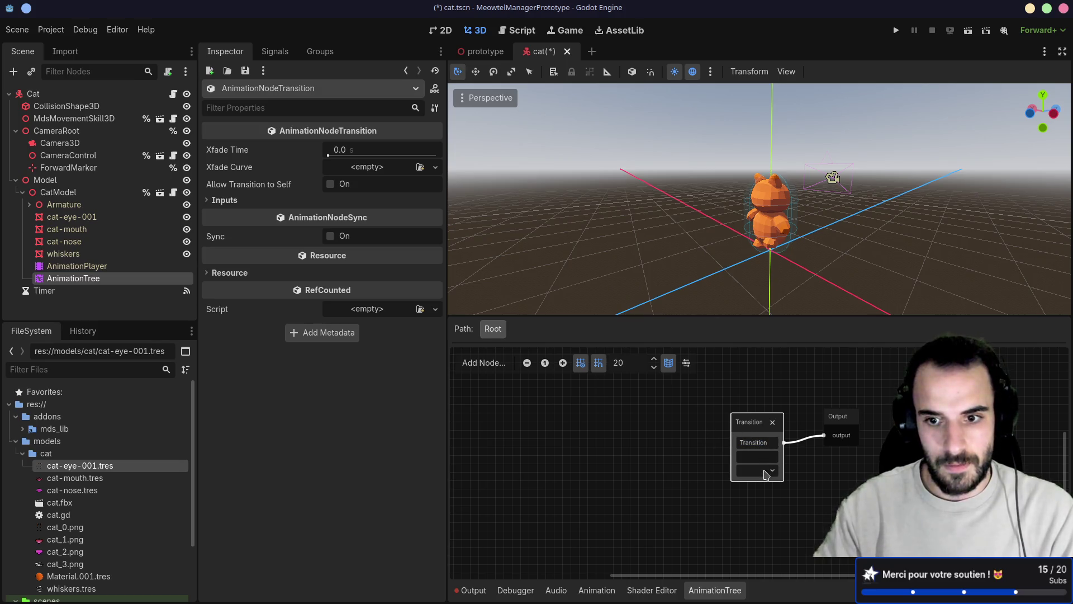
right_click(744, 461)
click(744, 461)
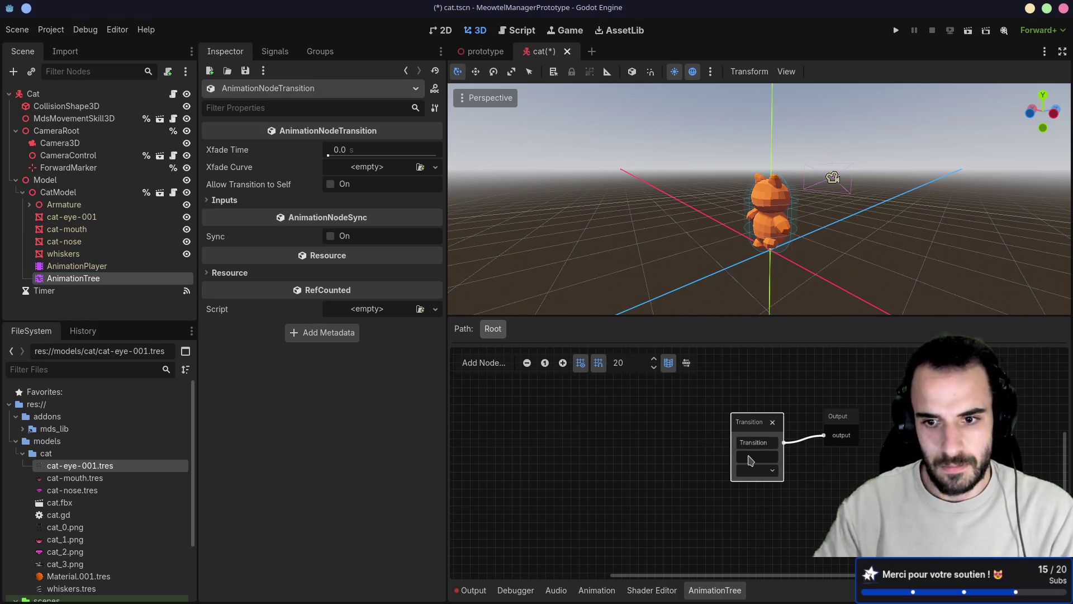
click(604, 434)
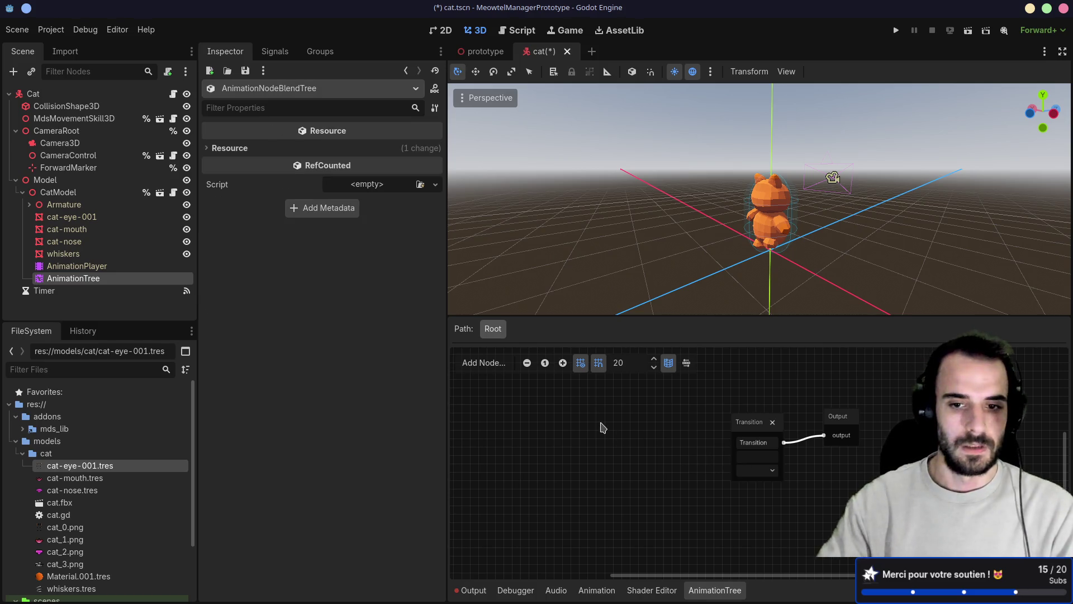
right_click(604, 434)
click(634, 420)
drag(628, 432, 615, 406)
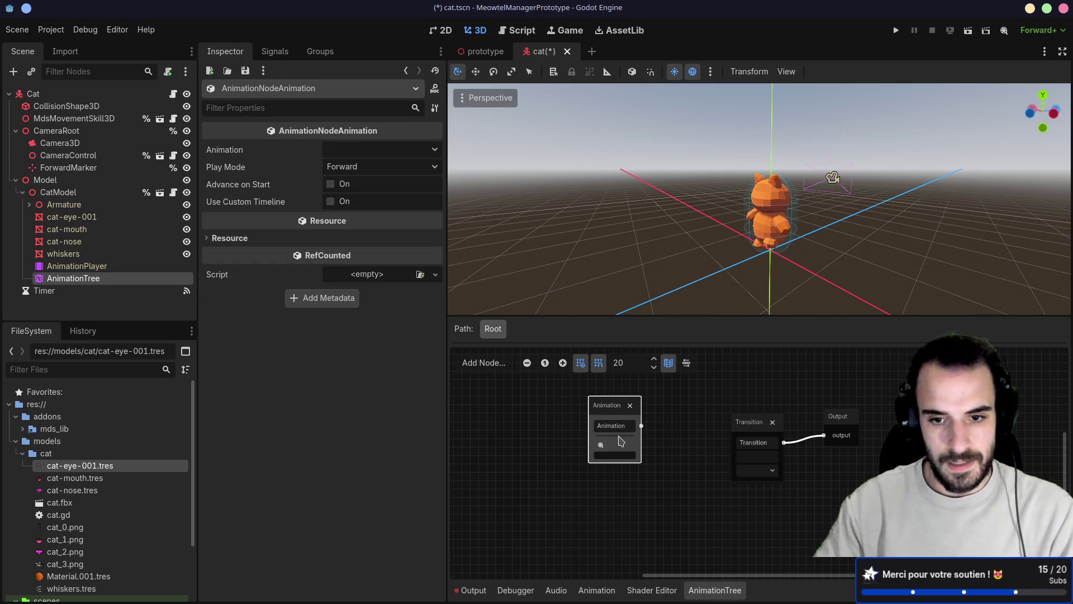
click(619, 445)
click(626, 462)
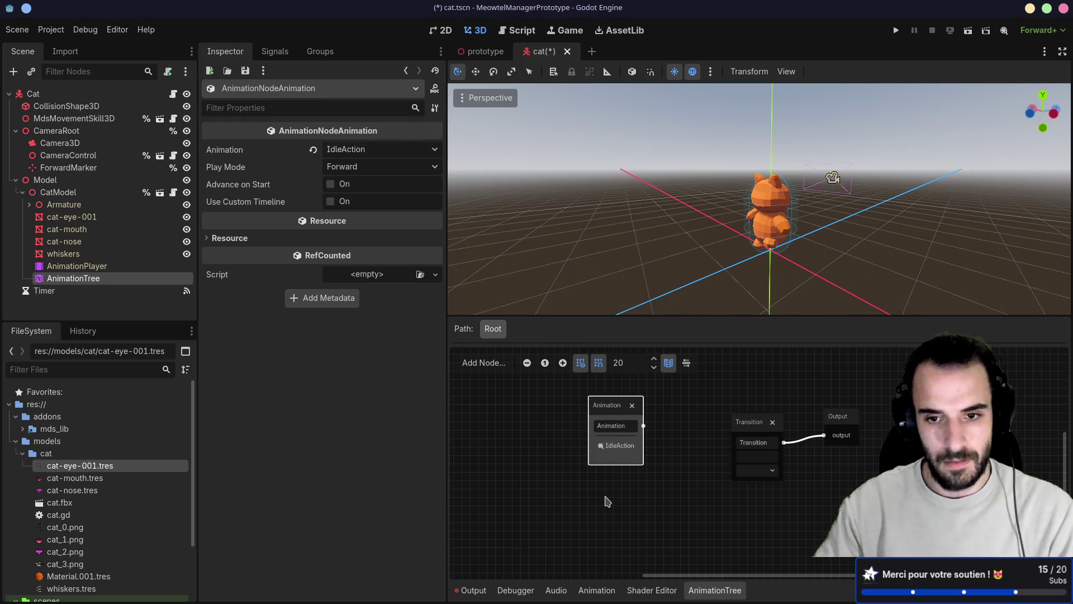
click(606, 500)
- Add a second Animation node set to WalkAction, leaving both unconnected
right_click(607, 499)
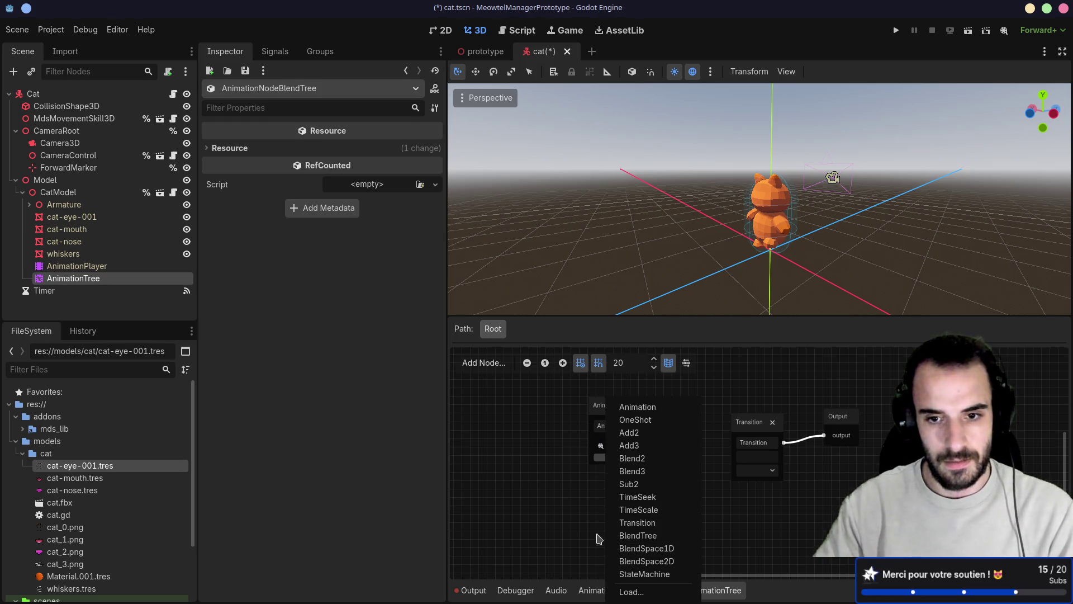
click(638, 408)
click(617, 485)
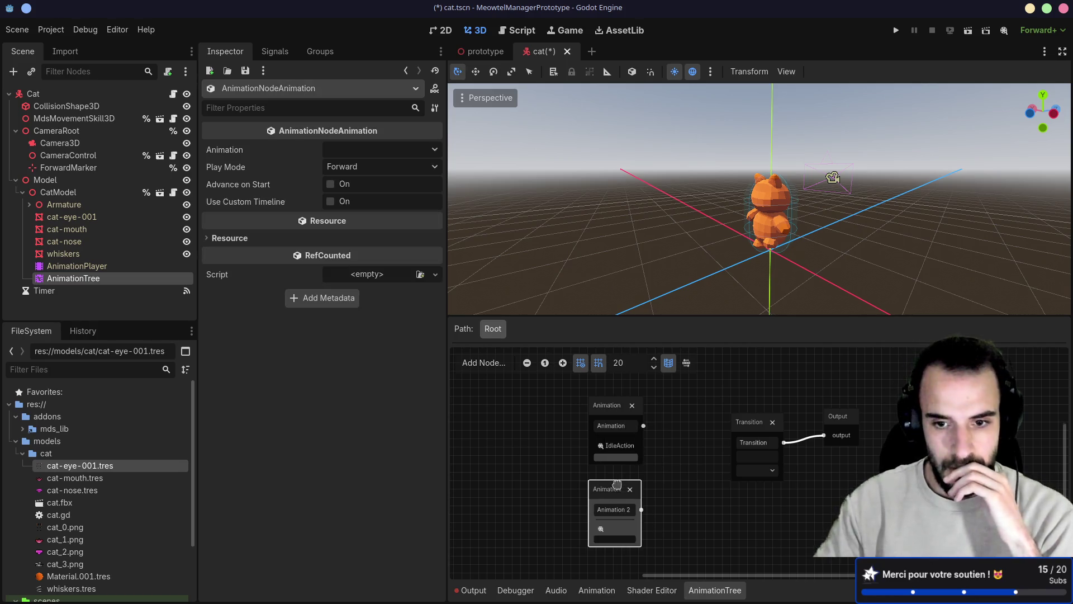
click(615, 529)
click(621, 551)
drag(629, 486, 629, 503)
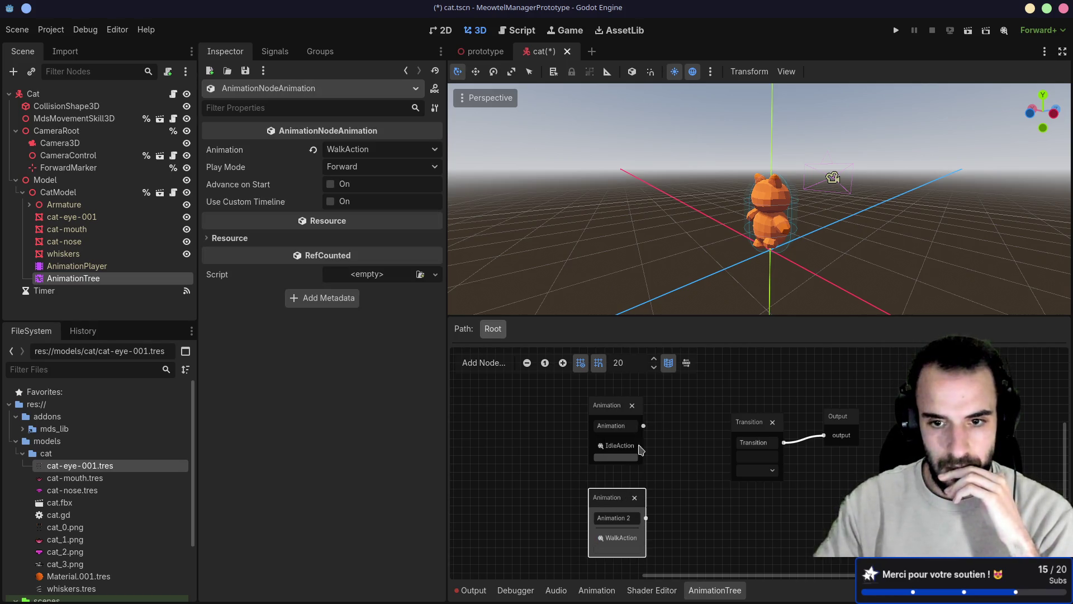
mouse_move(643, 426)
mouse_down()
mouse_move(738, 441)
mouse_move(742, 457)
mouse_up()
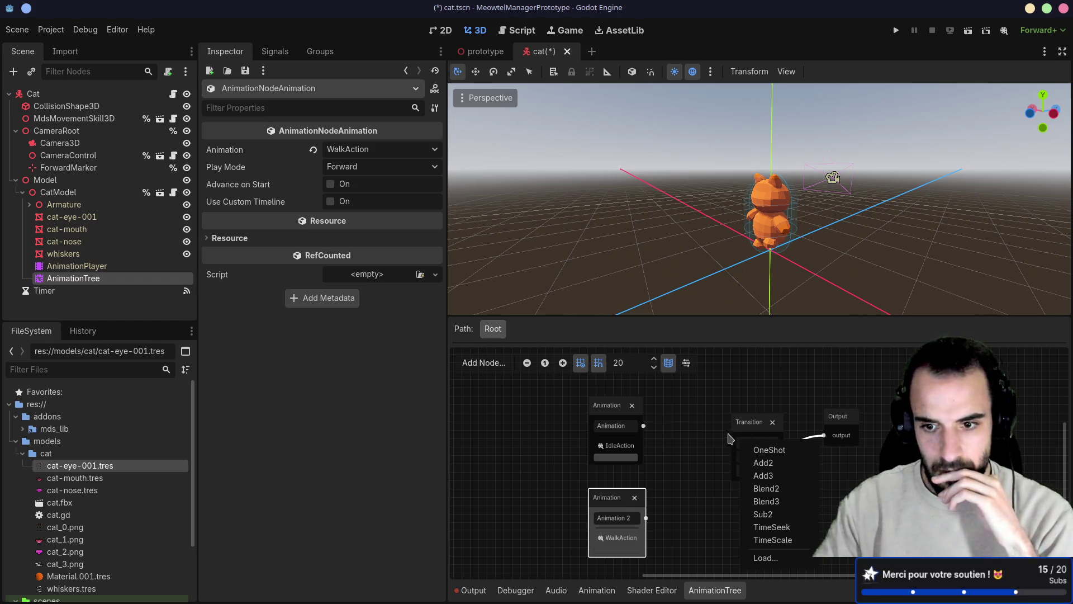
click(707, 436)
- Reread the docs' Transition section and its GDScript transition-request example
key(alt+Tab)
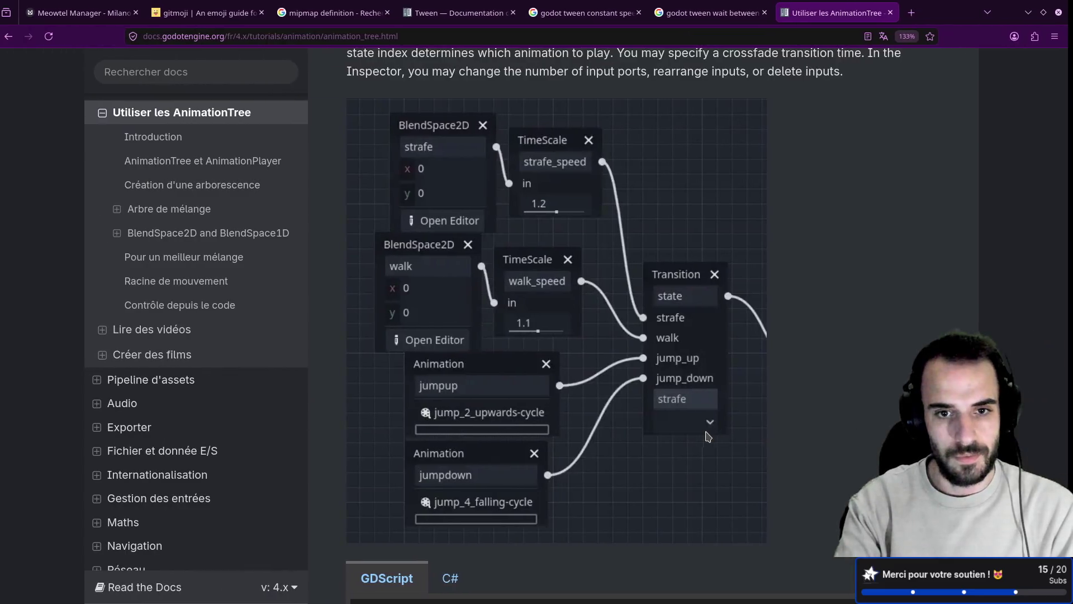
scroll(683, 427, up, 3)
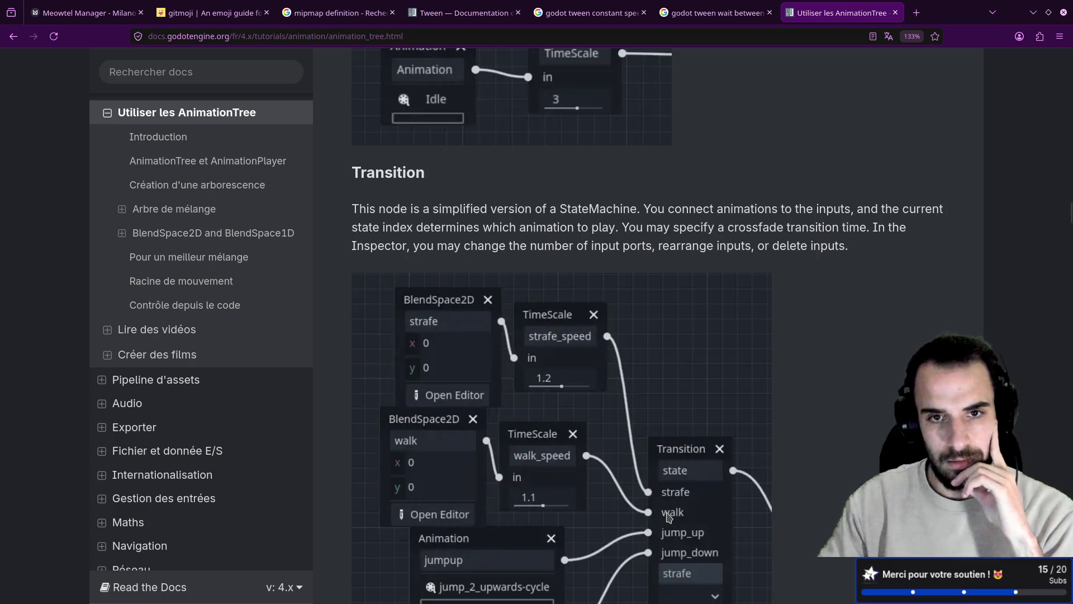
scroll(668, 516, up, 2)
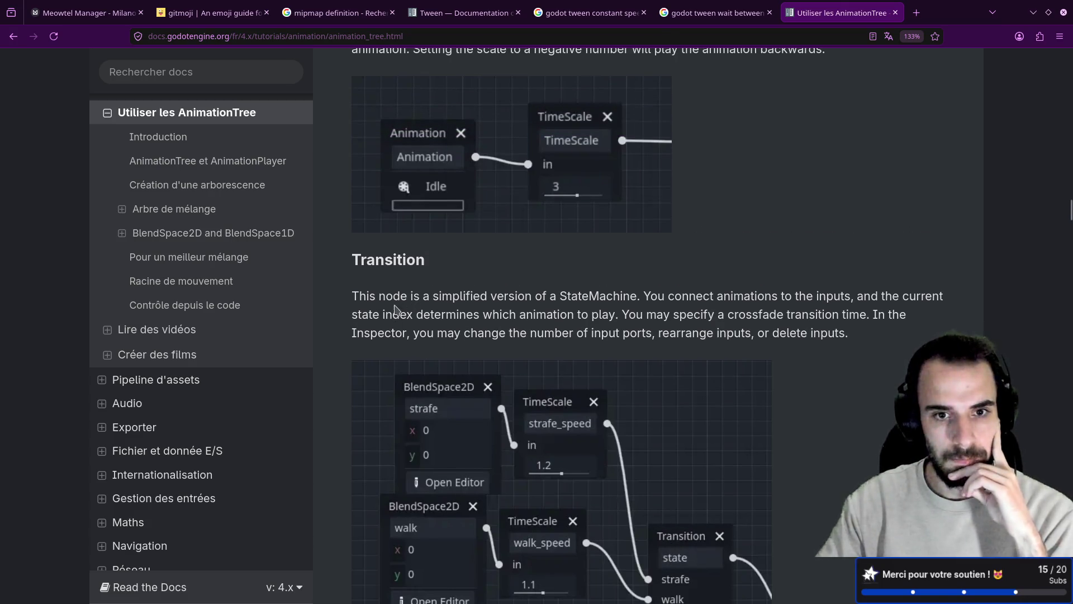
drag(354, 297, 638, 301)
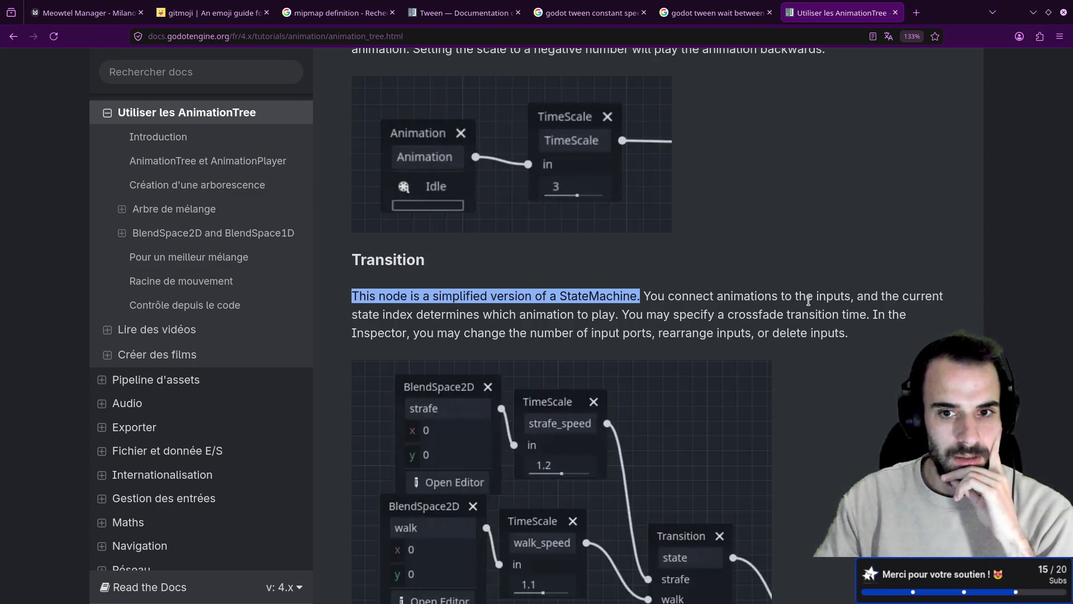
scroll(809, 302, down, 4)
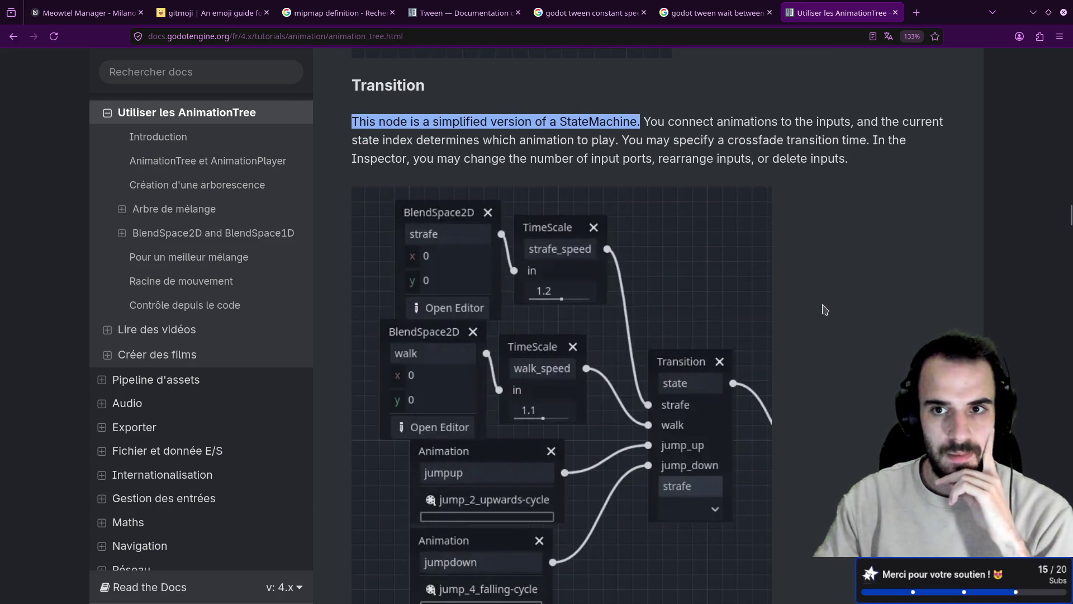
scroll(837, 262, down, 10)
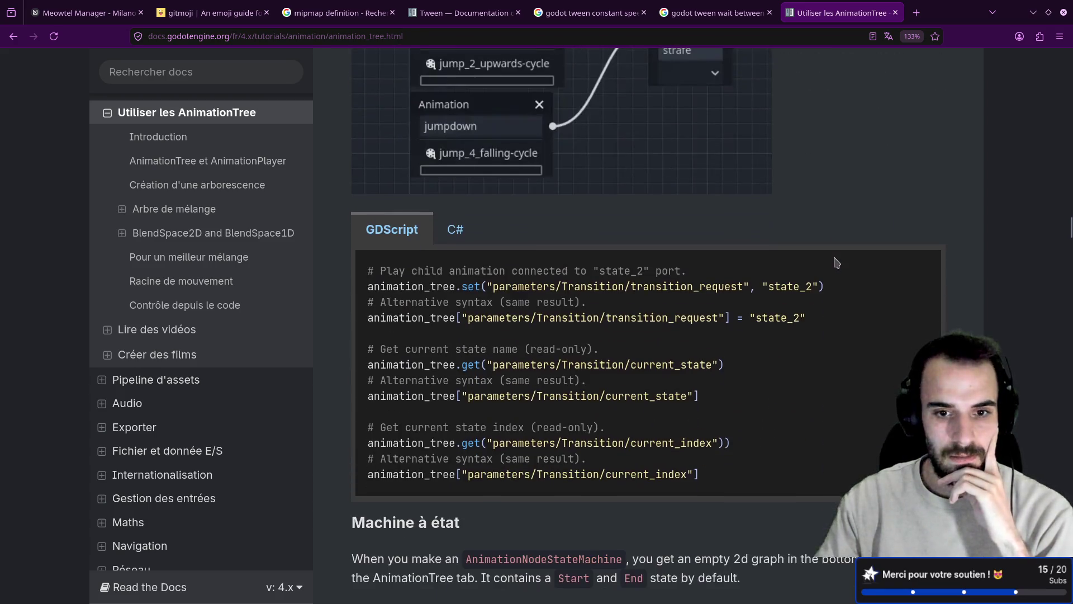
key(alt+Tab)
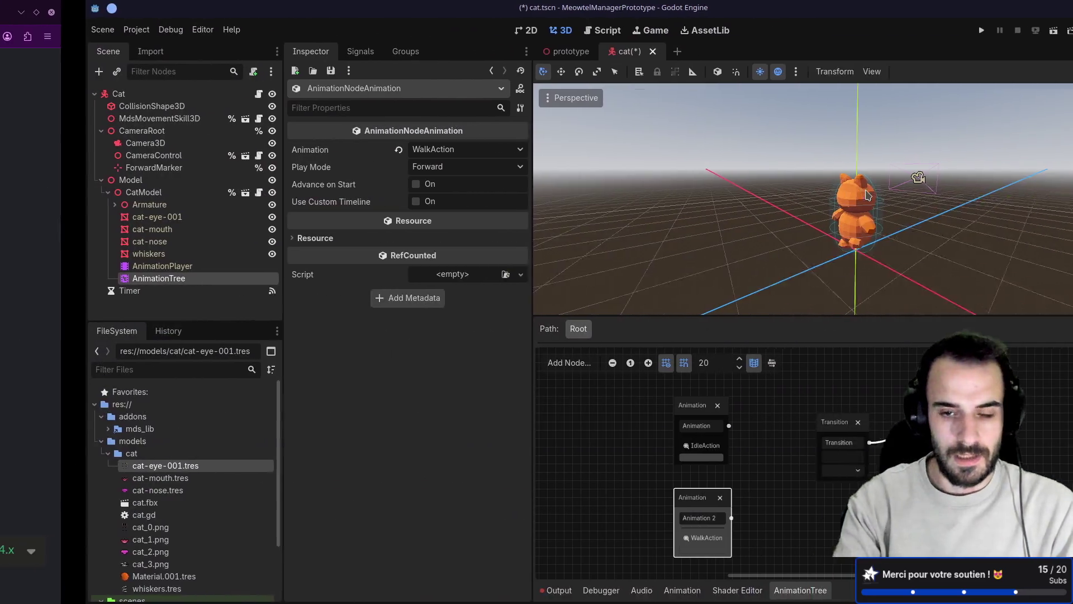
- Delete the old Transition node and enlarge the graph editor area
click(763, 428)
key(Delete)
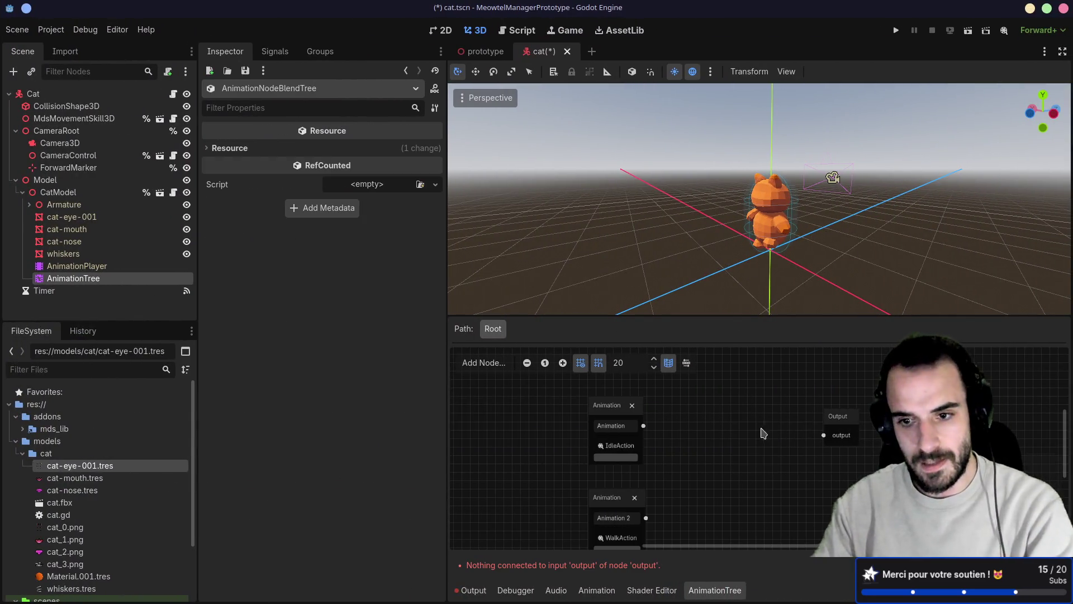
right_click(724, 427)
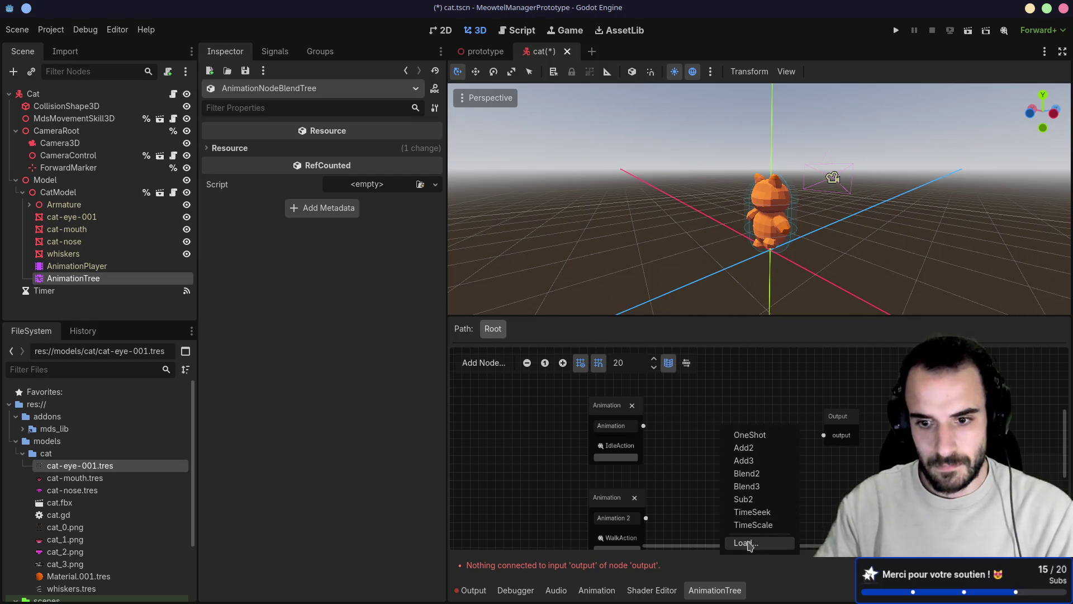
click(748, 543)
key(Escape)
right_click(712, 433)
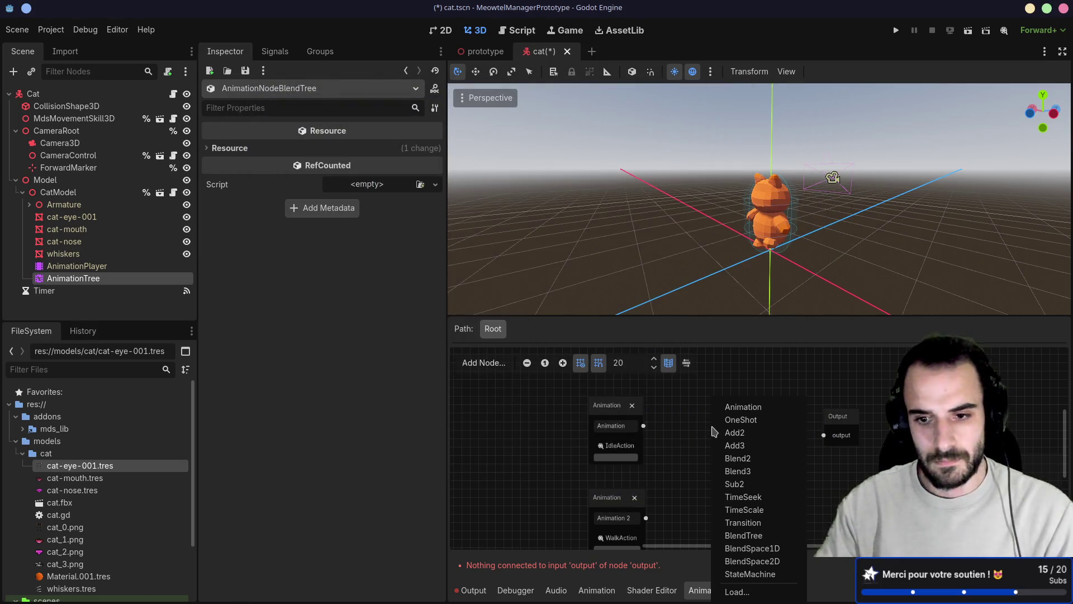
key(Escape)
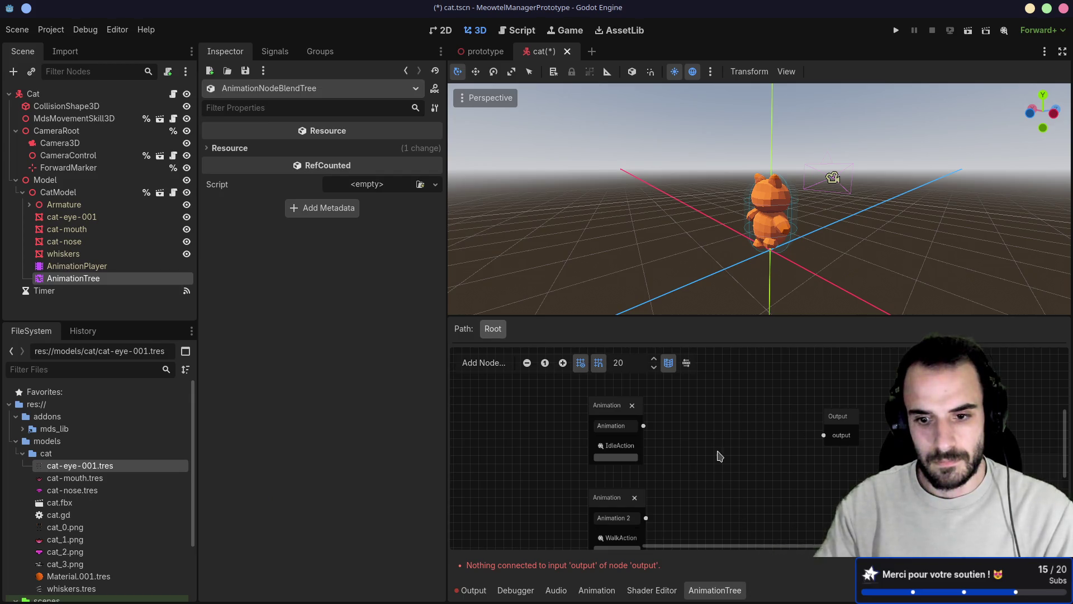
drag(646, 316, 643, 229)
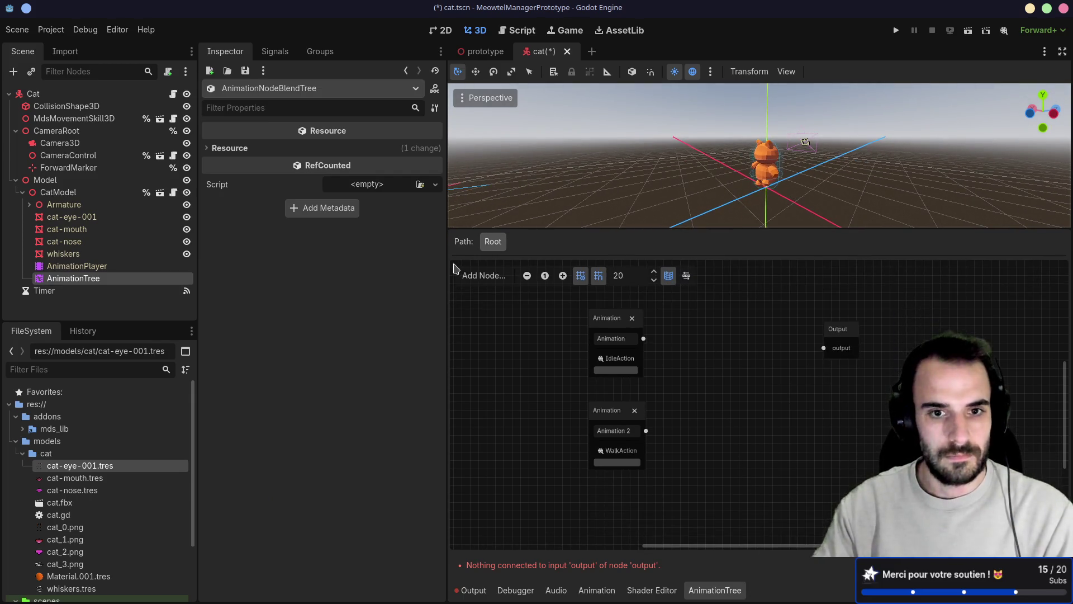
drag(448, 264, 353, 264)
scroll(662, 480, up, 2)
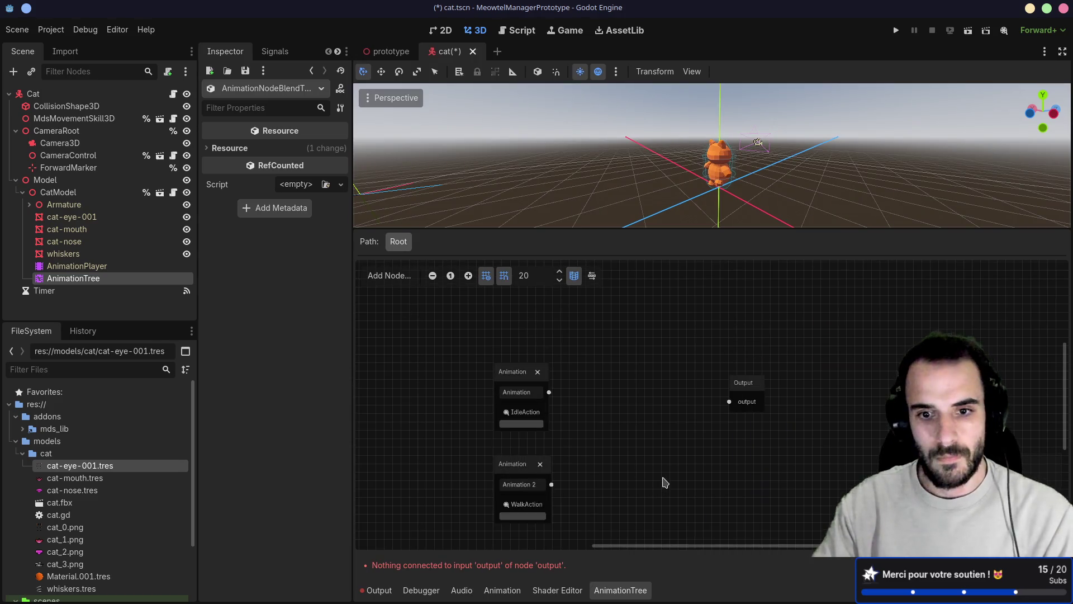
- Add a new Transition node with two inputs
right_click(581, 364)
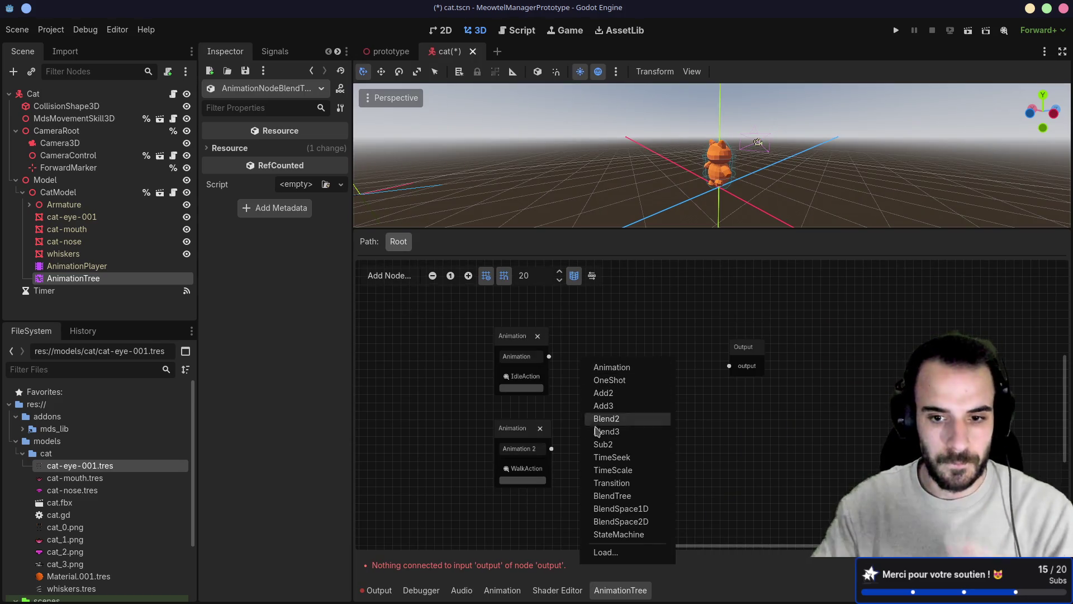
click(609, 484)
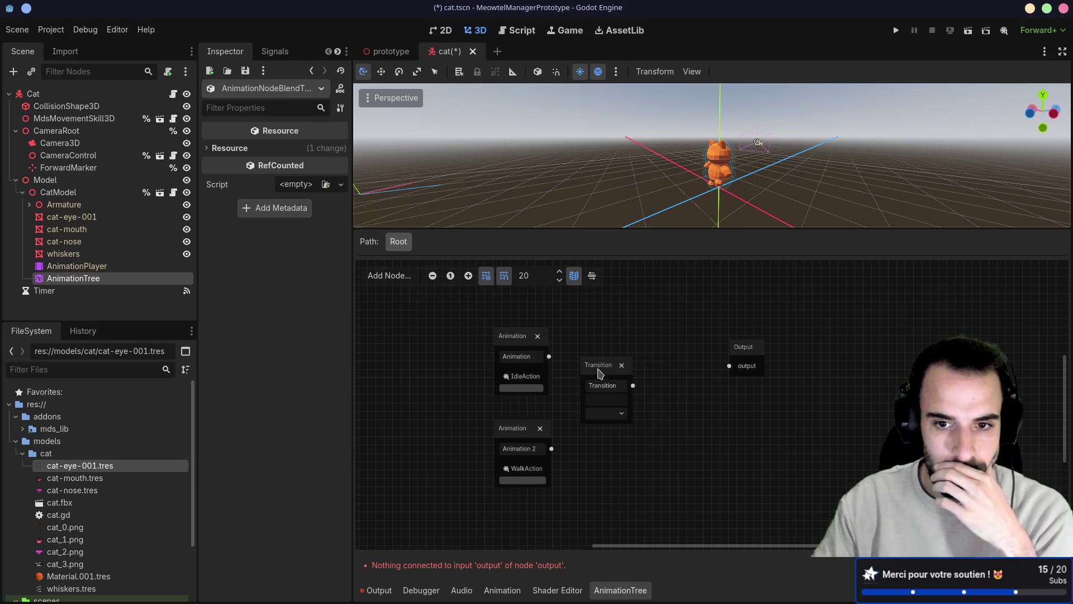
click(600, 374)
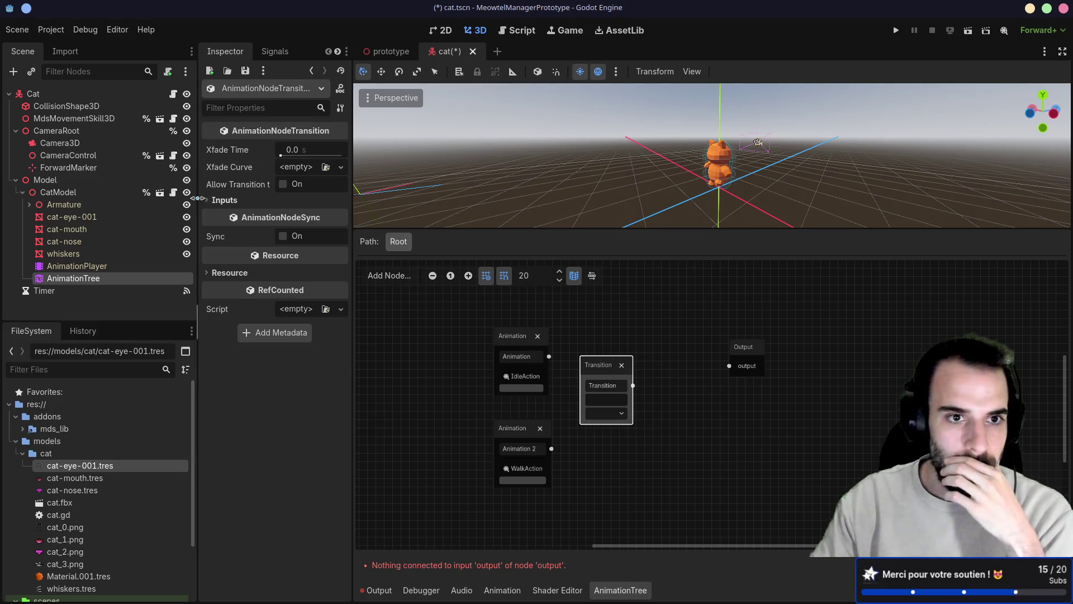
click(222, 200)
click(260, 218)
click(282, 294)
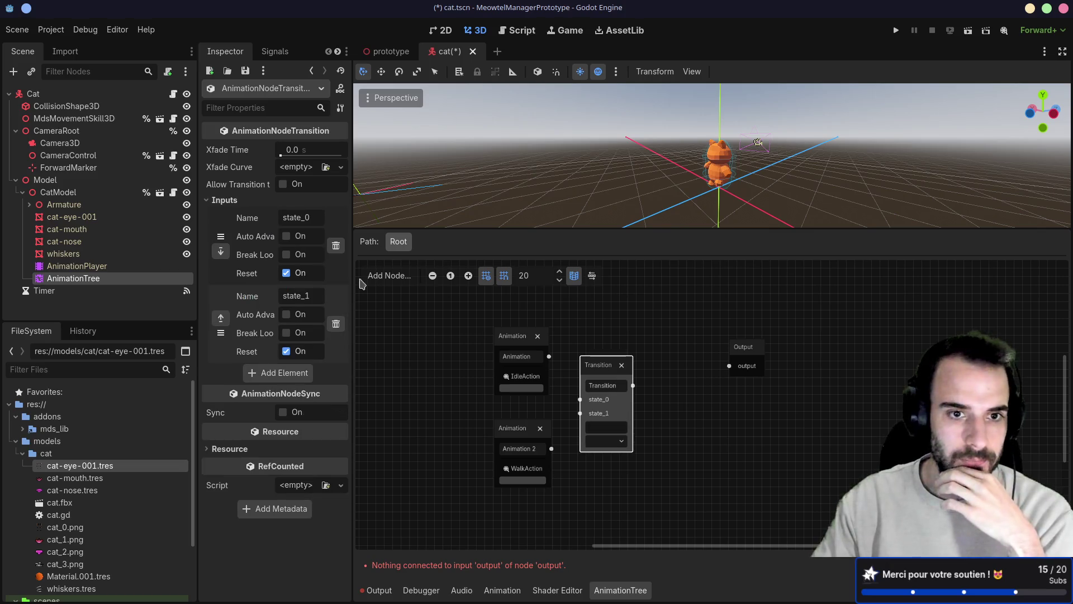
drag(688, 364, 736, 343)
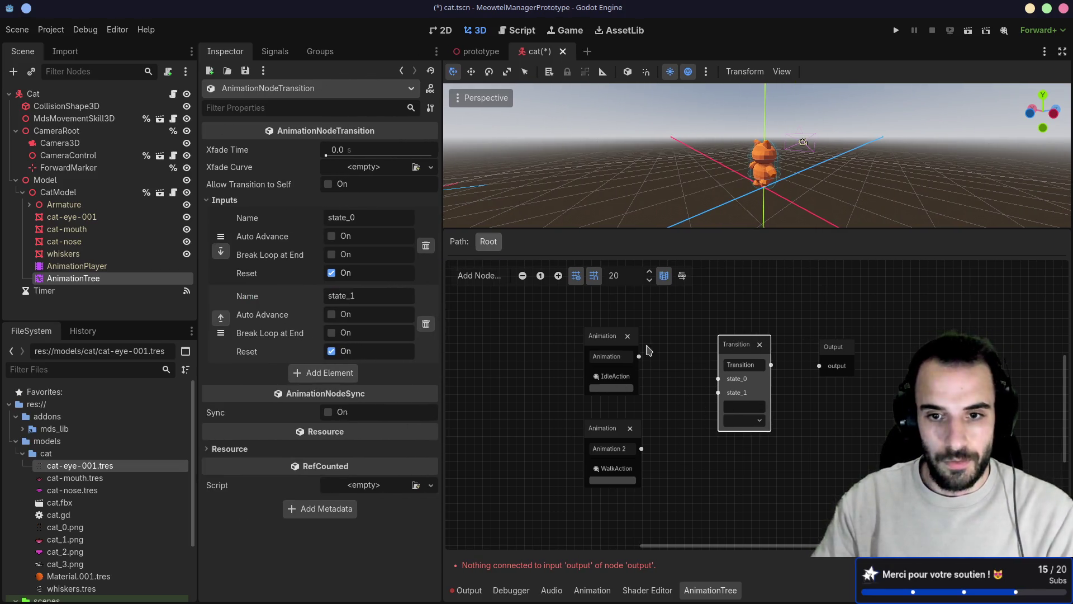
- Feed IdleAction and WalkAction into inputs named idle and walk, and Transition into Output
drag(639, 357, 720, 380)
double_click(350, 218)
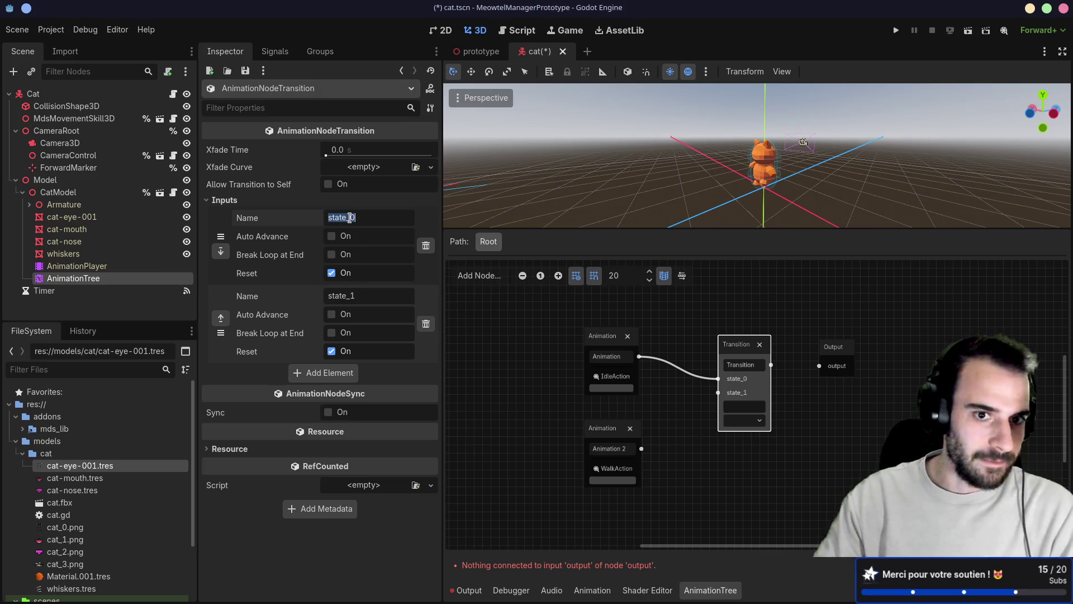
text(w)
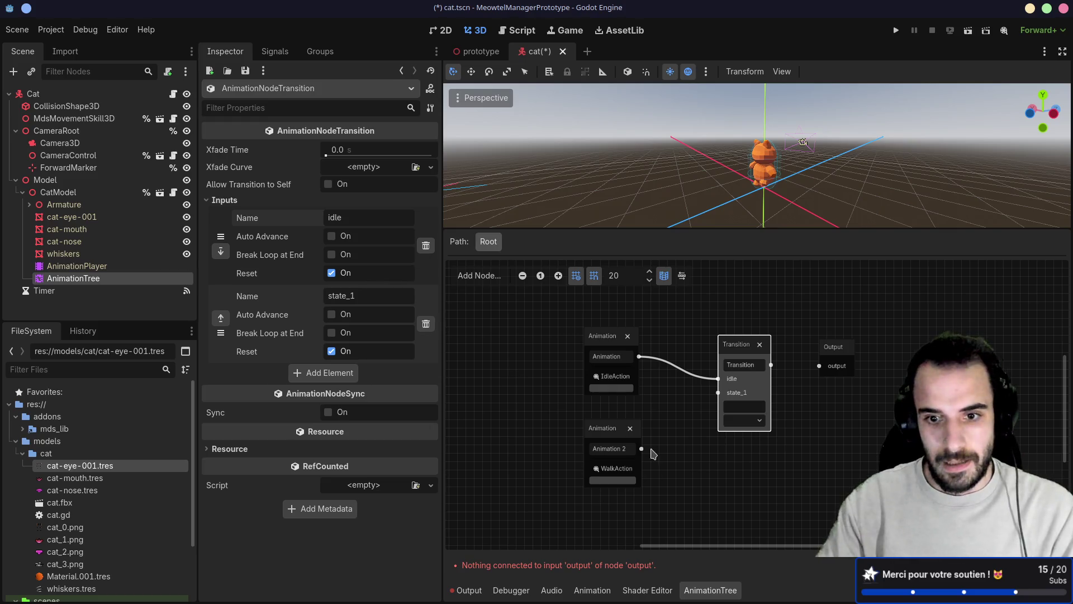
drag(641, 449, 719, 392)
double_click(363, 293)
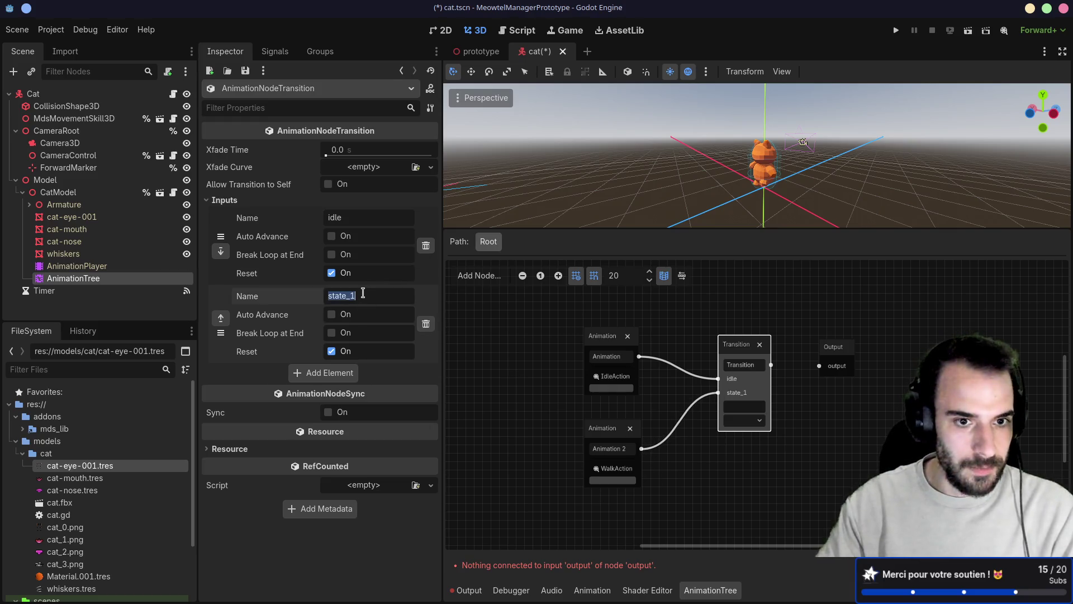
text(walk)
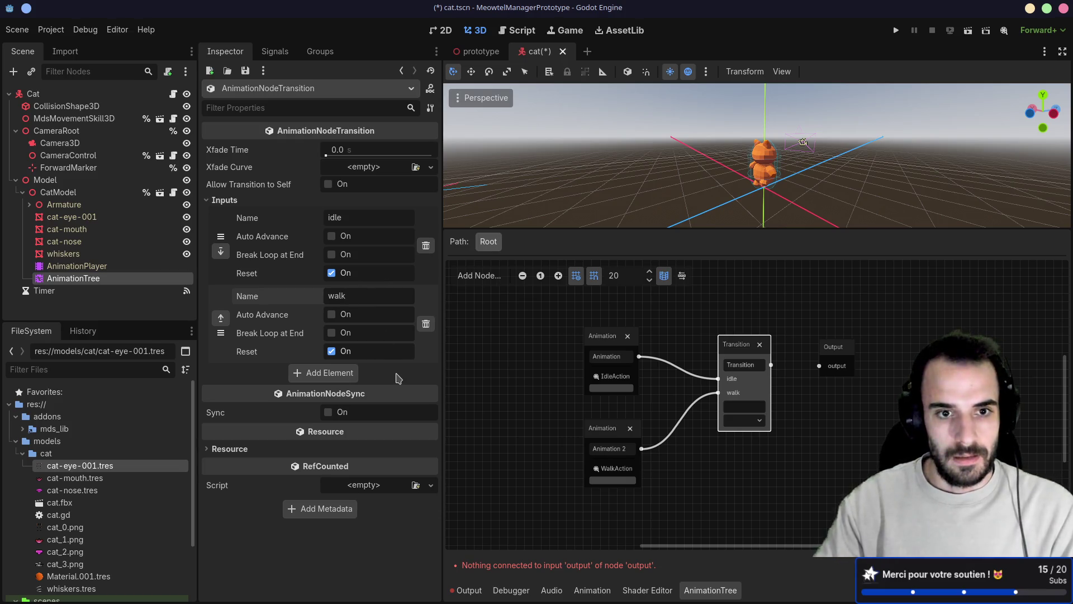
drag(781, 369, 820, 366)
- Save the scene and set the Transition's Xfade Time to 0.33 seconds
key(ctrl+s)
scroll(812, 162, up, 6)
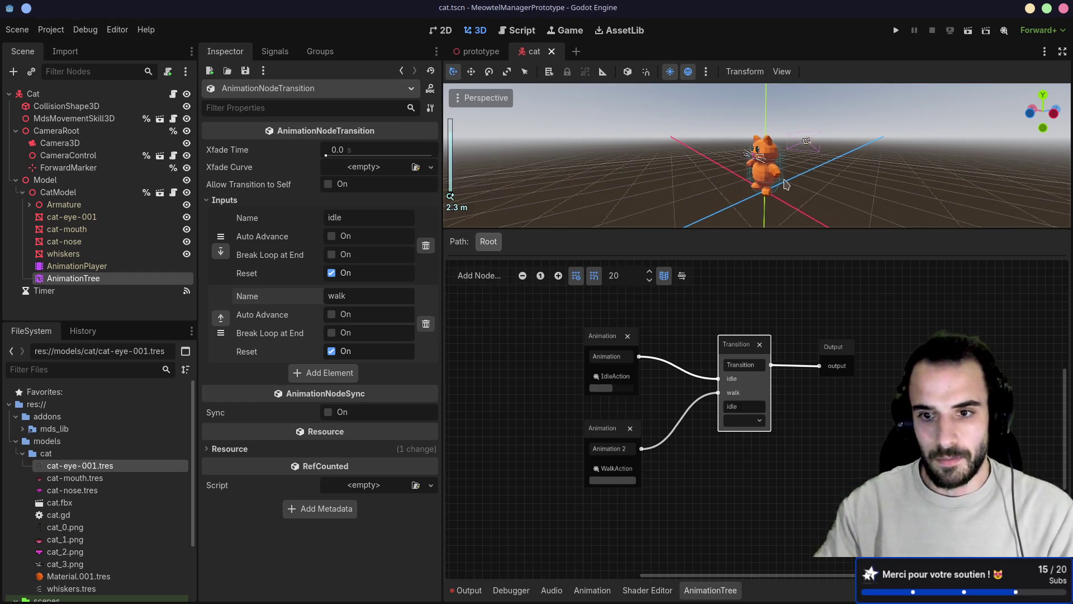
drag(779, 231, 780, 347)
scroll(783, 304, down, 5)
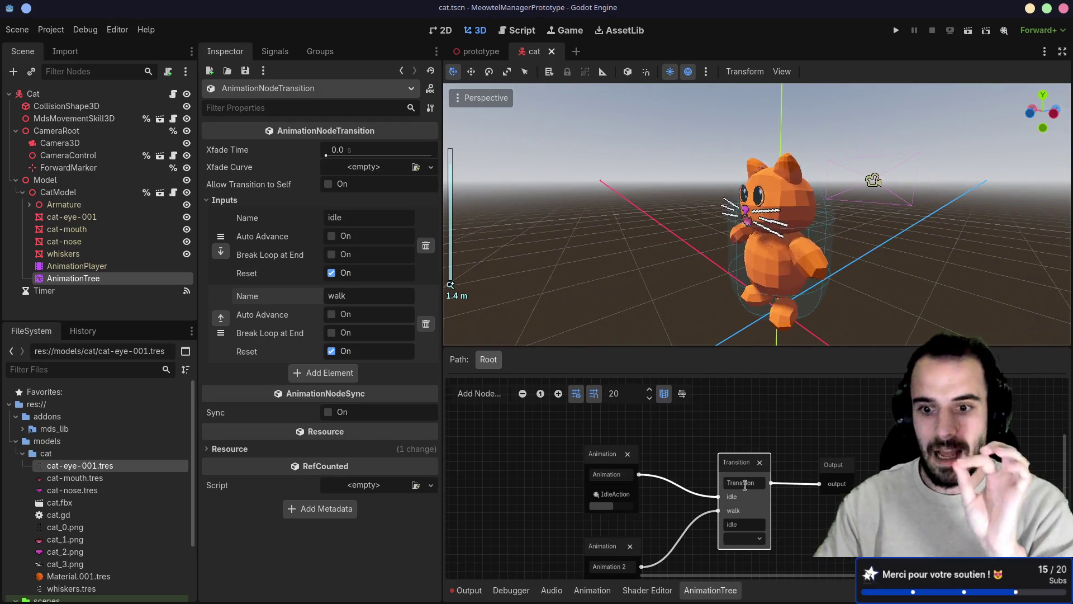
click(752, 538)
click(752, 568)
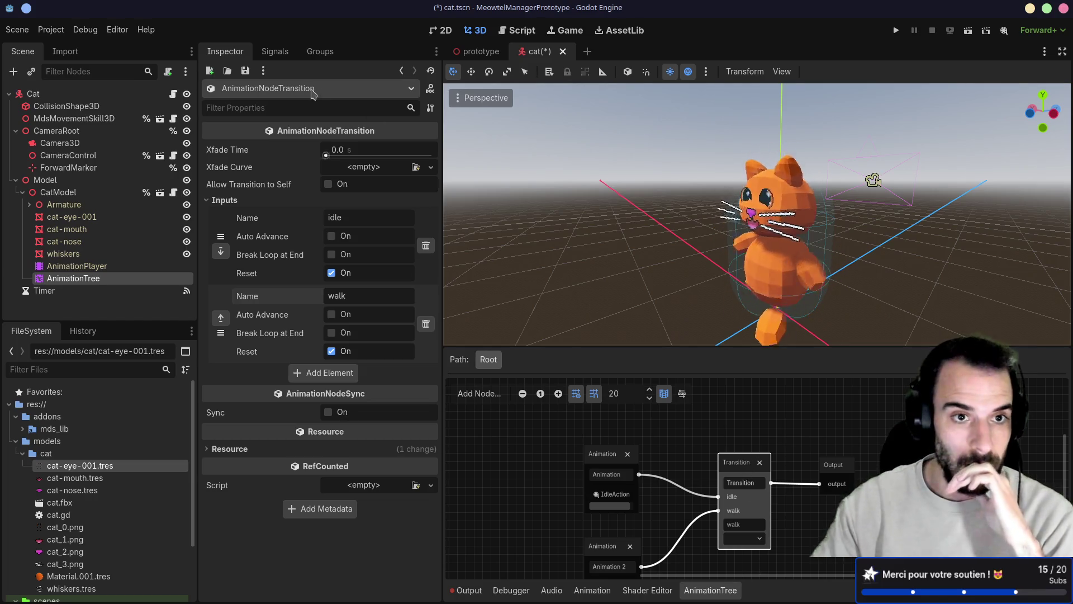
click(343, 149)
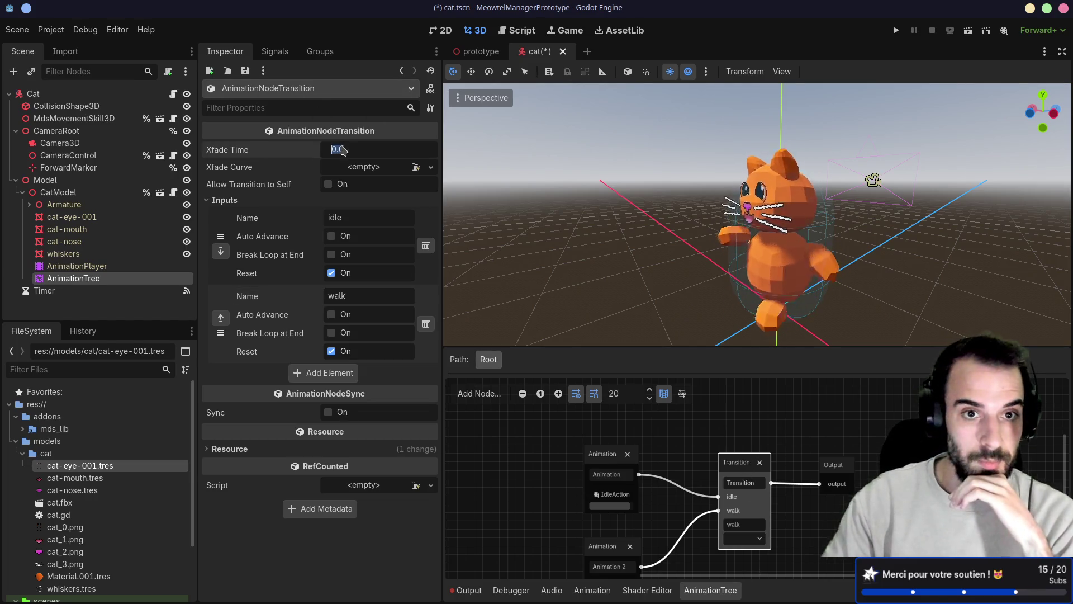
text(.33)
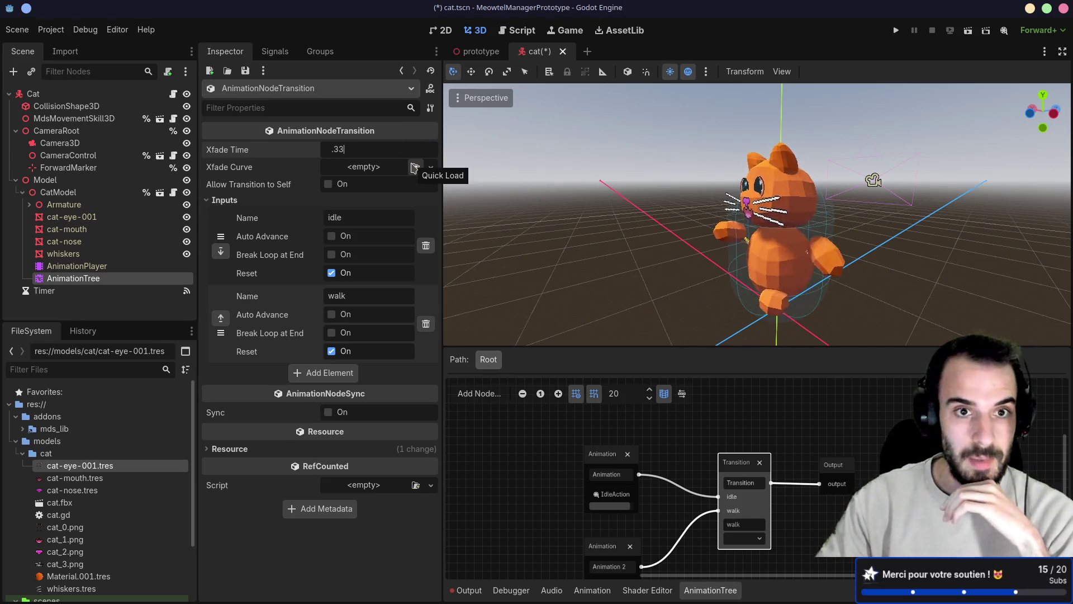
key(Return)
- Switch the Transition state between idle and walk repeatedly, ending on walk
click(736, 528)
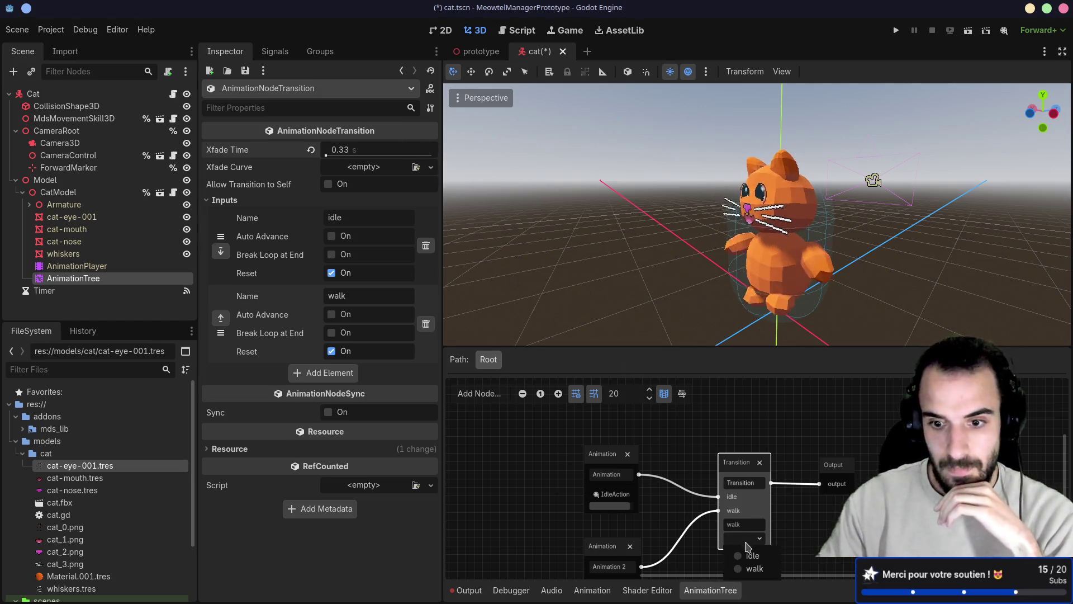
click(752, 549)
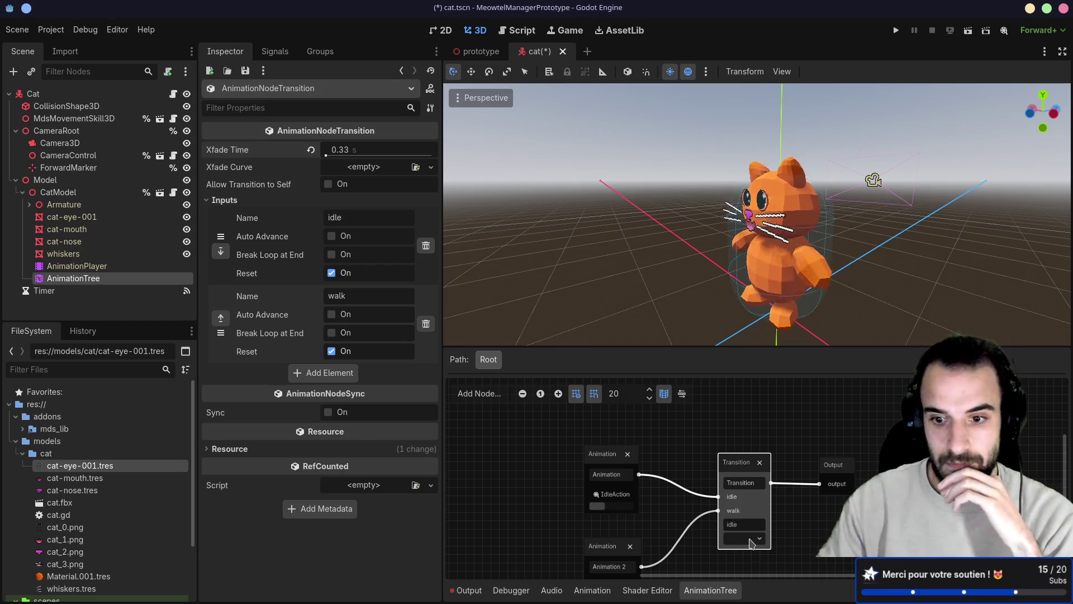
click(752, 542)
click(754, 564)
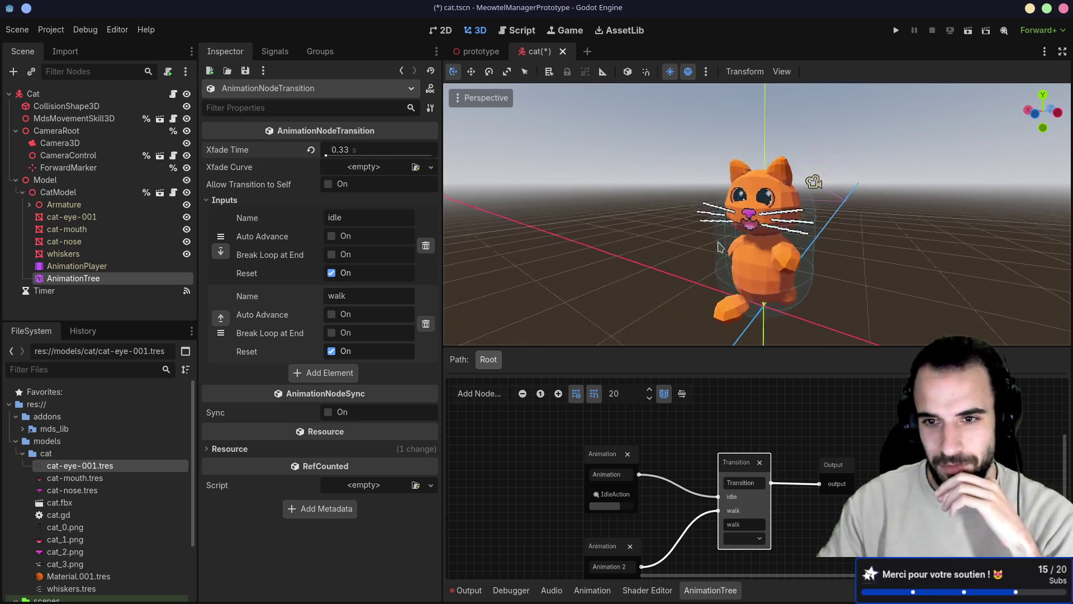
scroll(670, 246, down, 2)
drag(670, 246, 782, 247)
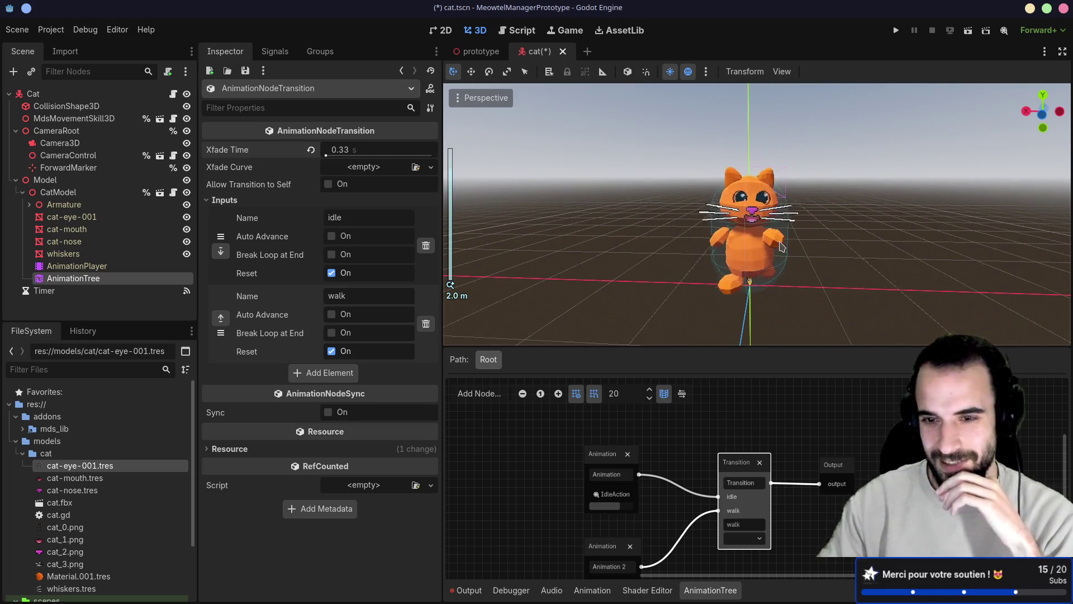
click(747, 541)
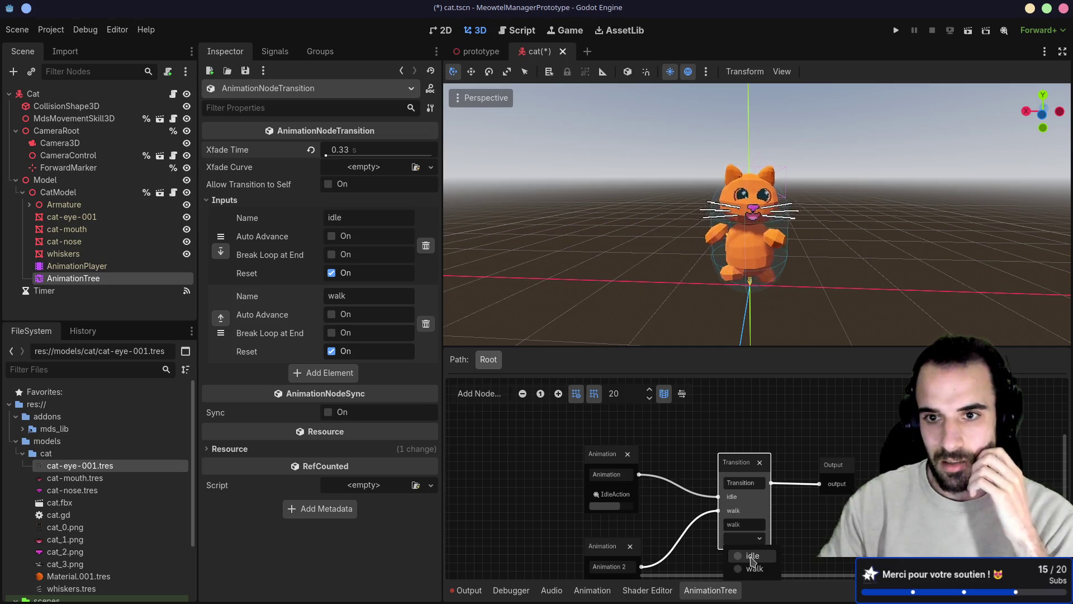
click(752, 556)
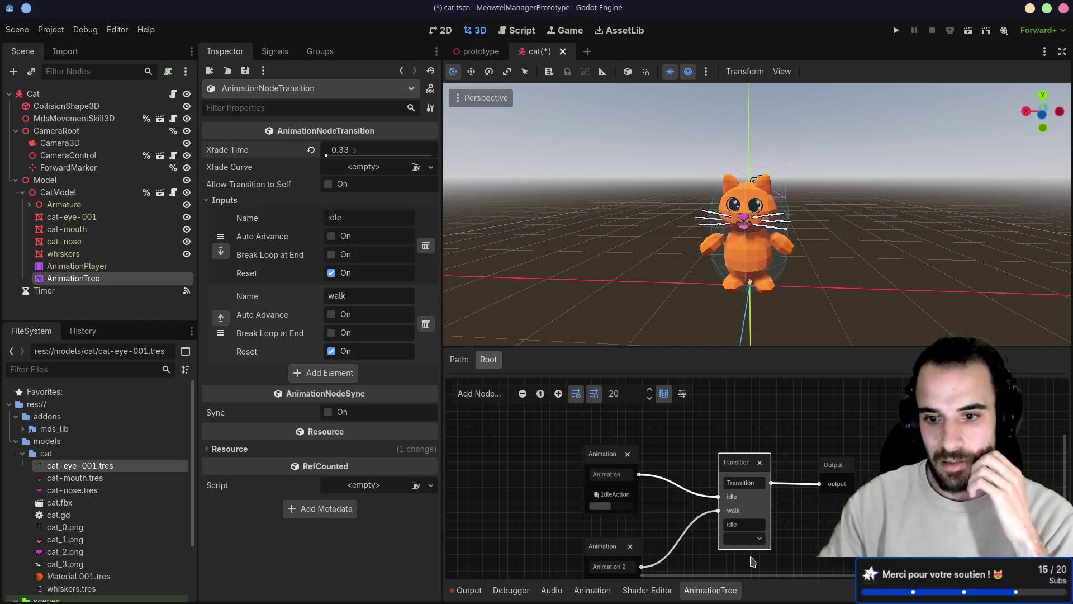
click(753, 547)
click(748, 569)
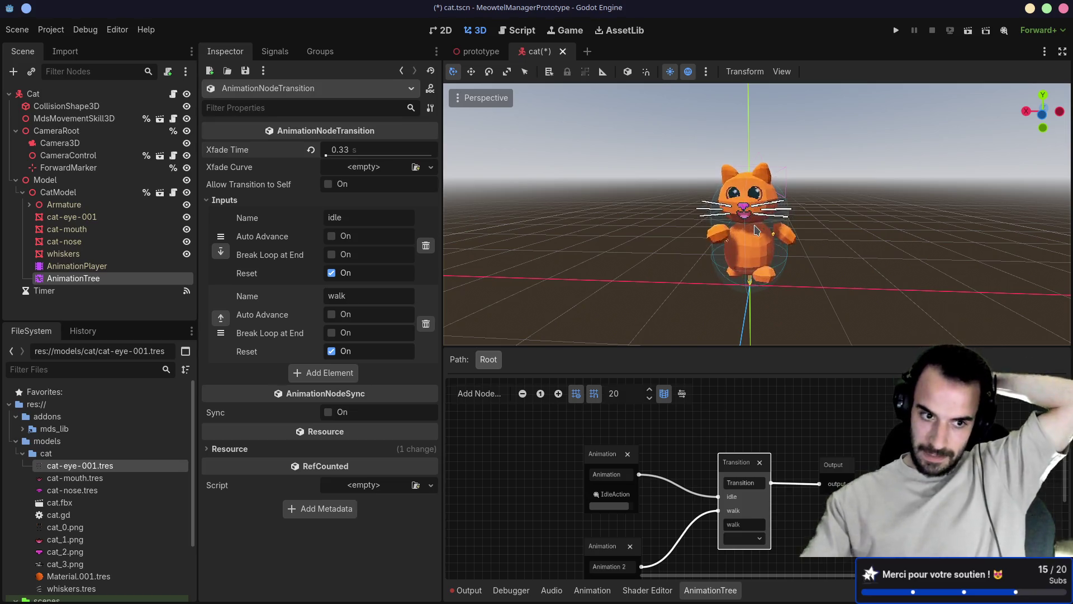
- Read the AnimationPlayer and AnimationTree descriptions in Create New Node, then close it unused
click(78, 291)
key(ctrl+a)
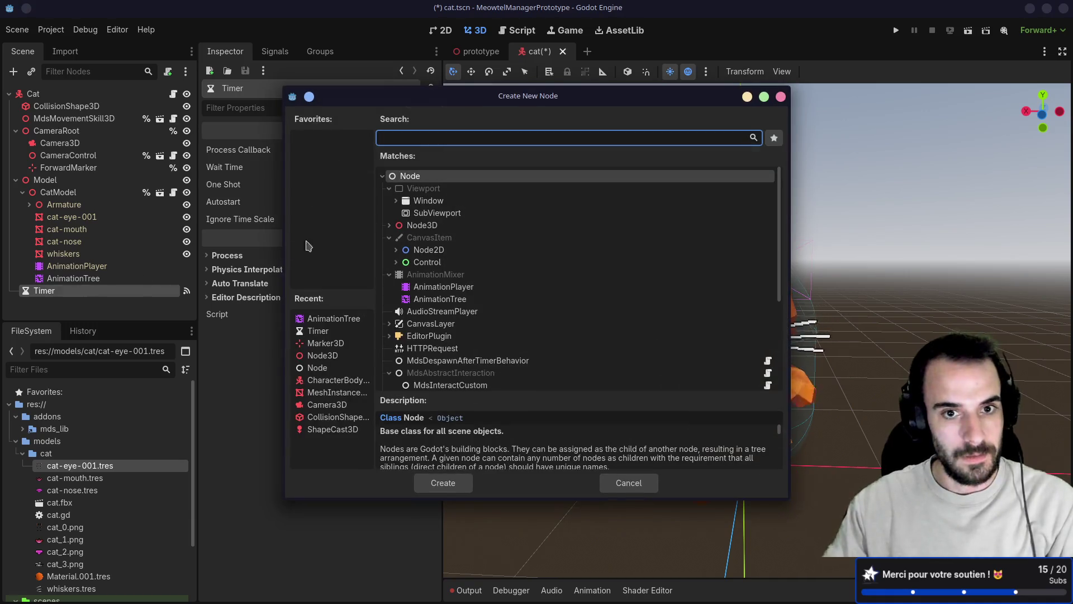
click(454, 286)
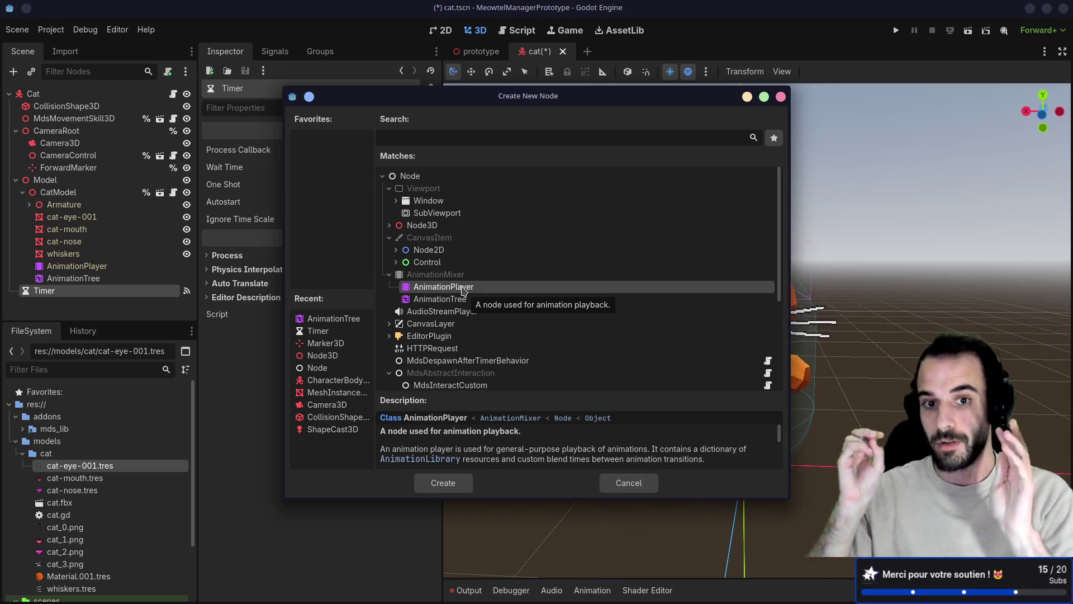
click(457, 297)
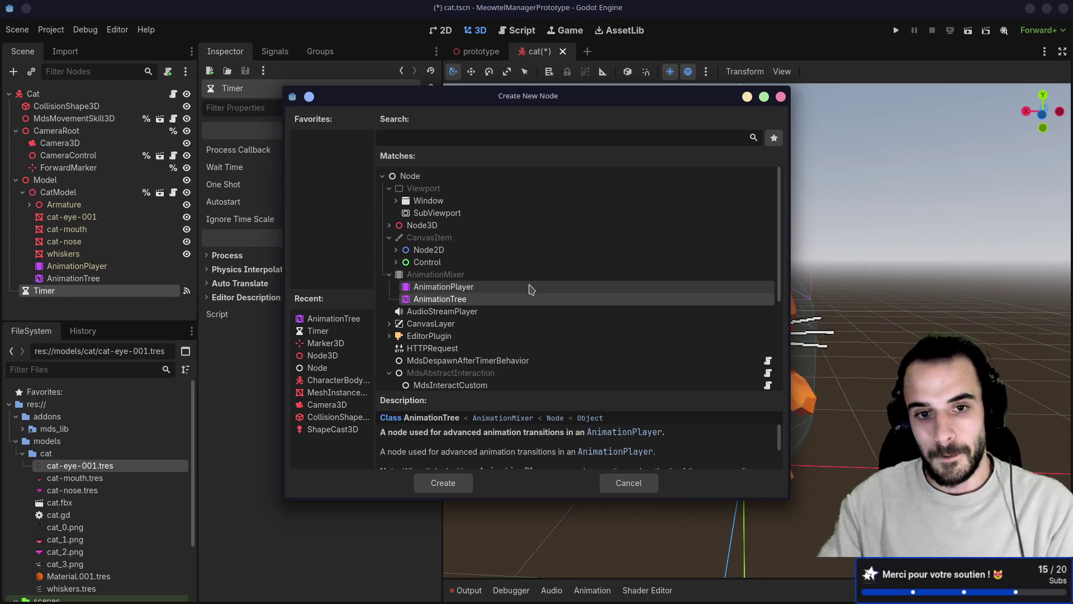
click(781, 96)
key(super+Left)
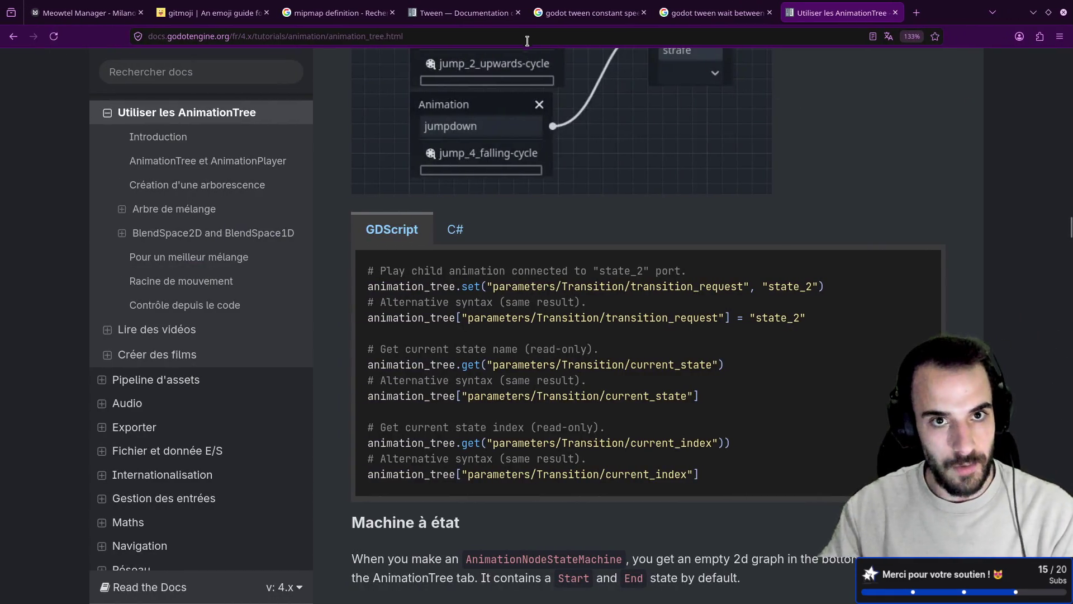
- Scroll down the AnimationTree docs past the BlendSpace2D and sync sections, then return to the top
key(ctrl+l)
key(Escape)
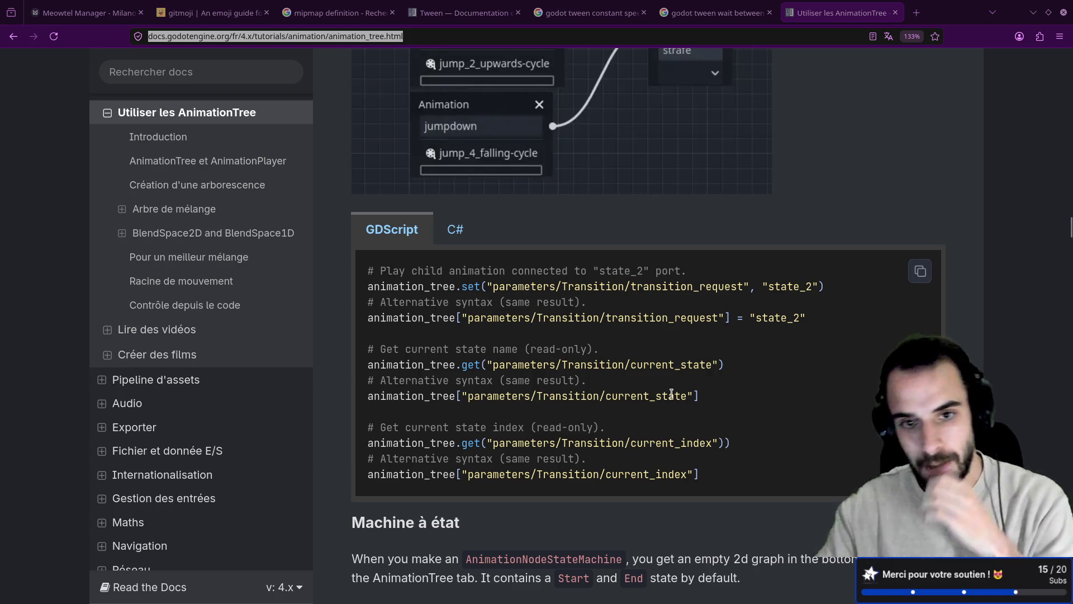
scroll(672, 393, up, 15)
scroll(725, 384, down, 7)
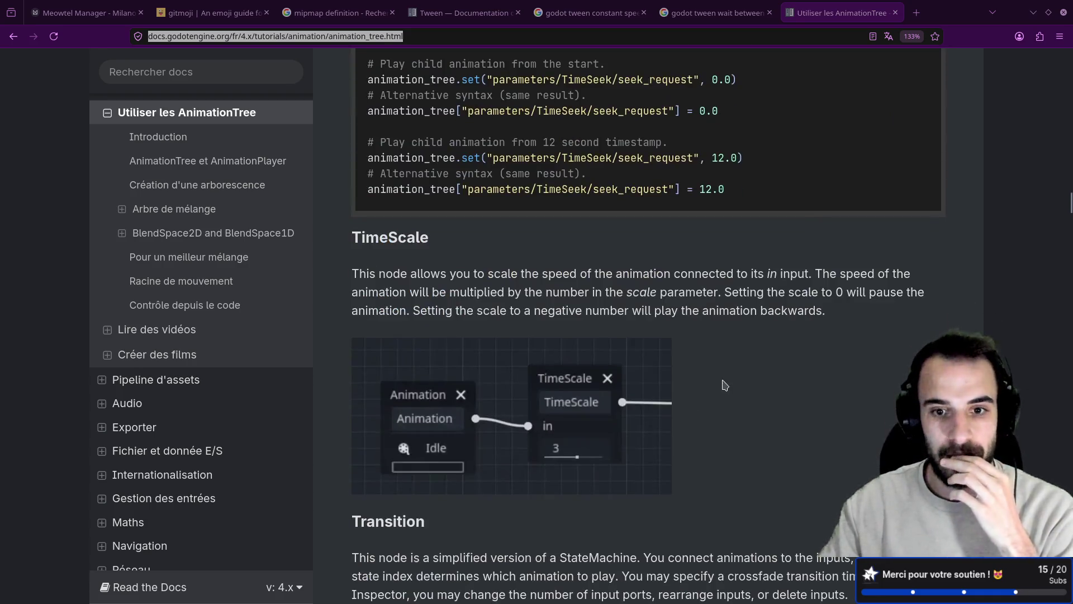
scroll(725, 385, down, 15)
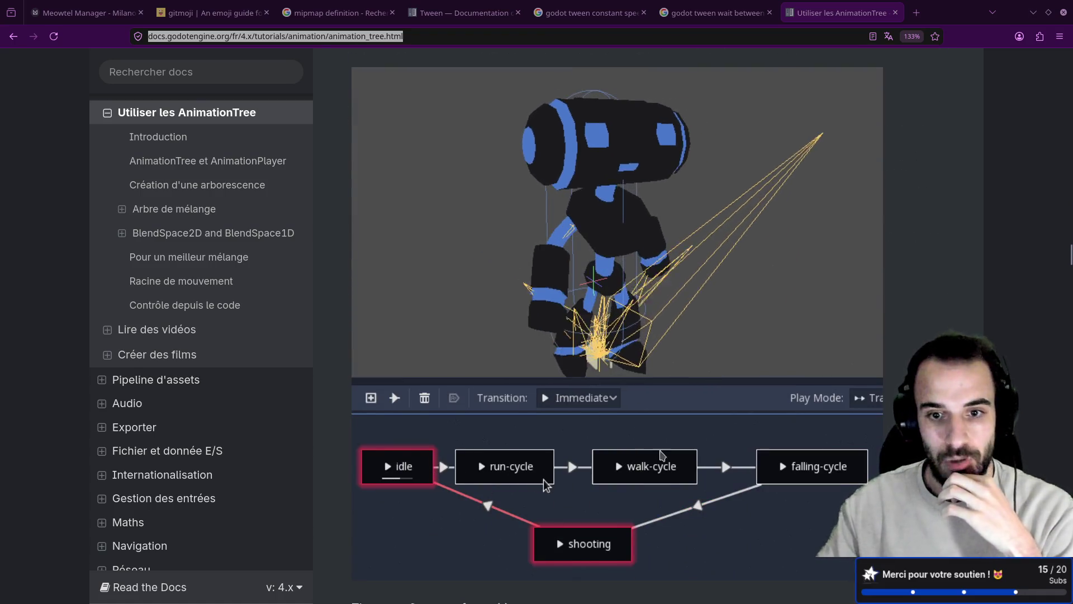
scroll(665, 419, down, 20)
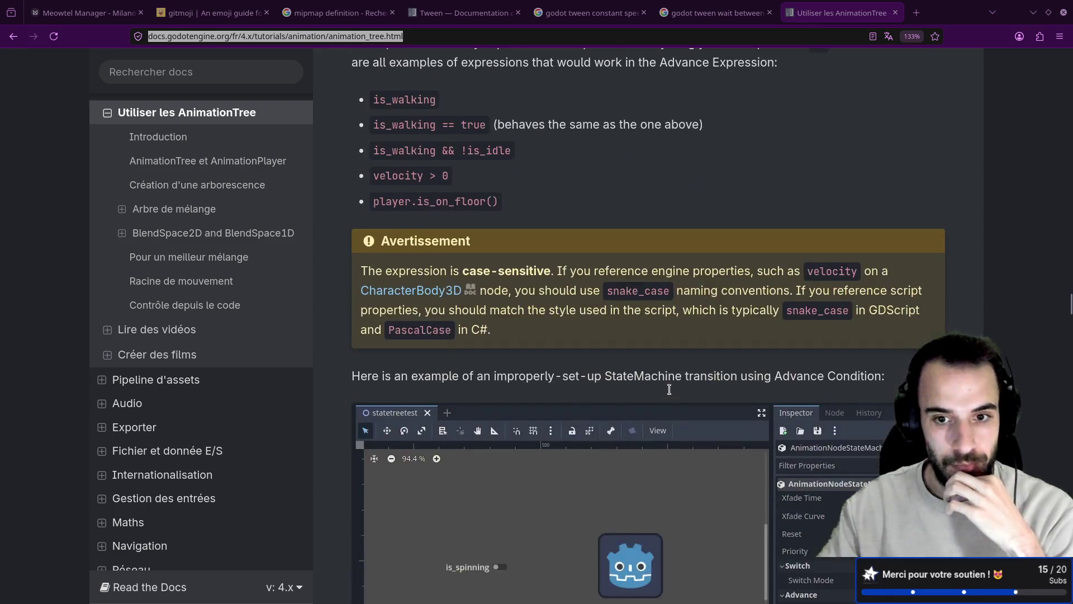
scroll(669, 390, down, 6)
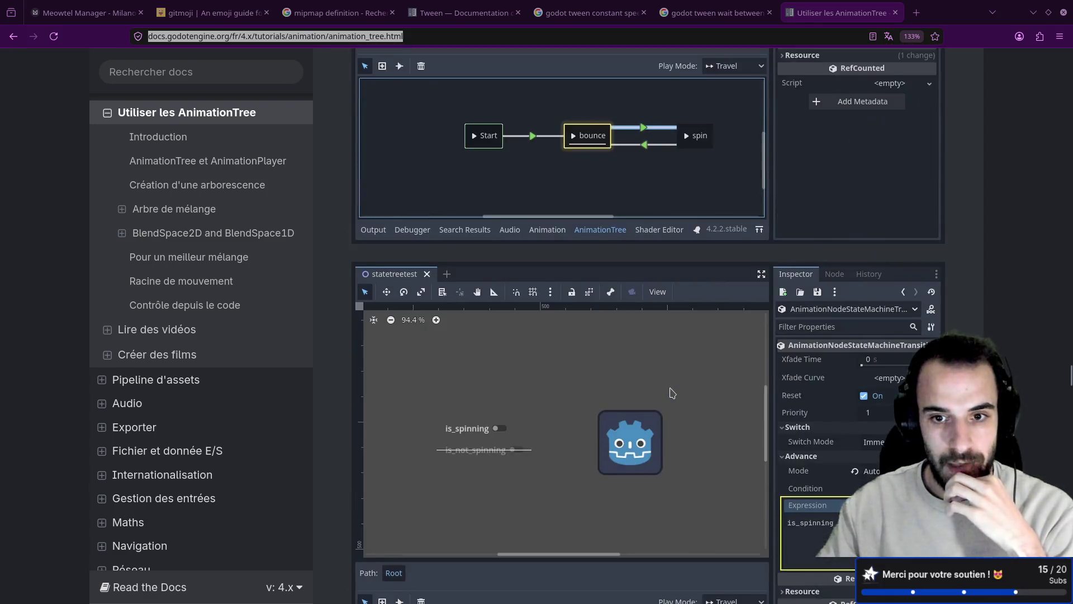
scroll(672, 393, down, 15)
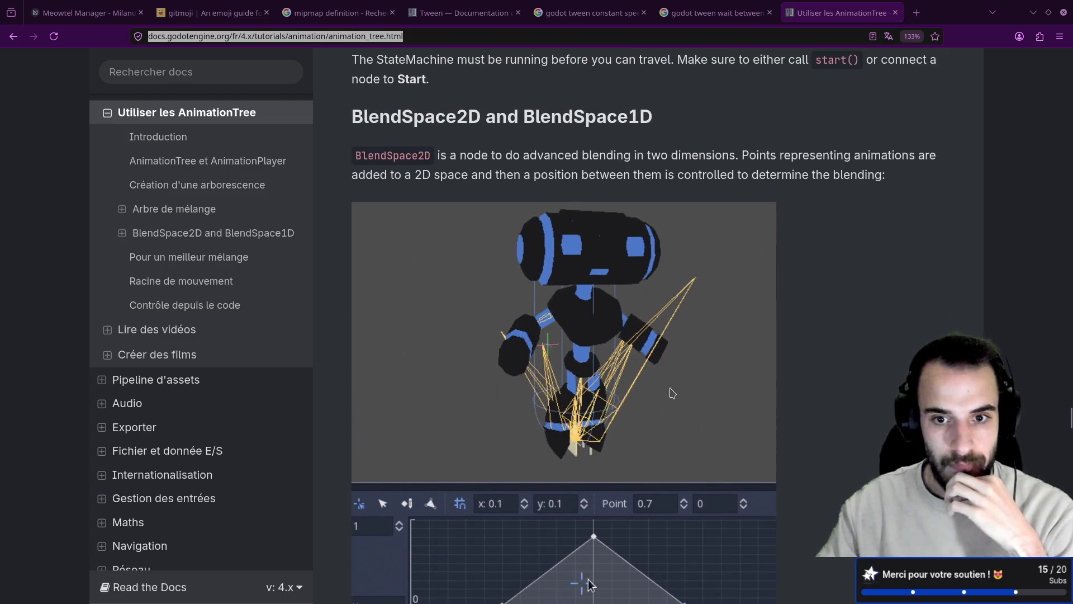
scroll(610, 373, down, 3)
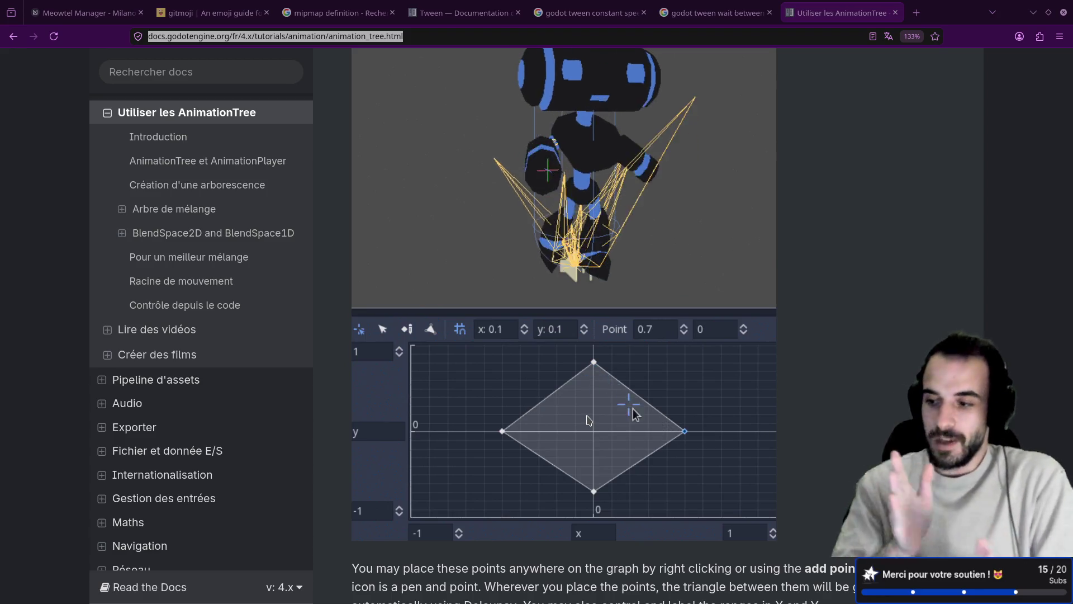
scroll(588, 419, down, 5)
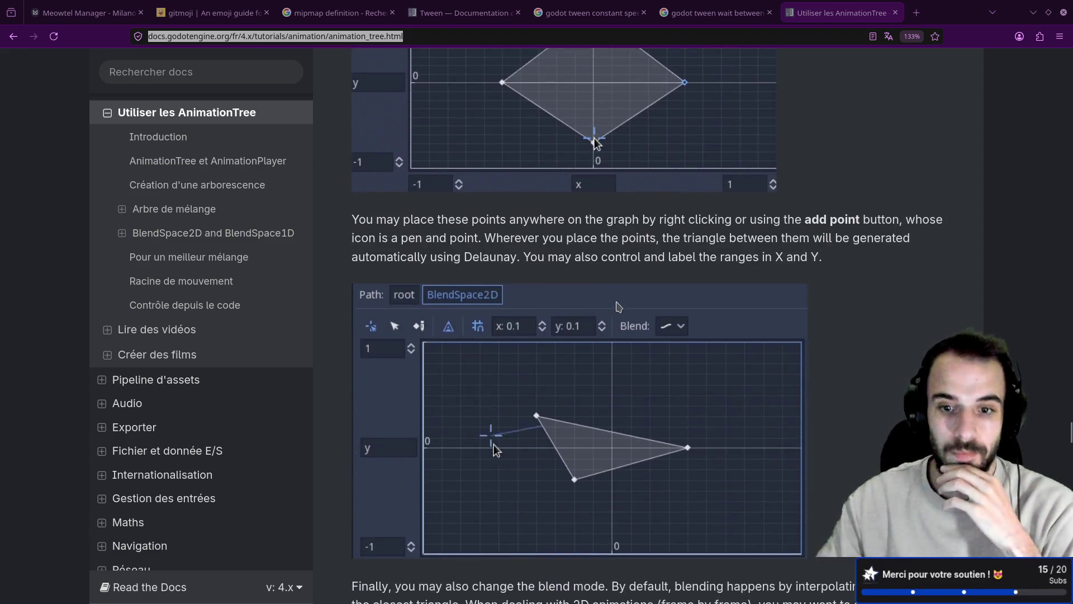
scroll(619, 307, down, 20)
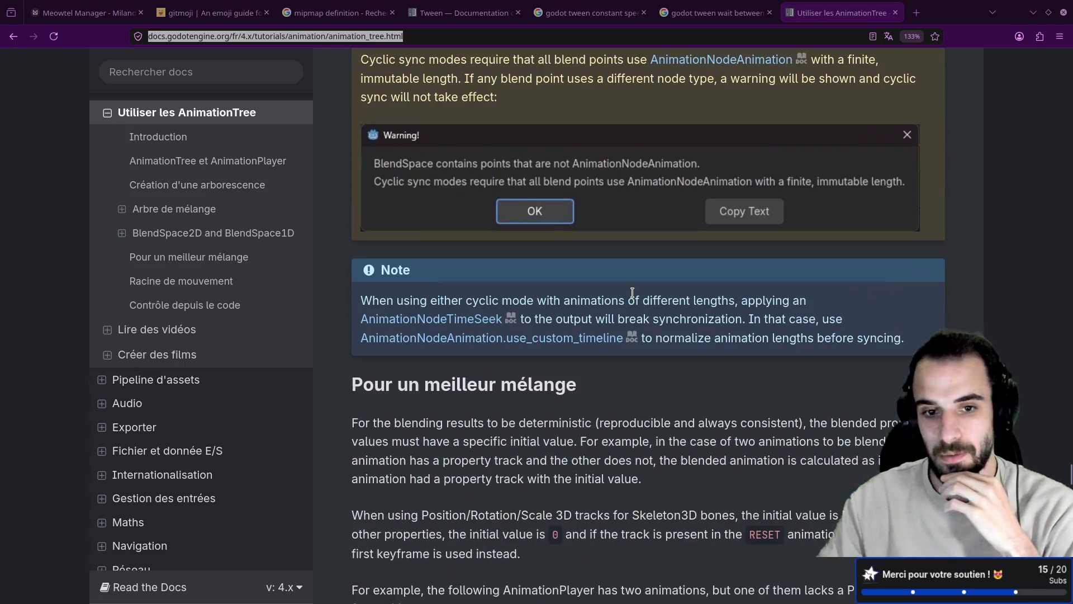
scroll(633, 292, down, 3)
scroll(632, 292, down, 15)
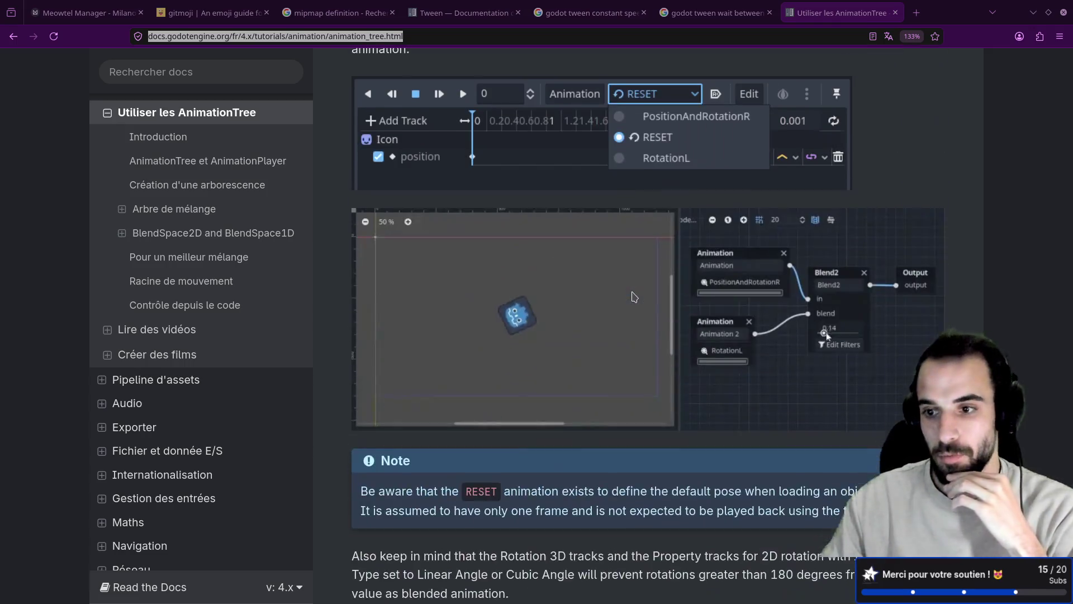
key(Home)
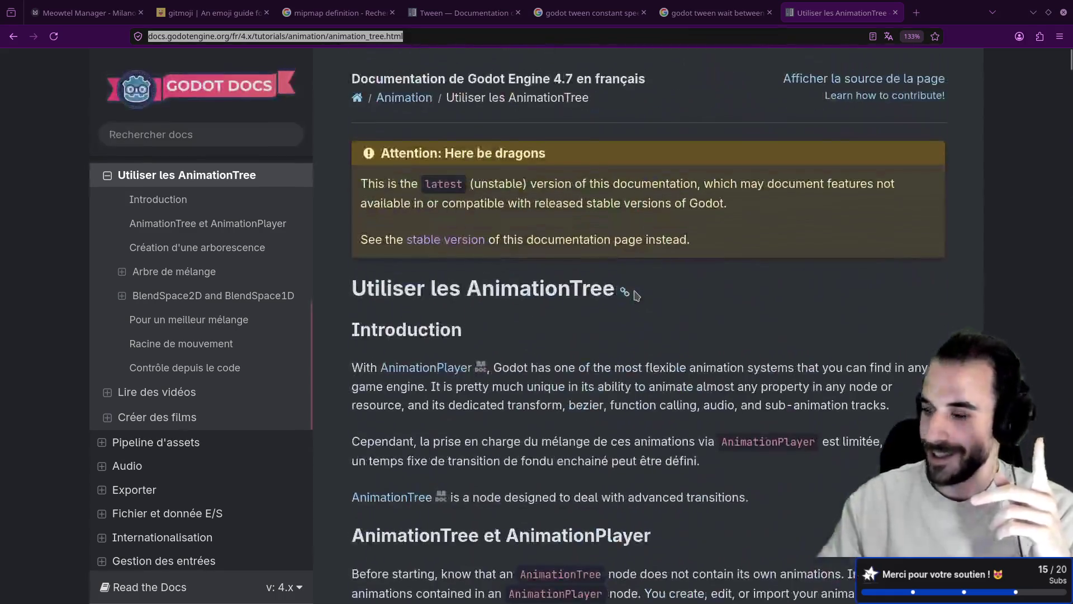
key(End)
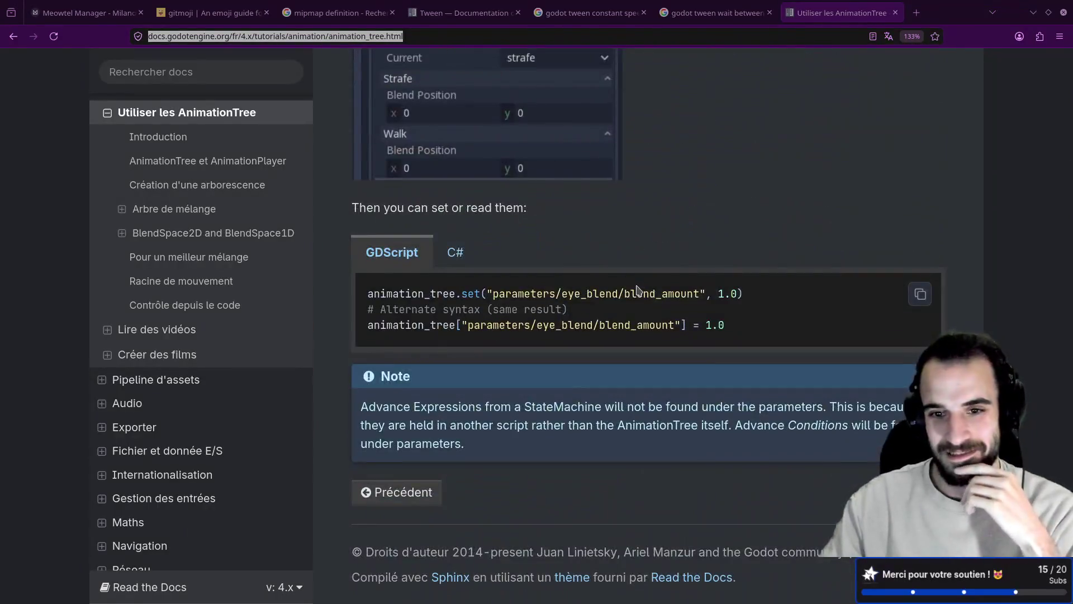
scroll(638, 289, up, 10)
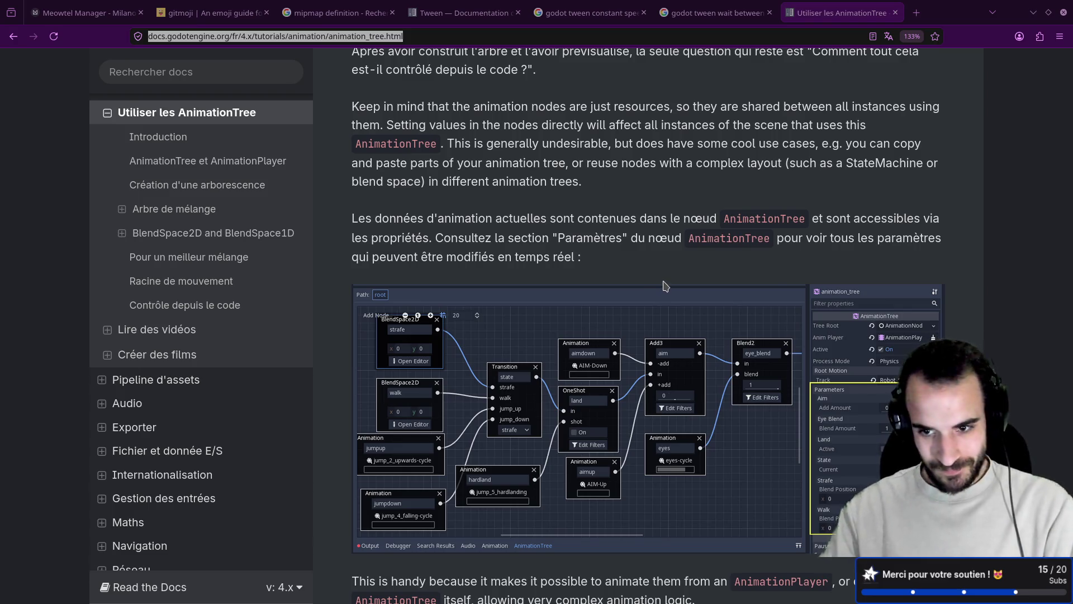
scroll(670, 351, up, 10)
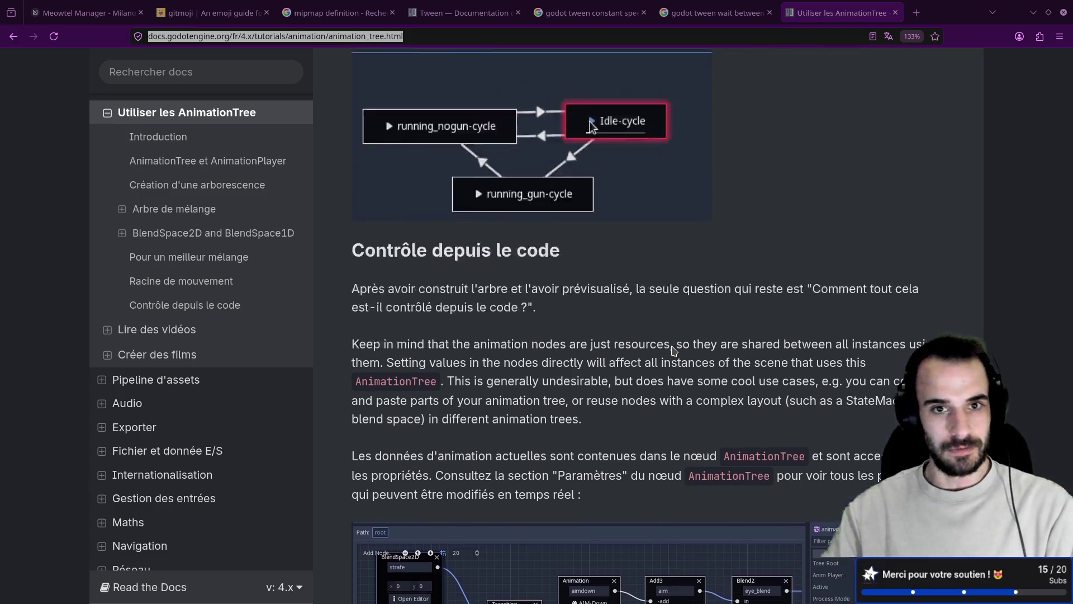
scroll(662, 332, down, 3)
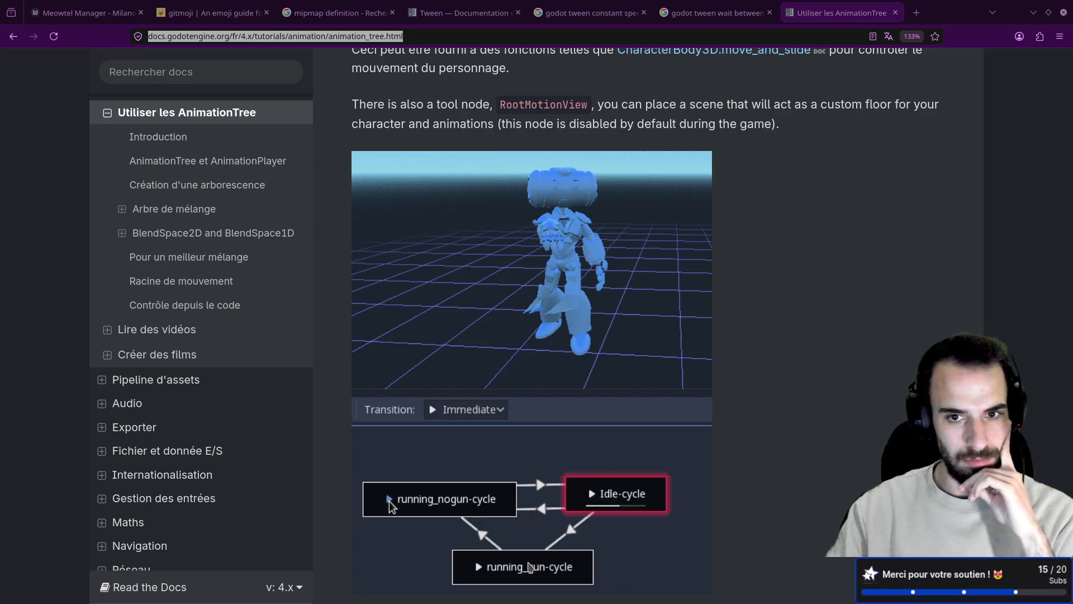
scroll(626, 437, down, 10)
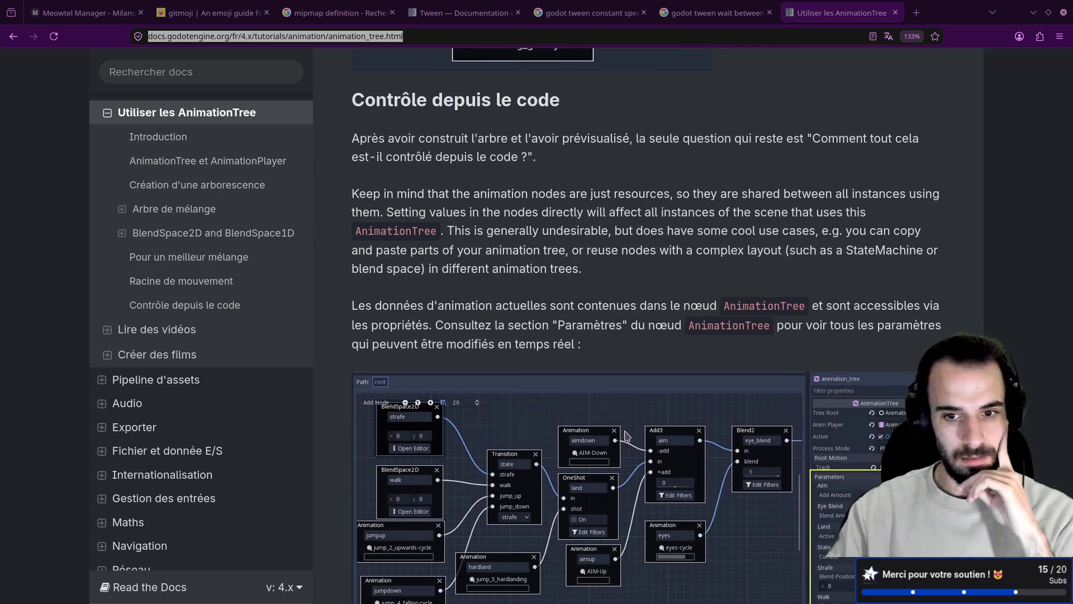
scroll(626, 437, down, 3)
scroll(627, 437, up, 15)
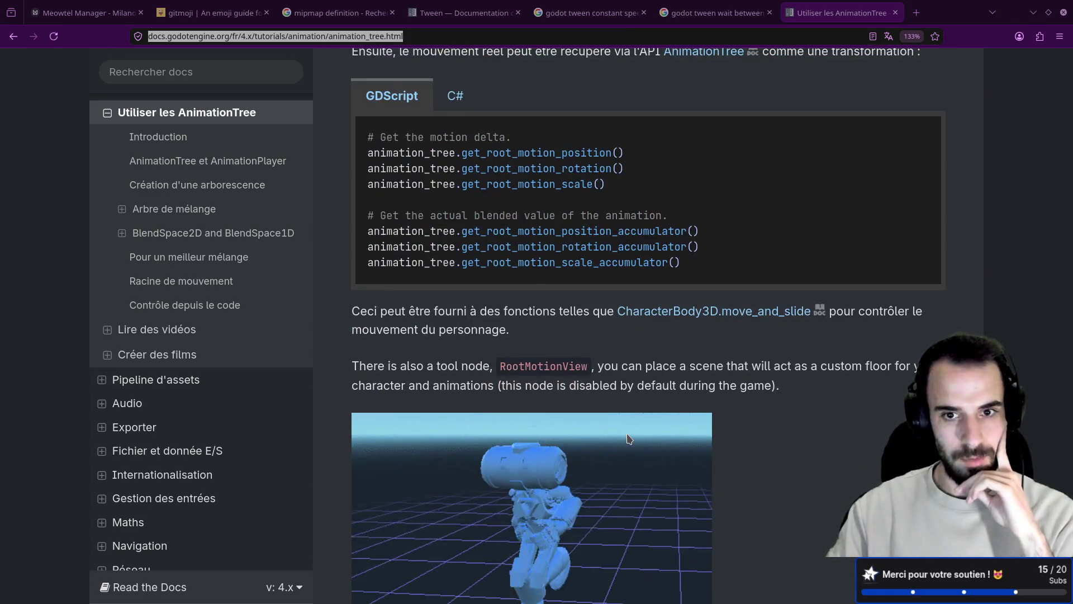
scroll(629, 438, down, 7)
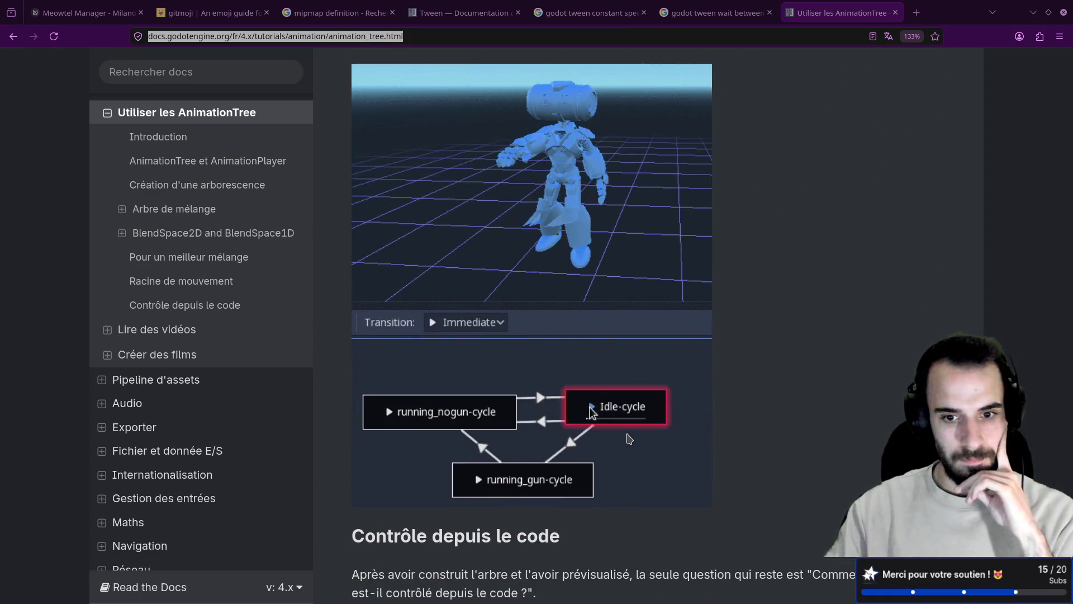
scroll(629, 439, down, 14)
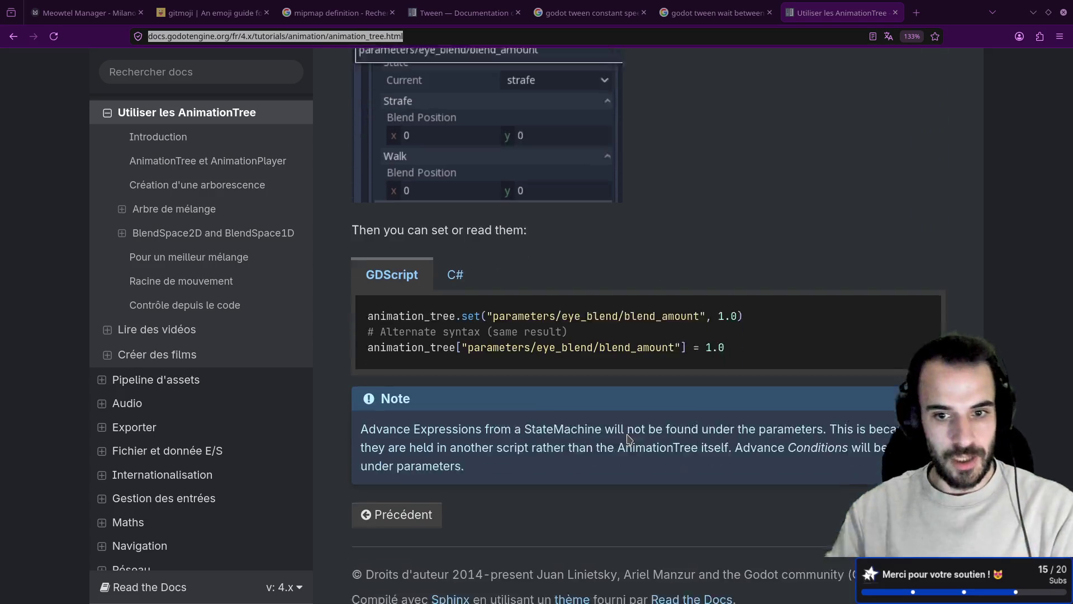
scroll(627, 438, down, 1)
click(706, 232)
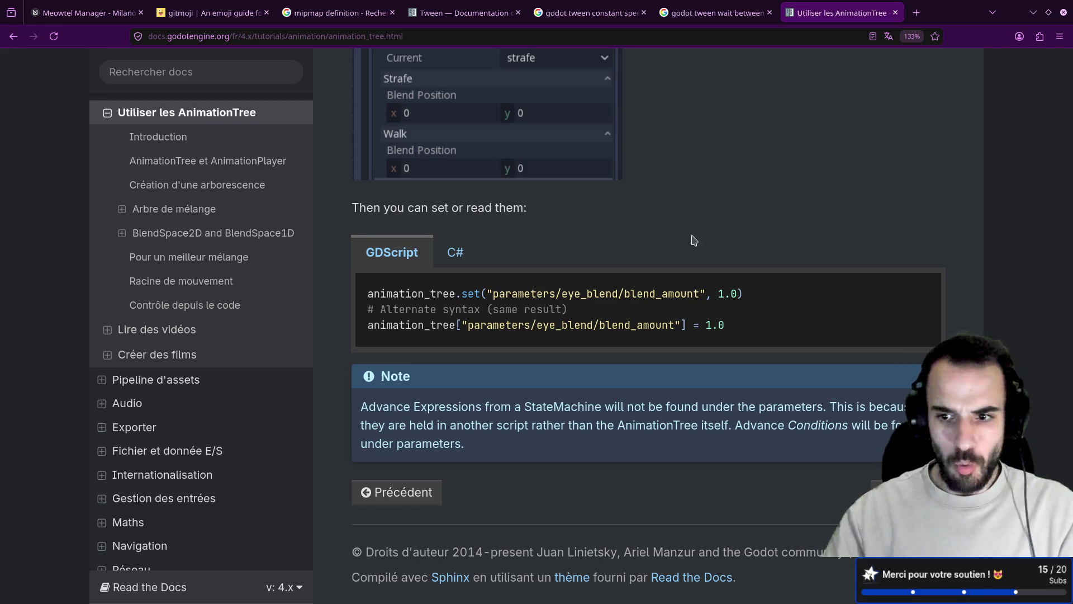
scroll(694, 240, up, 20)
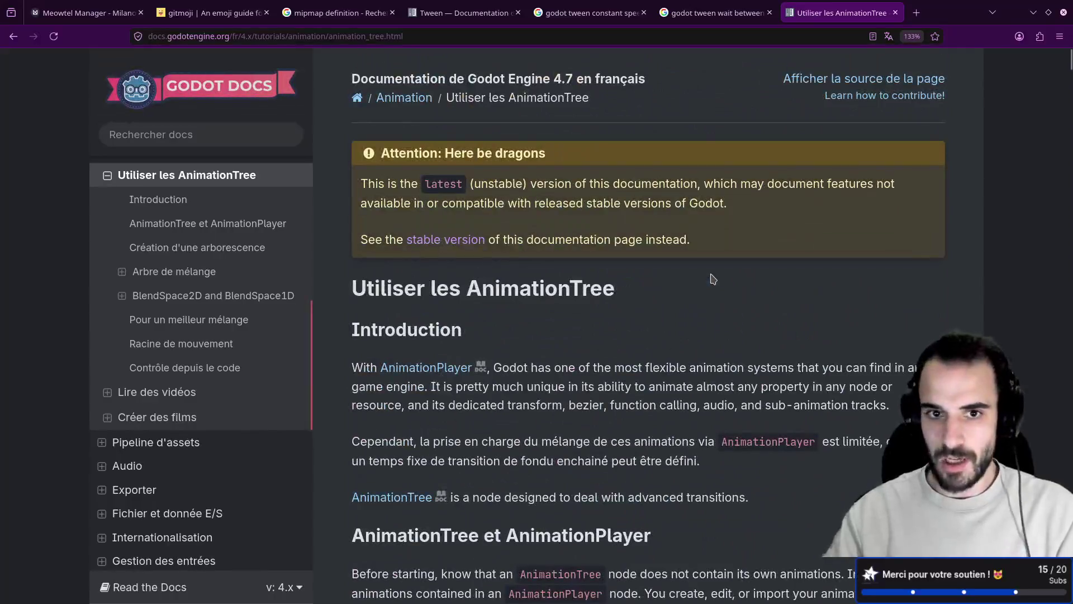
- Open the page's stable version, scroll through it, then switch the docs to version 4.3
click(464, 247)
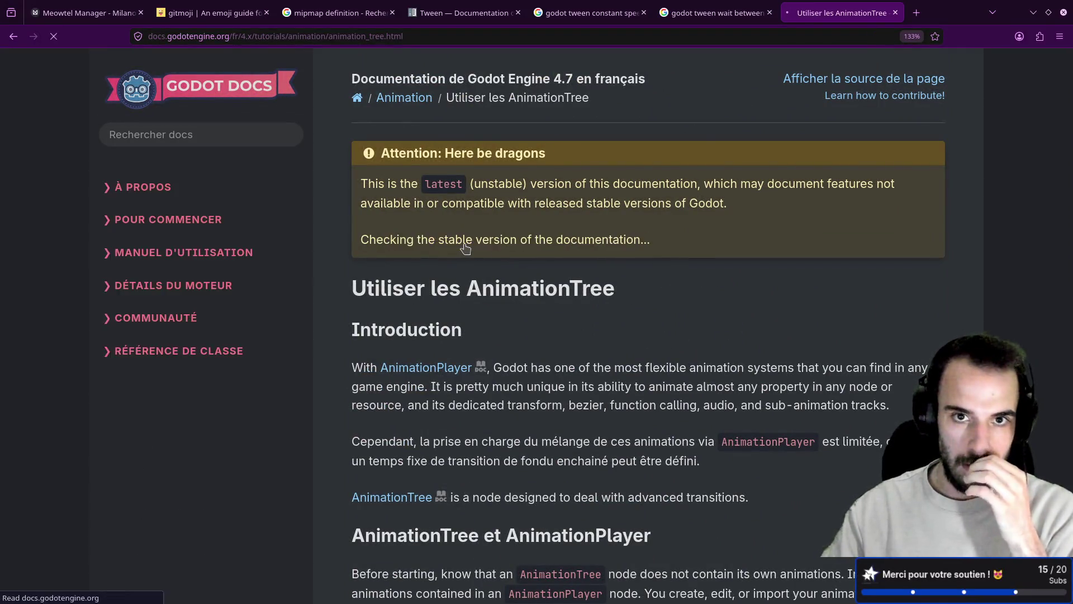
scroll(265, 293, up, 3)
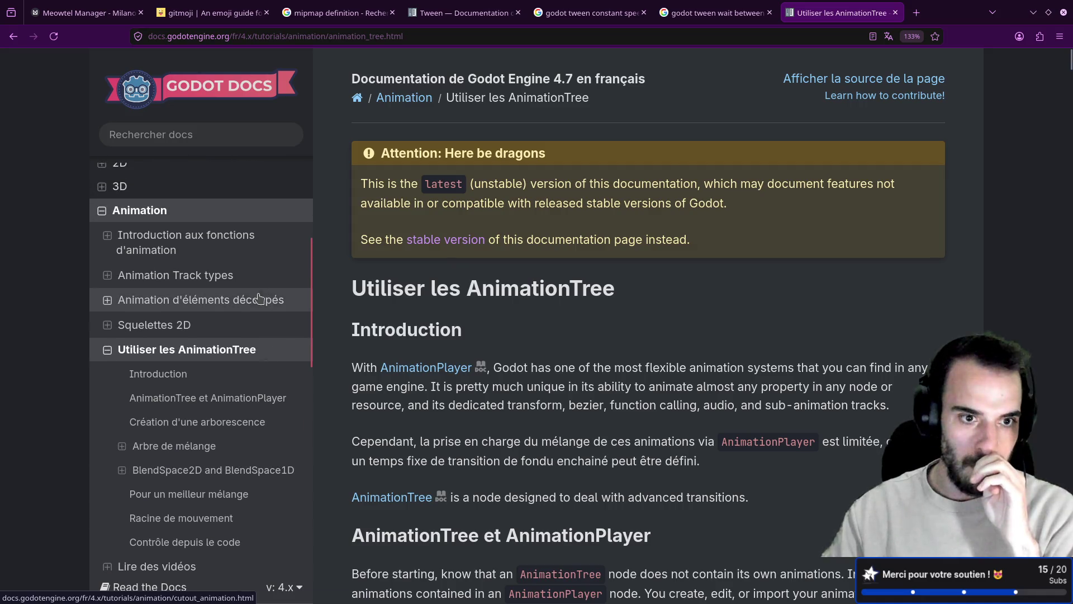
scroll(589, 335, down, 3)
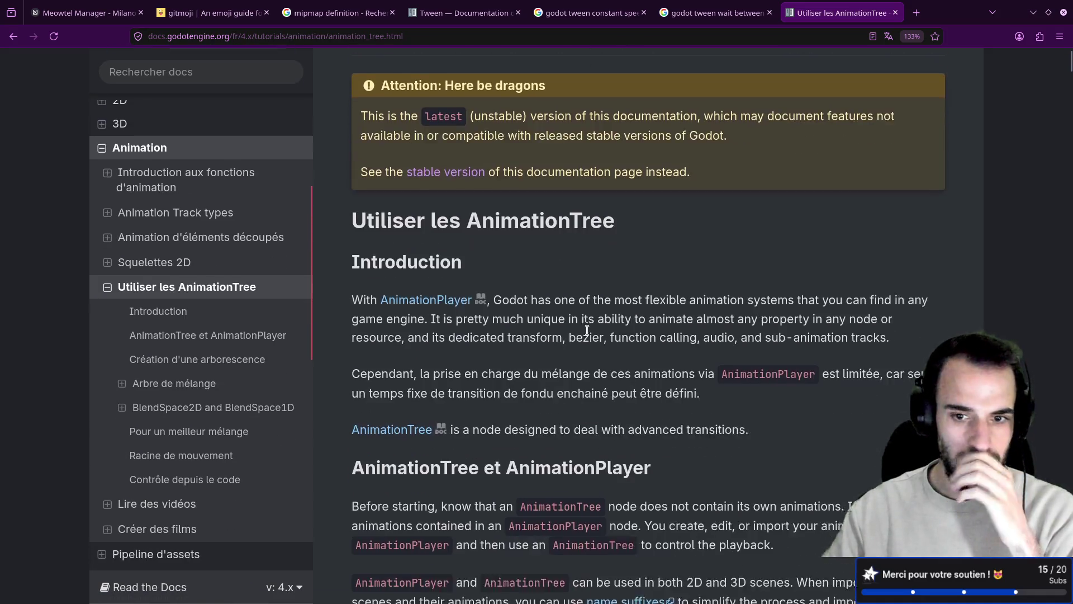
scroll(589, 336, down, 10)
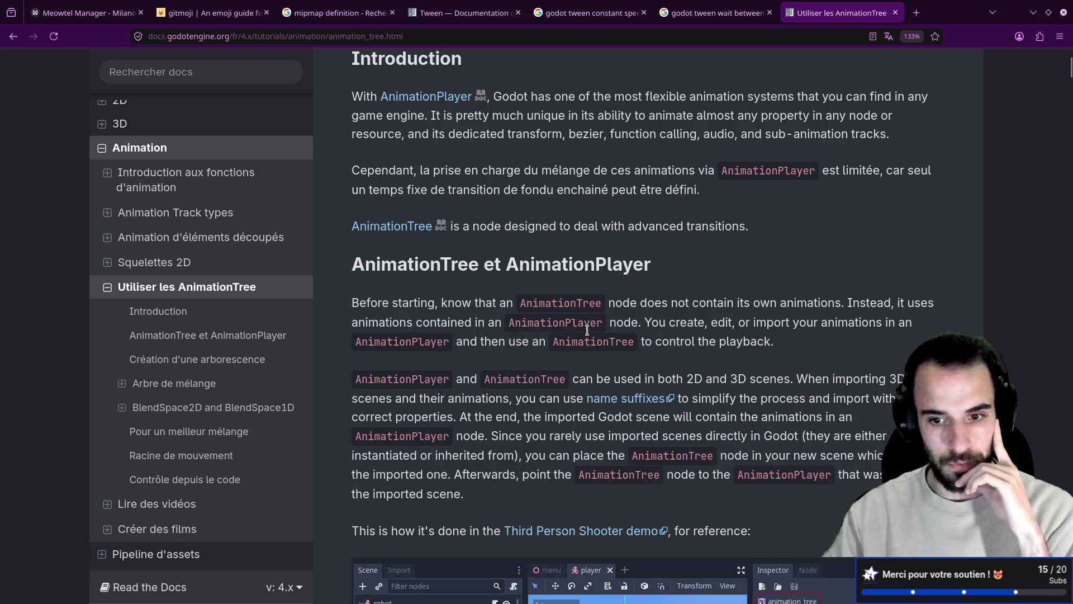
scroll(591, 330, down, 10)
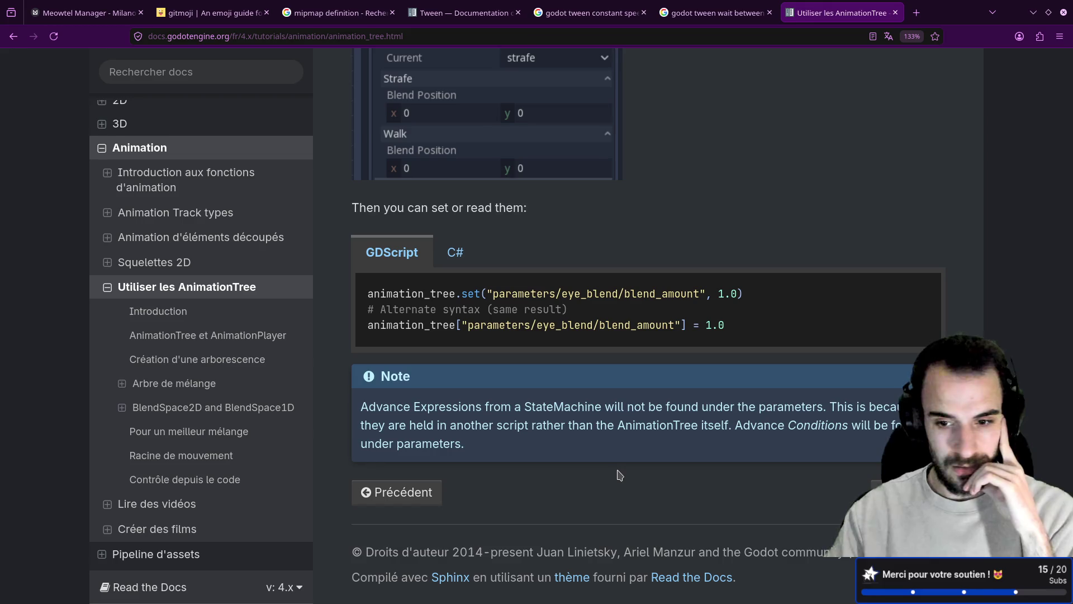
scroll(621, 467, up, 20)
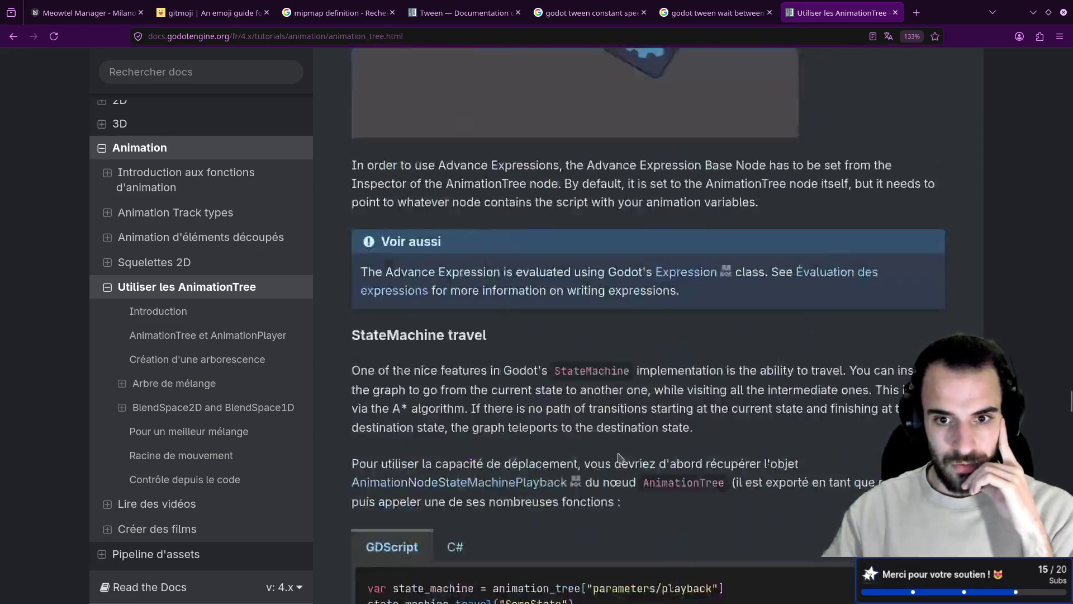
scroll(620, 457, up, 10)
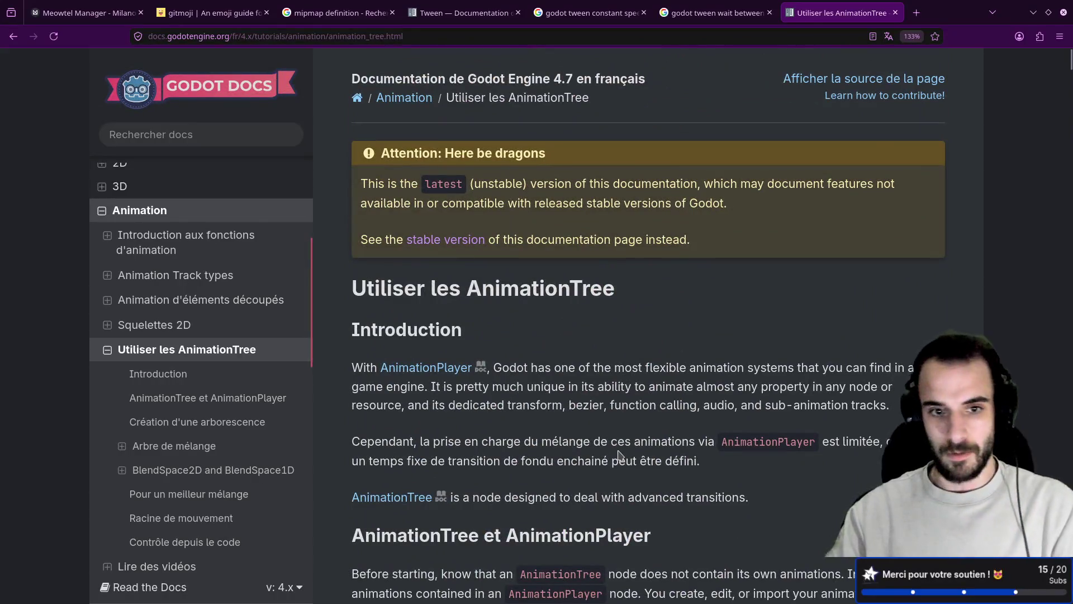
scroll(605, 389, down, 20)
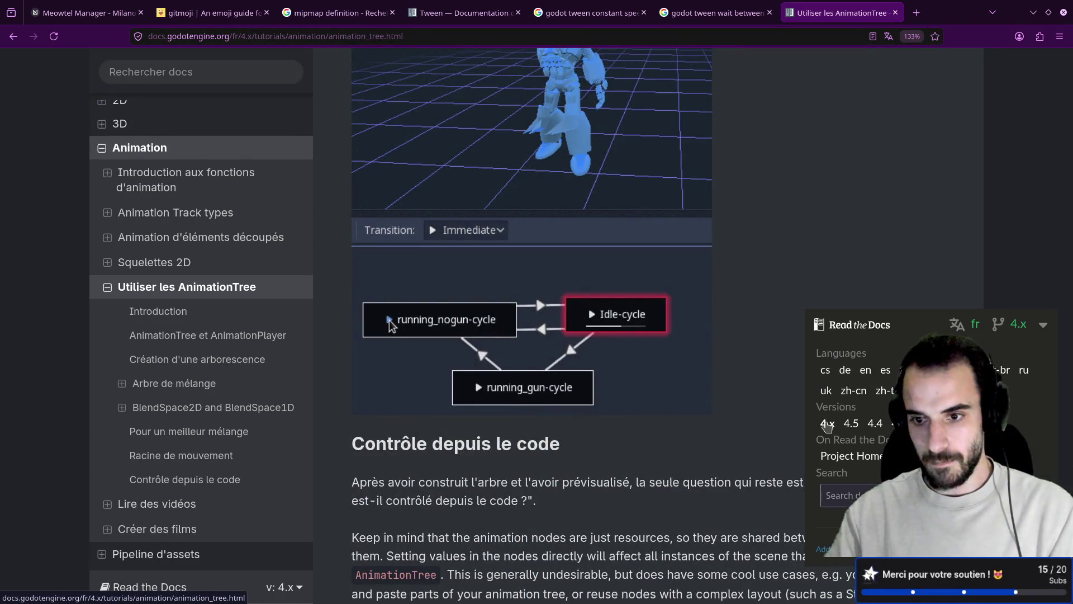
key(Home)
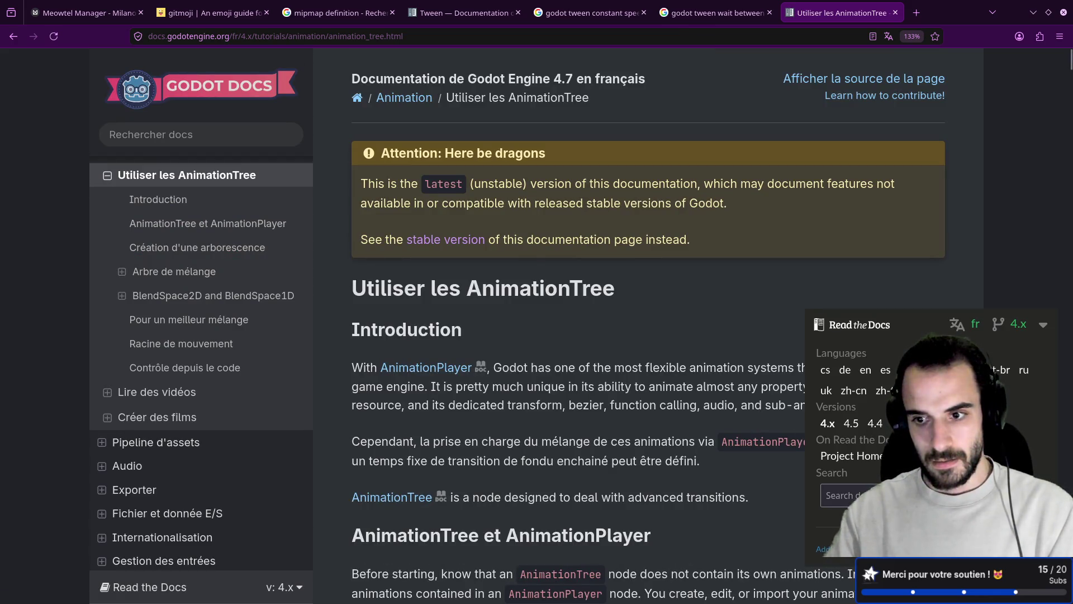
click(899, 423)
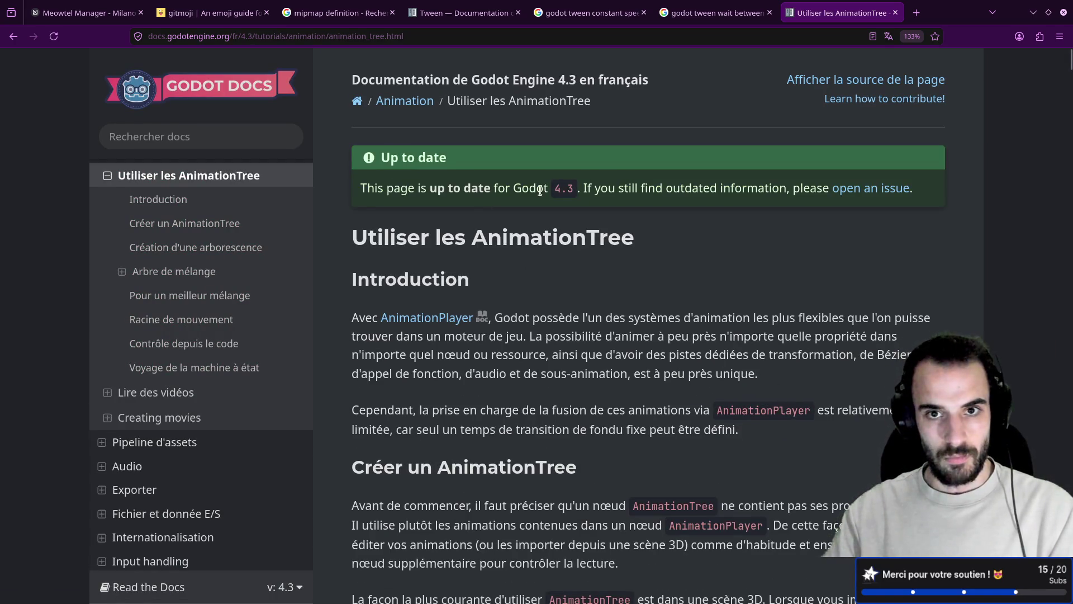
- Switch the AnimationTree page to the 3.x docs, read down to Blend2, then close it for Godot
scroll(679, 305, down, 10)
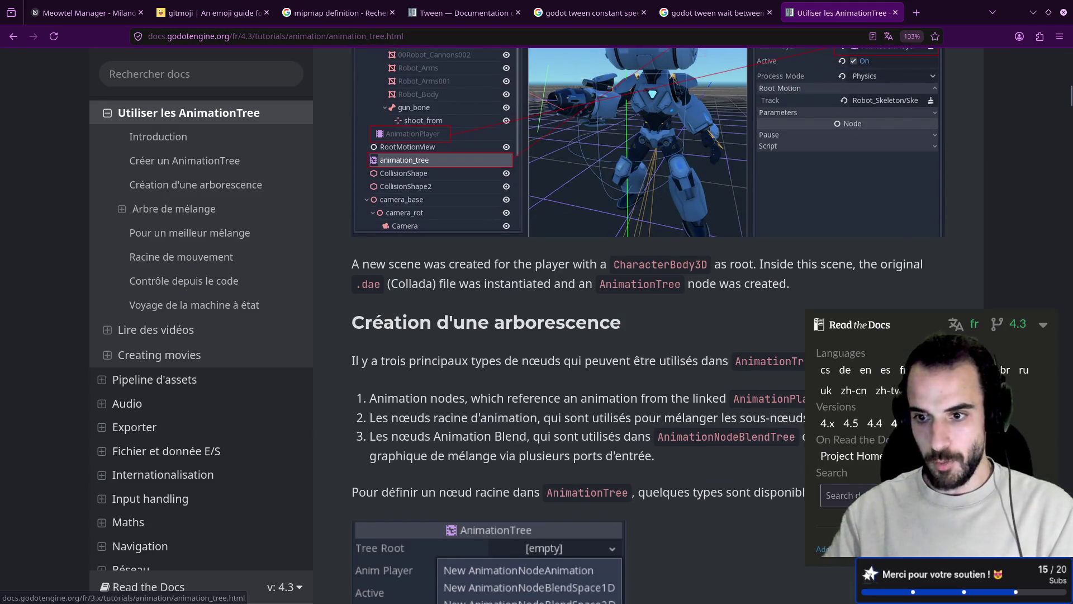
click(990, 424)
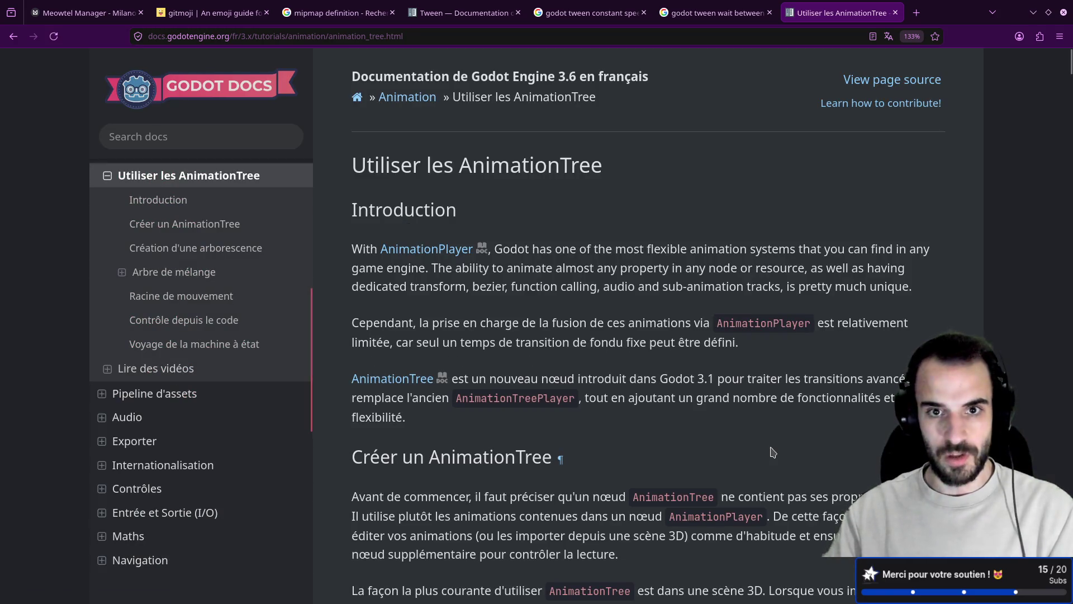
scroll(773, 451, down, 15)
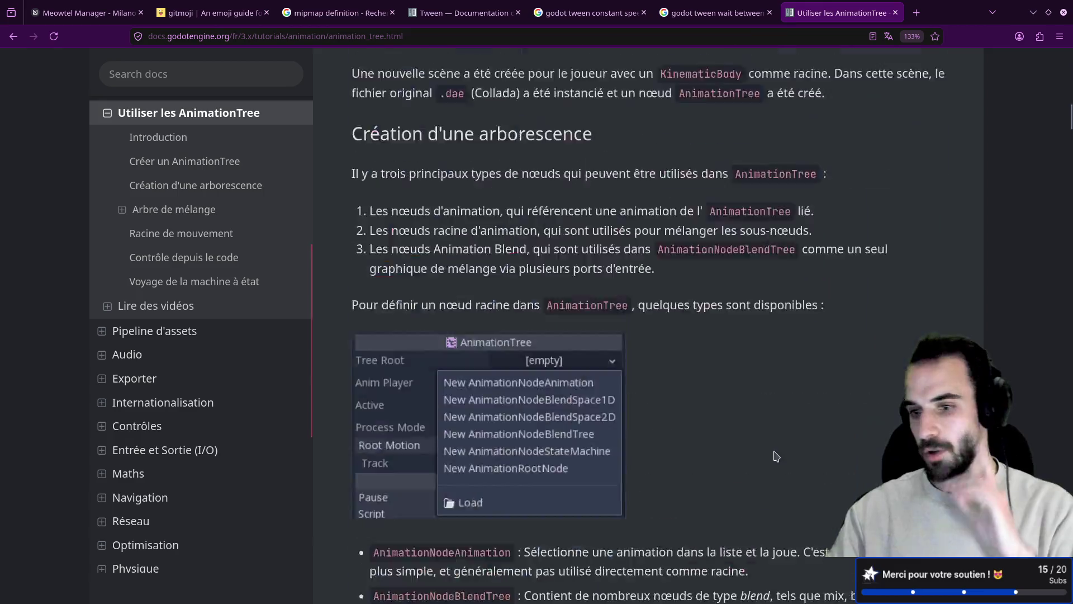
scroll(776, 456, down, 15)
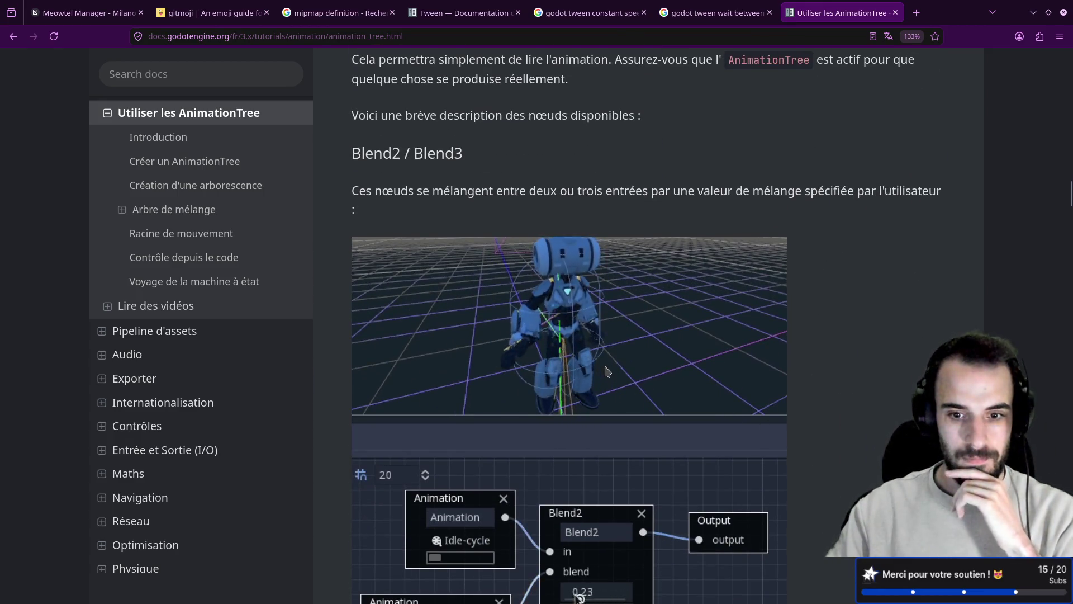
scroll(608, 371, down, 2)
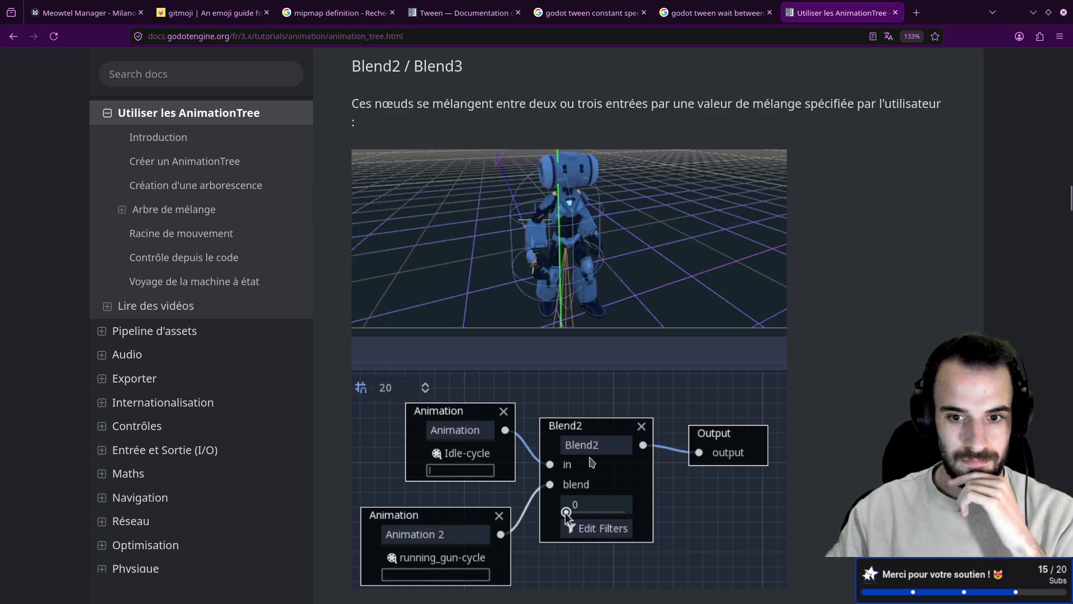
scroll(645, 400, down, 10)
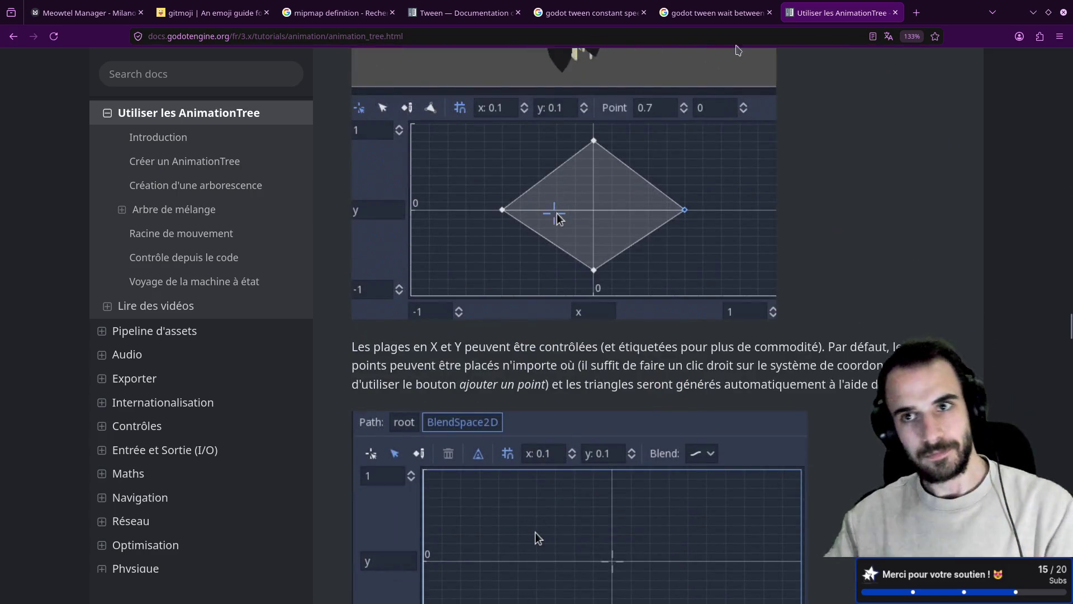
click(897, 12)
key(super+2)
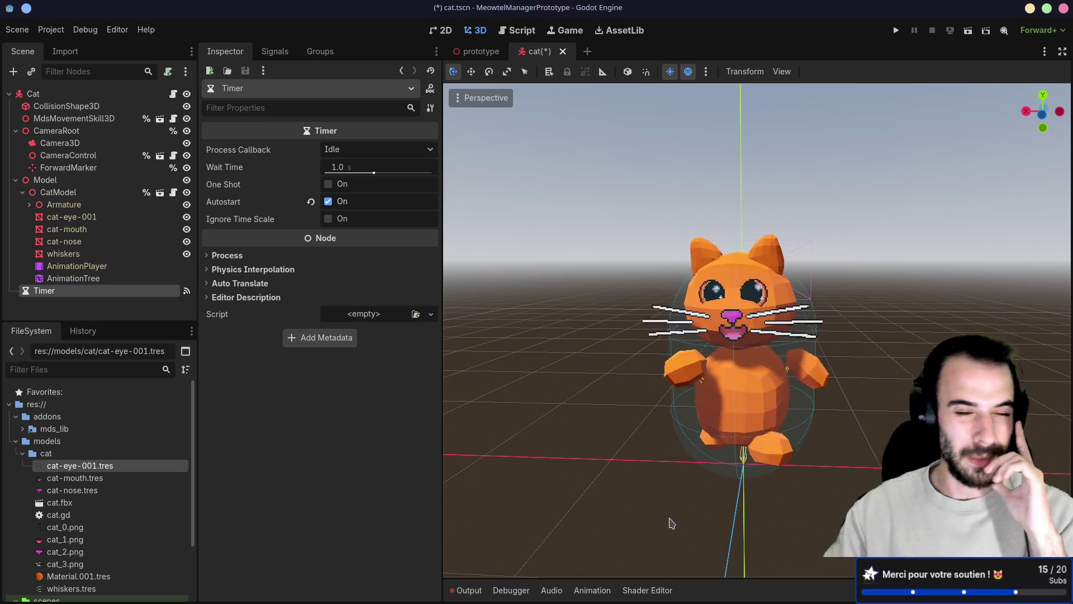
- Show the cat's AnimationTree graph, reposition WalkAction and IdleAction, and set the Transition to idle
click(84, 278)
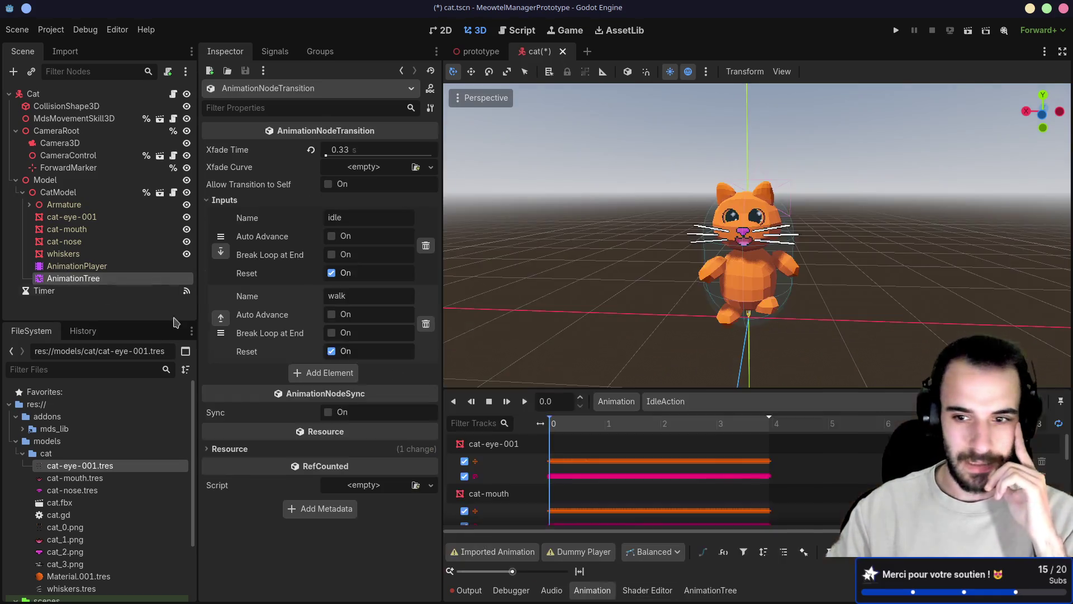
click(711, 590)
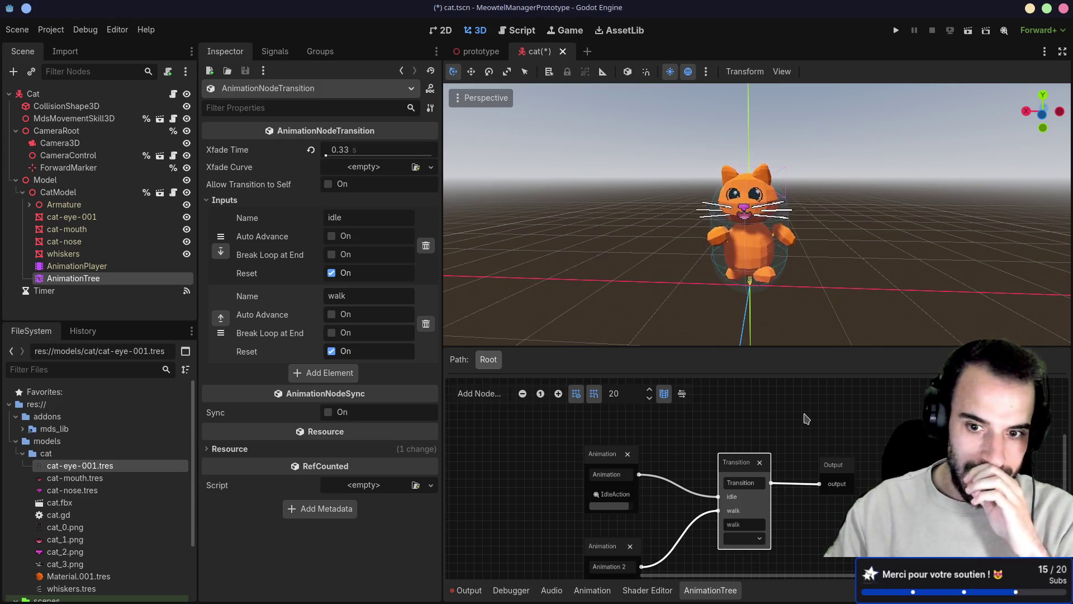
scroll(782, 436, down, 2)
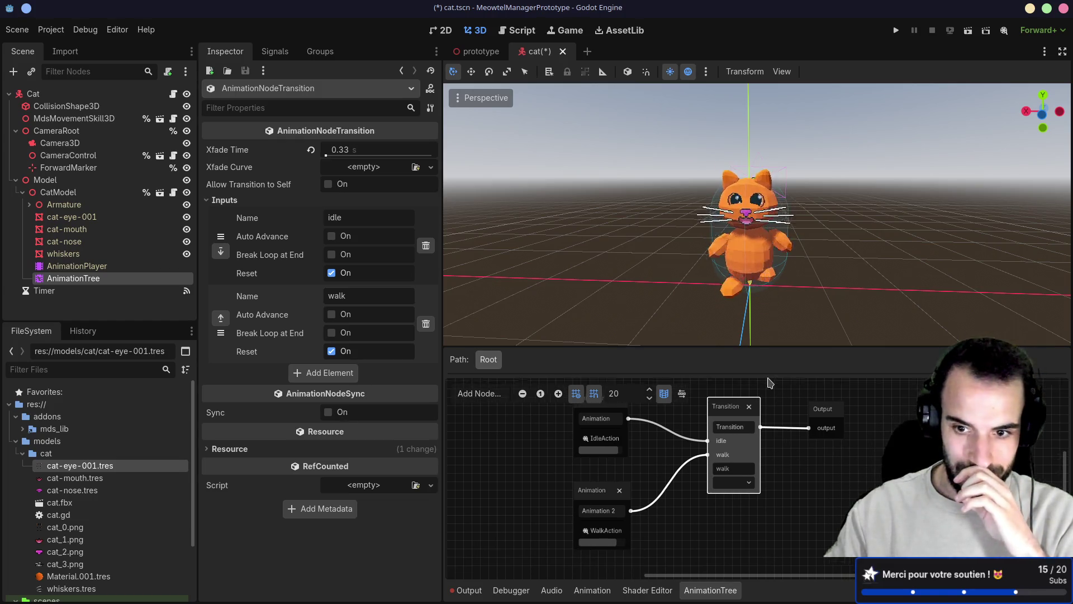
scroll(753, 419, right, 2)
drag(585, 521, 576, 505)
drag(580, 424, 570, 420)
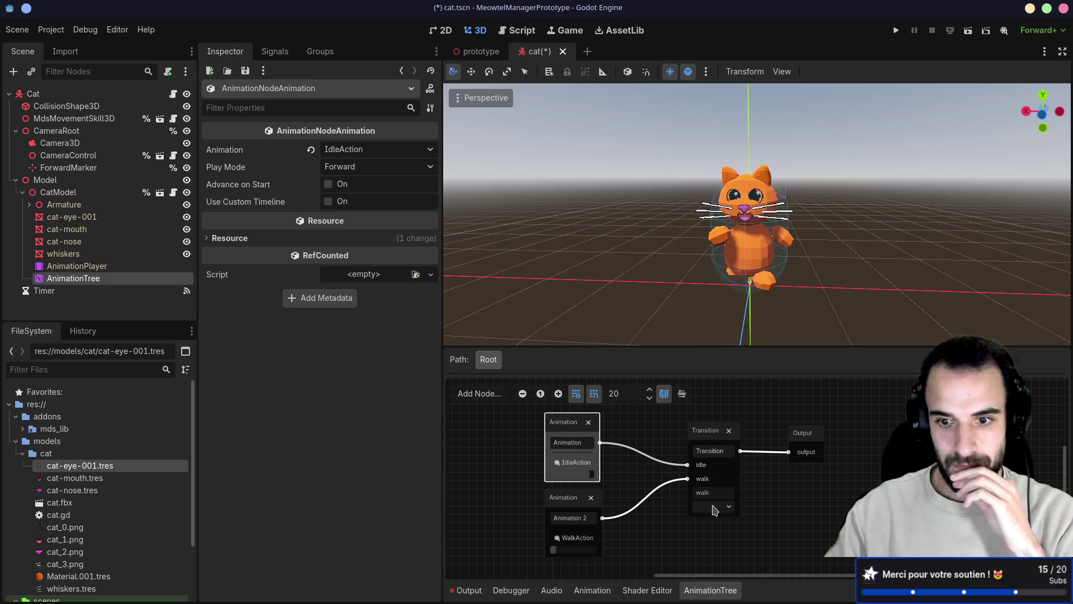
click(709, 524)
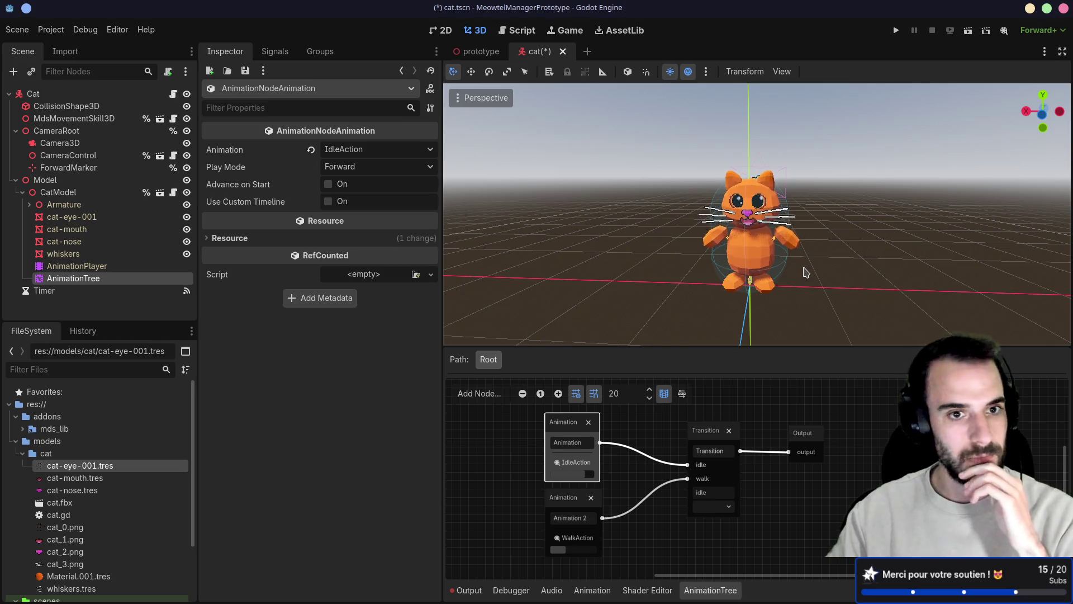
- Toggle the Transition's current state between idle and walk while watching the cat, then go to Blender
click(711, 516)
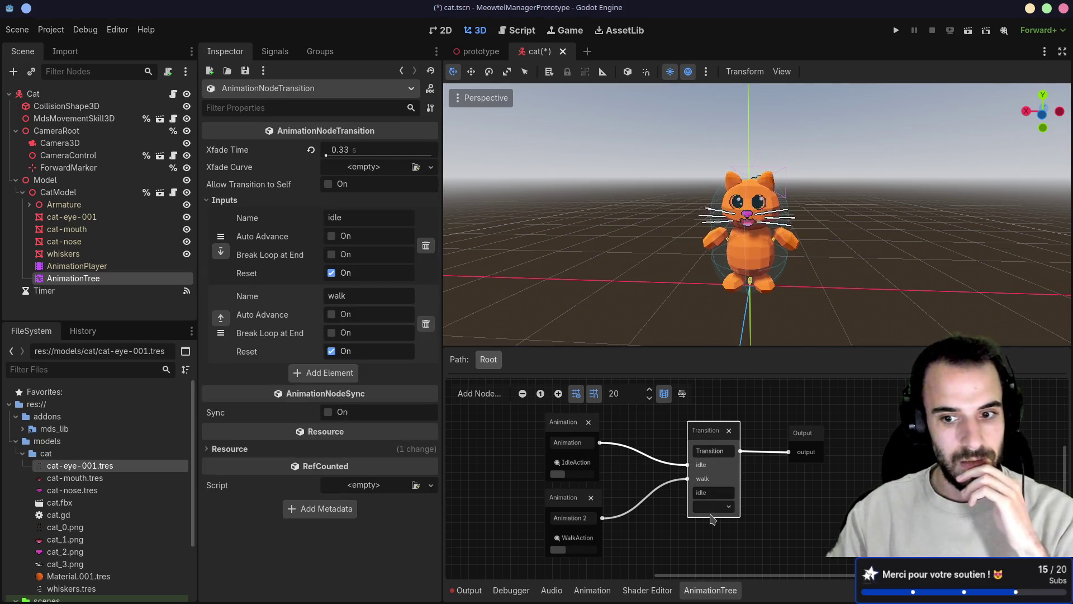
click(711, 537)
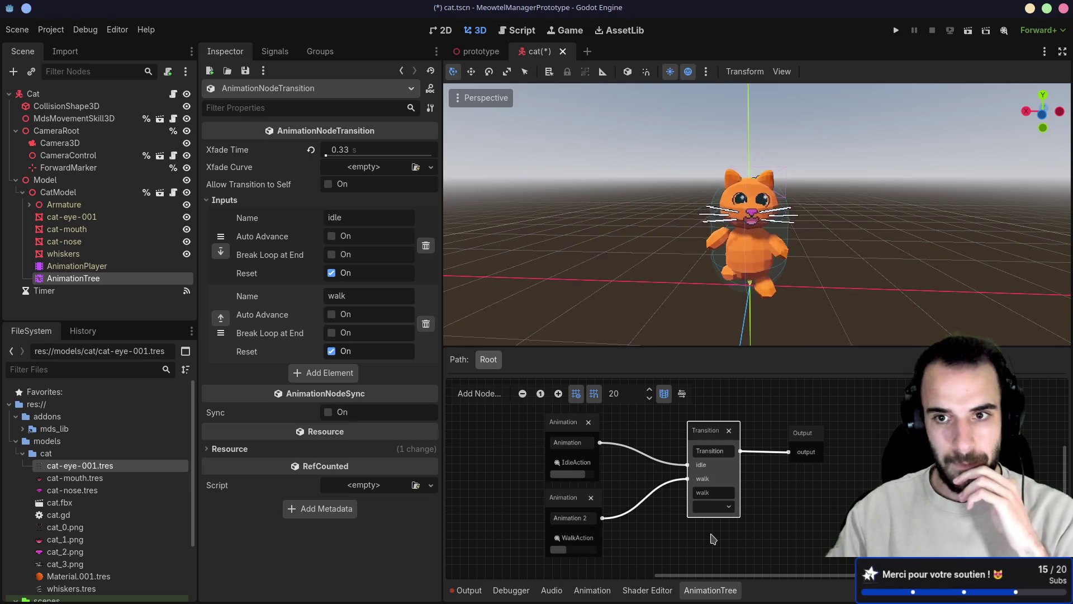
click(710, 524)
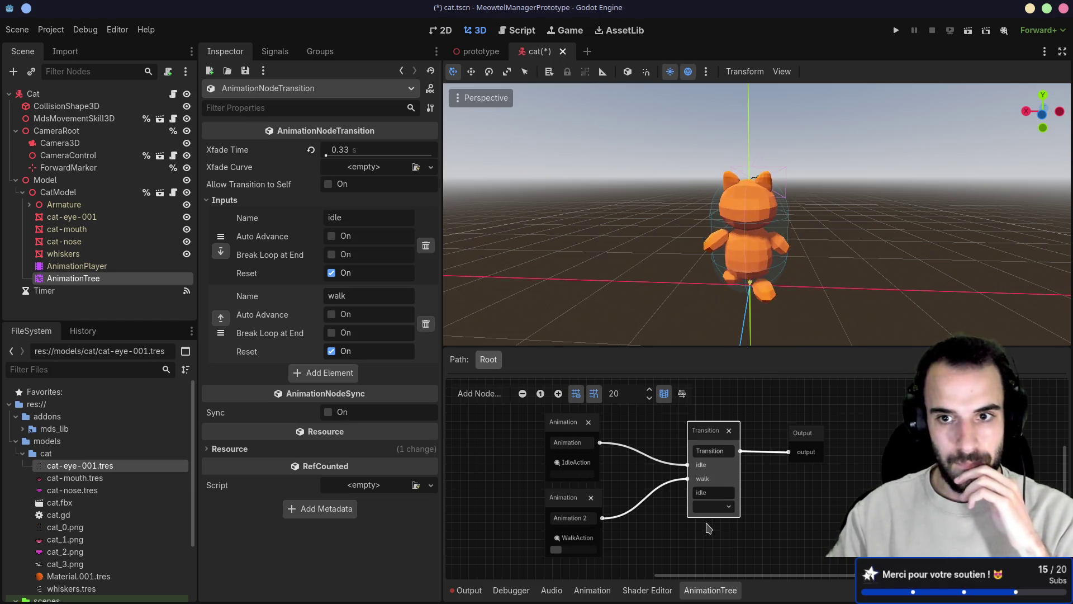
click(712, 511)
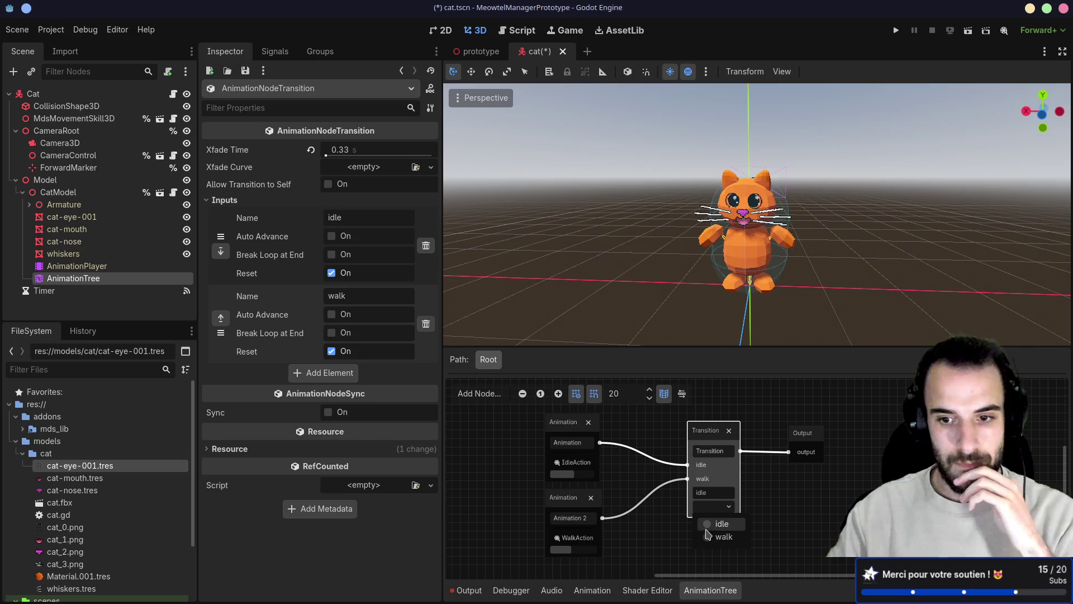
click(712, 537)
scroll(780, 288, up, 5)
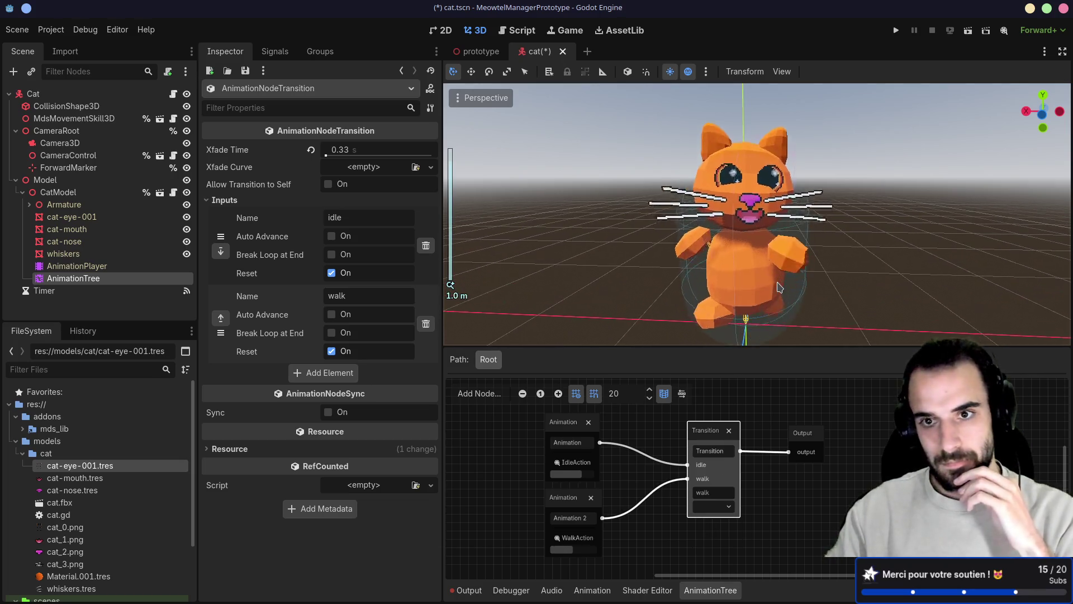
click(714, 511)
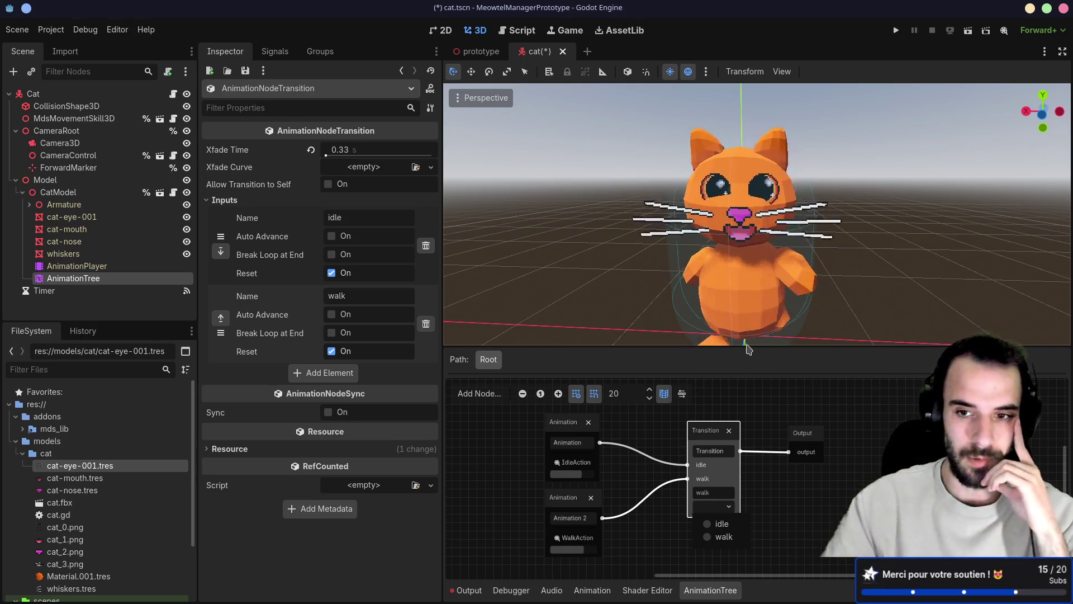
mouse_move(706, 281)
mouse_down()
mouse_move(767, 252)
mouse_move(671, 279)
mouse_up()
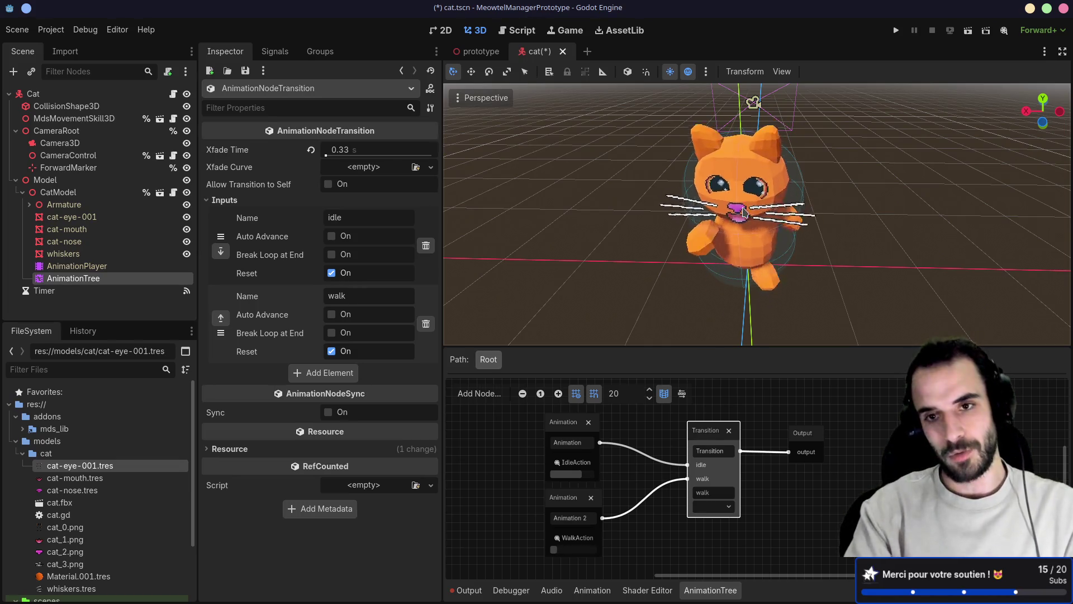
key(alt+Tab)
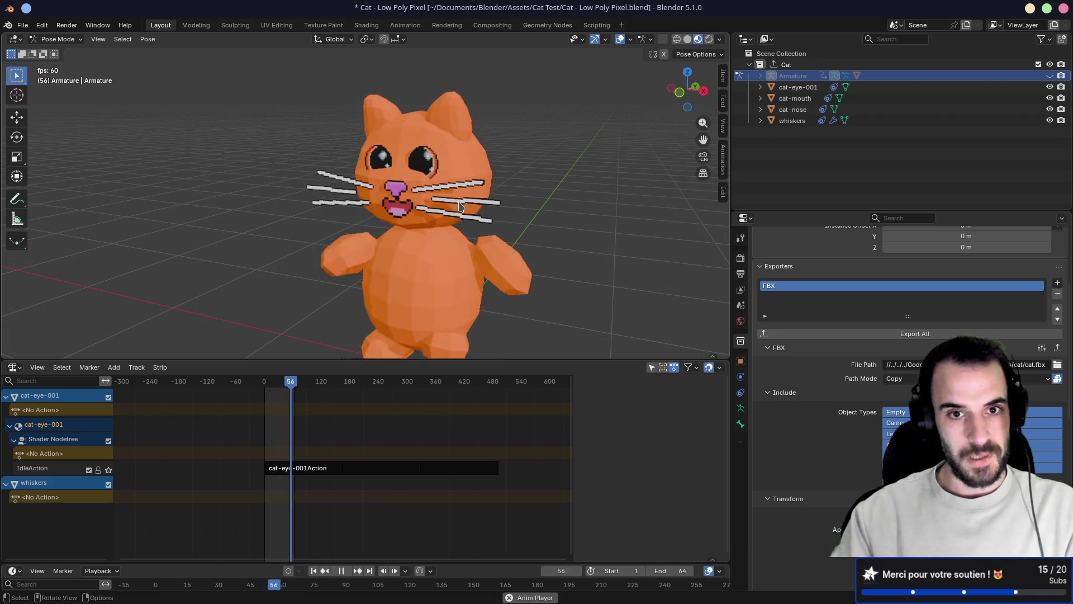
- Switch from Blender back to the Godot editor's cat AnimationTree graph
key(alt+Tab)
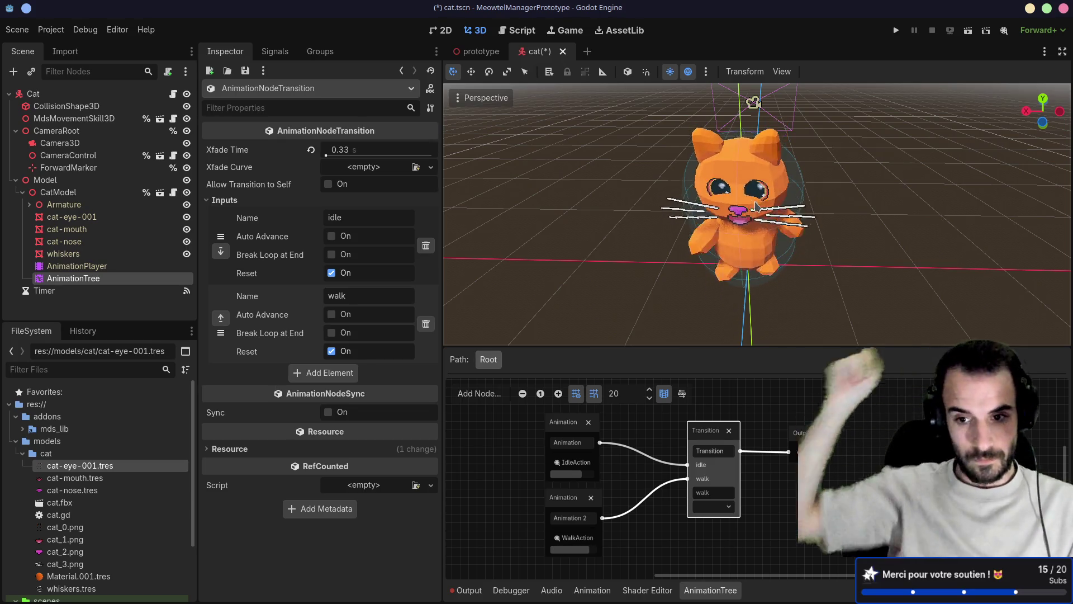
- Save the cat scene, nudge the Transition node in the graph, and save again
key(ctrl+s)
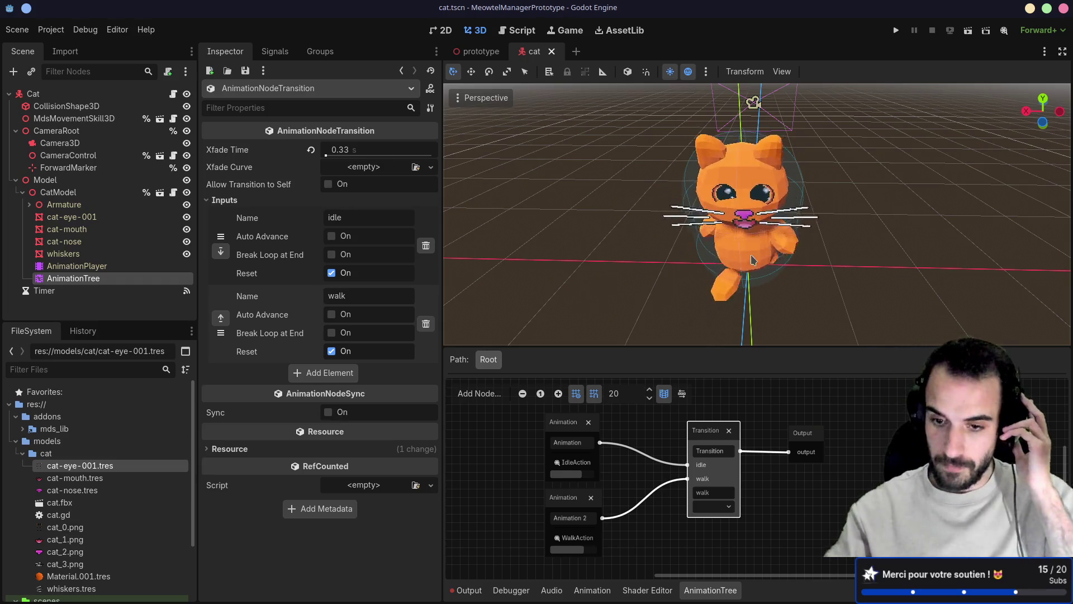
mouse_move(700, 435)
mouse_down()
mouse_move(709, 442)
mouse_move(700, 435)
mouse_up()
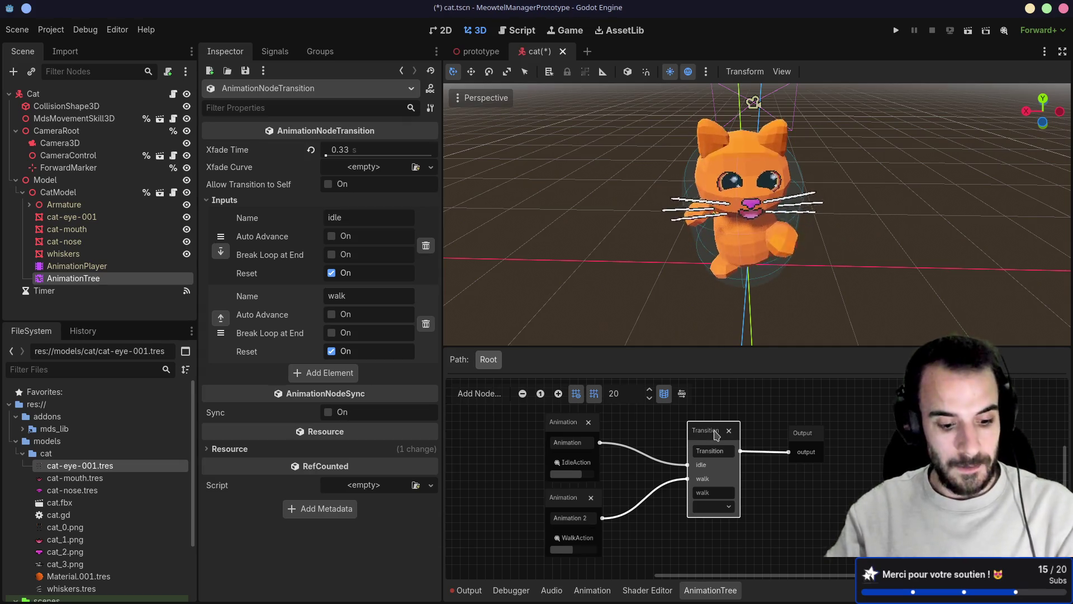
key(ctrl+s)
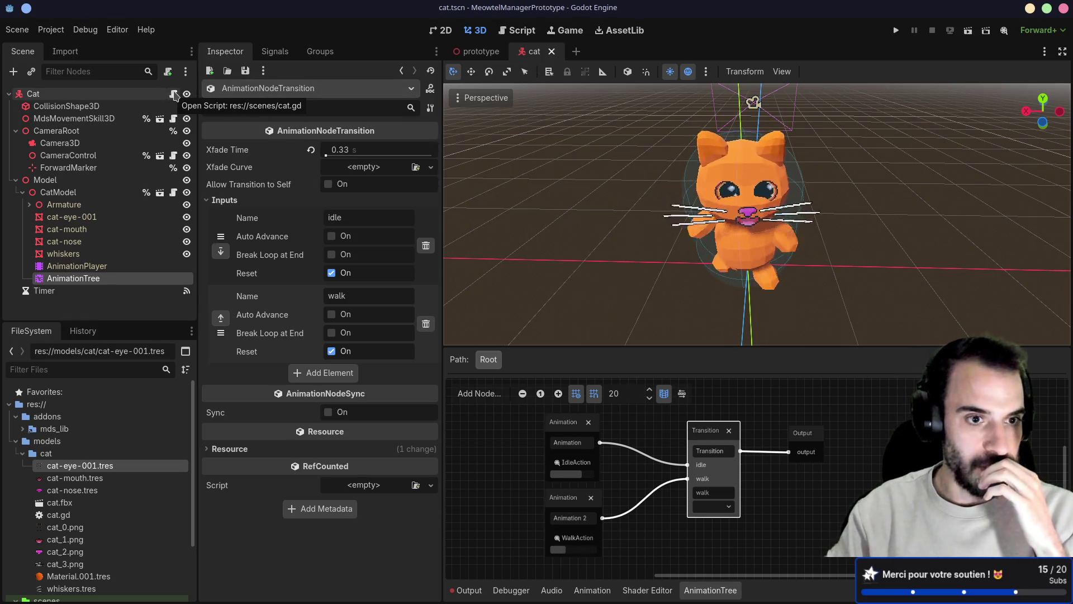
- Make AnimationTree accessible by unique name and start rewriting cat.gd line 5 as '%AnimationTree.pla'
right_click(88, 278)
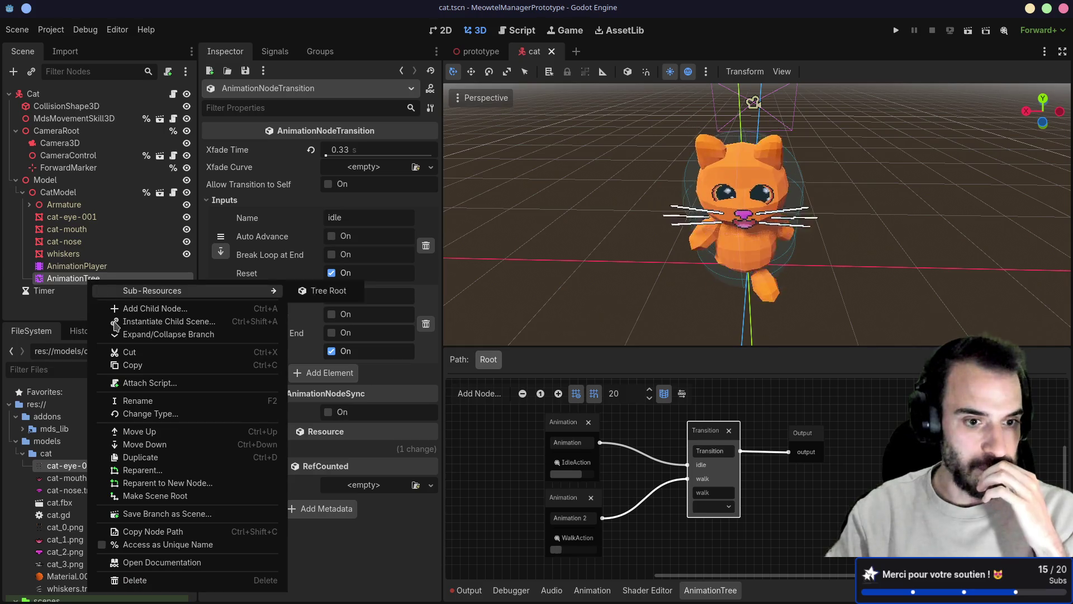
click(104, 545)
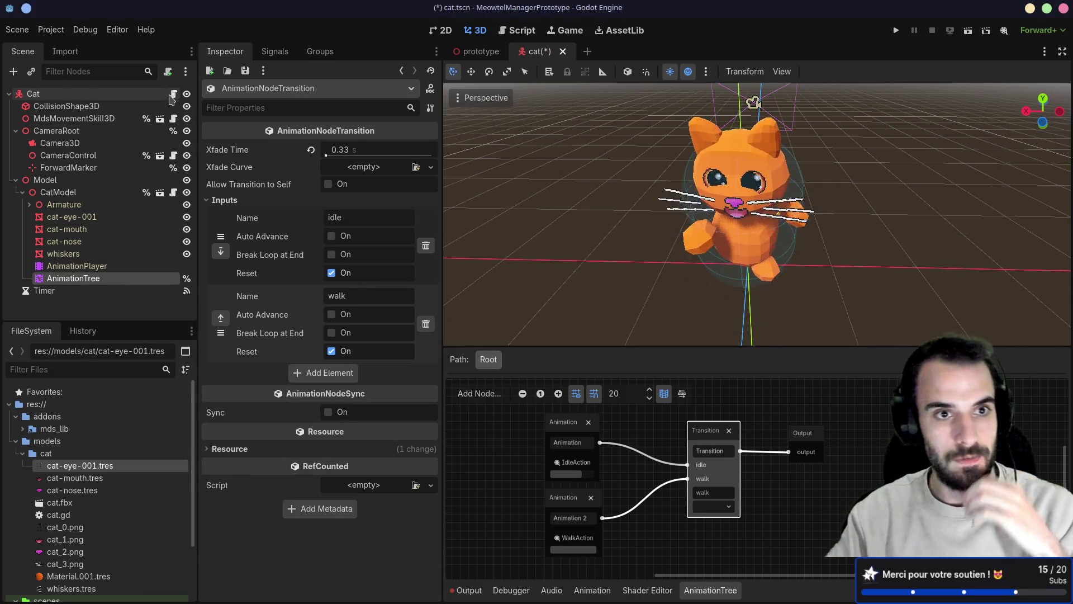
click(173, 94)
scroll(768, 233, up, 2)
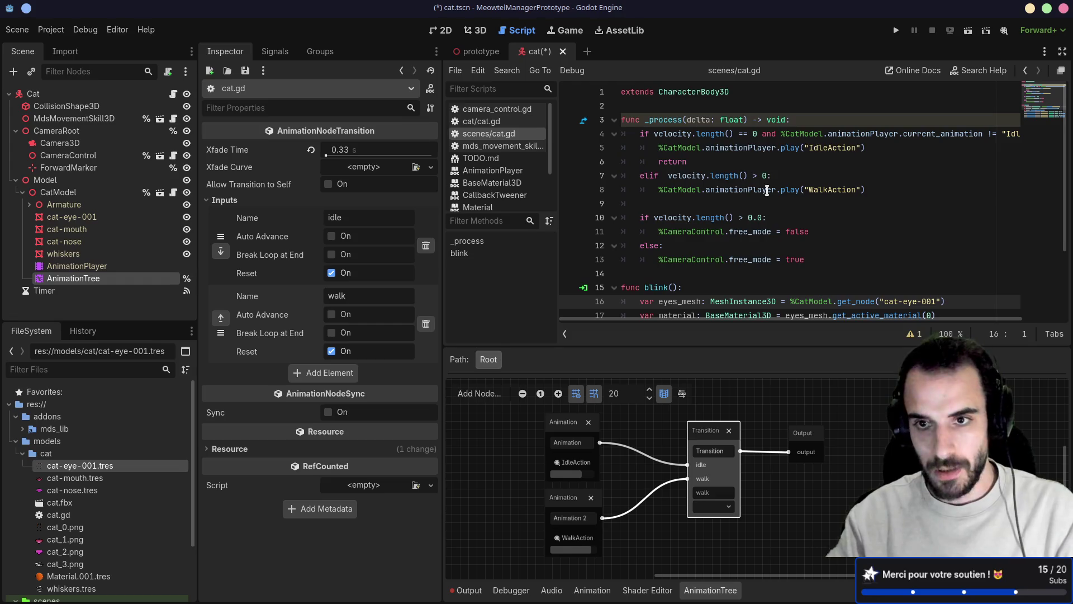
drag(659, 148, 885, 148)
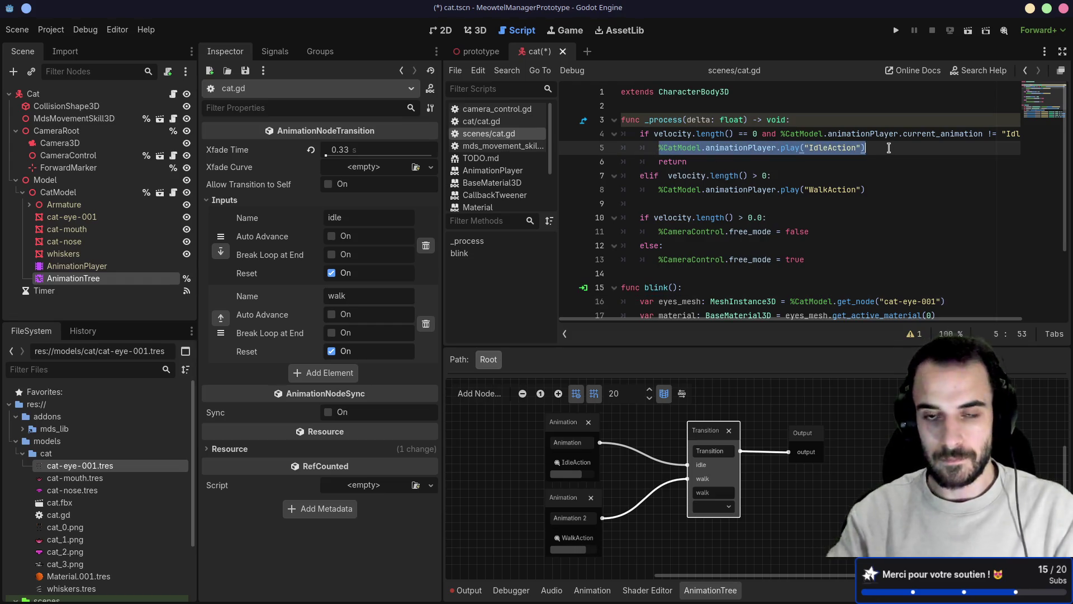
key(BackSpace)
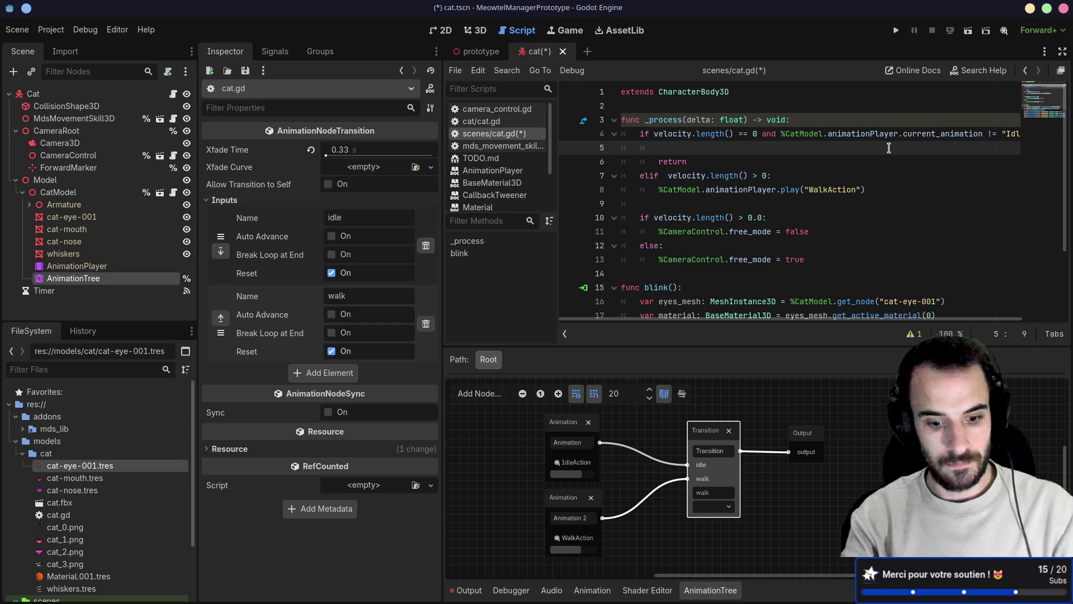
text(%AnimationTree.)
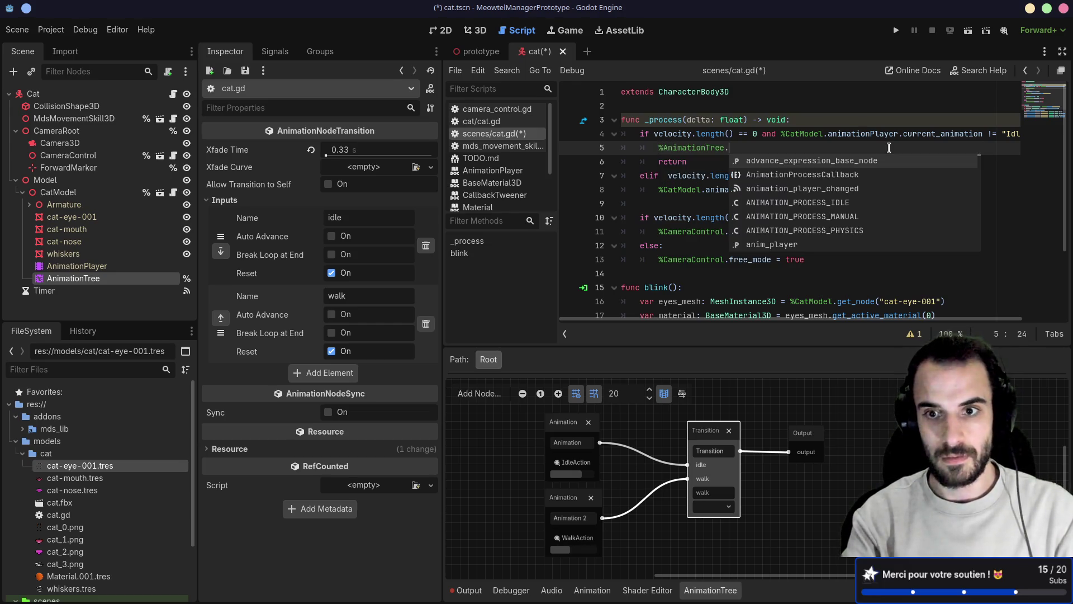
text(pl)
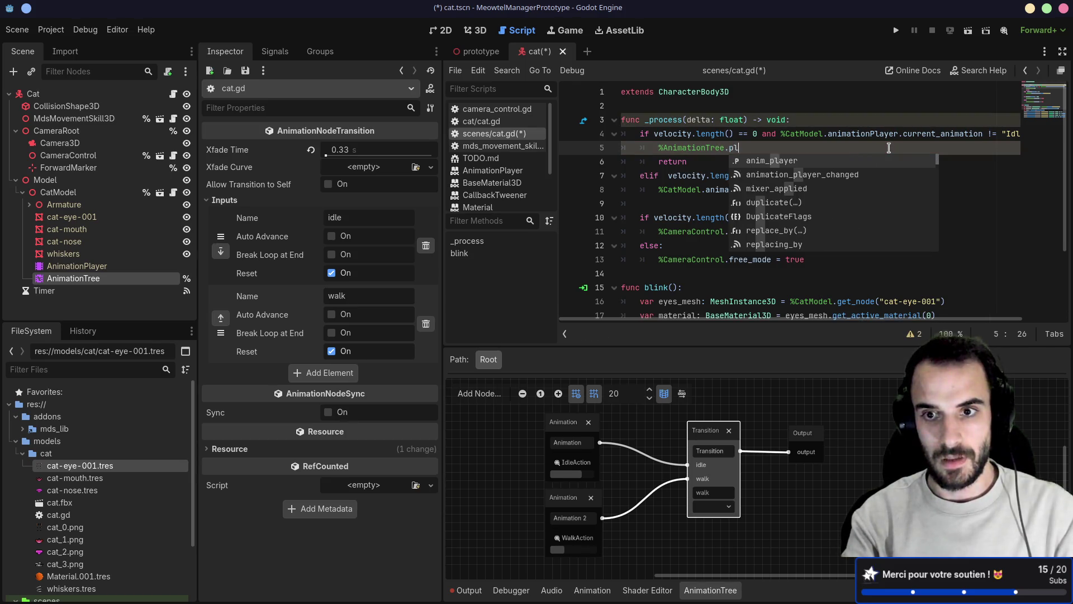
text(a)
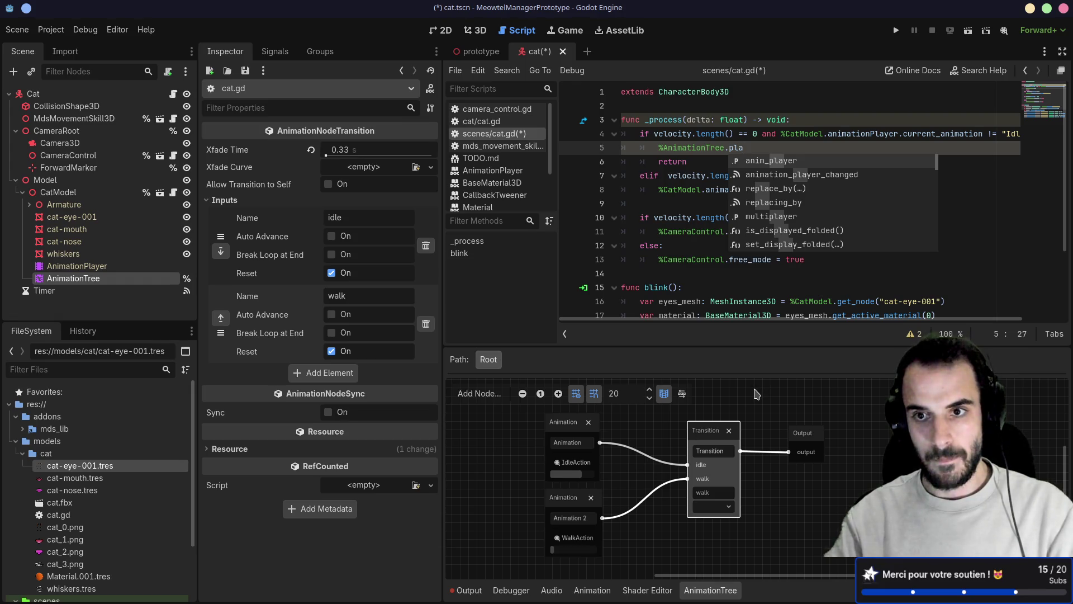
key(Escape)
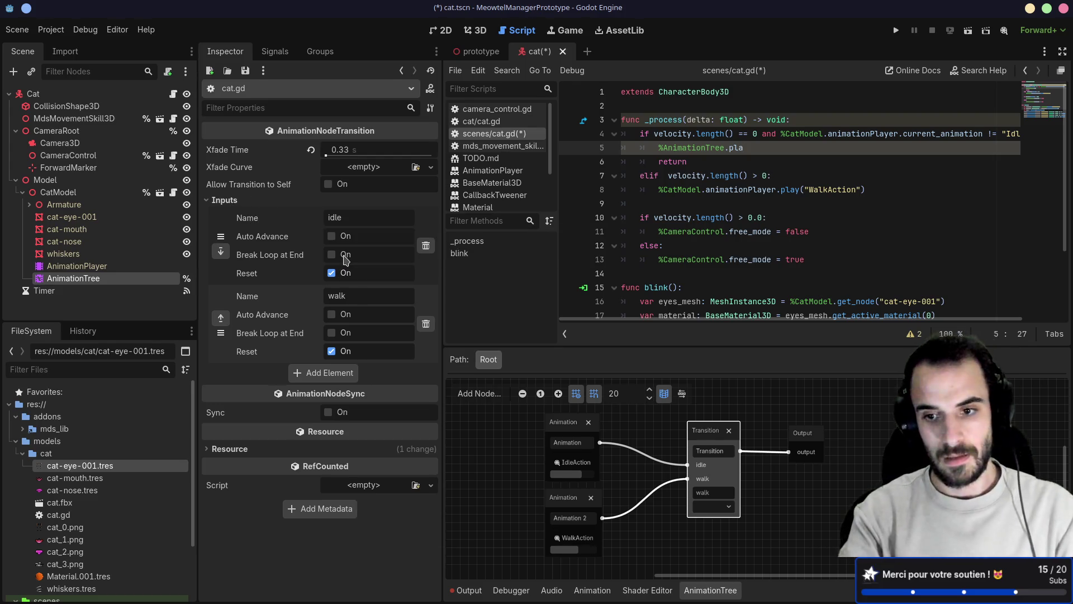
key(alt+Tab)
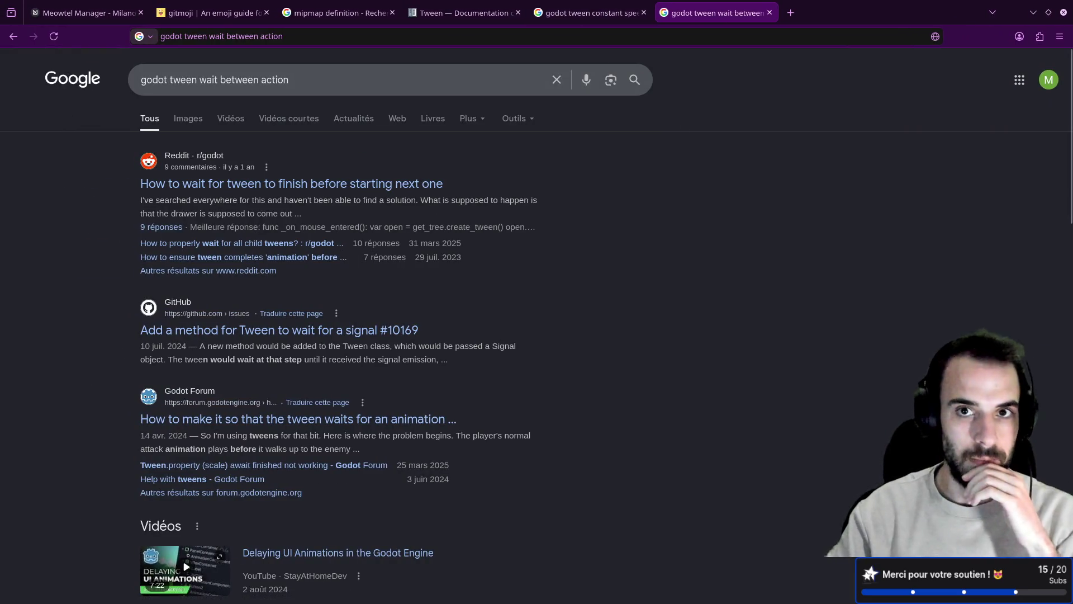
- Search the web for 'godot animation tree' in a new tab
key(alt+Left)
key(alt+Right)
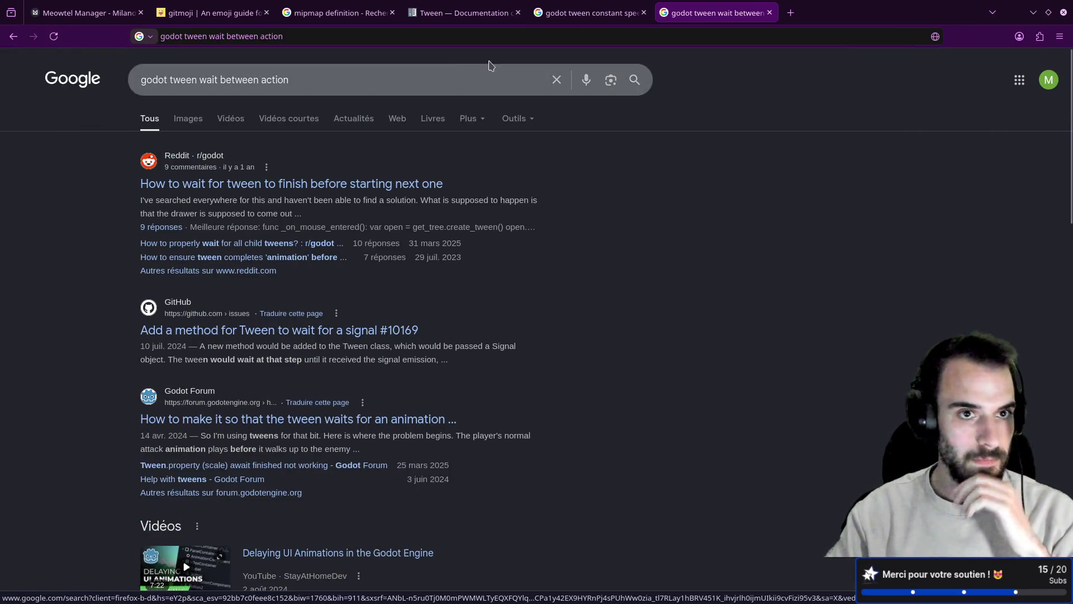
click(541, 13)
click(507, 14)
click(795, 17)
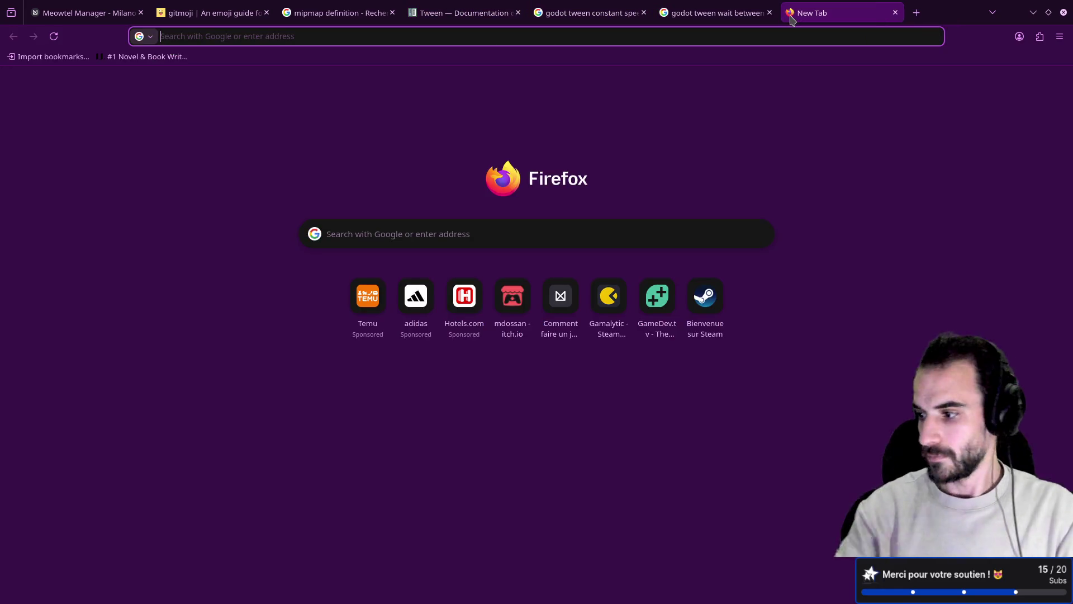
text(godot animation player)
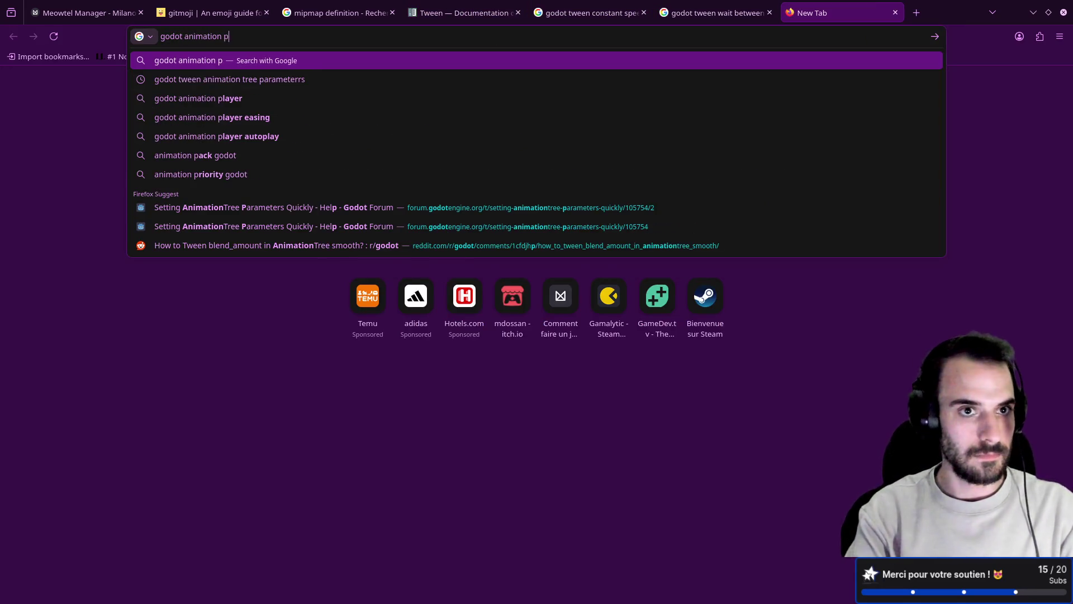
key(BackSpace)
key(BackSpace)
key(BackSpace)
text(tree)
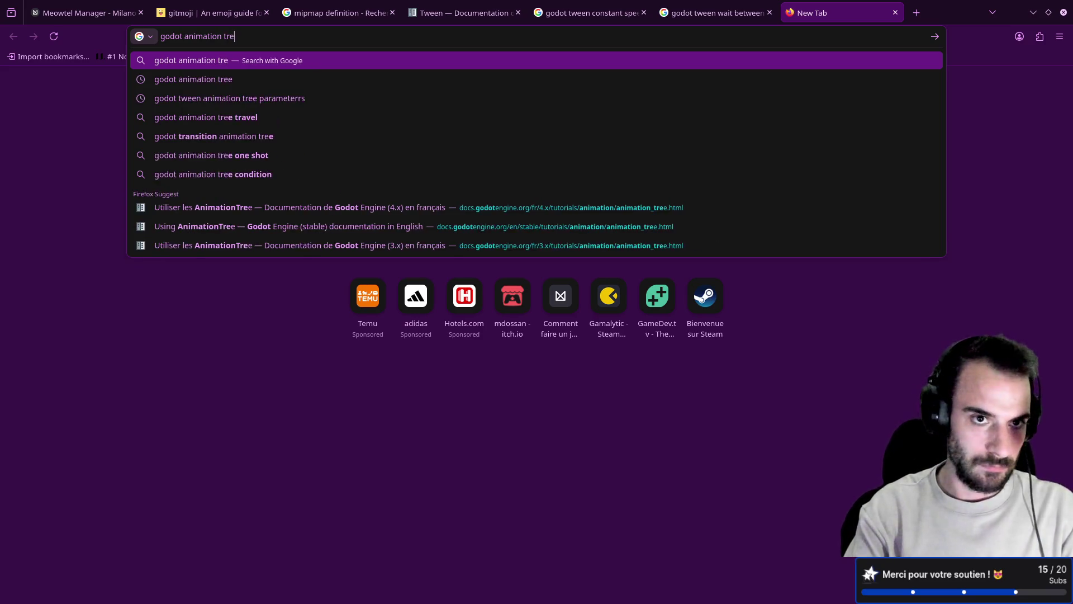
key(Return)
- Find the Transition state GDScript example on the French AnimationTree docs page, then return to Godot
click(300, 186)
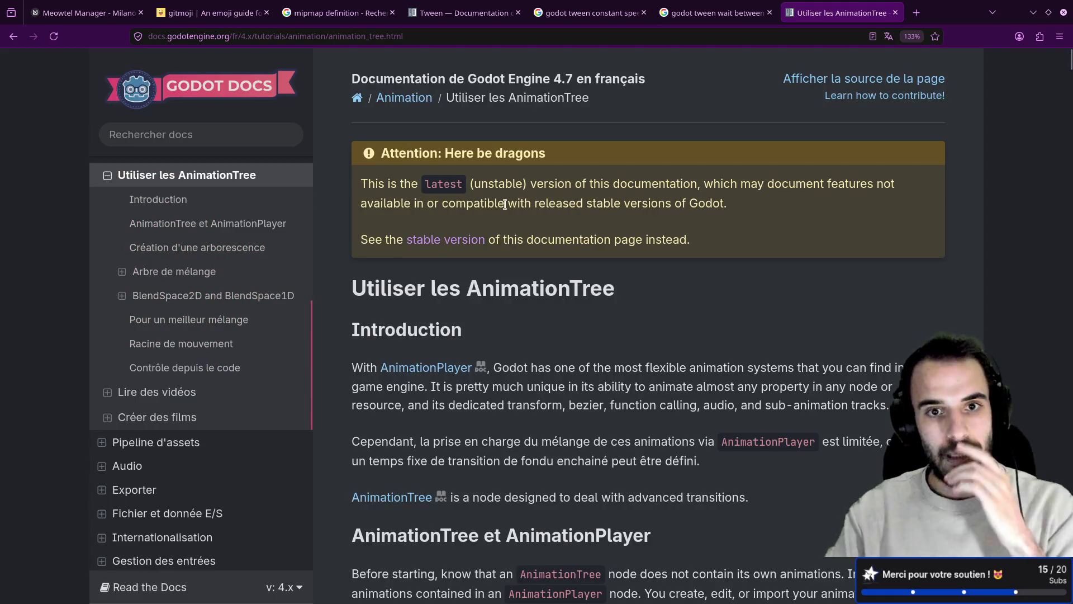
scroll(463, 236, down, 10)
scroll(463, 236, down, 20)
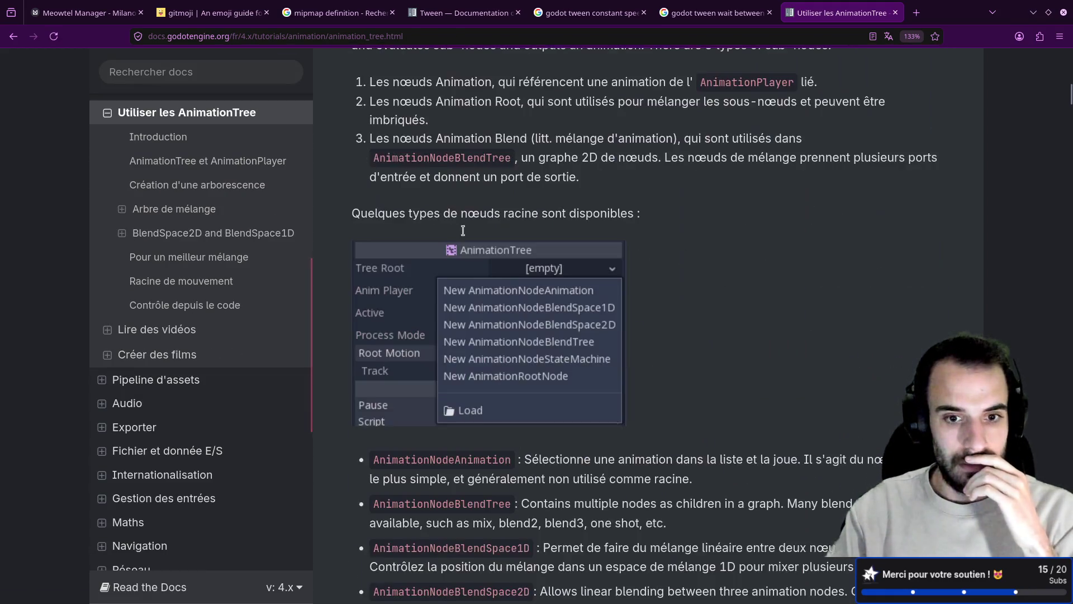
scroll(464, 231, up, 20)
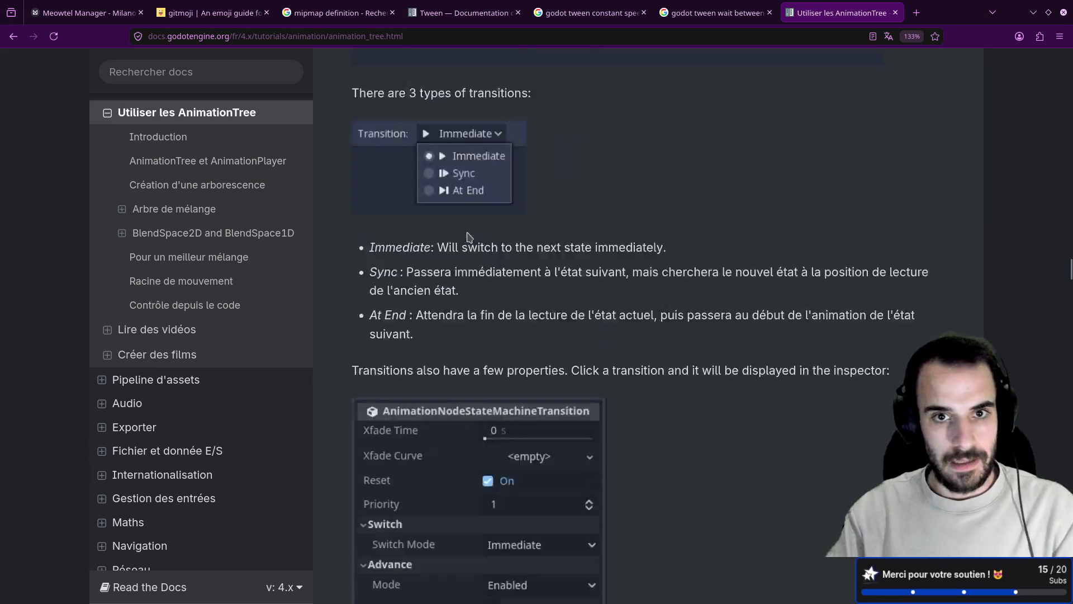
scroll(473, 238, up, 10)
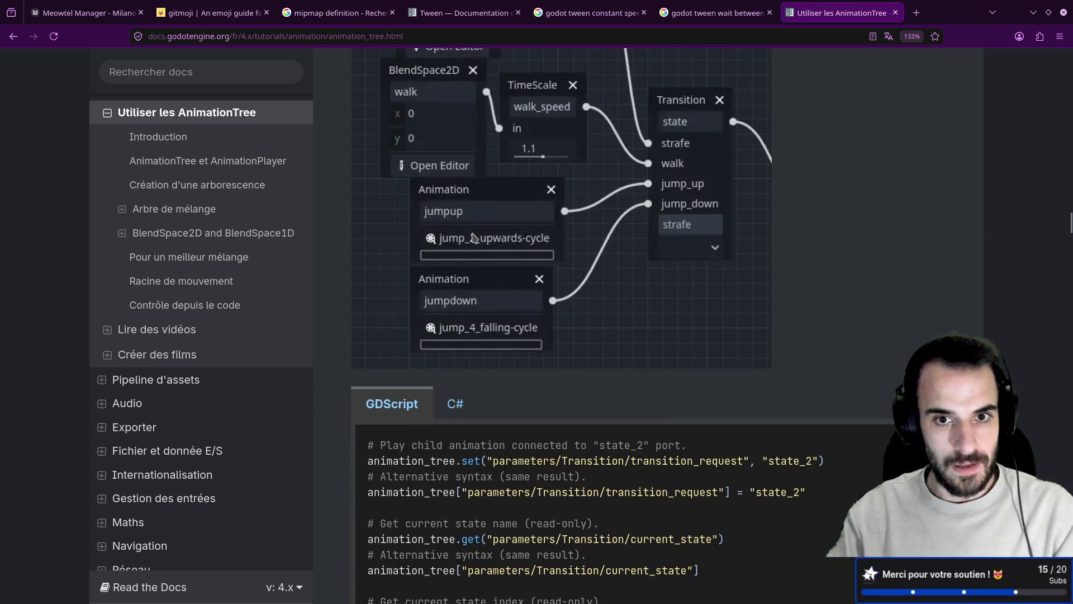
scroll(473, 237, up, 6)
scroll(588, 285, down, 9)
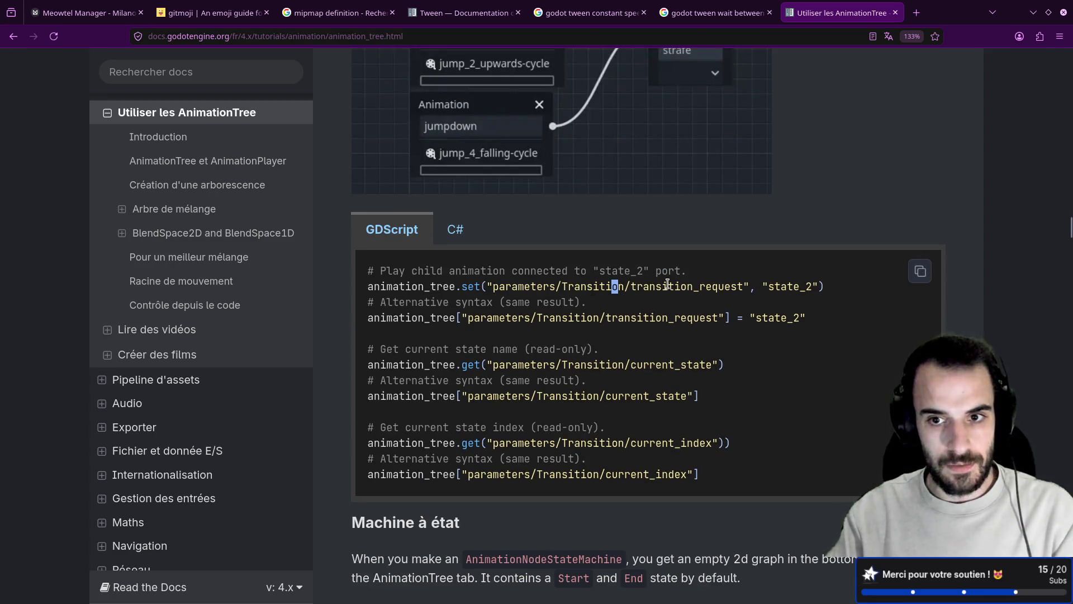
scroll(668, 288, up, 6)
key(alt)
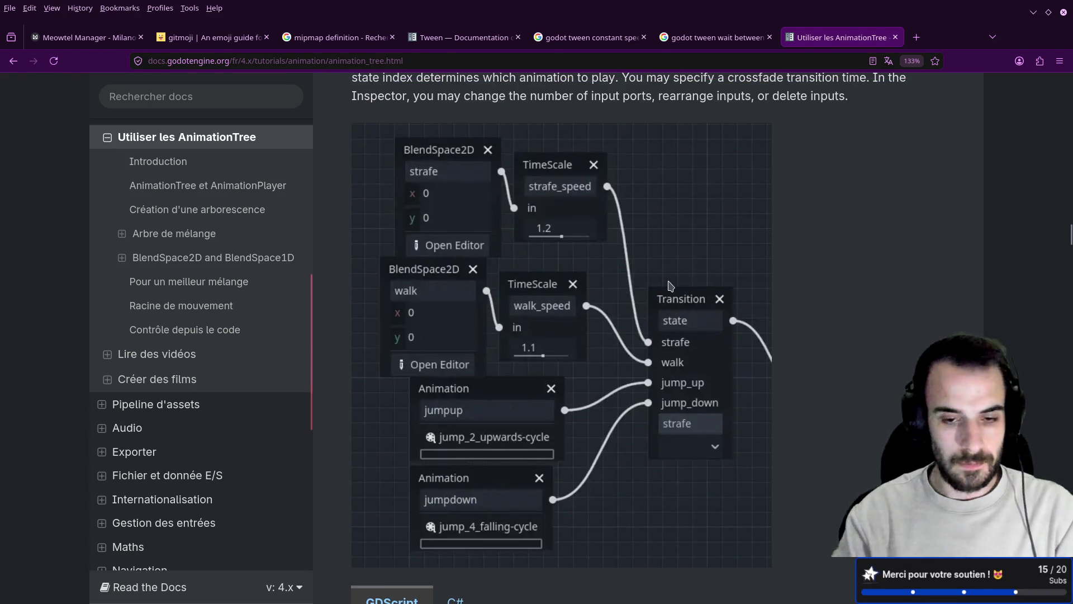
scroll(692, 284, down, 6)
key(alt+Tab)
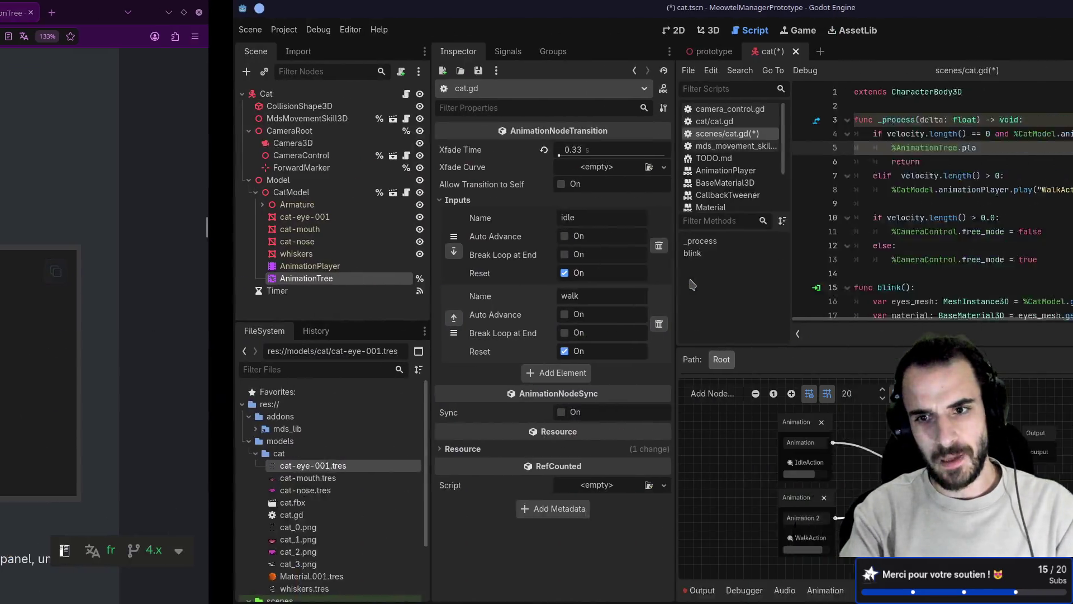
- Select the Transition node in the AnimationTree graph, leaving its name unchanged
right_click(711, 435)
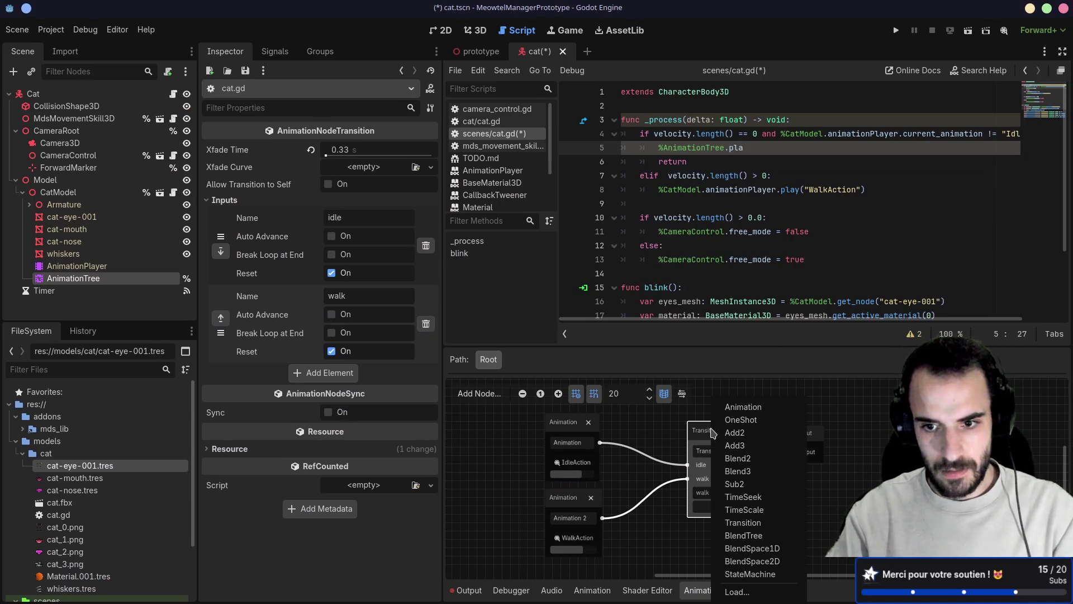
click(702, 438)
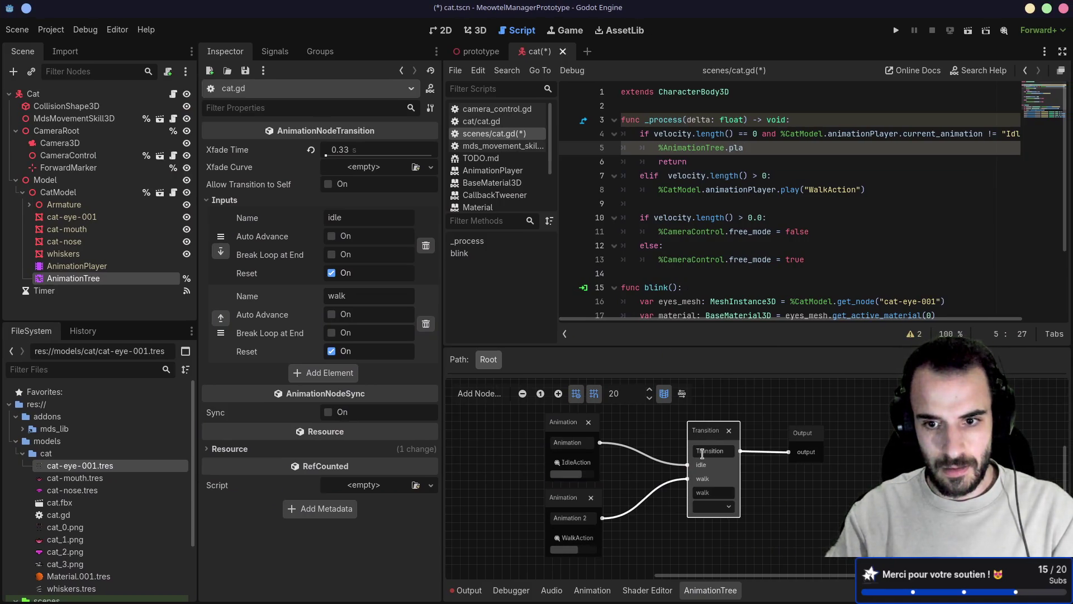
double_click(703, 451)
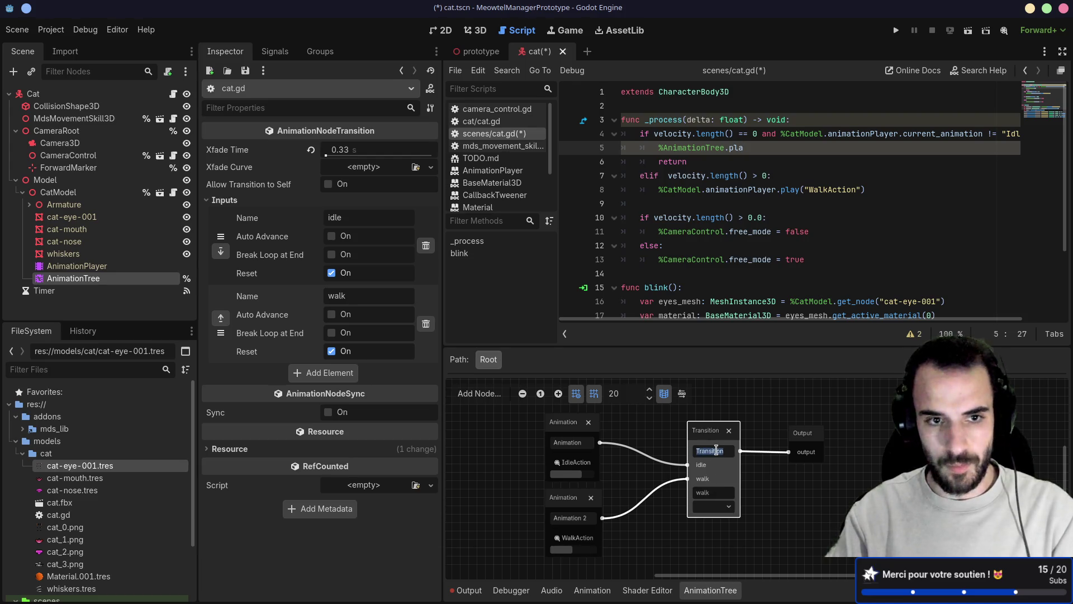
click(701, 420)
click(697, 434)
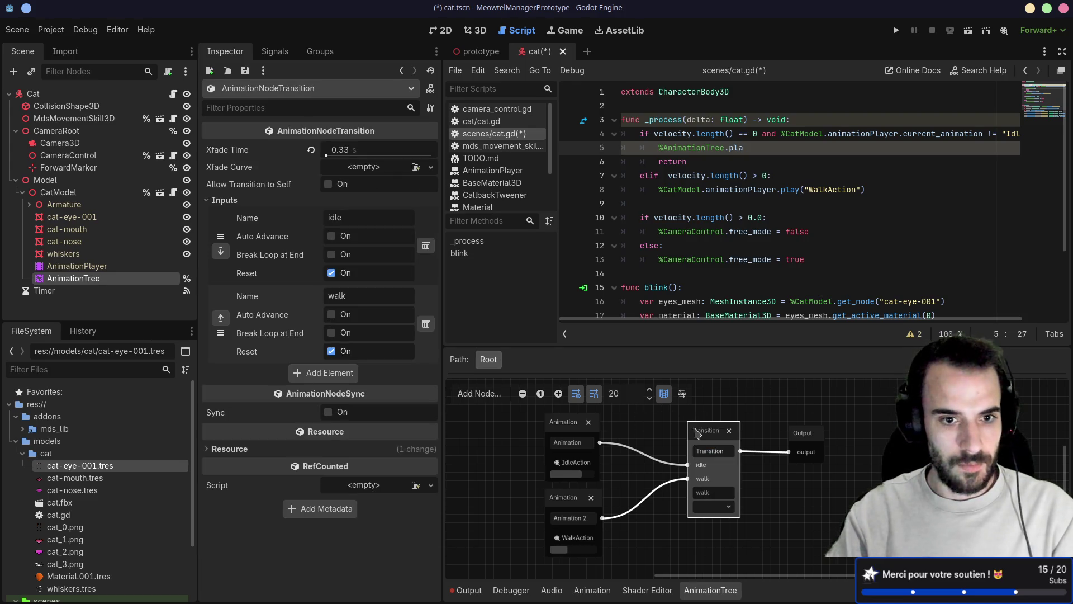
- Expand the AnimationTree's Parameters > Transition and copy the Current State property path
click(97, 280)
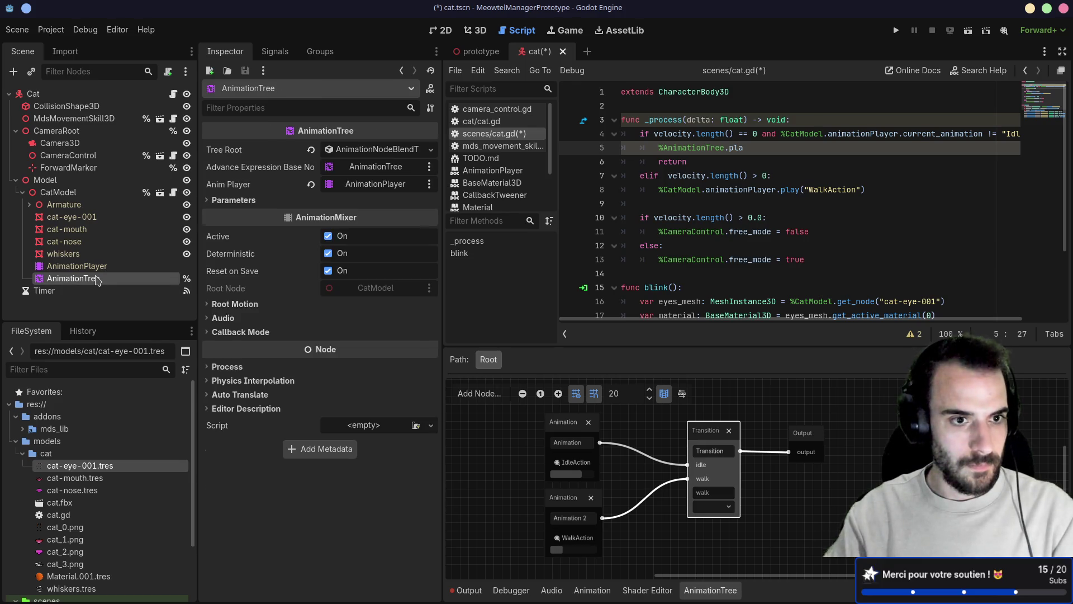
click(211, 200)
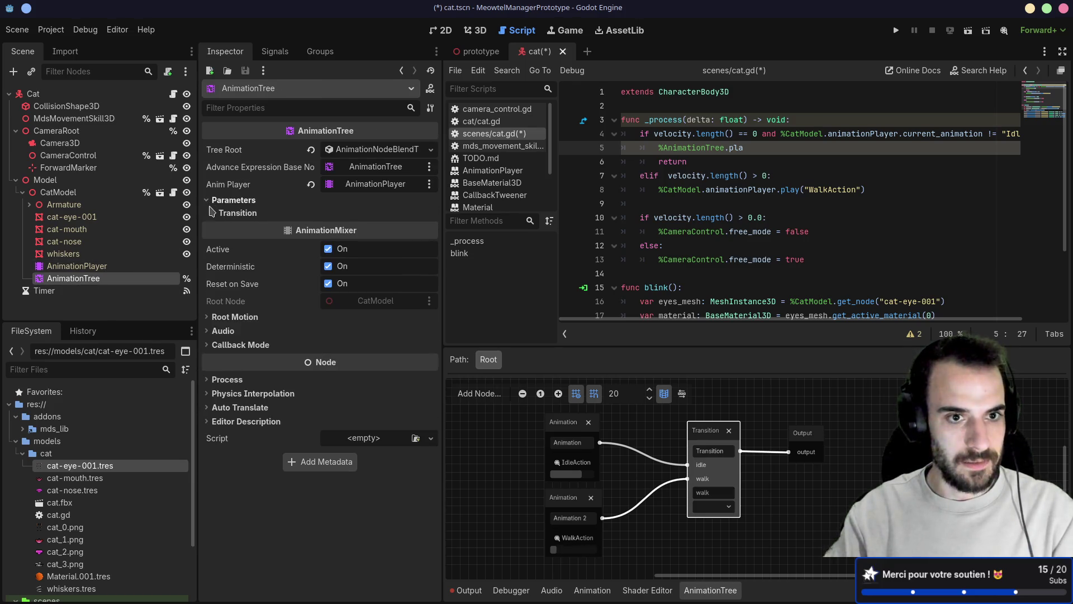
click(214, 213)
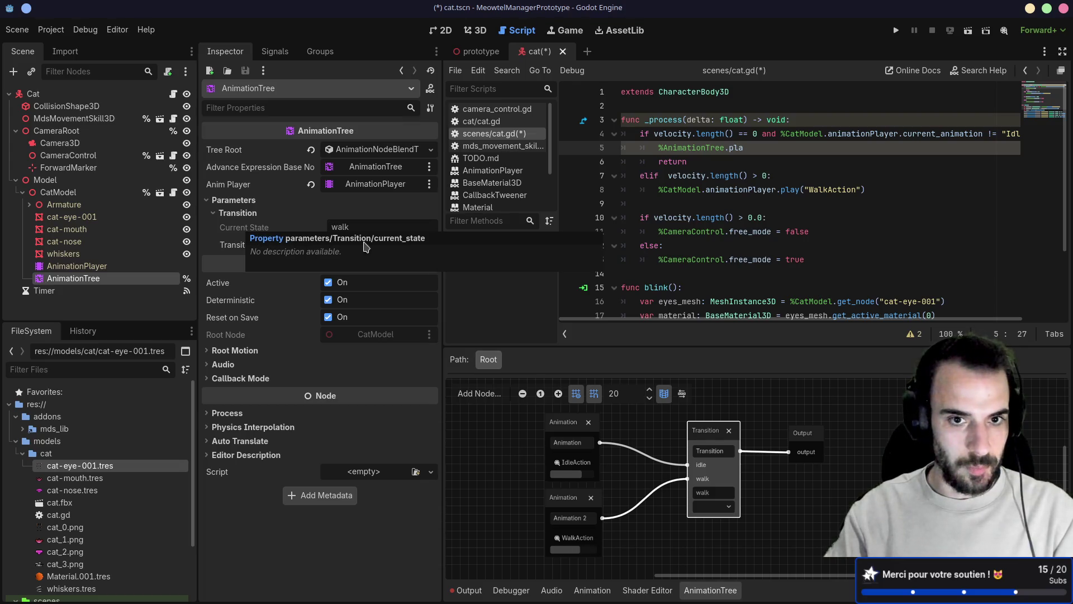
right_click(243, 231)
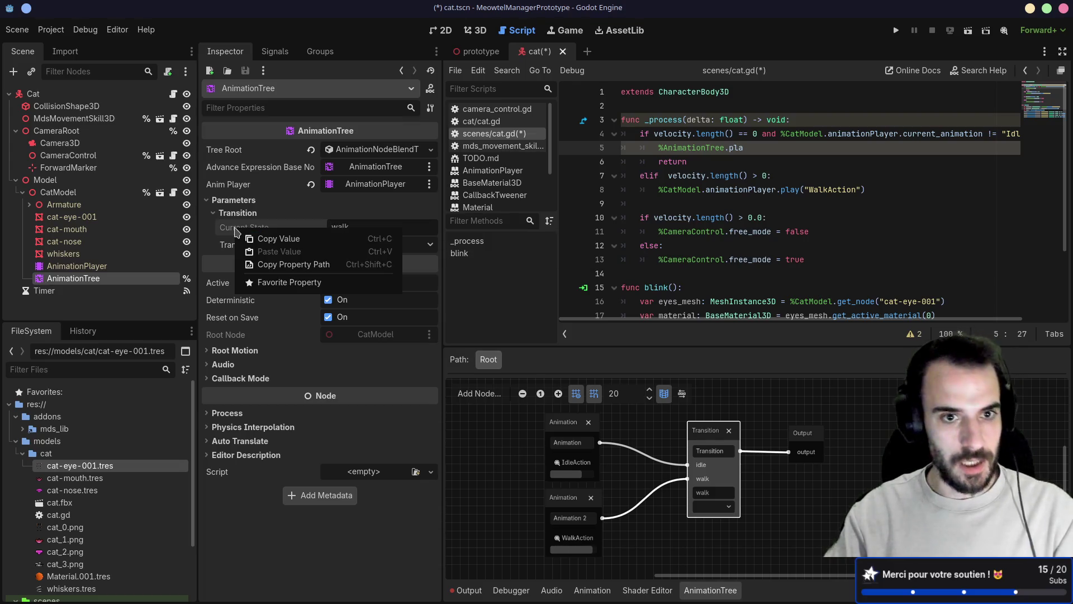
click(279, 265)
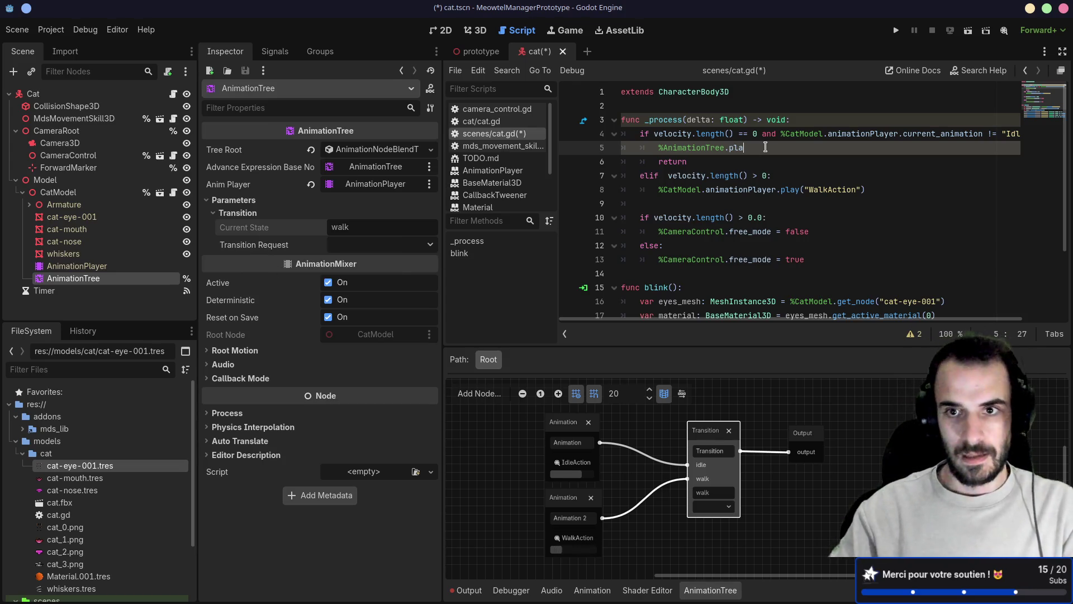
- In the idle branch, call %AnimationTree.set("parameters/Transition/current_state", "idle")
text(et)
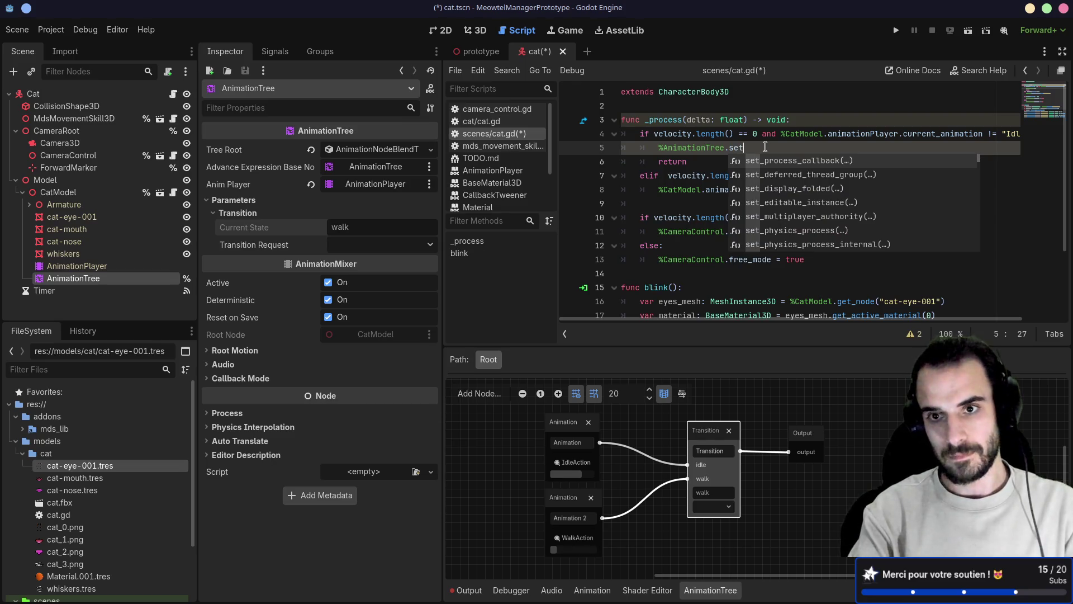
key(super+Right)
key(super+Right)
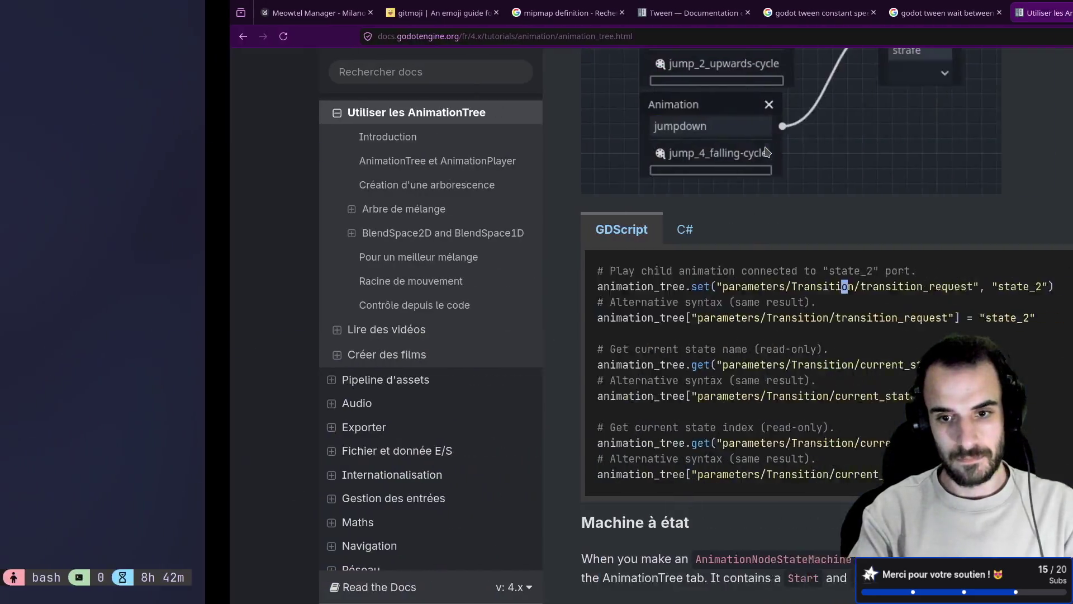
key(super+Left)
key(super+Left)
text(%AnimationTree.set()
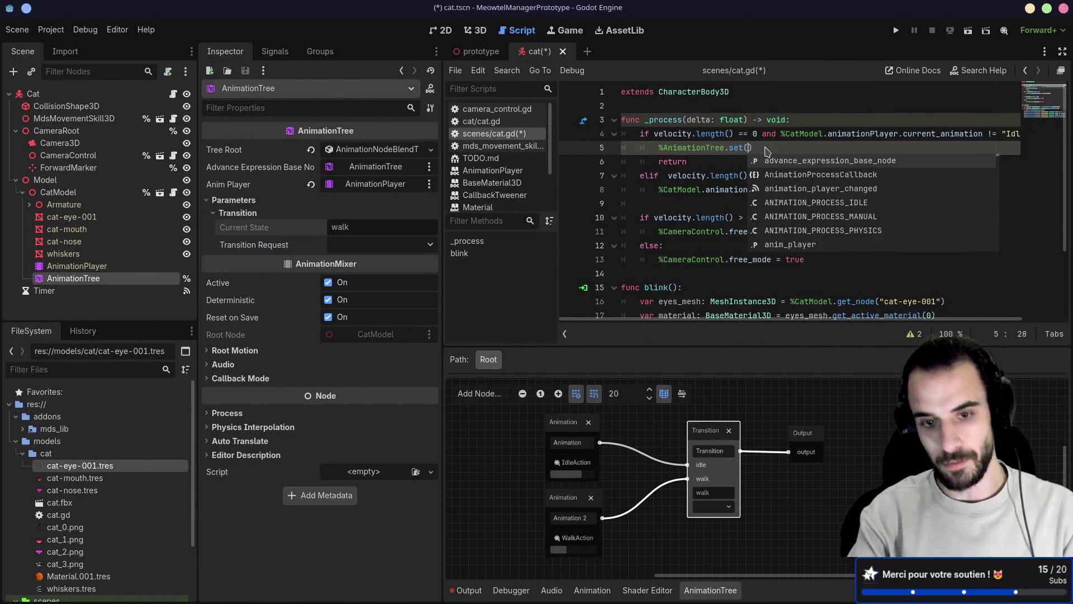
text((")
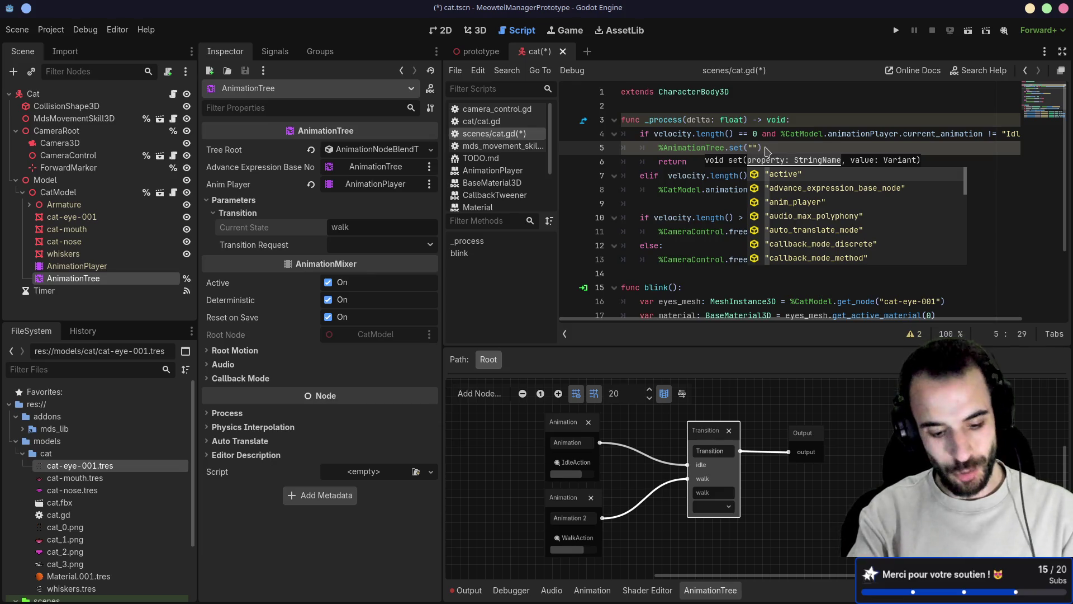
key(ctrl+v)
key(Right)
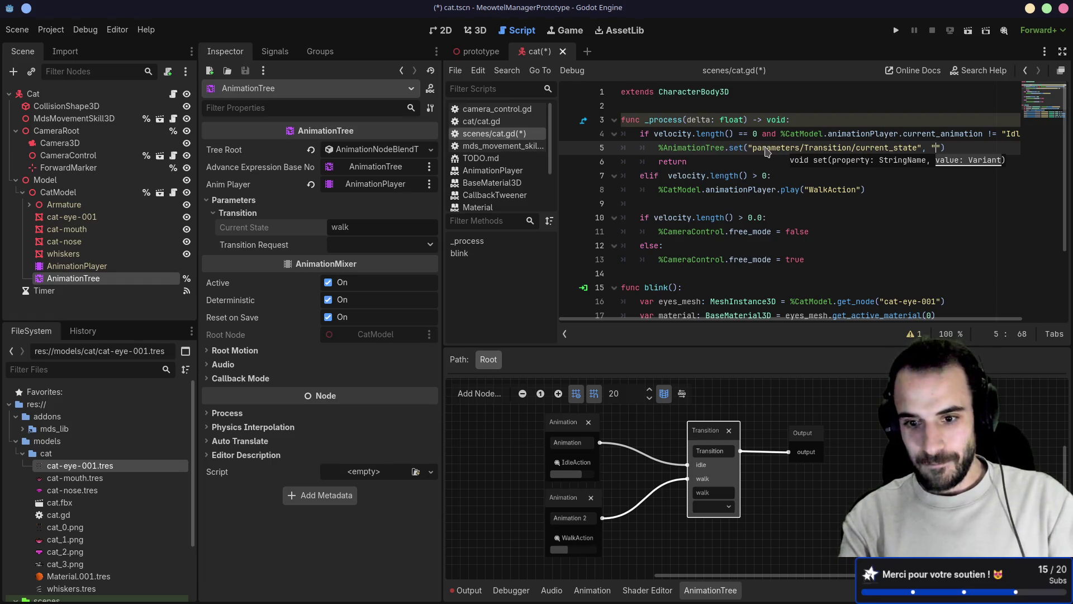
text(idle)
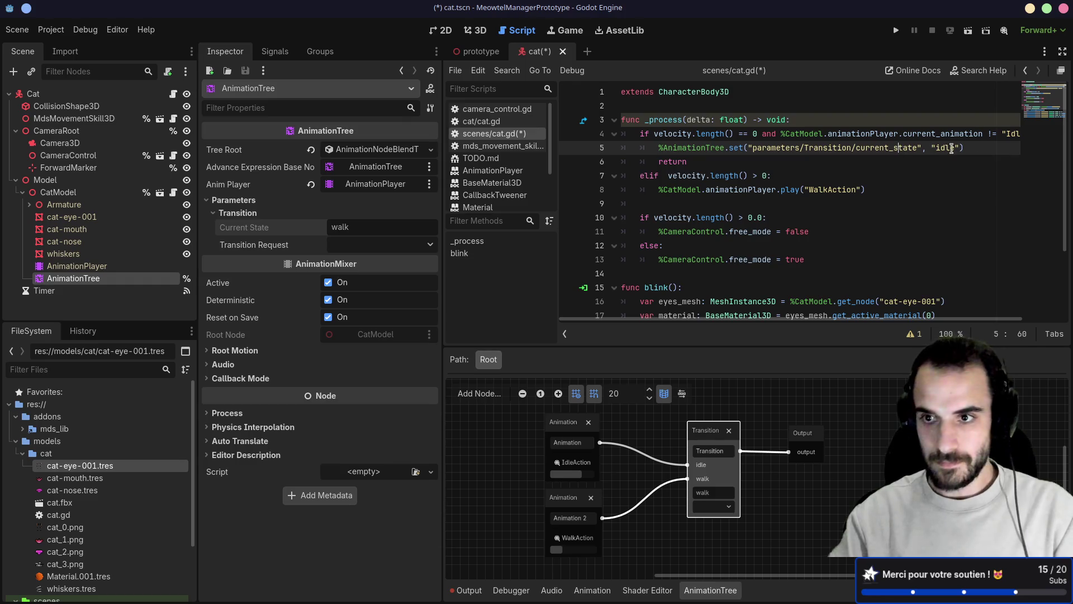
- Add the same call with "walk" to the moving branch, delete the old WalkAction play line, save, and run
mouse_move(965, 149)
mouse_down()
mouse_move(643, 148)
mouse_move(660, 149)
mouse_up()
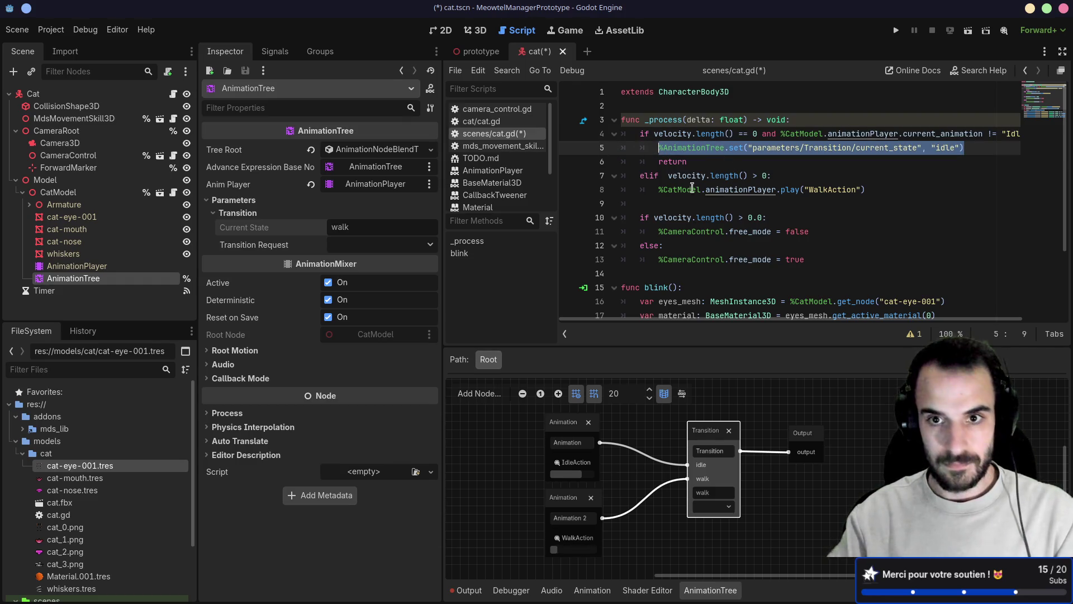
click(808, 173)
key(Return)
key(ctrl+v)
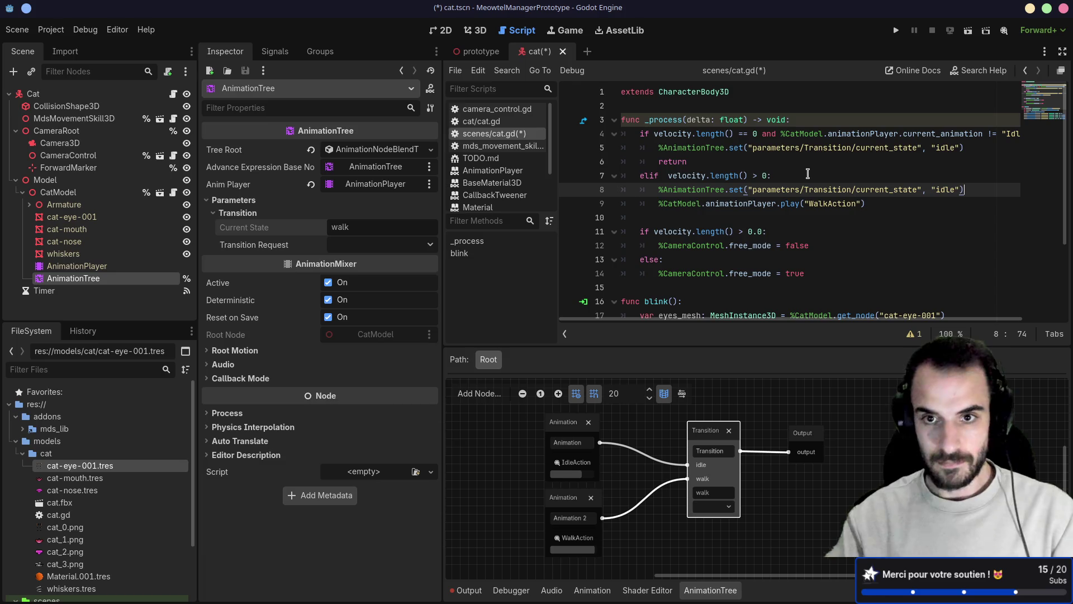
double_click(944, 188)
text(wa)
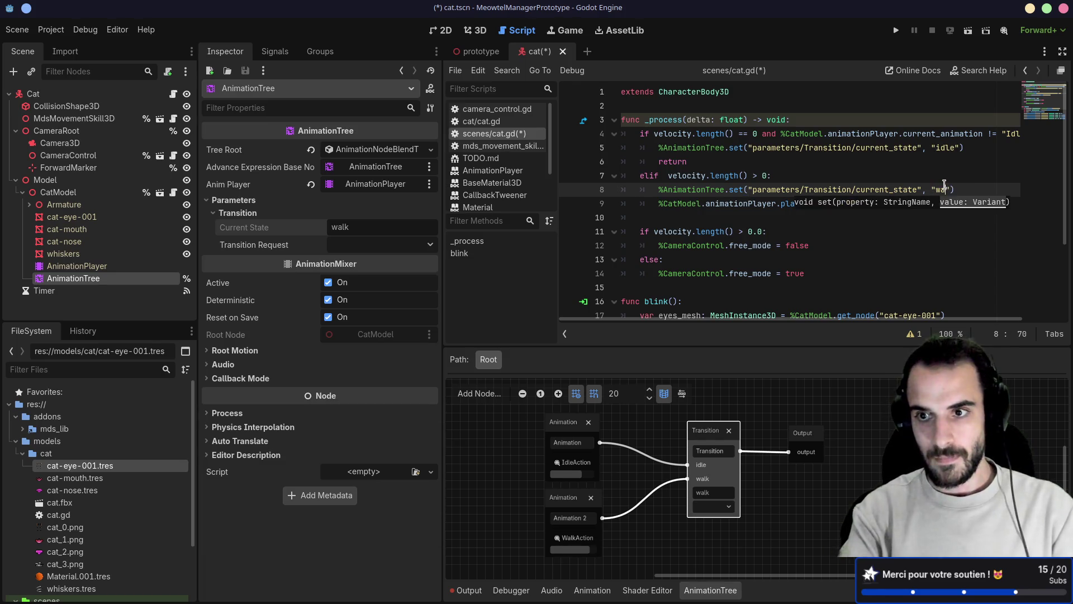
text(lk)
drag(923, 204, 617, 200)
key(BackSpace)
key(BackSpace)
key(ctrl+s)
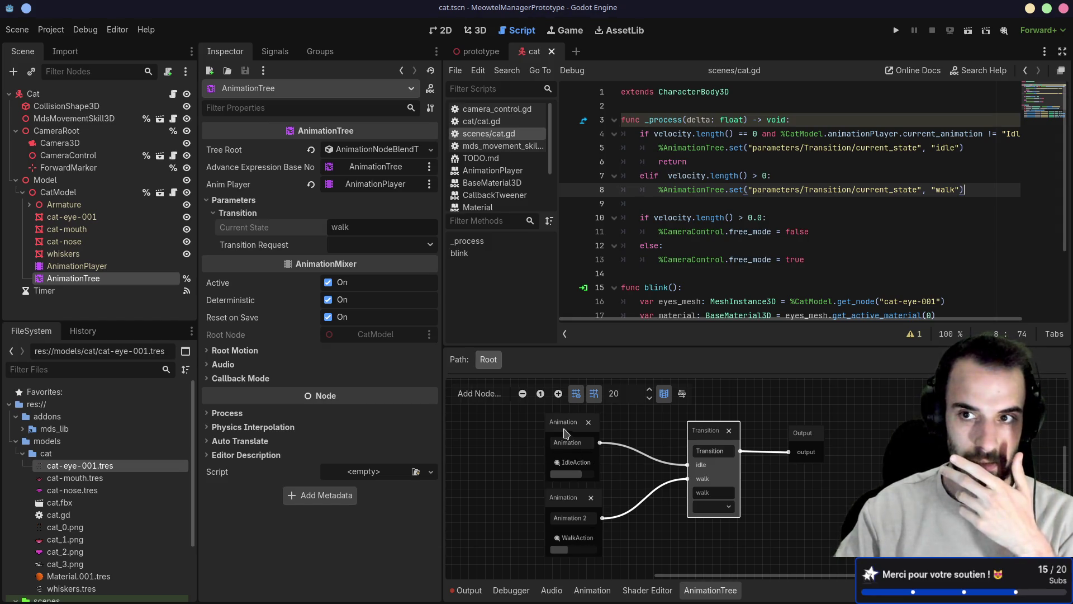
click(896, 30)
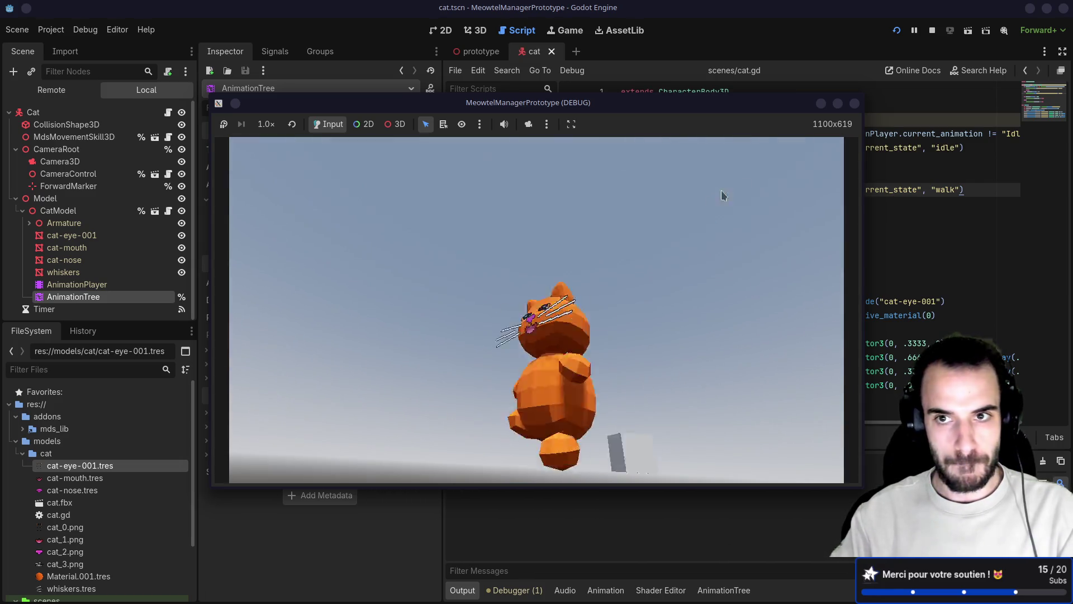
- Stop the game, set the AnimationTree Transition node's current state to idle, and save the scene
click(855, 105)
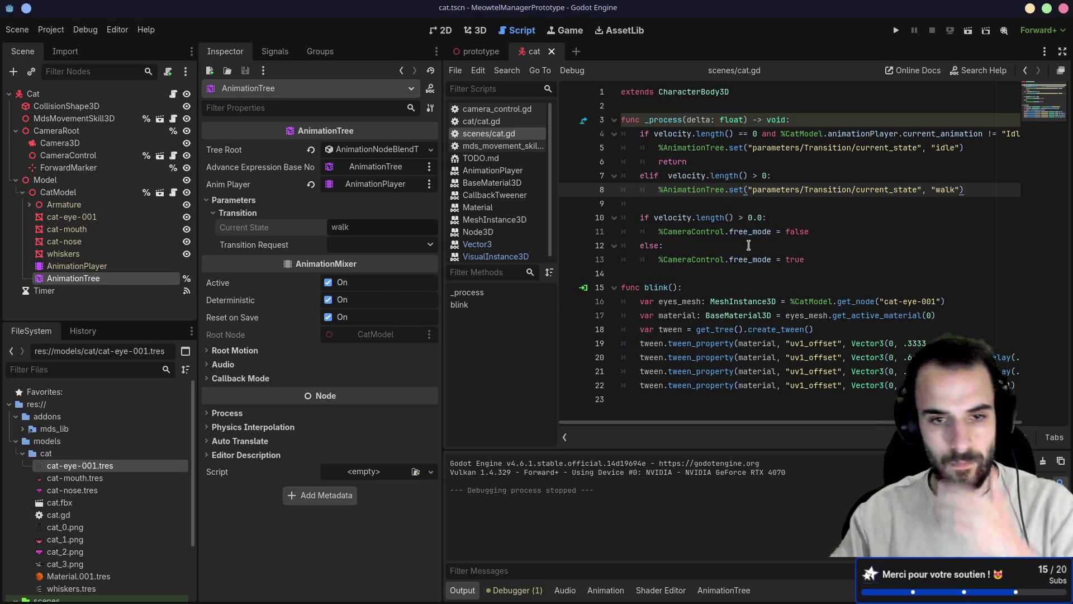
drag(366, 227, 303, 223)
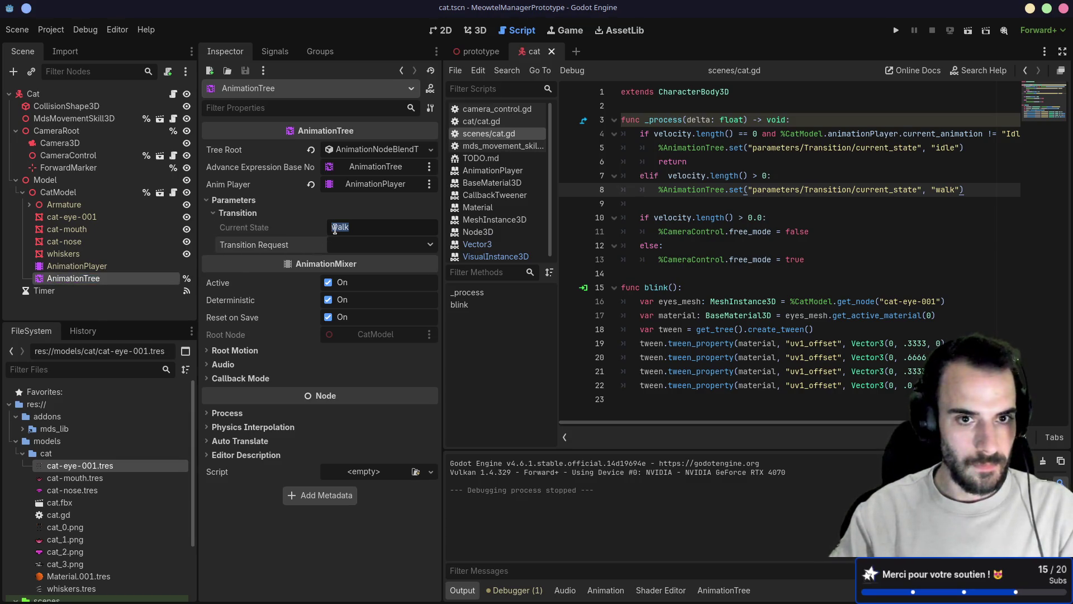
click(724, 590)
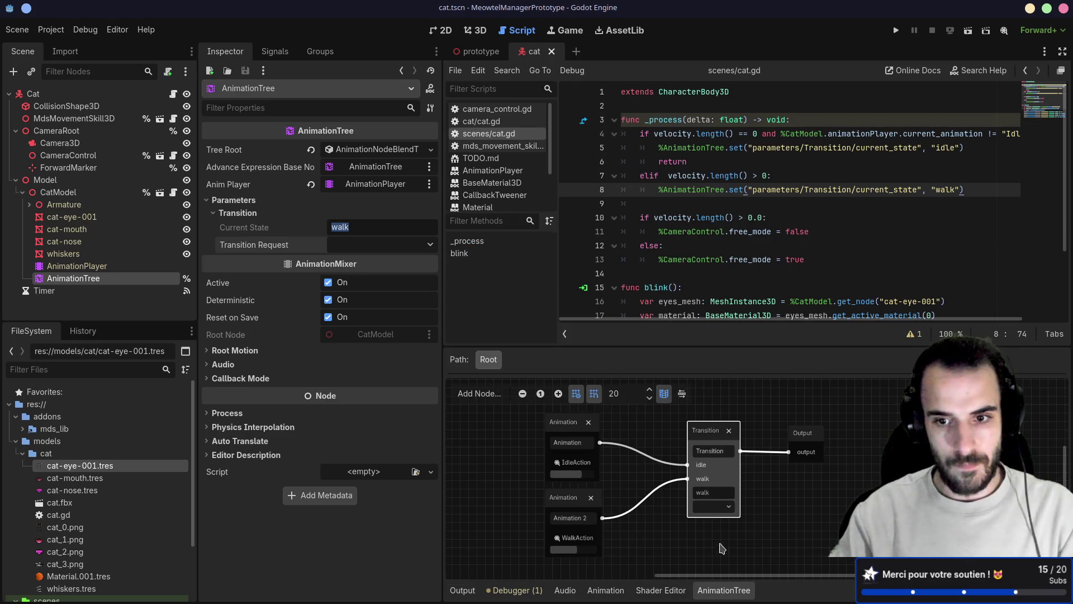
click(721, 506)
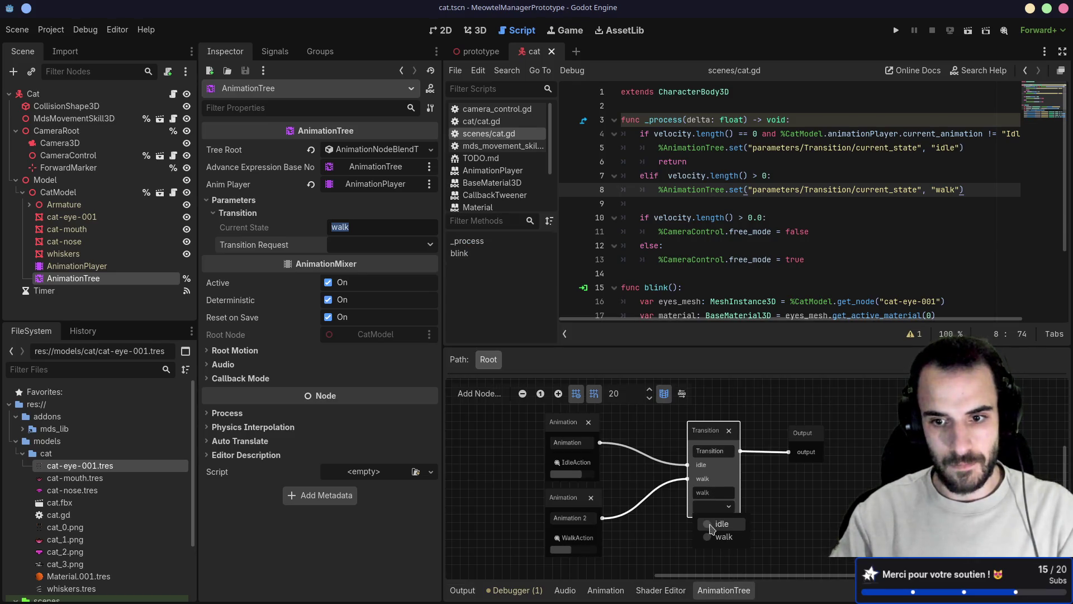
click(719, 524)
key(ctrl+s)
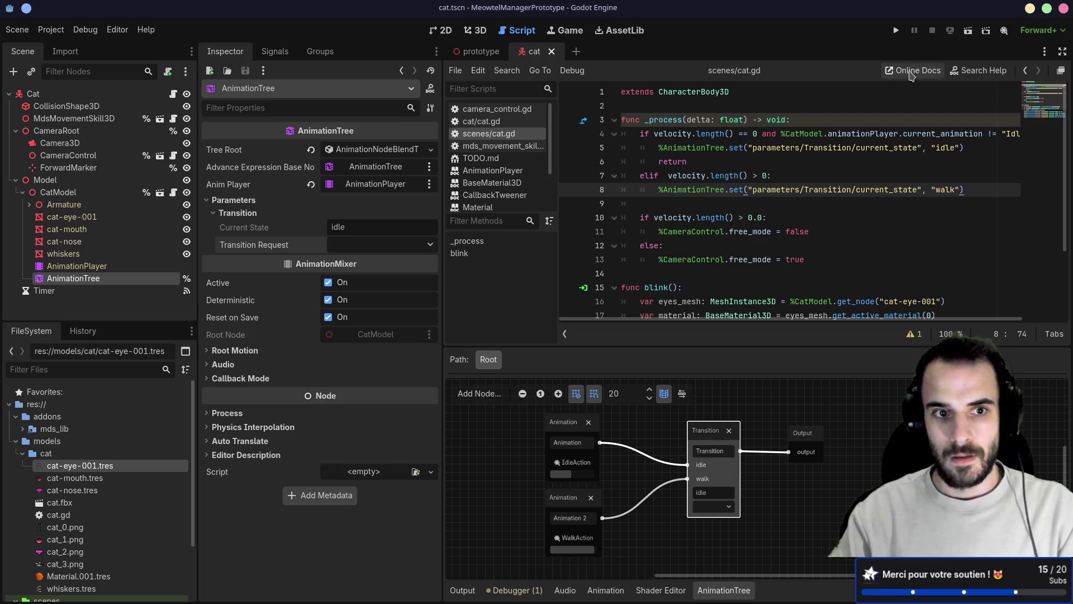
- Check the Transition Request choices without changing them, then return to the AnimationTree docs
click(399, 248)
click(399, 248)
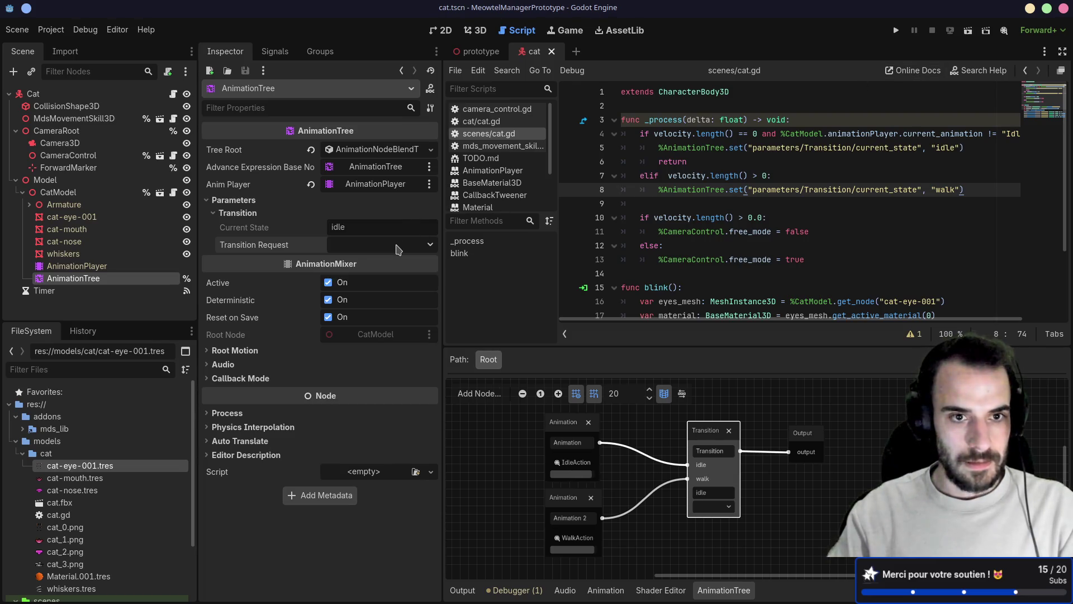
key(super+Right)
key(super+Right)
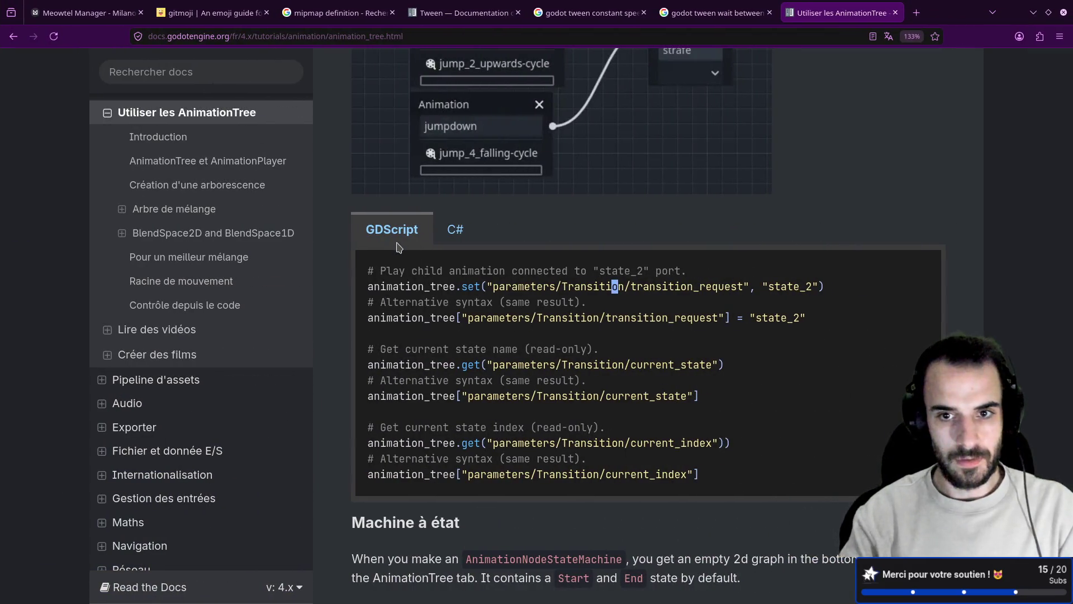
- Copy transition_request from the docs and replace current_state with it on lines 5 and 8
double_click(643, 286)
key(ctrl+c)
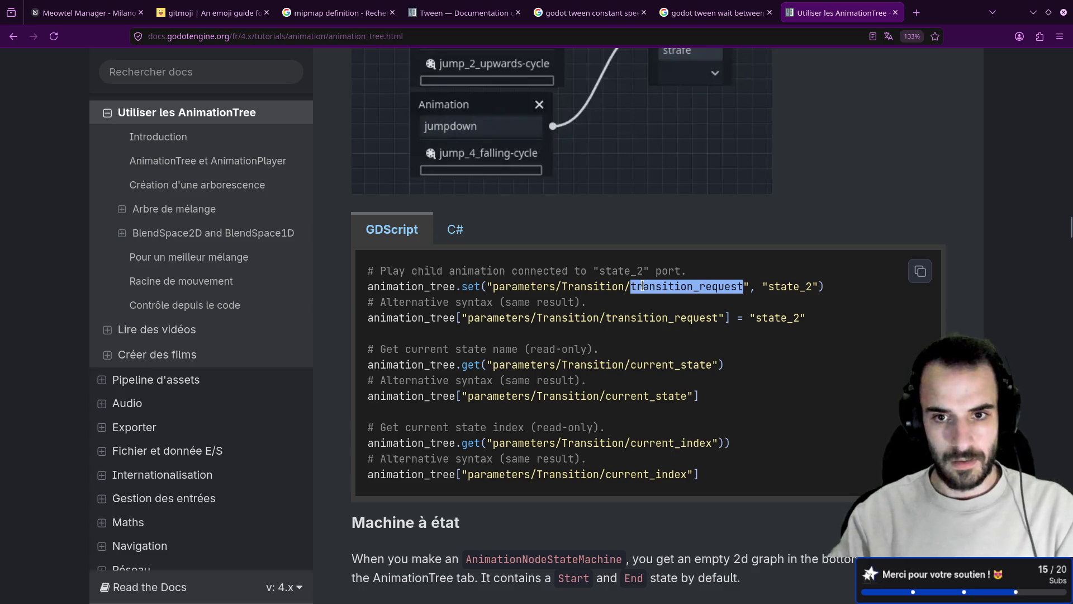
key(super+Left)
key(super+Left)
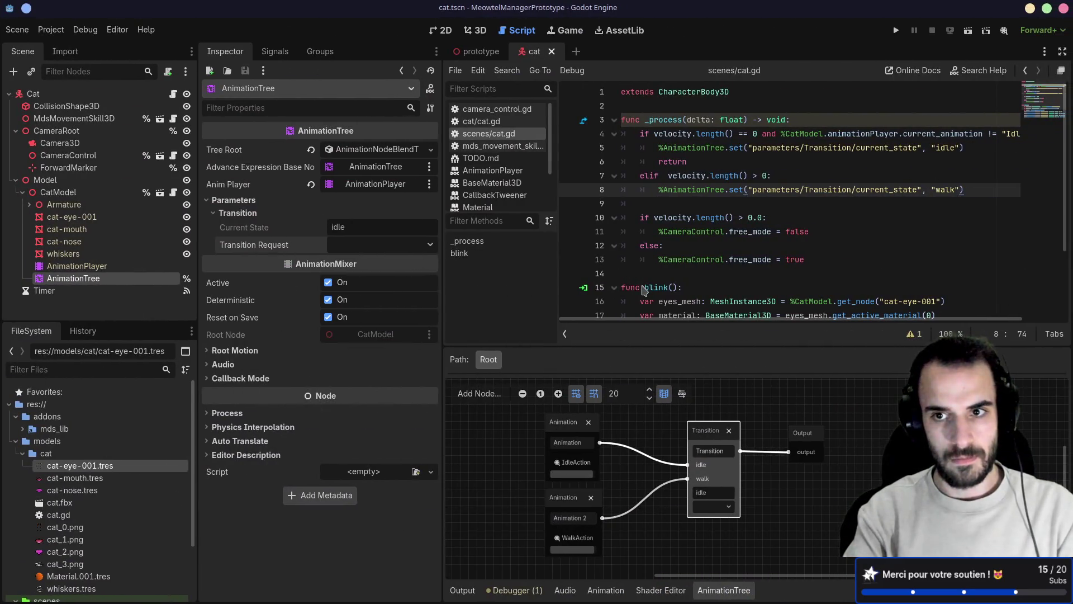
key(super+Left)
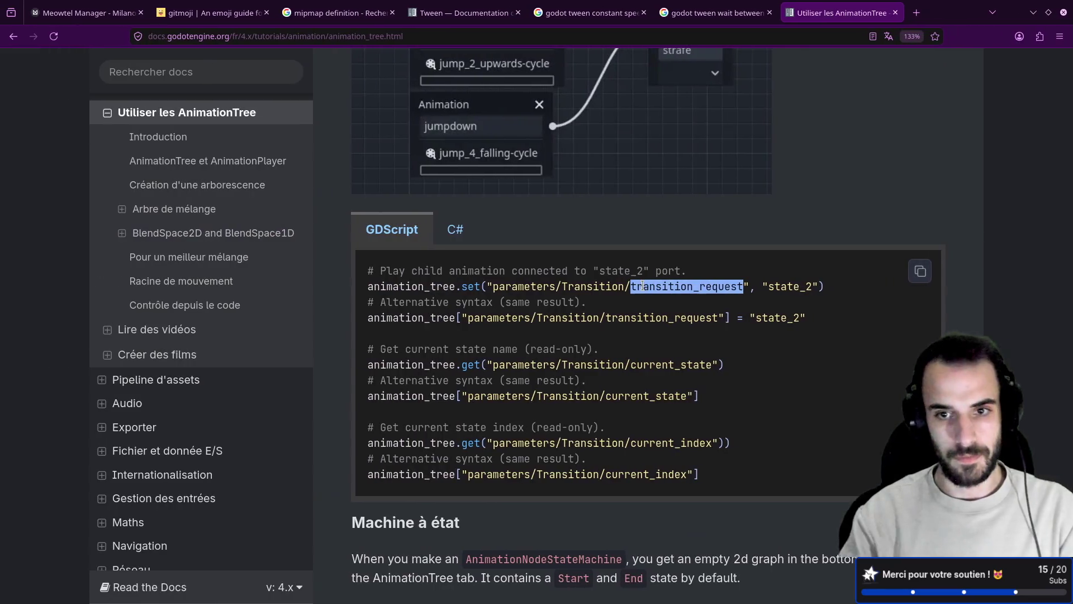
key(super+Right)
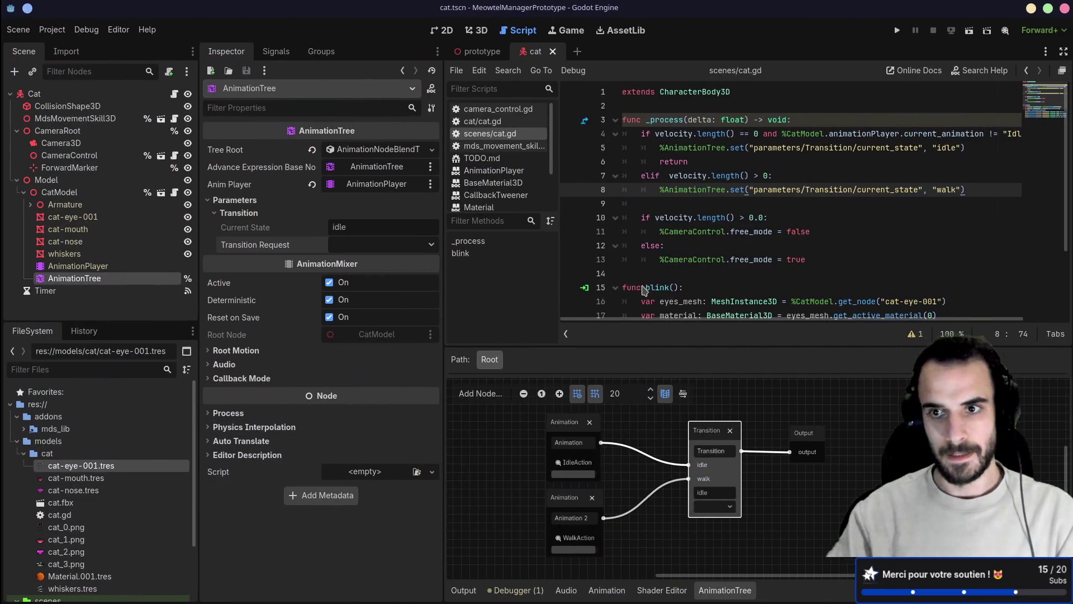
double_click(869, 190)
key(ctrl+v)
double_click(882, 148)
key(ctrl+v)
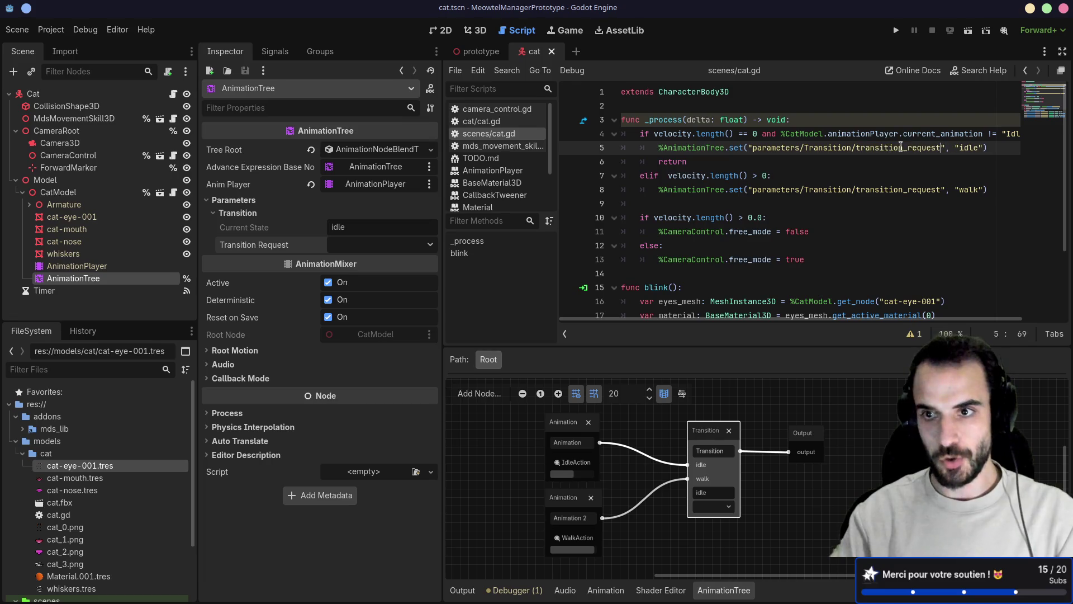
- Run the game with F5, walk the cat forward with W, then stop with F8
key(F5)
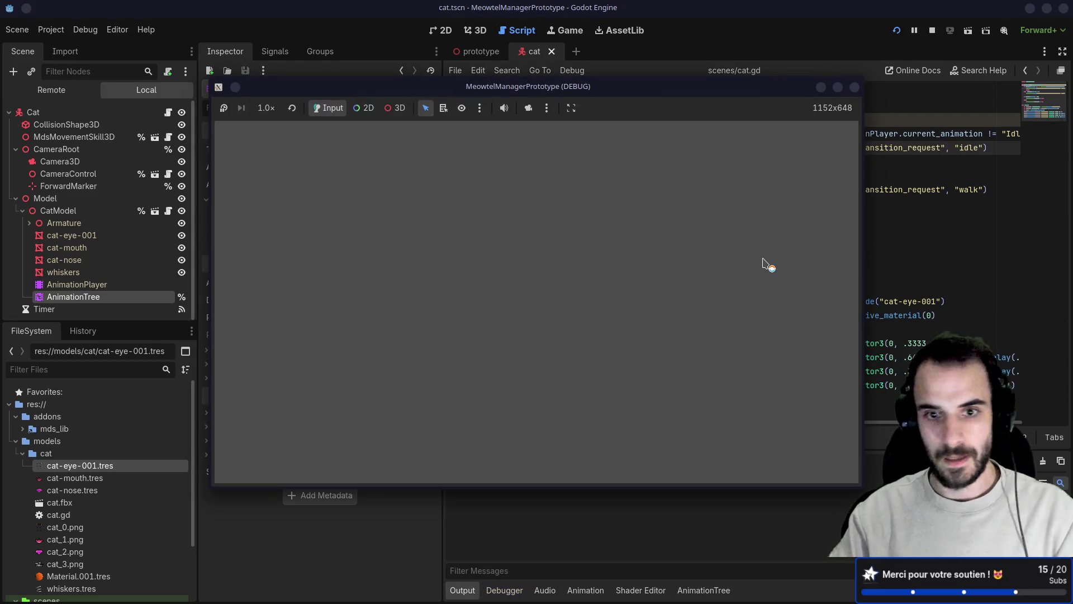
key(w)
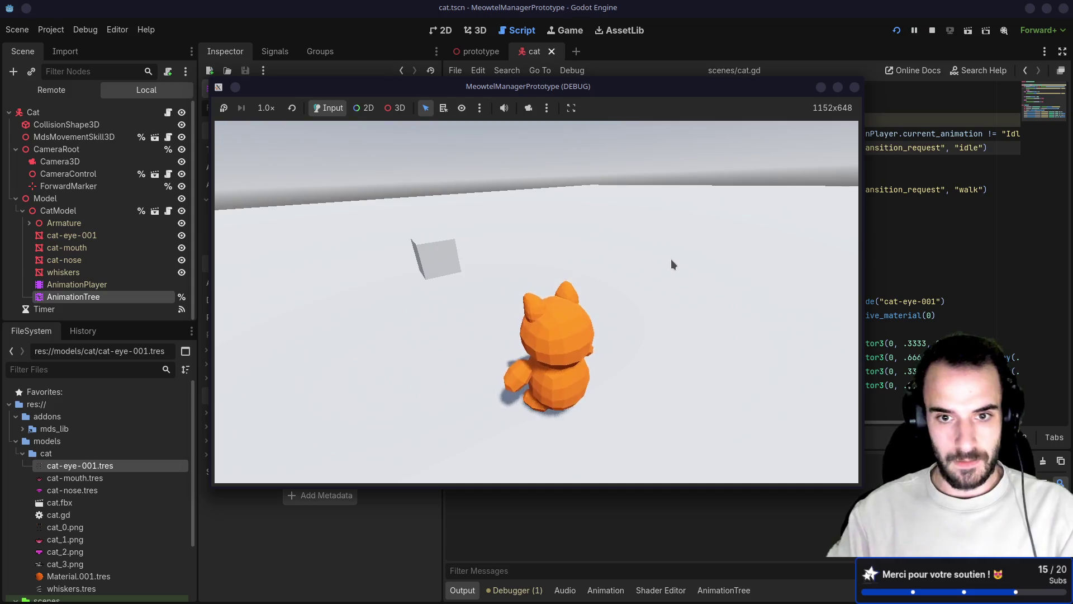
key(w)
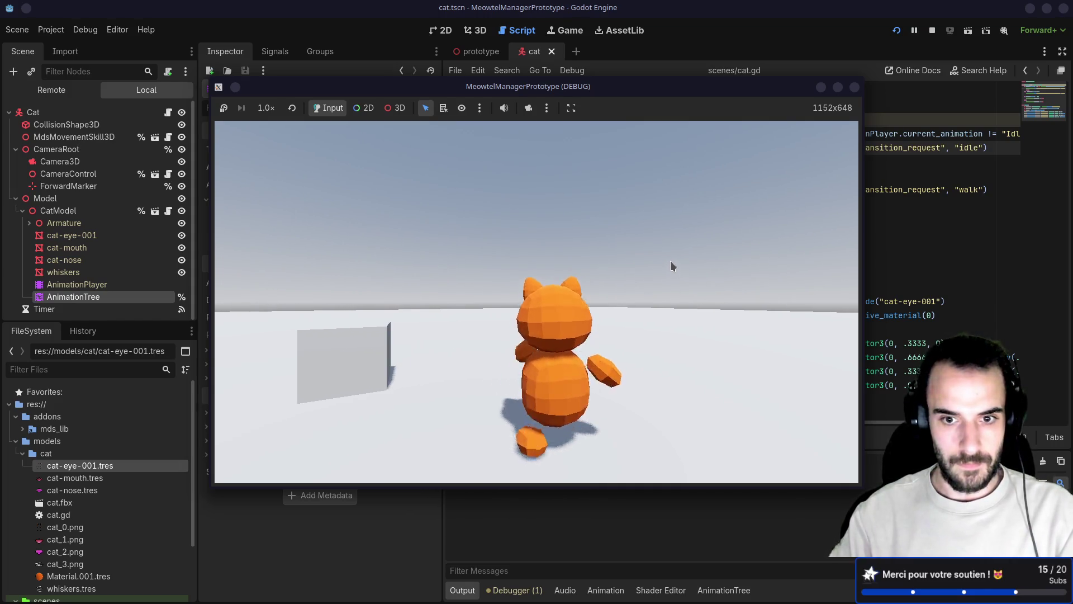
key(F8)
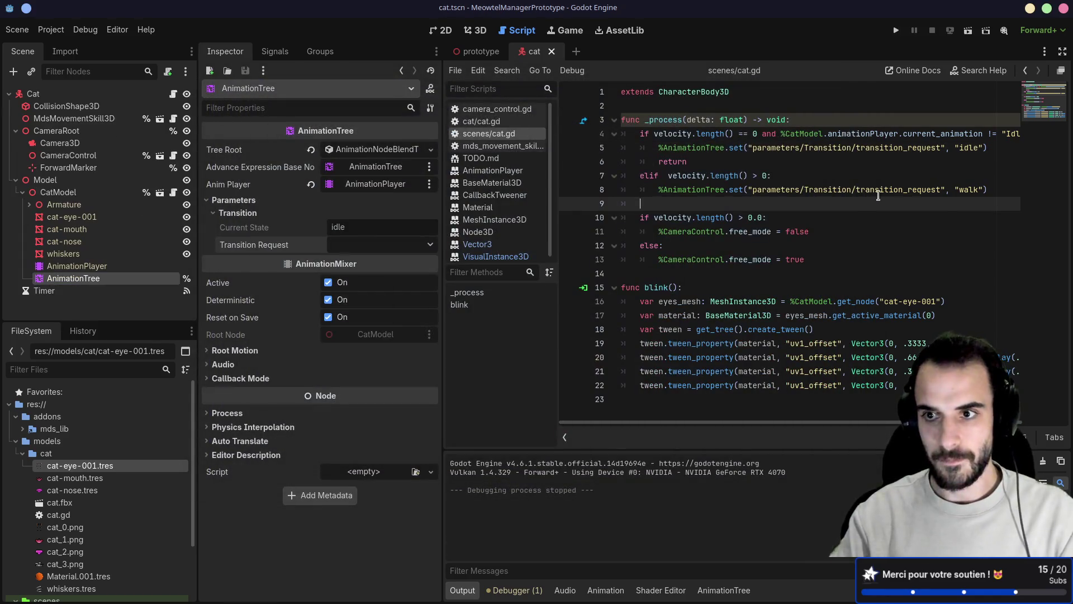
- In full-width editor mode, replace line 4's animationPlayer check with the copied AnimationTree call
double_click(893, 147)
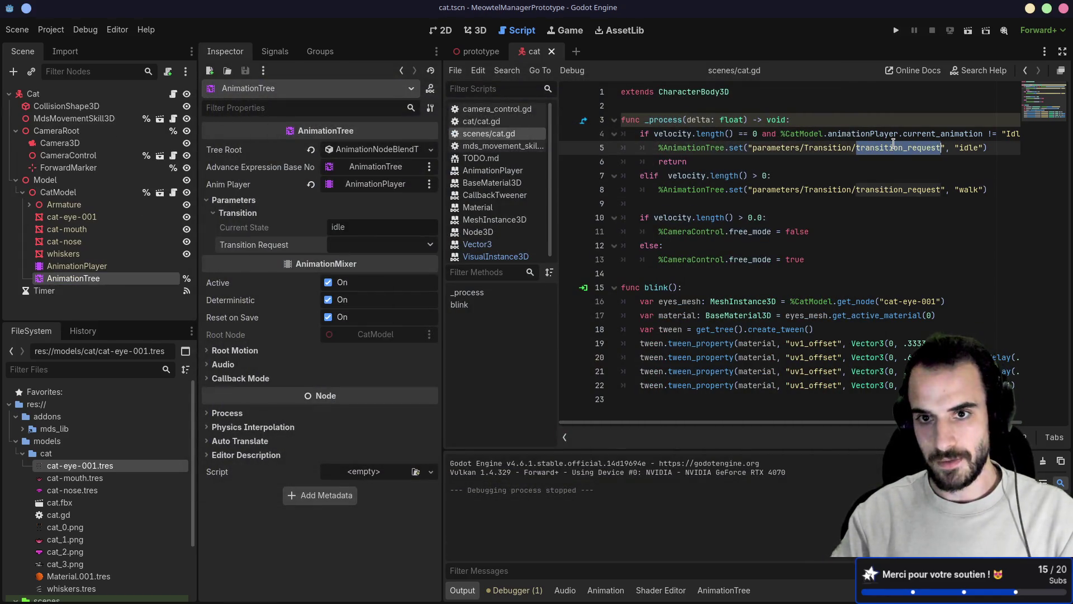
mouse_move(753, 260)
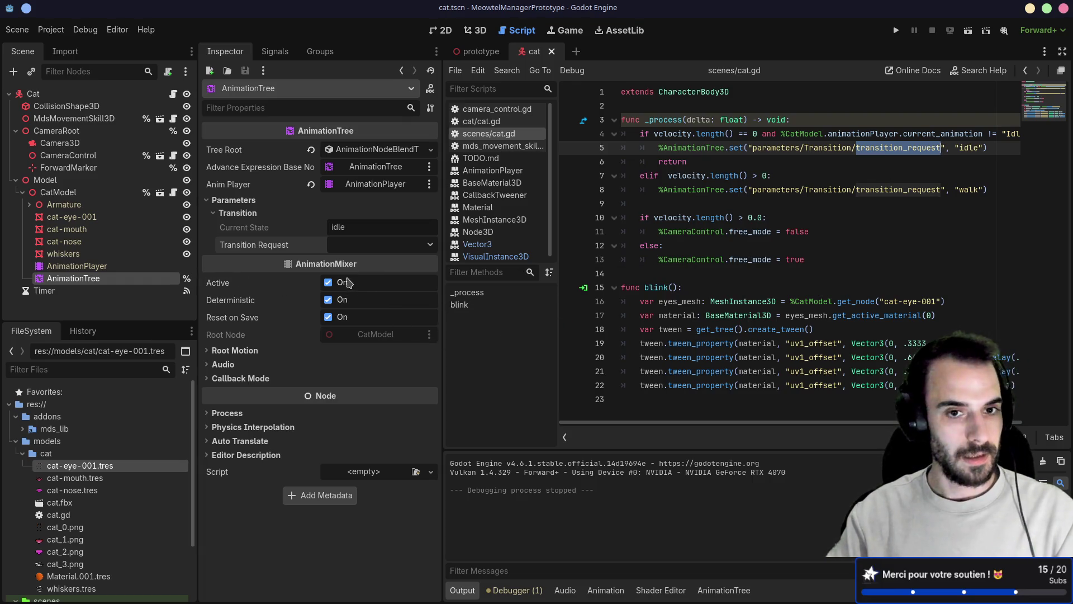
click(1061, 51)
click(403, 134)
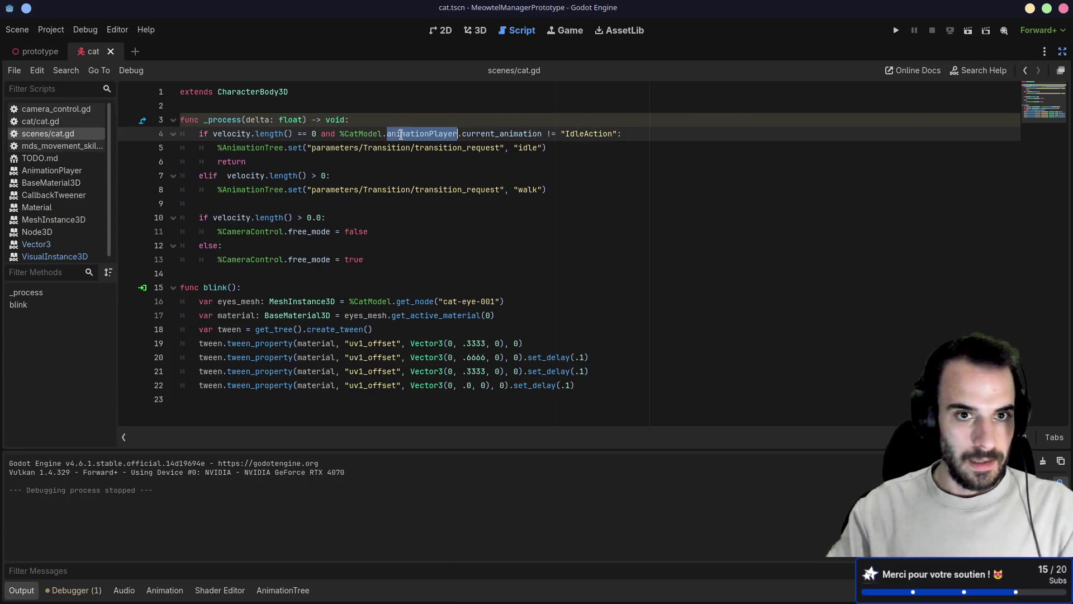
click(326, 148)
mouse_move(217, 148)
mouse_down()
mouse_move(504, 146)
mouse_move(339, 134)
mouse_up()
text(%AnimationTree.set("parameters/Transition/transition_request")
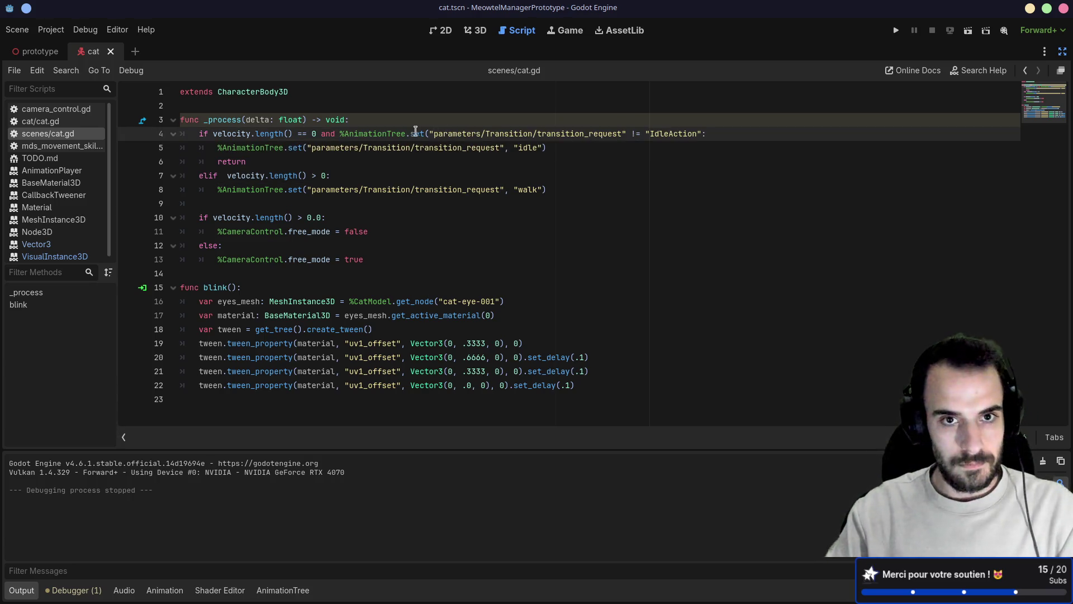
- Turn line 4 into a get of parameters/Transition/current_state compared with 'idle', and save the script
double_click(416, 133)
text(get)
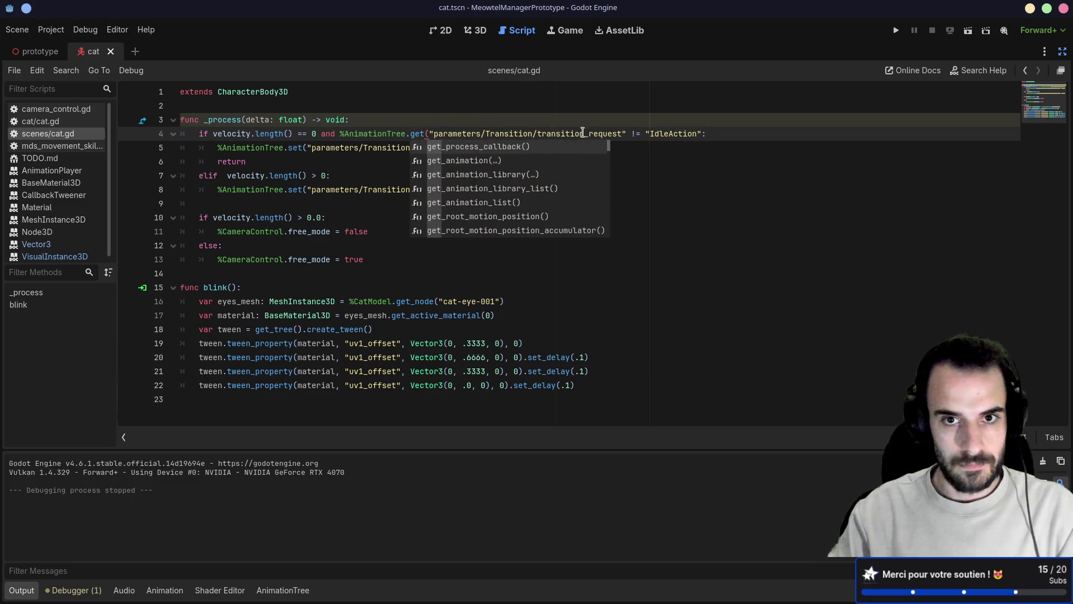
double_click(583, 133)
text(c)
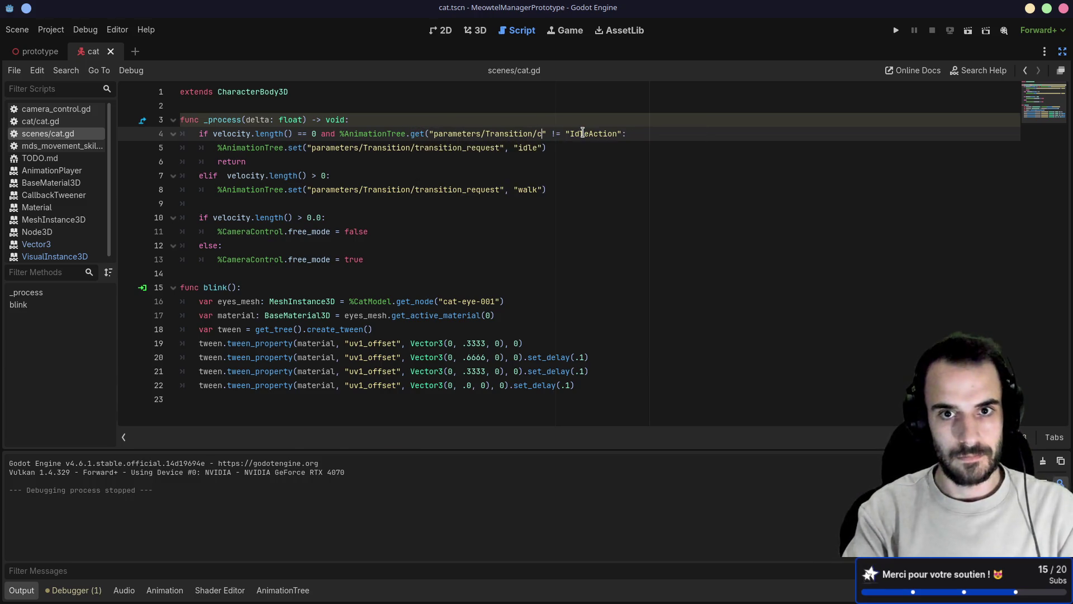
text(urrent_state)
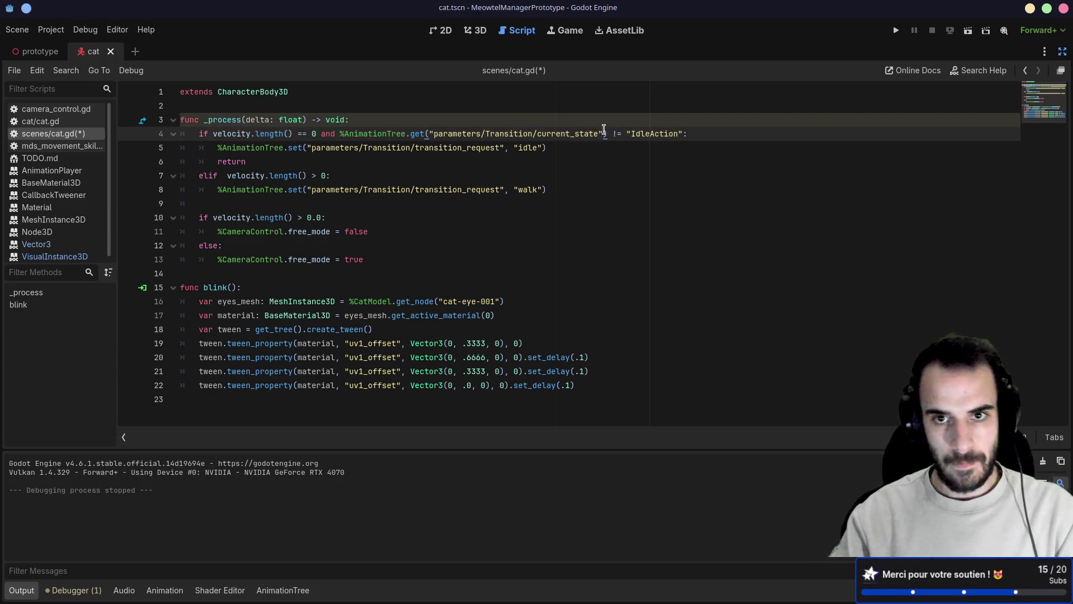
double_click(653, 134)
text(idle)
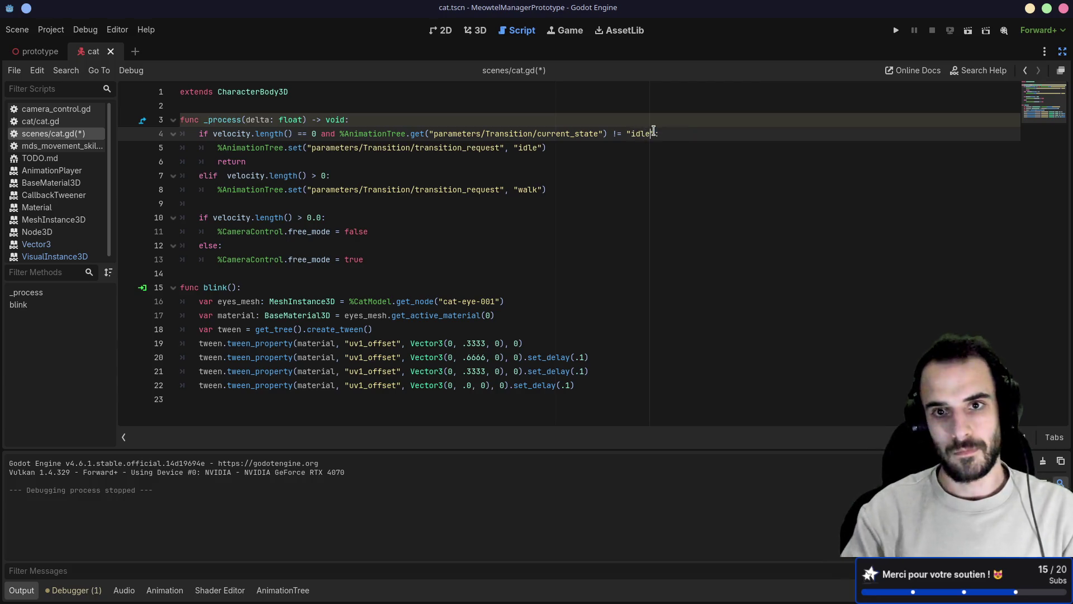
key(ctrl+s)
click(673, 183)
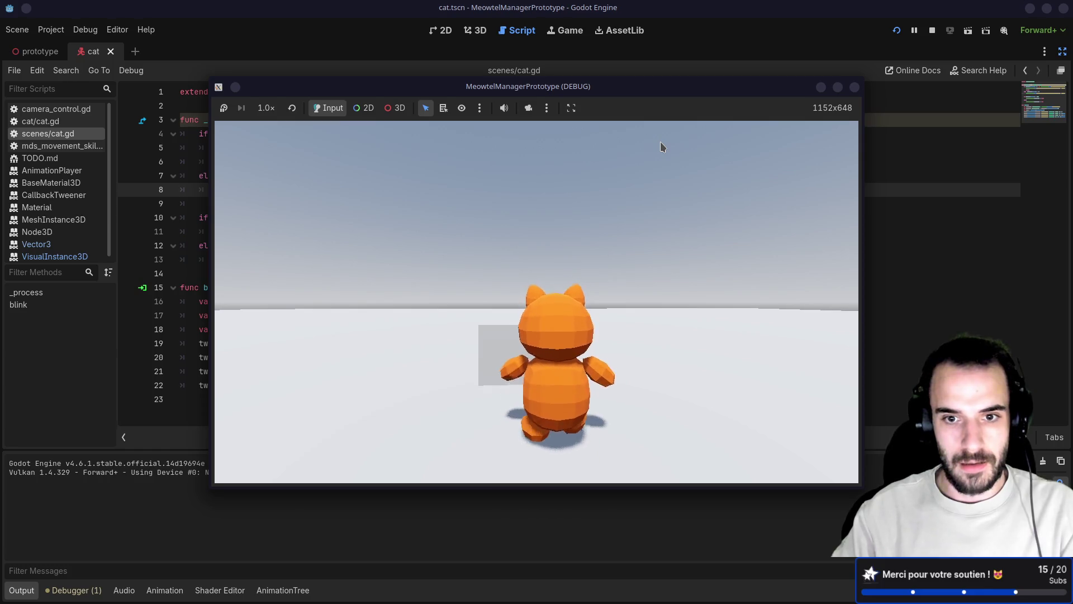
- Orbit the game camera to face the cat, then close the debug game window
mouse_move(638, 152)
mouse_down()
mouse_move(563, 151)
mouse_move(520, 175)
mouse_move(383, 302)
mouse_move(461, 250)
mouse_move(474, 257)
mouse_up()
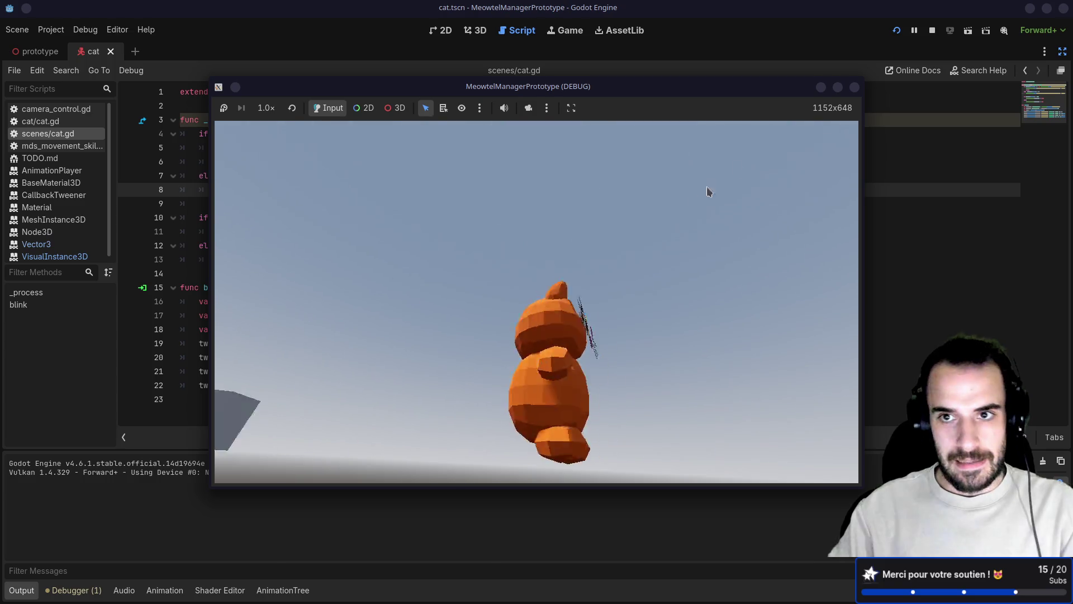
click(856, 88)
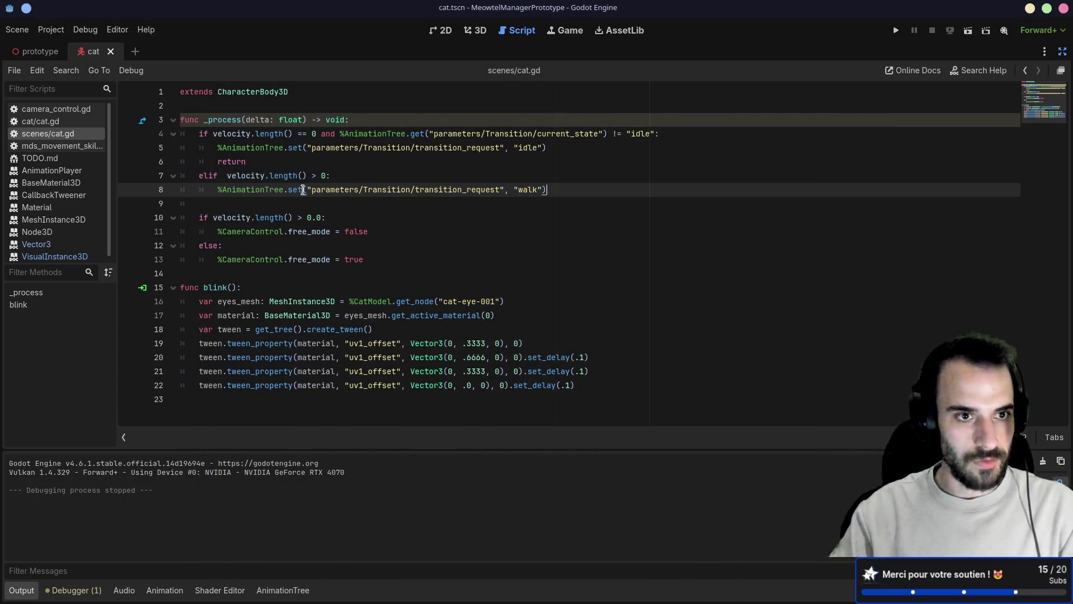
- Restore the docks, review the IdleAction and Transition nodes in the AnimationTree graph, and show the 3D view
drag(116, 191, 167, 193)
click(1063, 51)
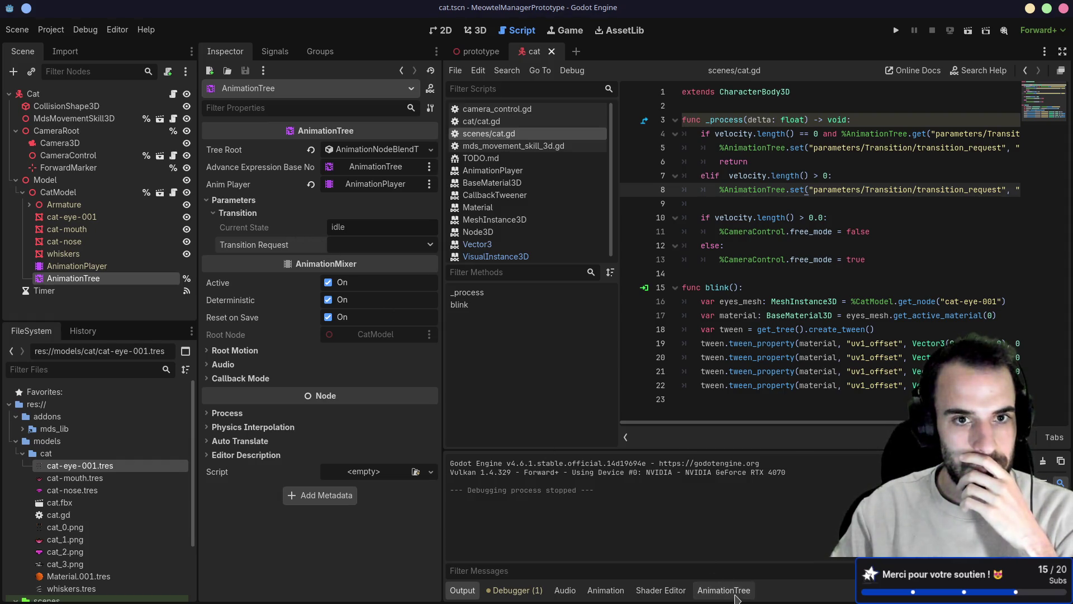
click(736, 598)
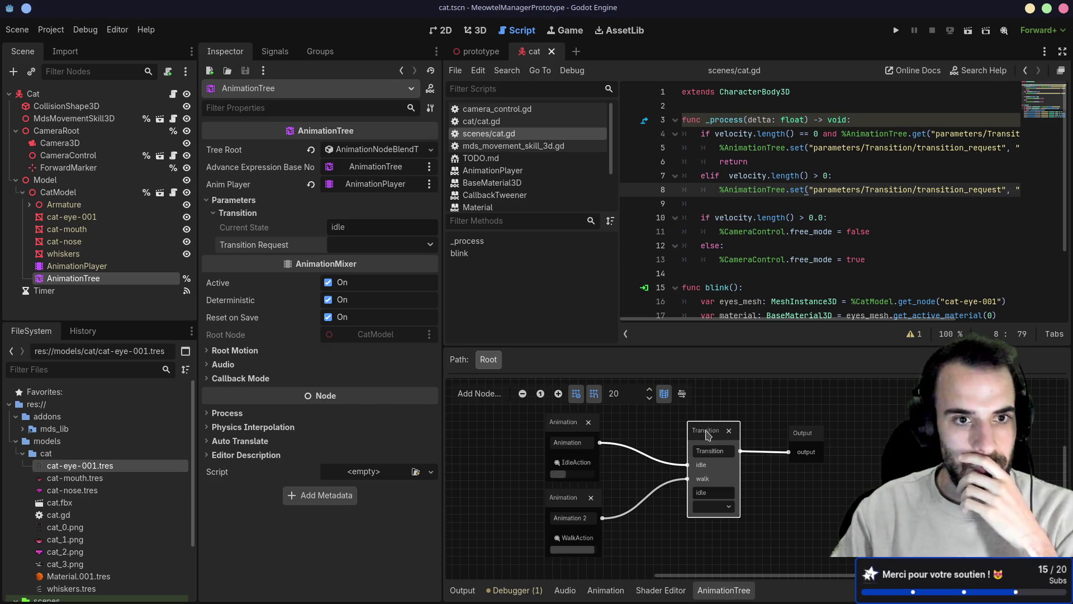
click(562, 435)
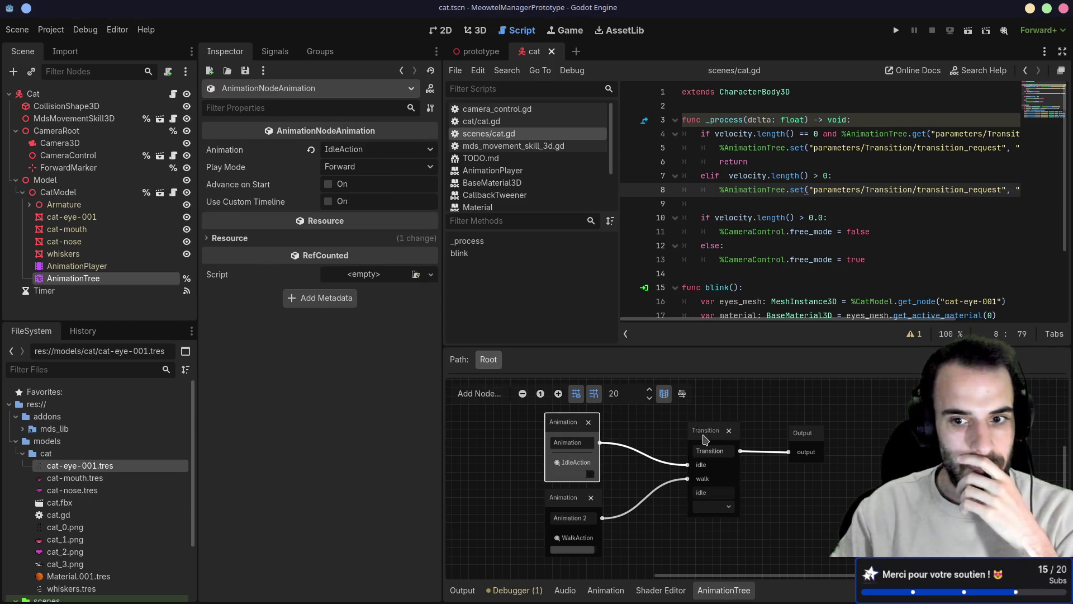
click(706, 440)
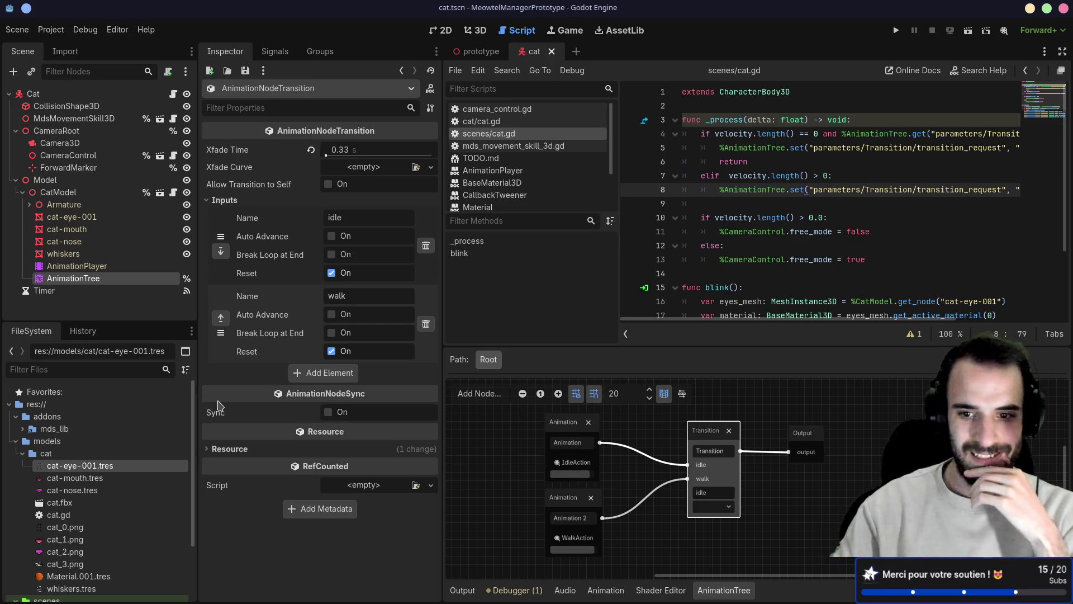
click(478, 31)
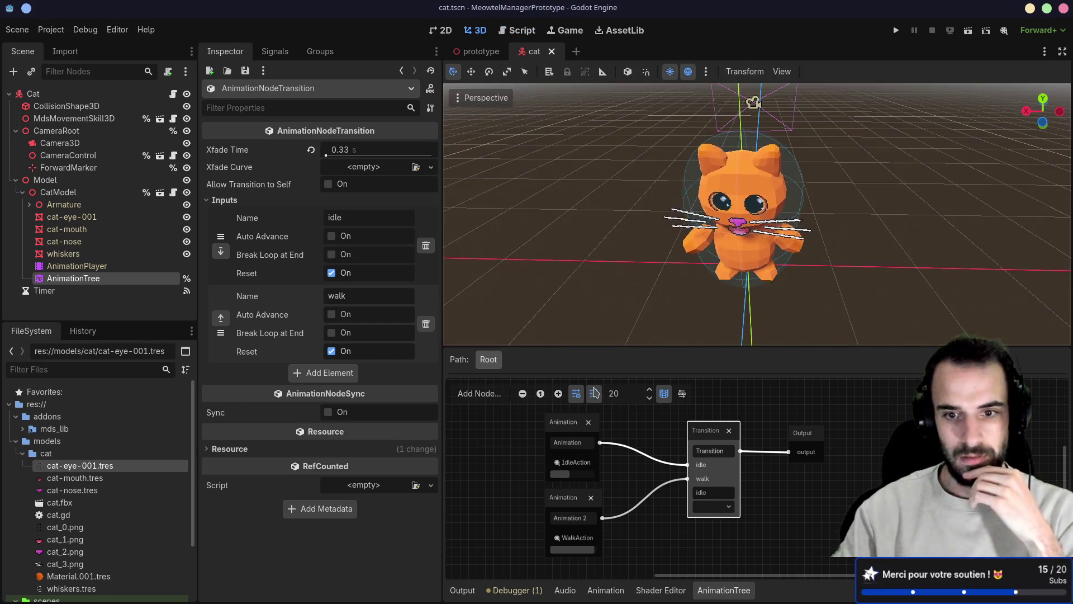
- Set the Transition node's current state to walk, orbit around the cat, and run the game
click(713, 507)
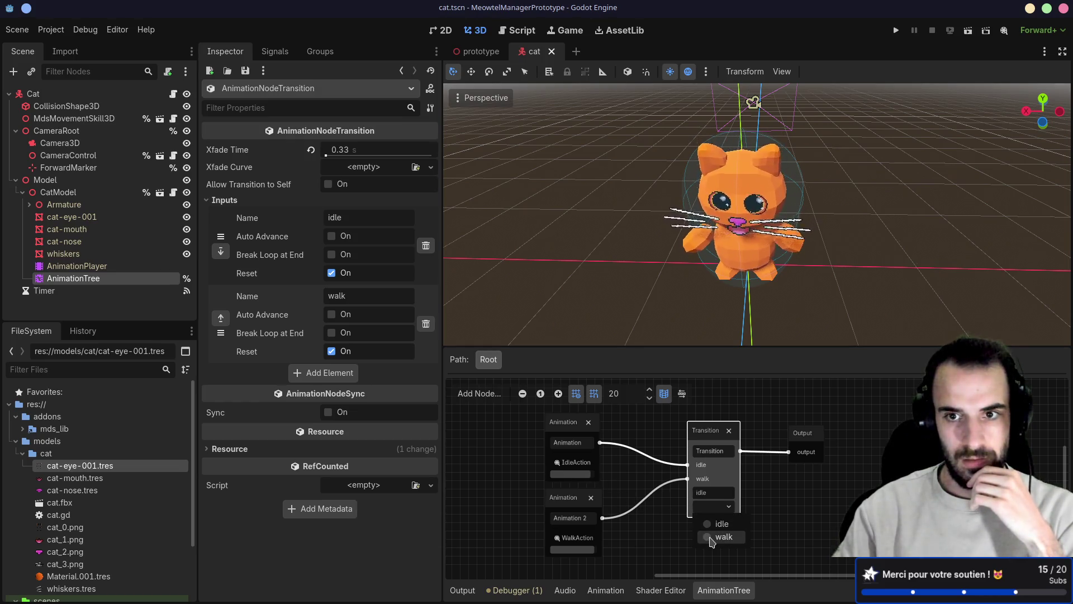
click(720, 537)
drag(789, 231, 721, 217)
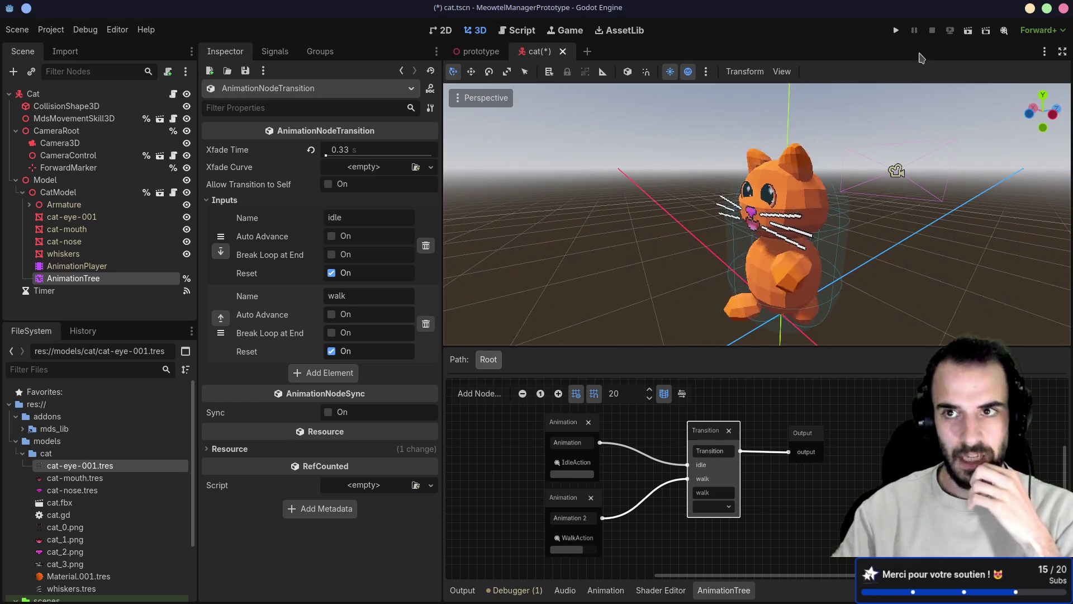
click(896, 30)
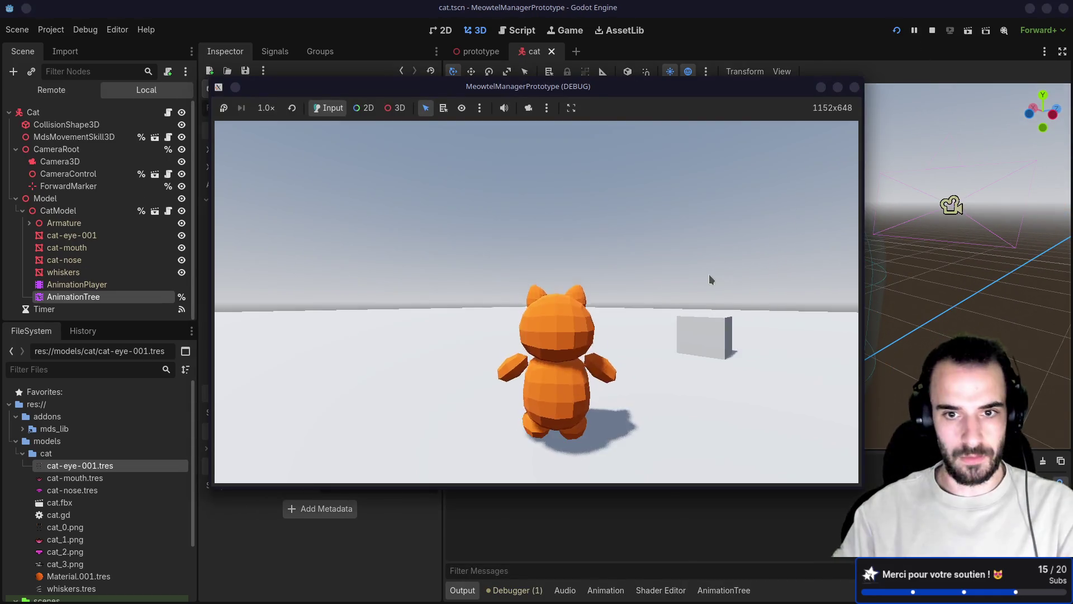
- Drive the cat around with W, S and A, swing the camera, then stop with F8
key(w)
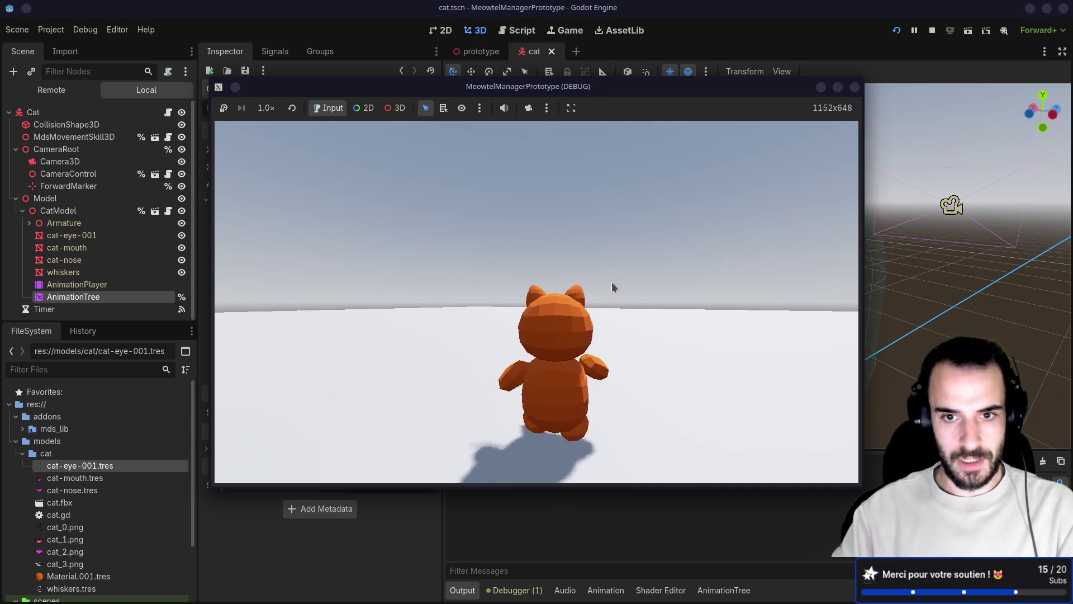
key(s)
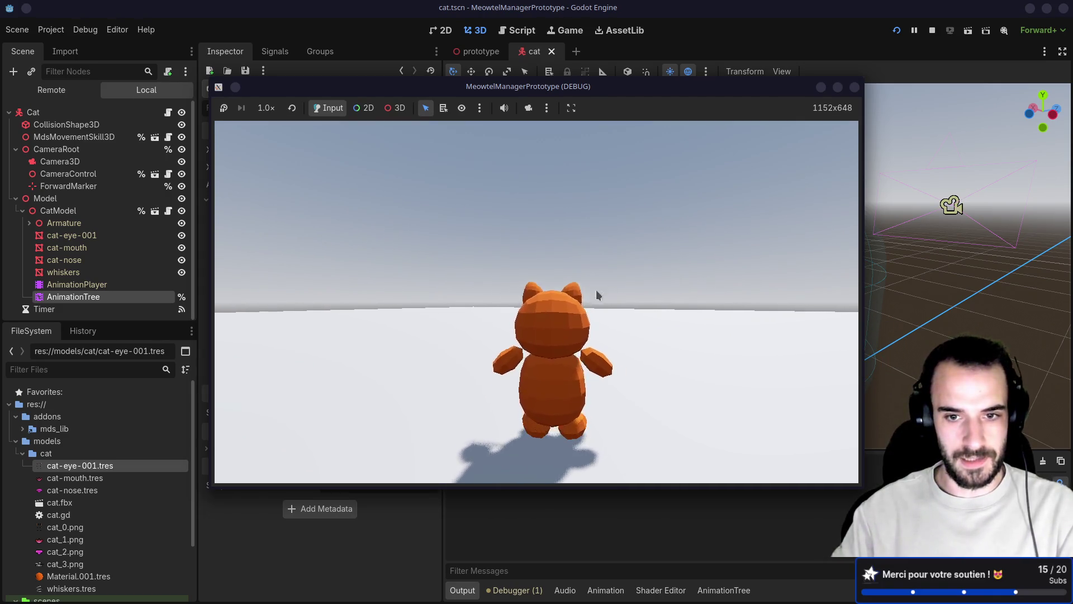
key(w)
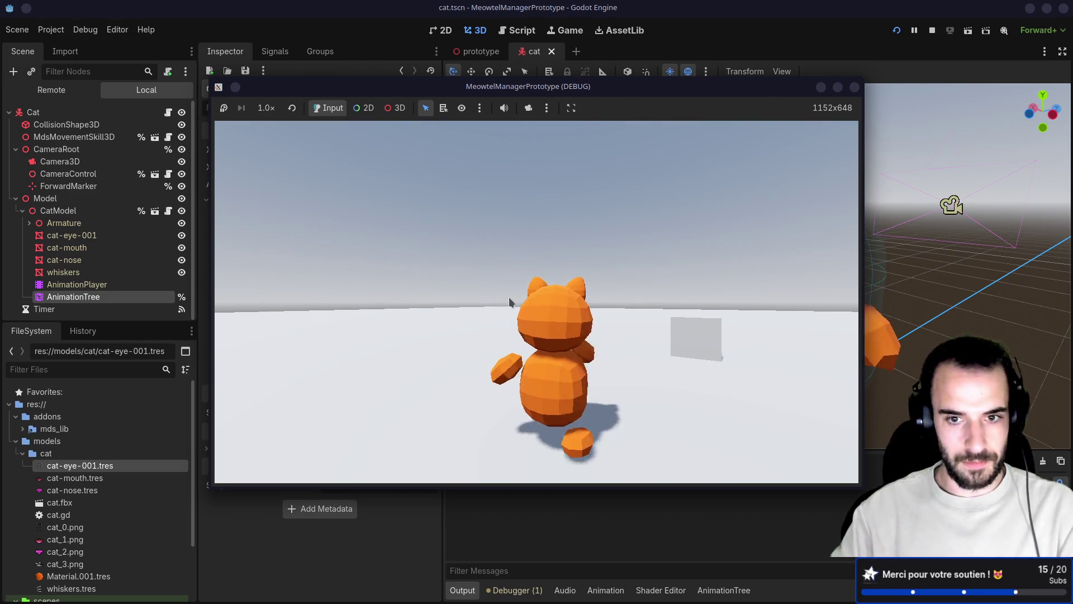
key(a)
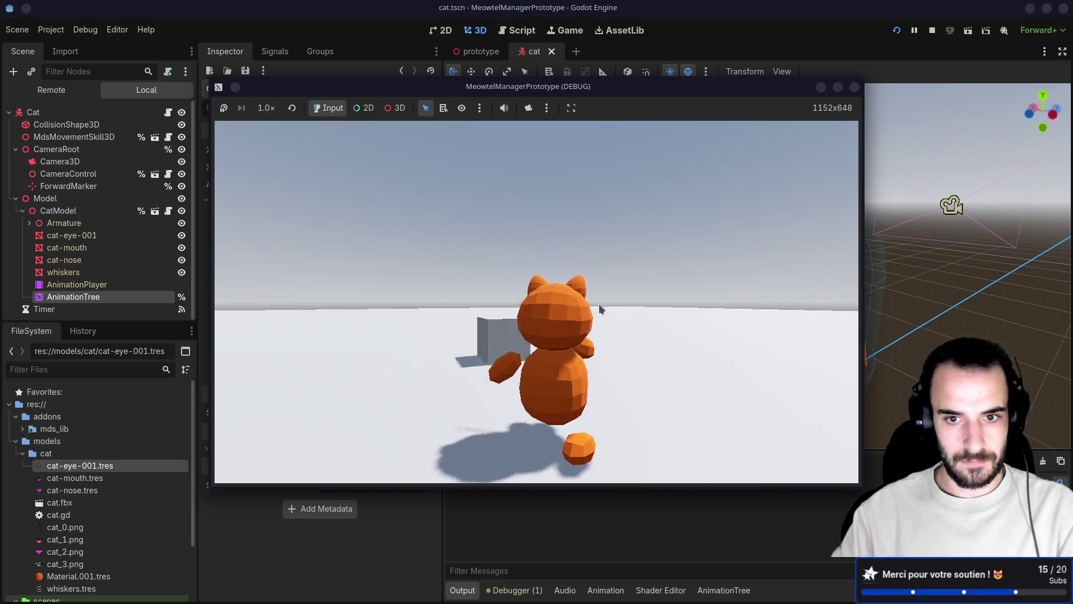
mouse_move(576, 314)
mouse_down()
mouse_move(518, 320)
mouse_move(647, 361)
mouse_move(712, 348)
mouse_move(634, 350)
mouse_up()
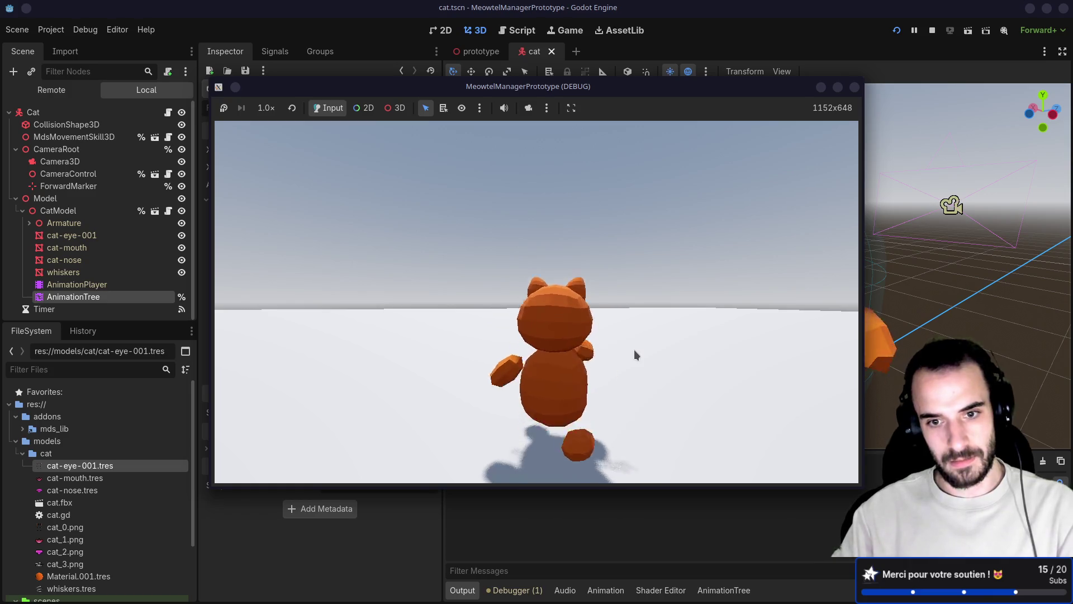
click(634, 350)
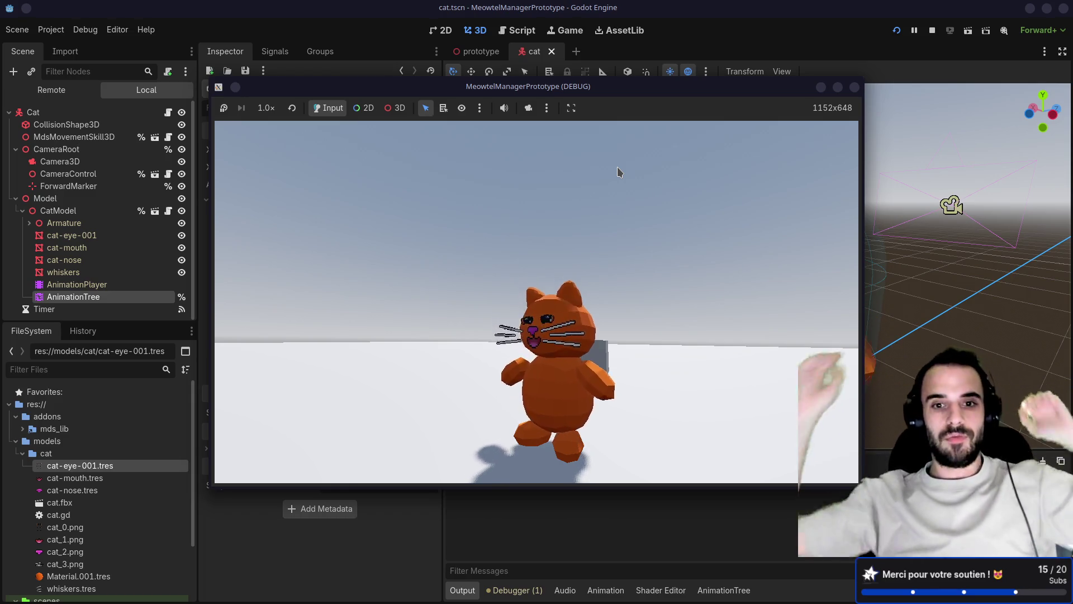
key(F8)
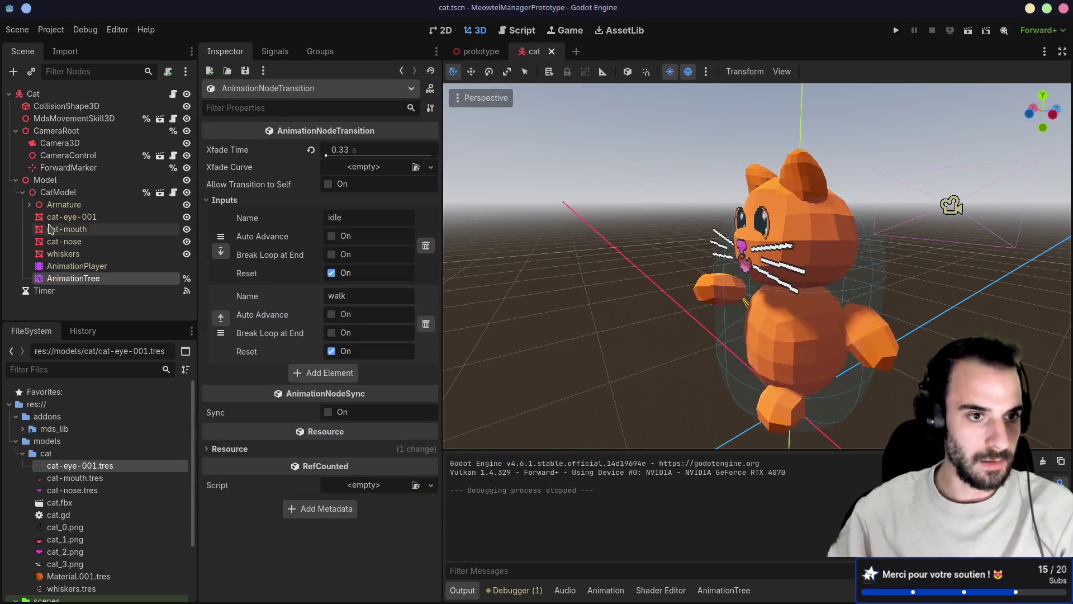
- Hide the cat-eye-001, cat-mouth, cat-nose and whiskers meshes in the Scene dock
click(29, 205)
click(29, 205)
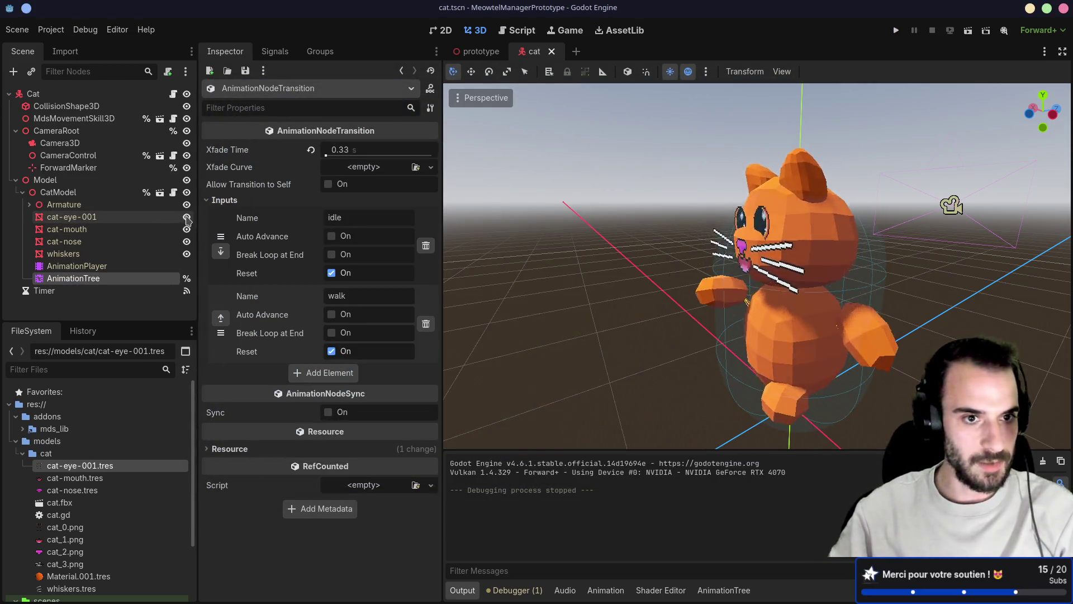
click(187, 217)
click(187, 242)
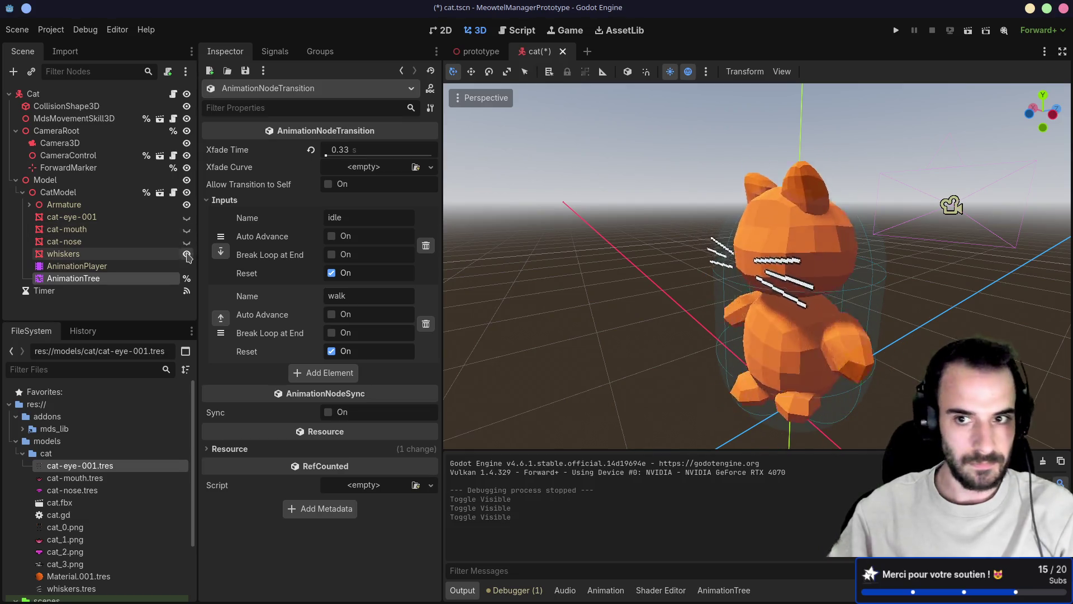
click(186, 254)
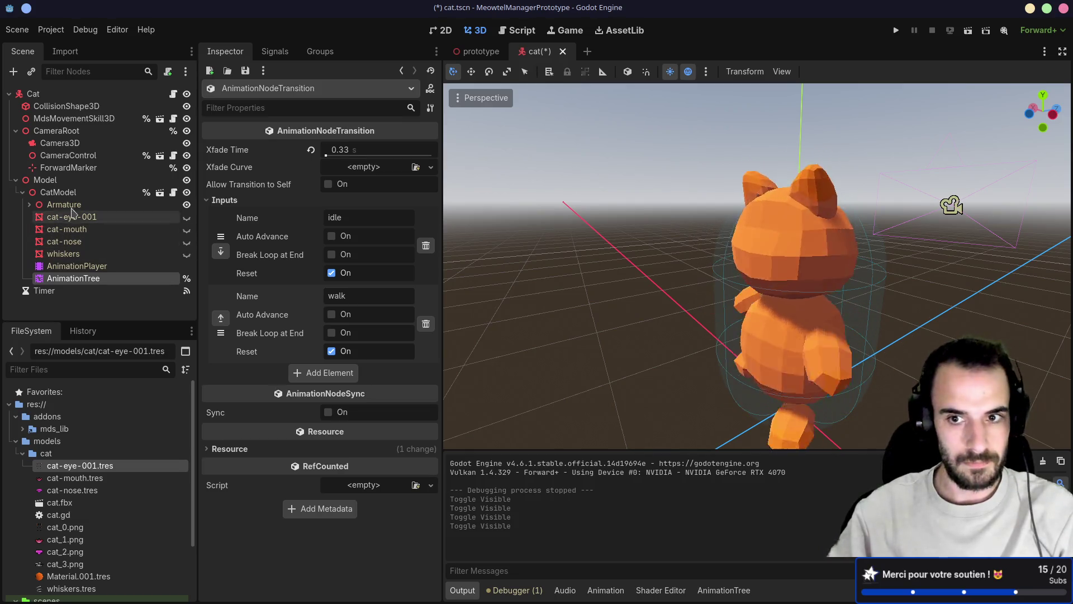
- Collapse CatModel, widen the scene tree and property panels, and select the Model node
click(23, 192)
drag(198, 185, 224, 185)
drag(441, 167, 485, 167)
click(56, 192)
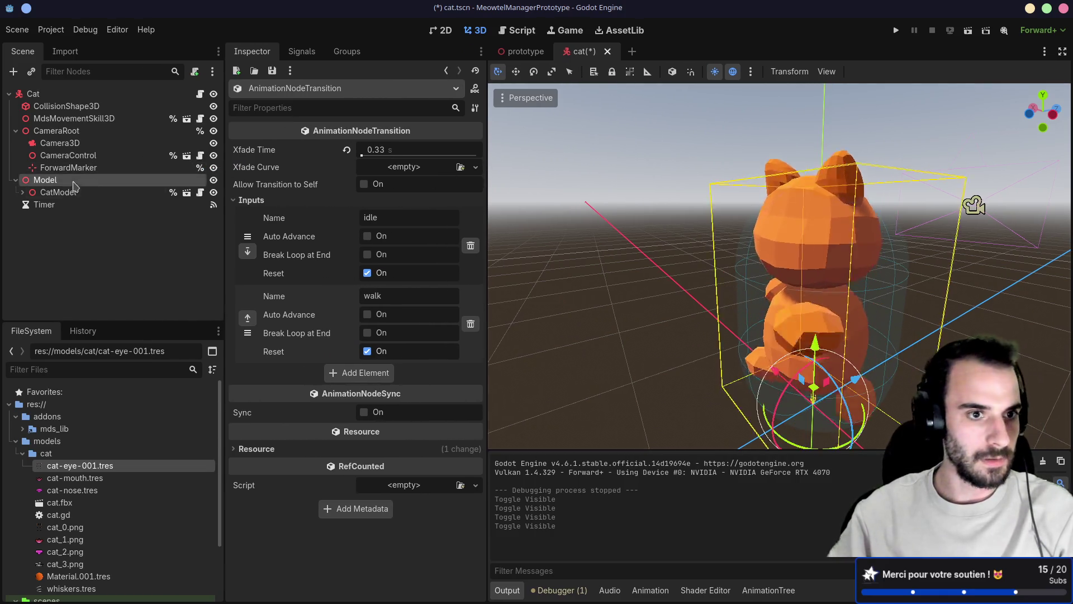
click(24, 193)
click(22, 192)
click(45, 180)
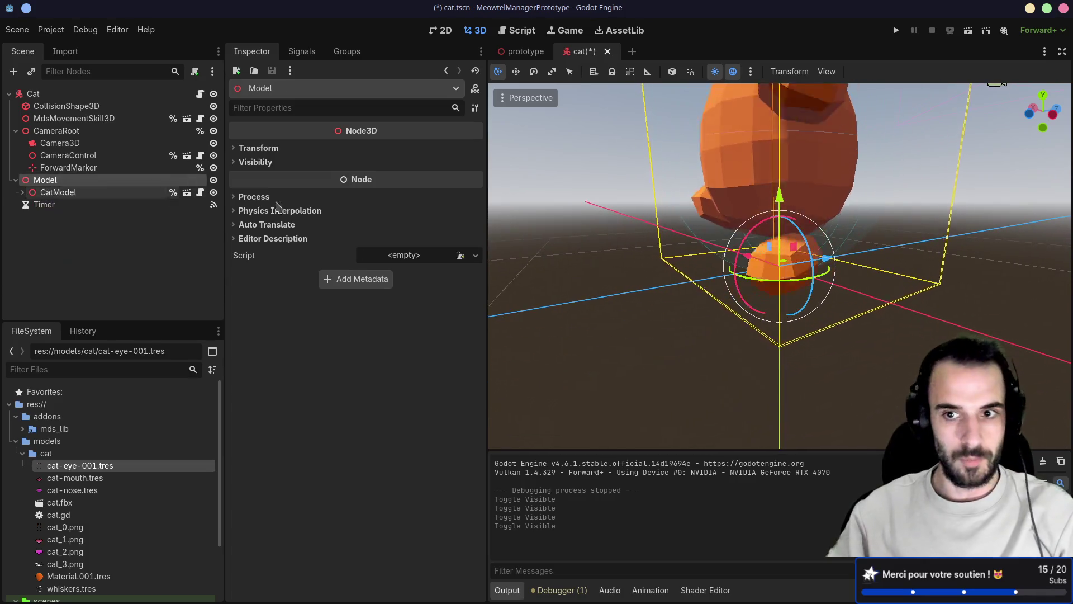
scroll(609, 258, down, 3)
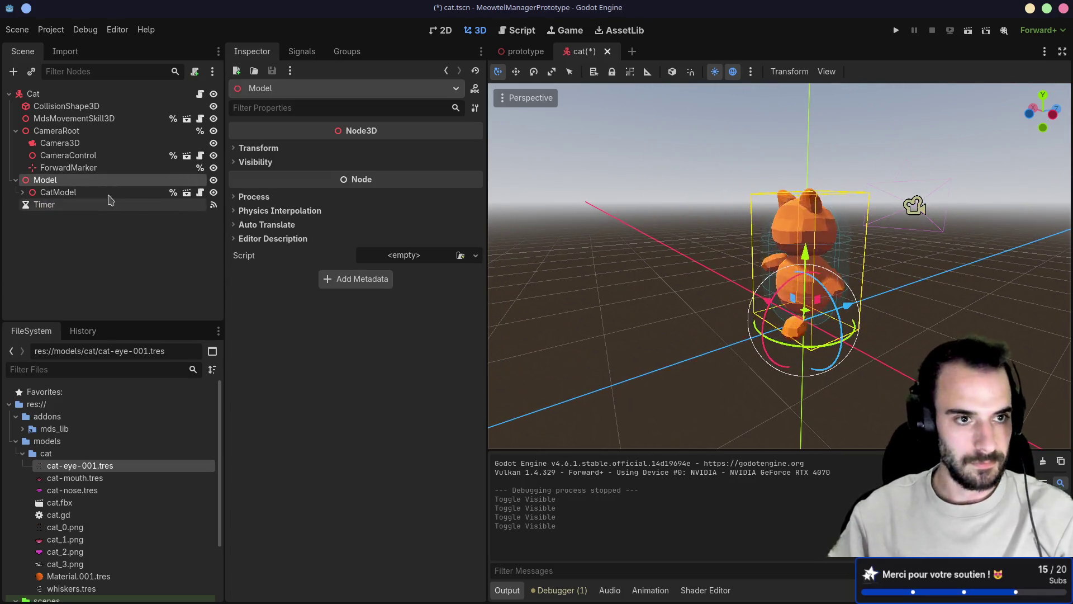
- Create a Sprite3D child under Model by searching 'sprit' in Create New Node
key(ctrl+a)
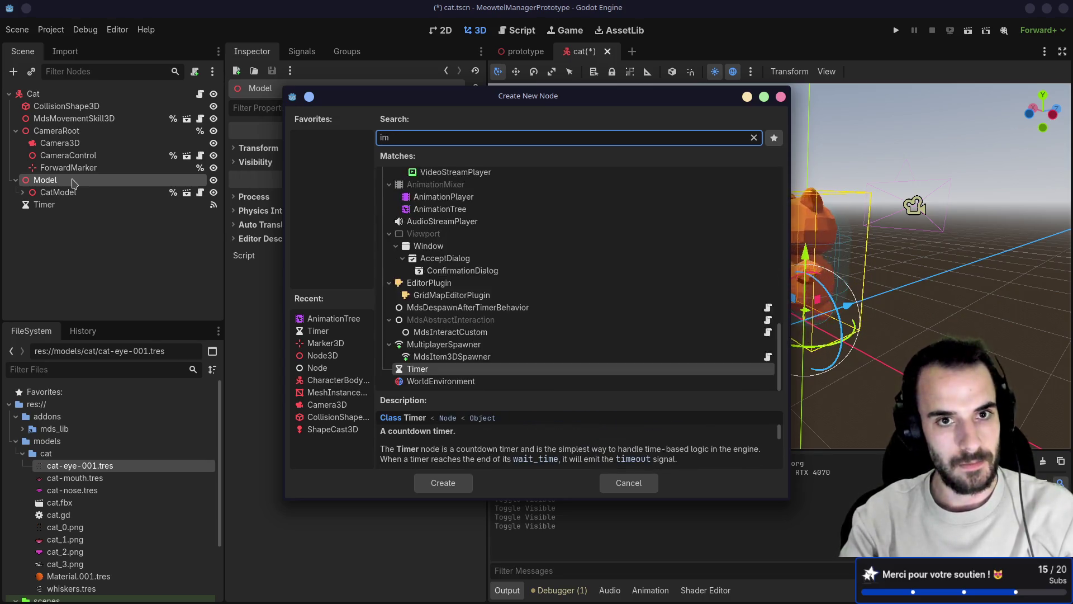
text(sca)
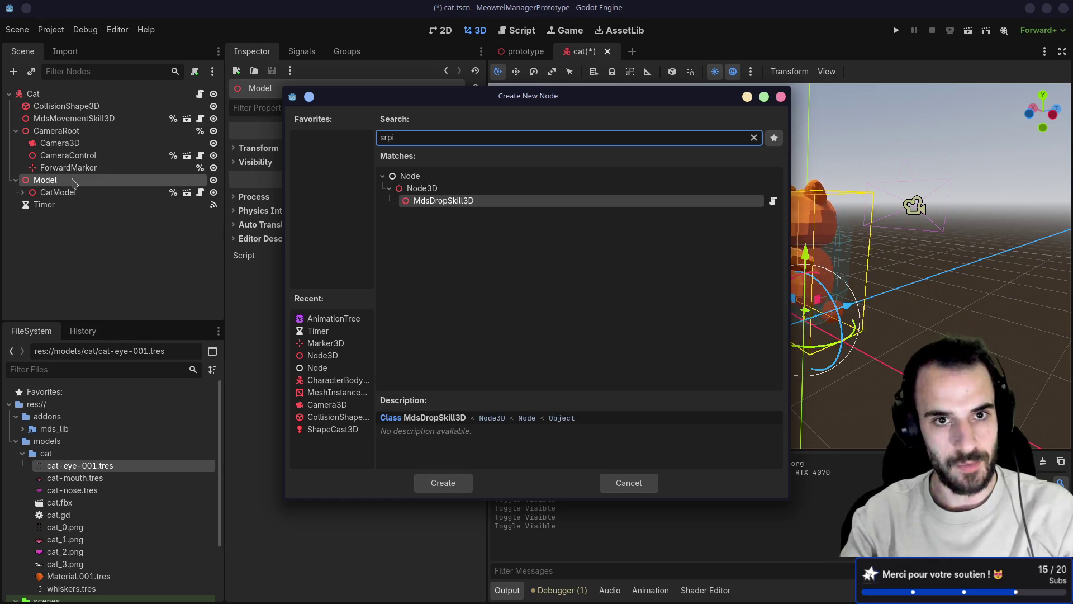
key(BackSpace)
key(BackSpace)
text(prit)
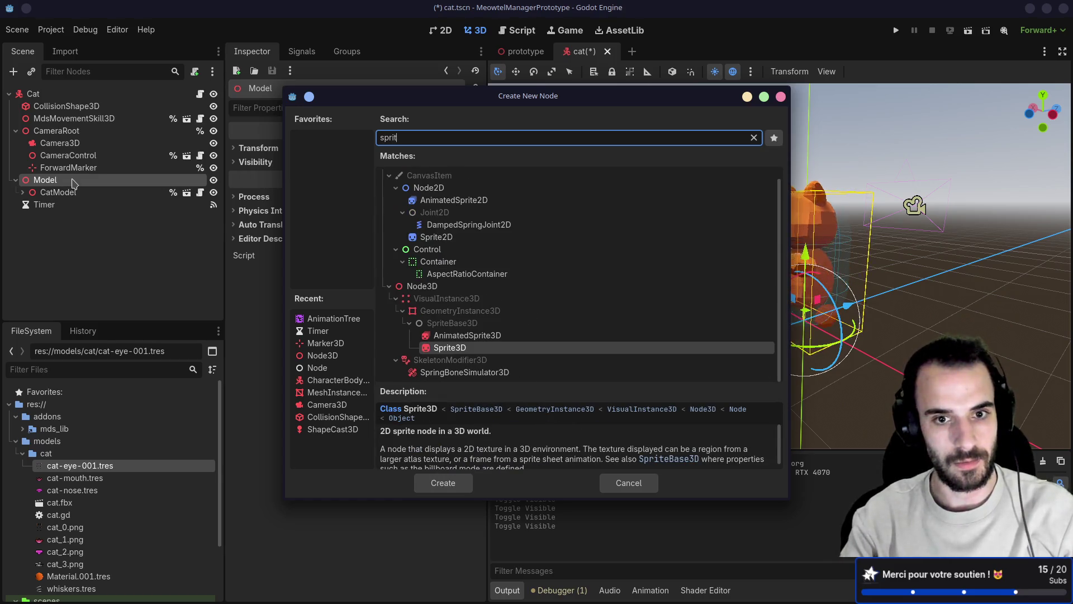
key(Return)
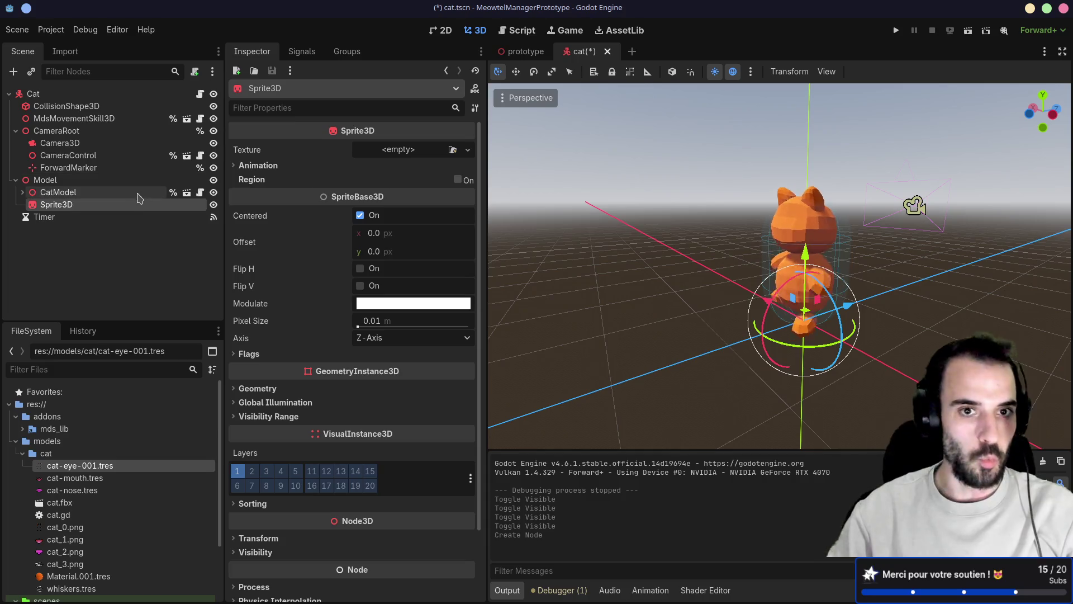
- Drag cat_0.png onto the Sprite3D's Texture slot in the Inspector
scroll(88, 508, down, 2)
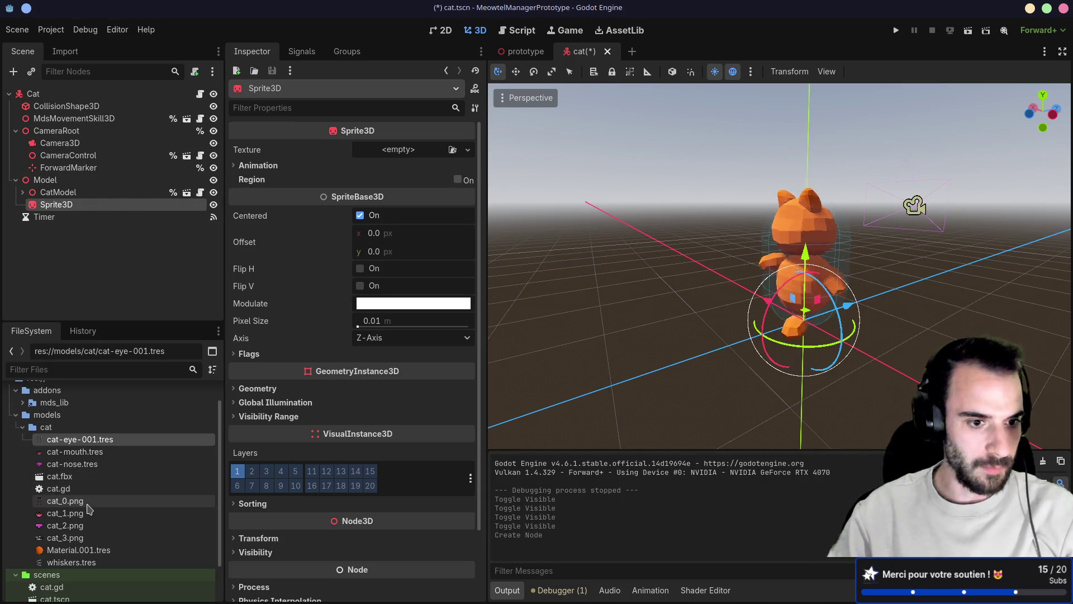
mouse_move(84, 510)
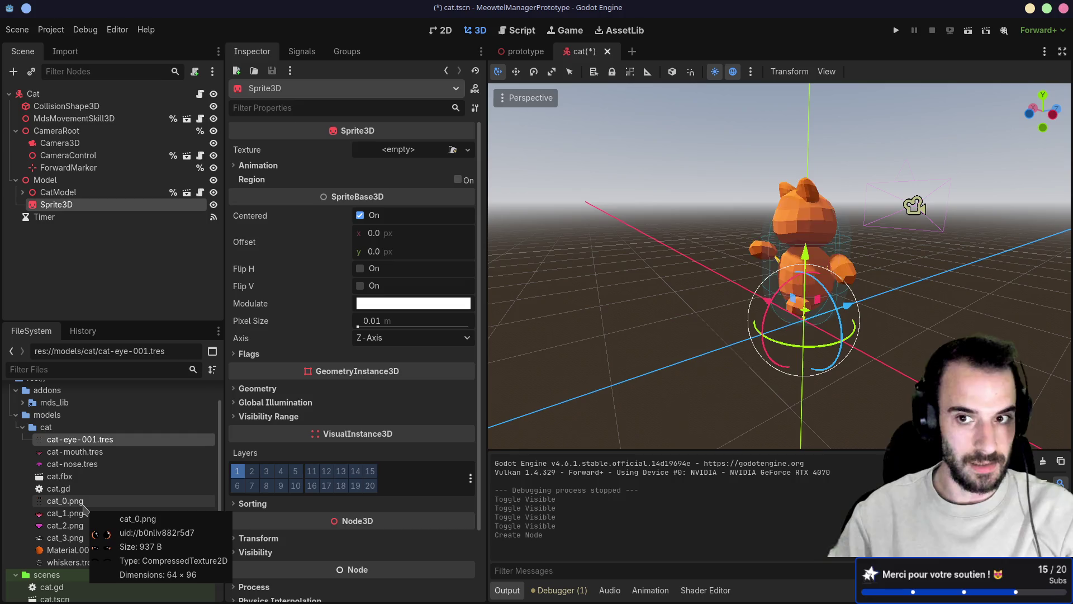
mouse_move(84, 510)
mouse_down()
mouse_move(112, 428)
mouse_move(75, 210)
mouse_move(84, 522)
mouse_up()
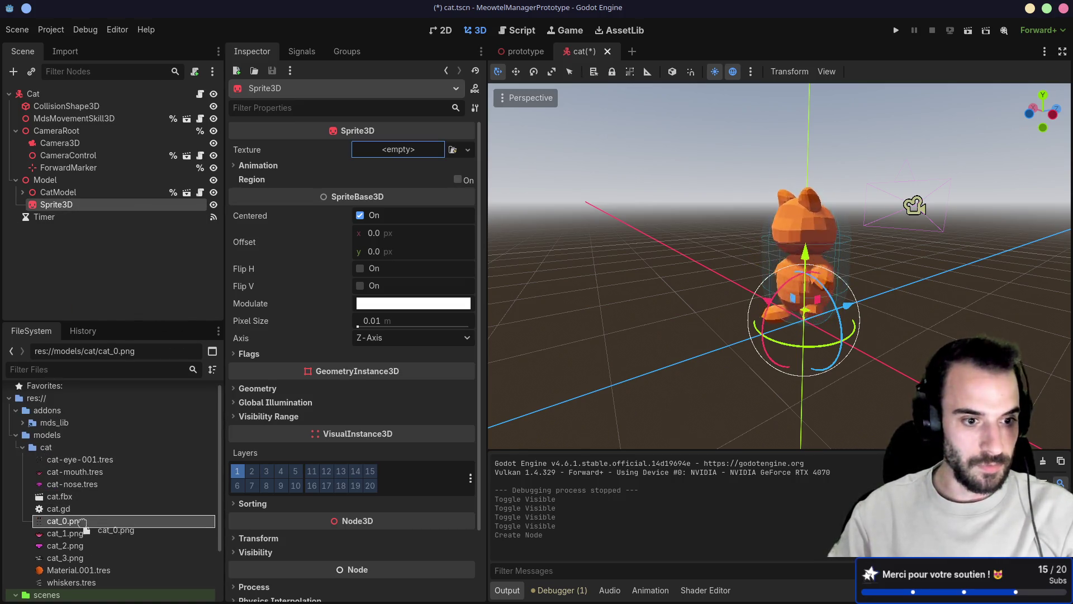
- Assign a new AtlasTexture, inspect its properties, clear it, and reopen the Texture dropdown
click(399, 151)
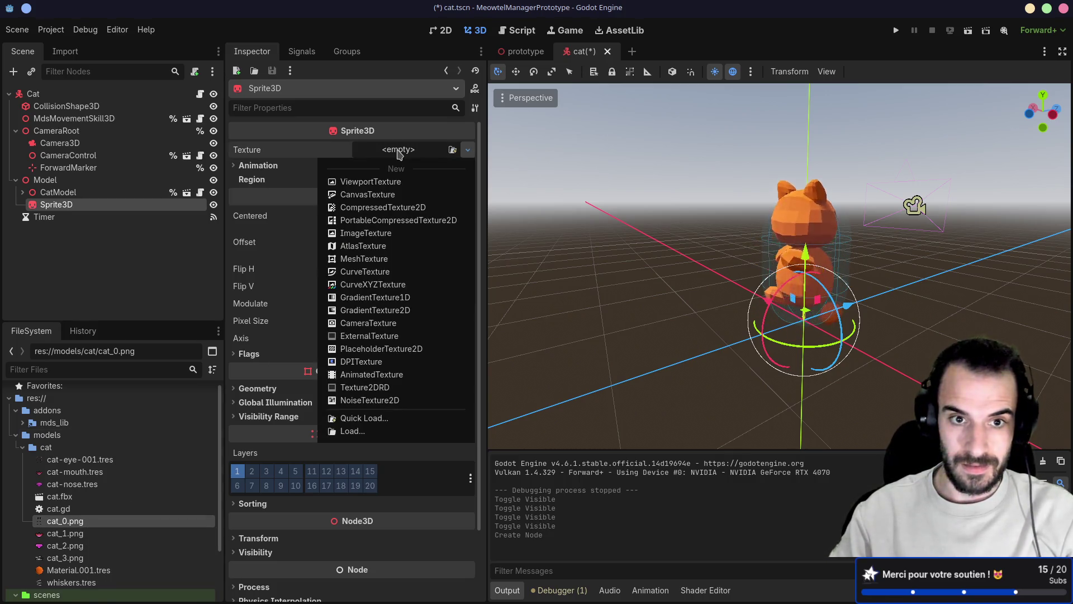
click(366, 249)
click(407, 151)
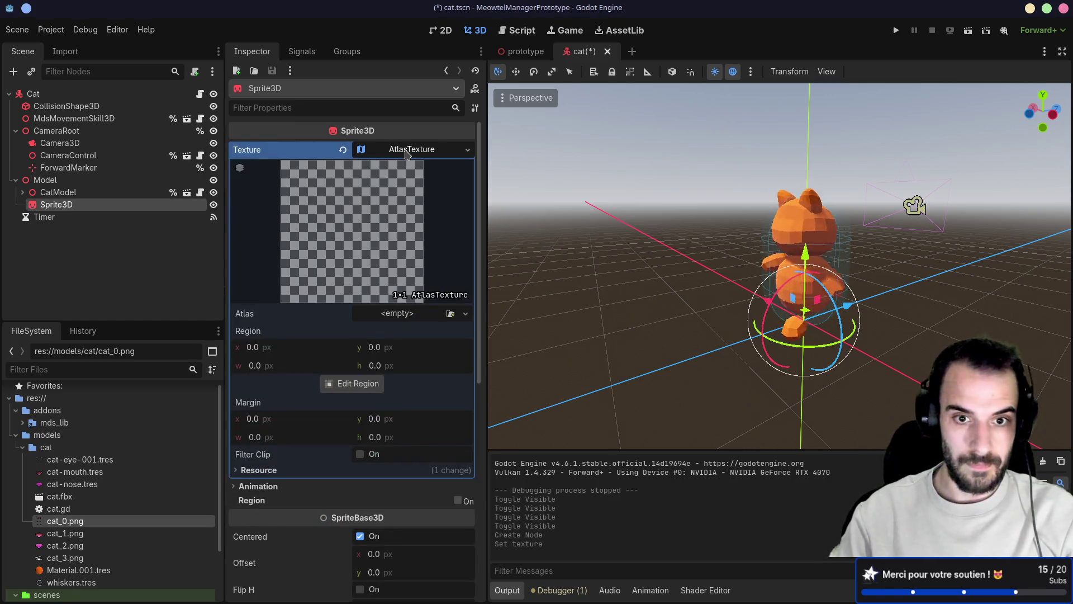
click(407, 151)
click(407, 151)
click(407, 151)
click(343, 149)
click(411, 149)
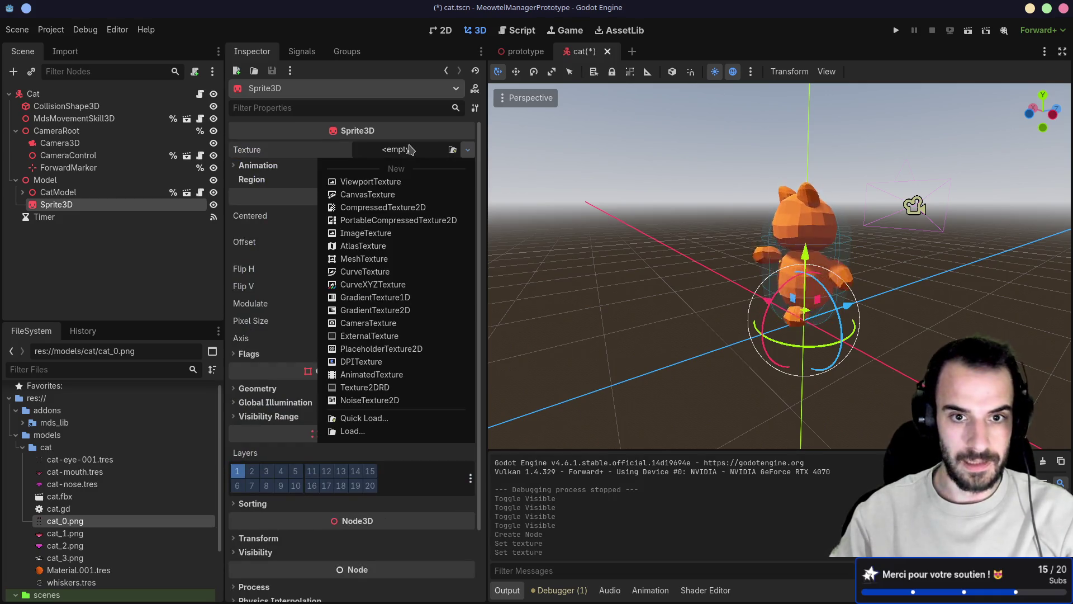